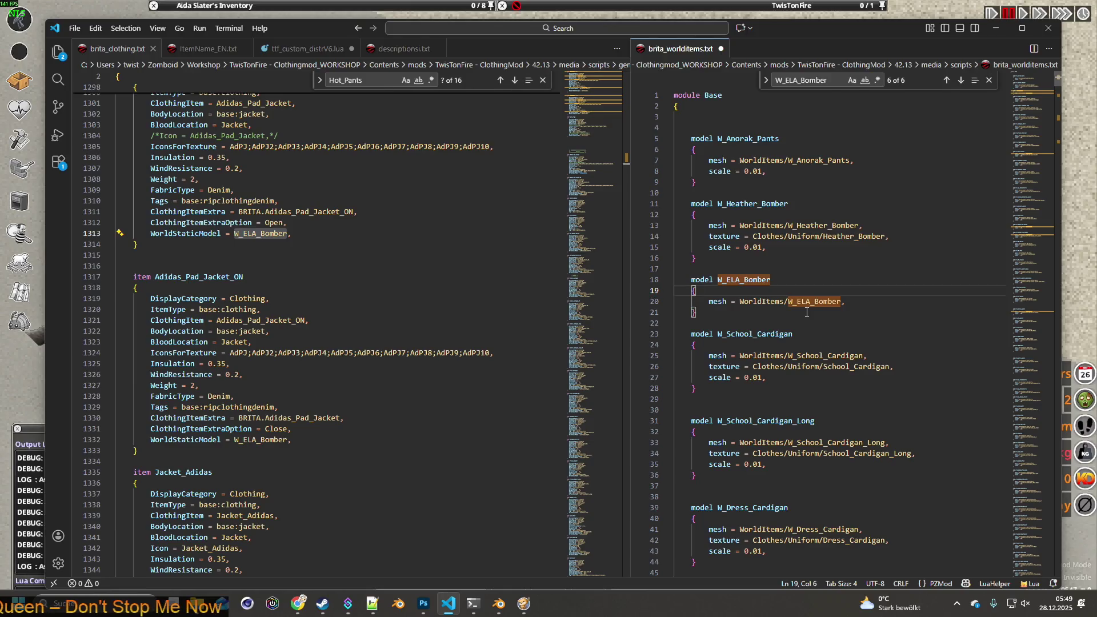
- Select the W_ELA_Bomber model name and search brita_clothing.txt for it
click(736, 281)
drag(718, 280, 771, 280)
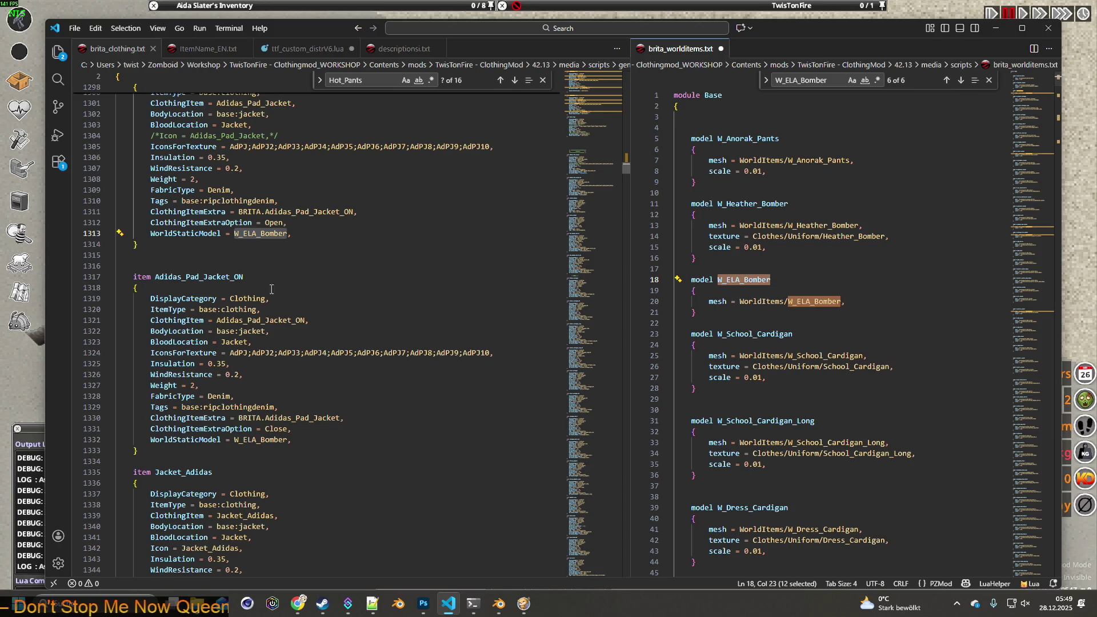
click(384, 80)
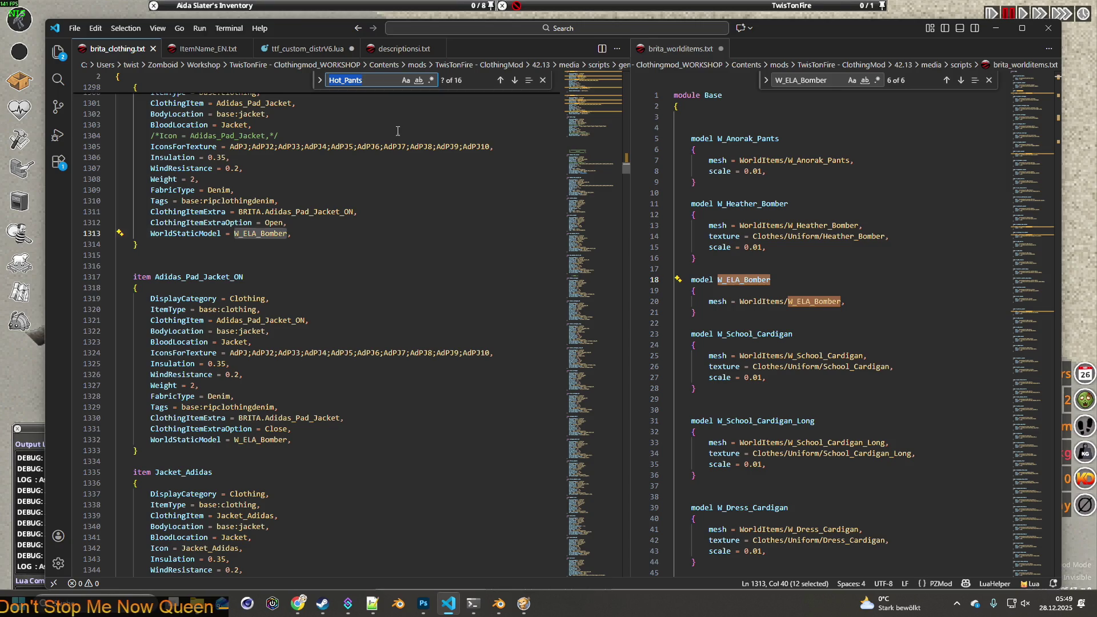
key(ctrl+f)
- Step forward and back through the four W_ELA_Bomber matches, then return to the game
click(515, 81)
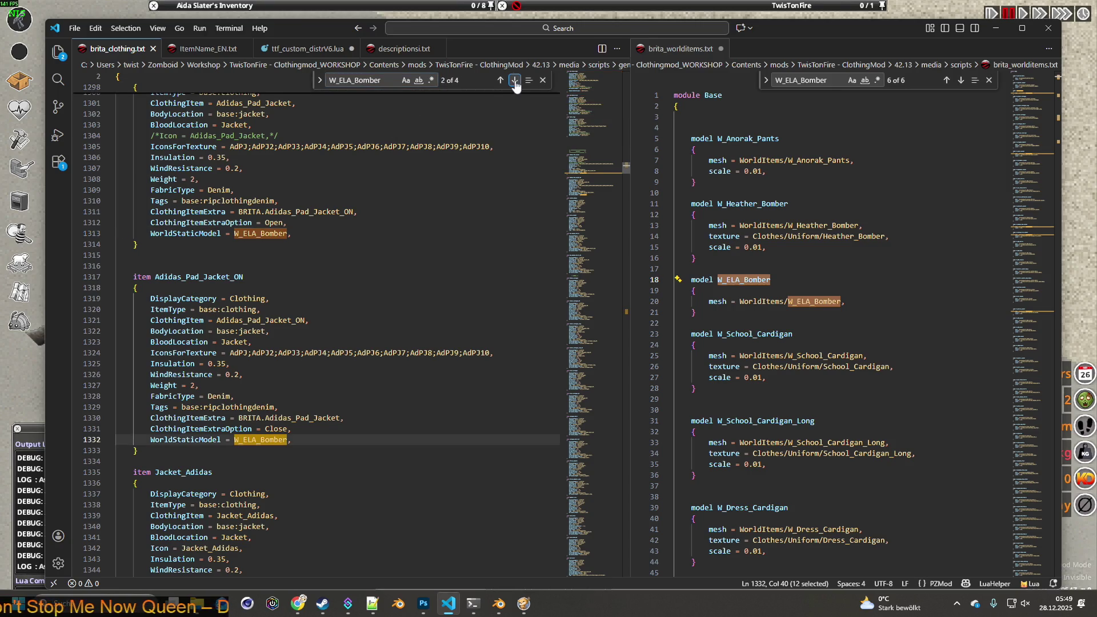
click(515, 81)
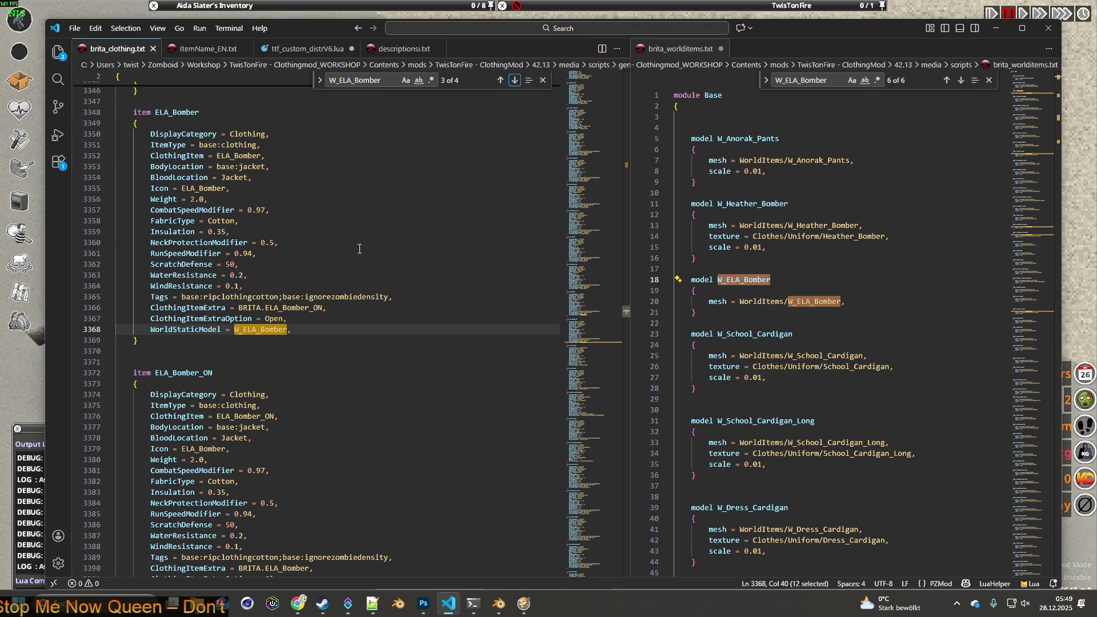
click(515, 81)
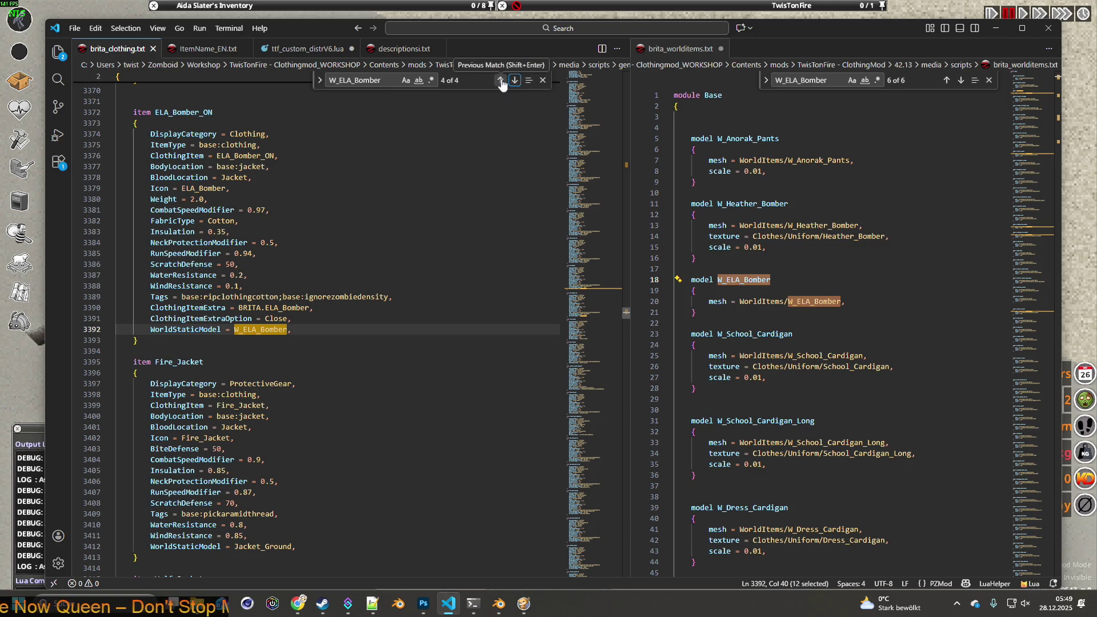
click(501, 81)
click(501, 80)
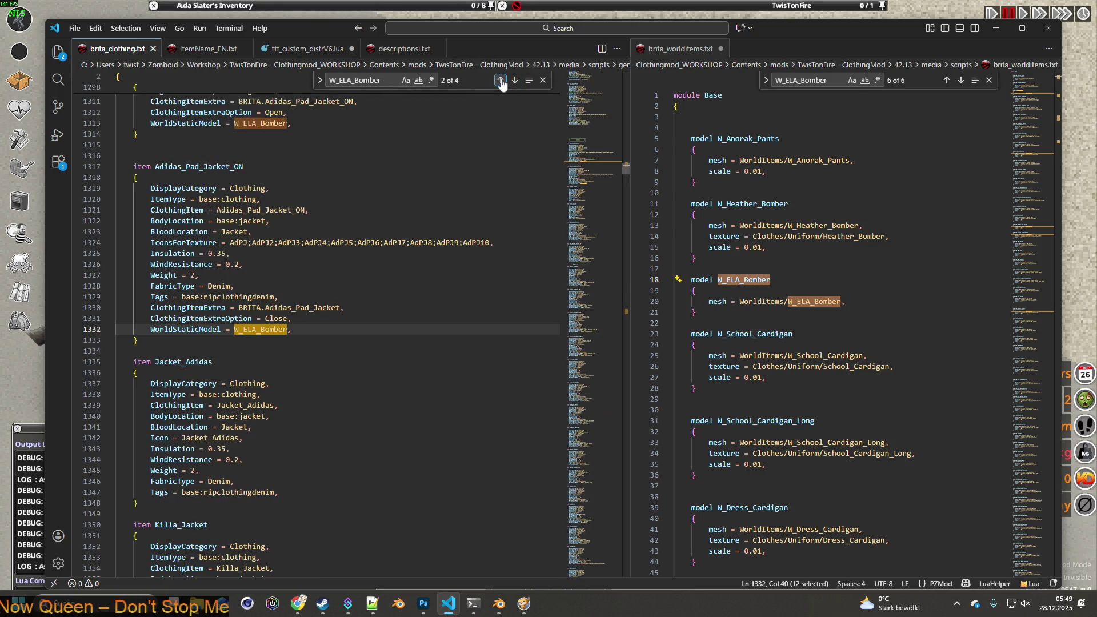
click(501, 81)
click(14, 372)
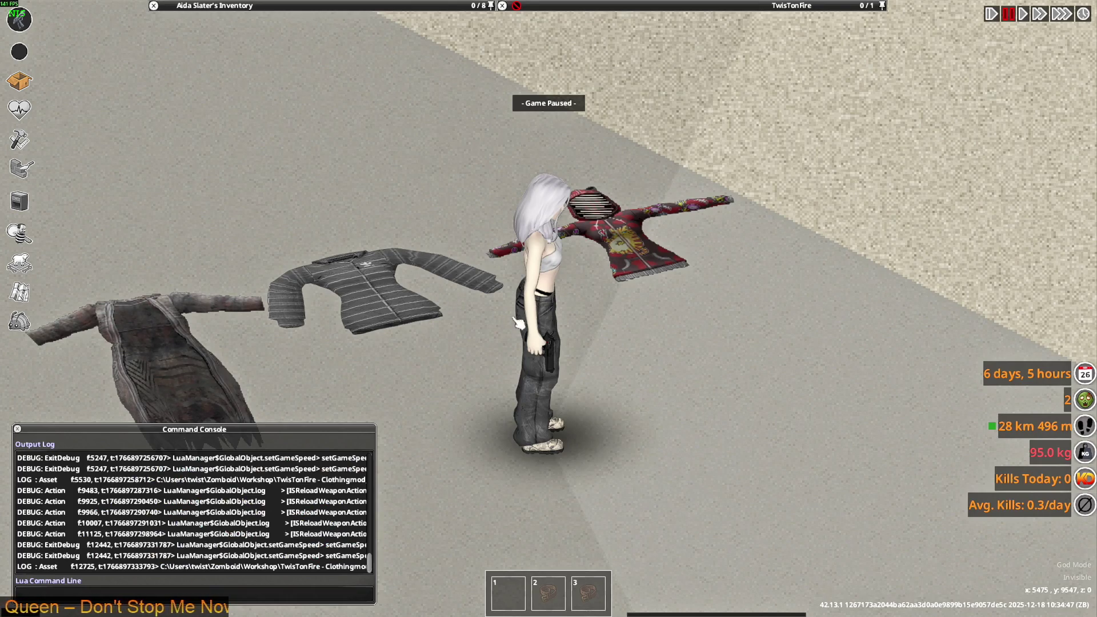
- Unpause, expand the Adidas Padded Jacket stack and drop the first few jackets on the floor
key(space)
key(w)
mouse_move(246, 5)
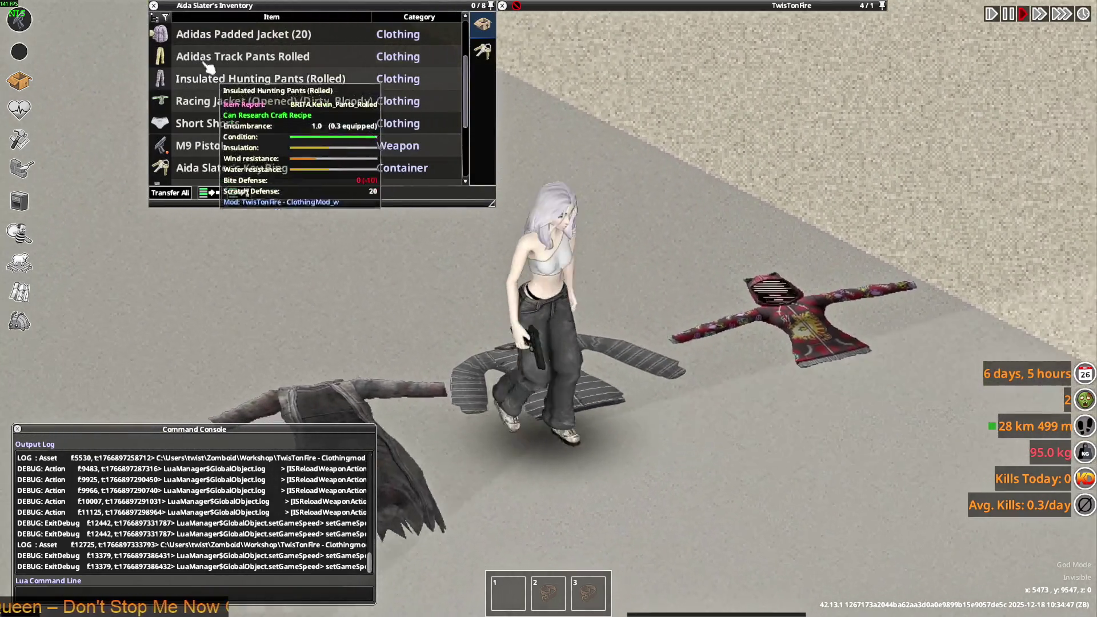
click(161, 35)
double_click(240, 56)
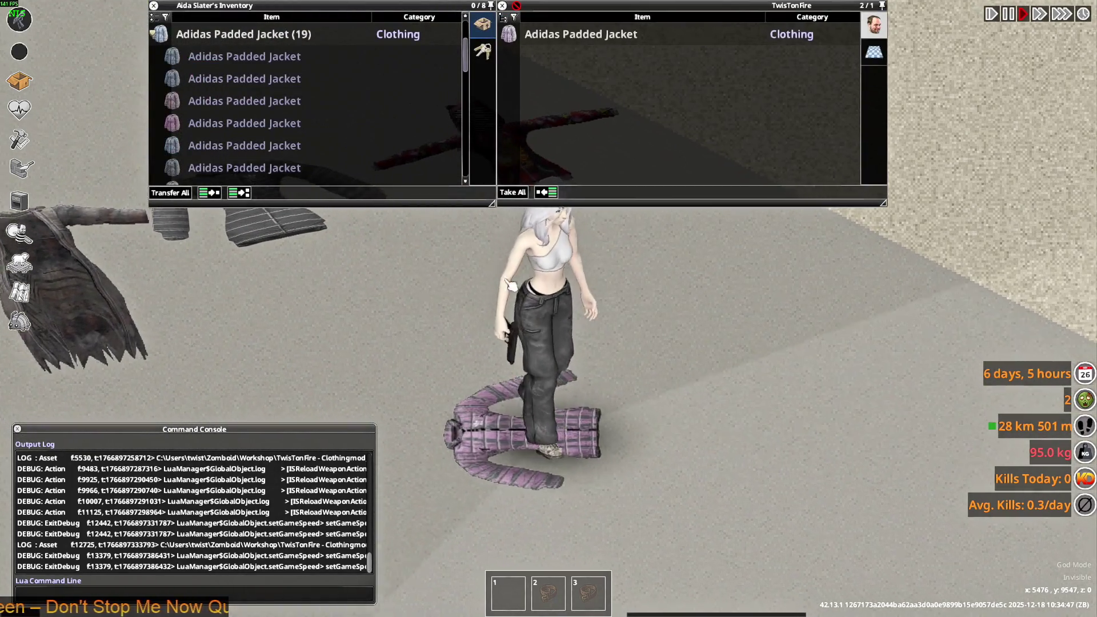
double_click(356, 83)
drag(241, 79, 590, 392)
double_click(220, 117)
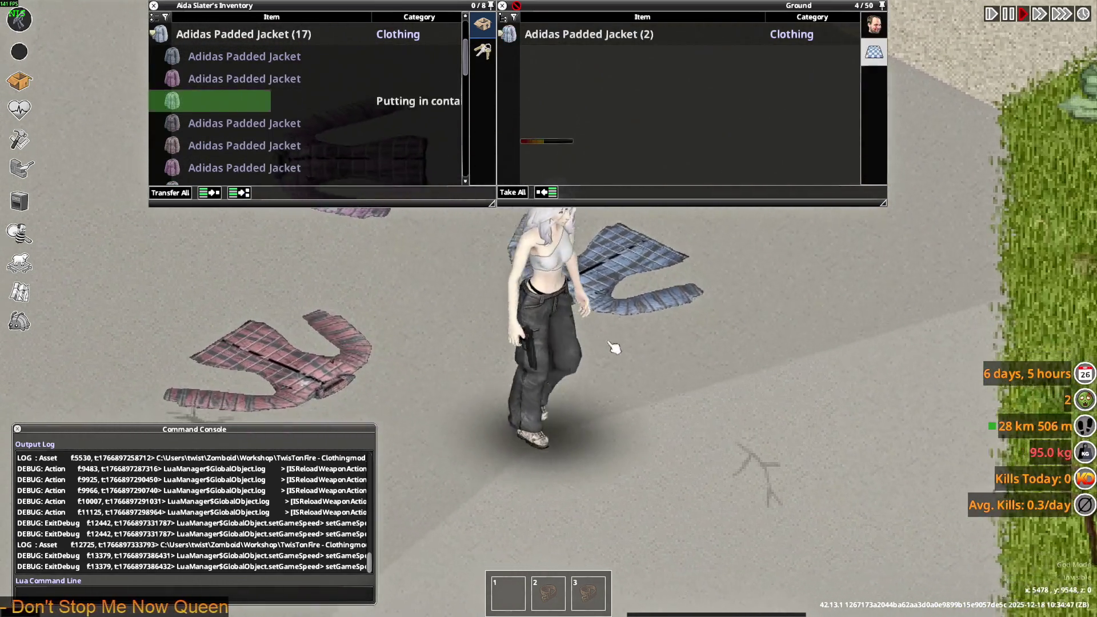
double_click(220, 115)
double_click(220, 115)
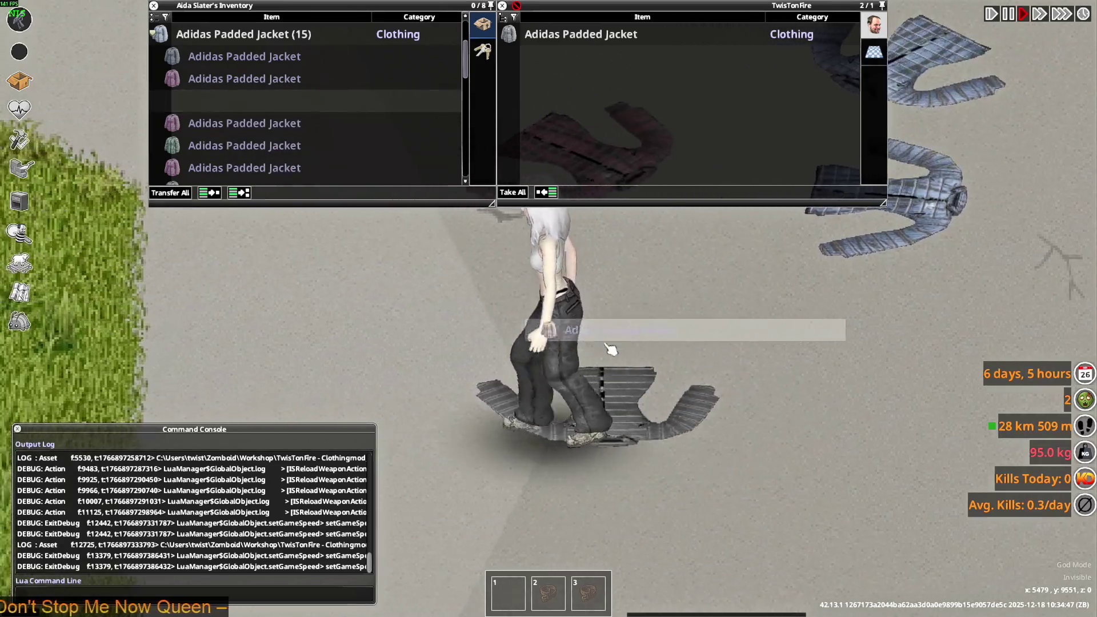
- Drop the remaining Adidas Padded Jackets onto the ground around the character
drag(237, 99, 620, 387)
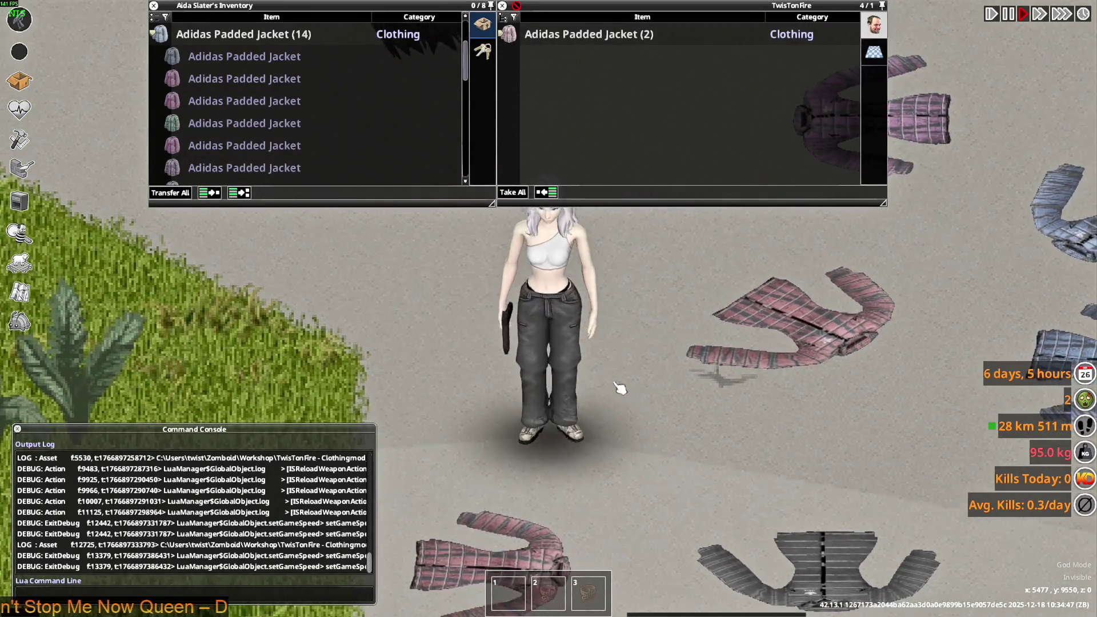
drag(220, 100, 703, 384)
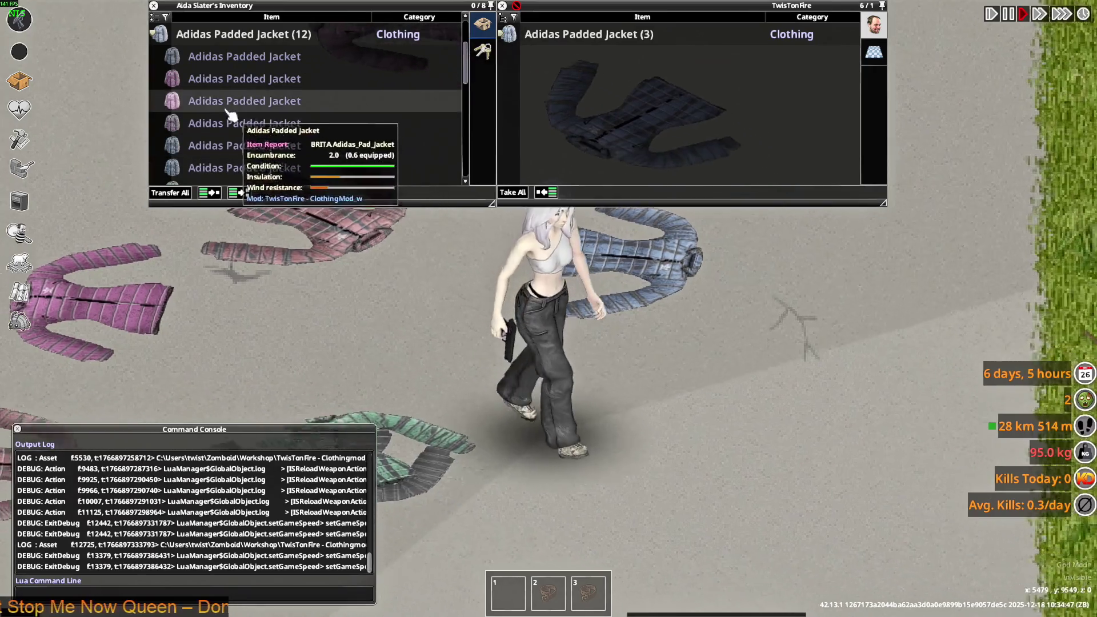
drag(220, 100, 626, 373)
drag(220, 147, 666, 392)
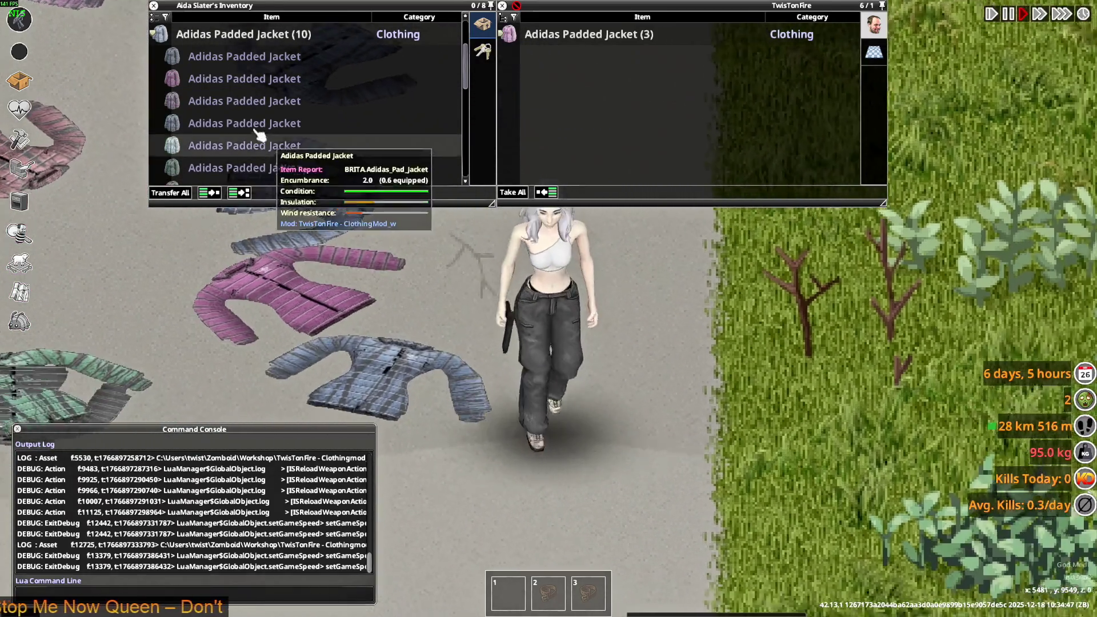
drag(519, 358, 466, 318)
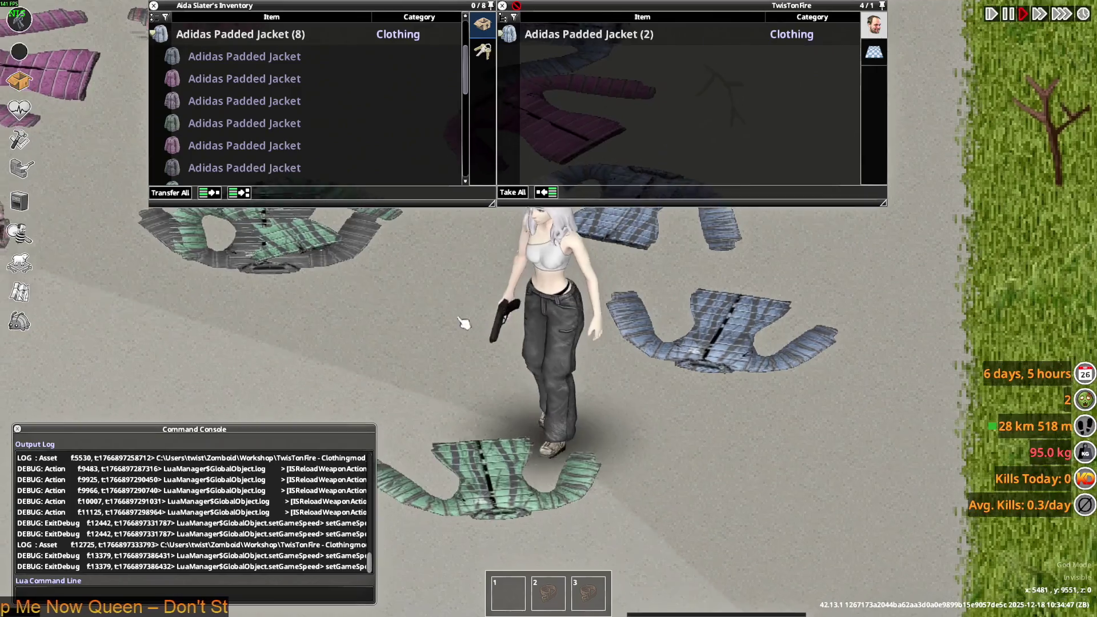
drag(228, 152, 445, 390)
drag(227, 171, 595, 380)
drag(216, 138, 436, 226)
drag(243, 101, 641, 336)
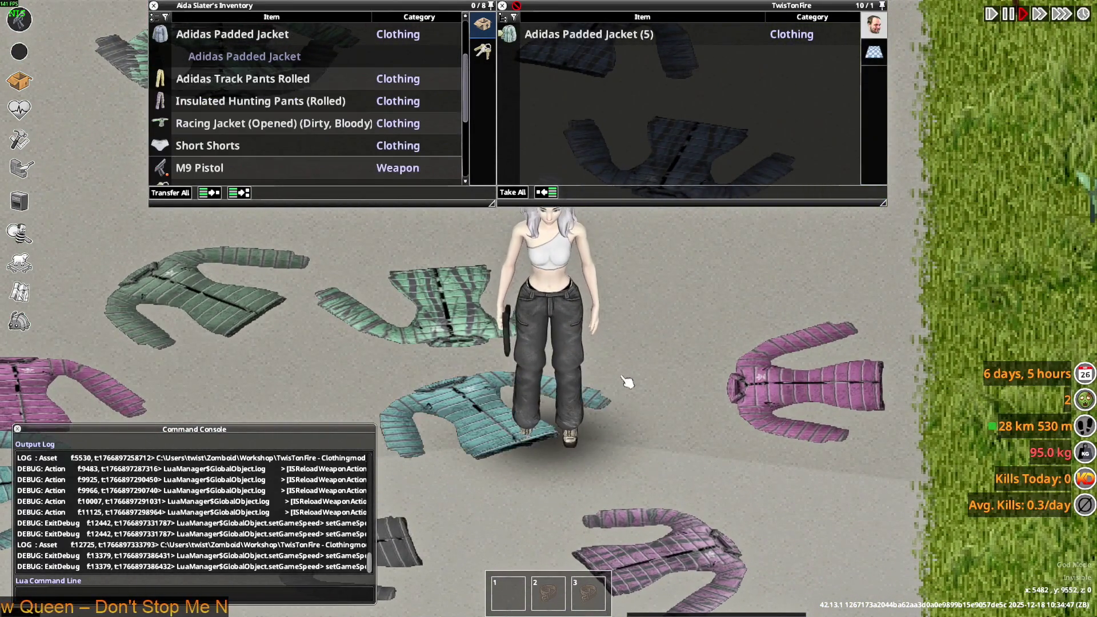
drag(269, 57, 694, 379)
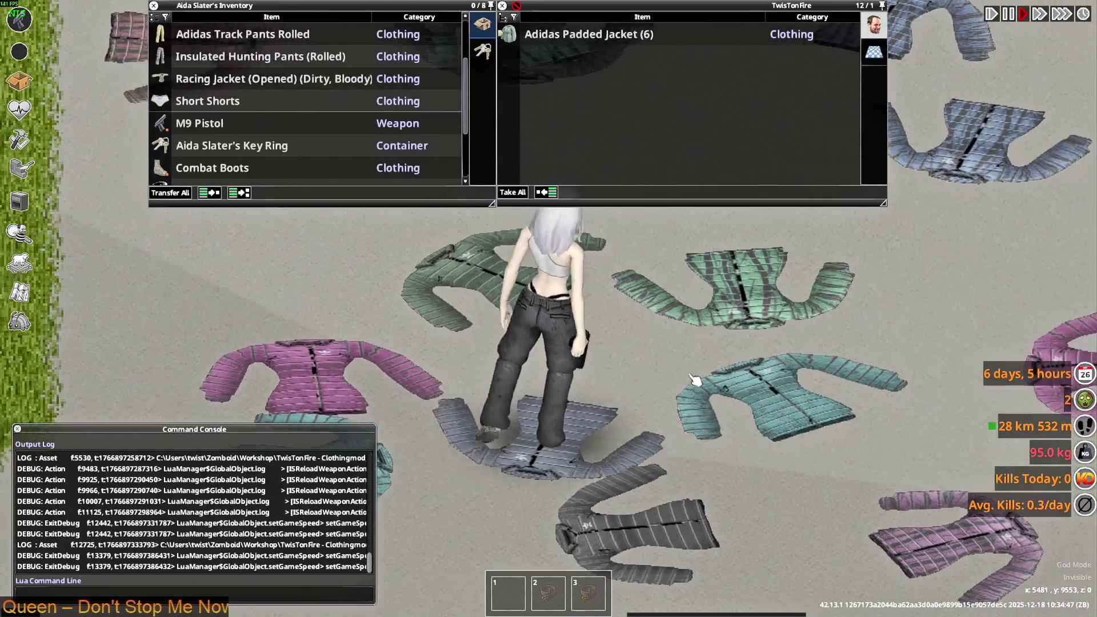
- Drop the Insulated Hunting Pants and Adidas Track Pants Rolled on the ground
drag(260, 56, 549, 432)
drag(243, 34, 705, 407)
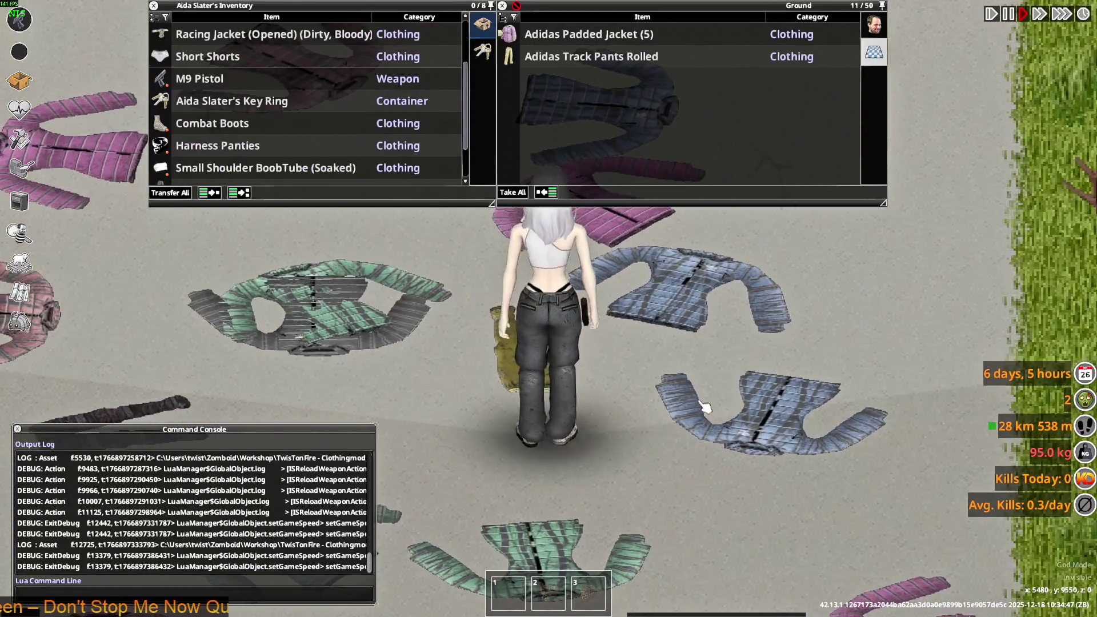
scroll(down, 3)
- Drop the Short Shorts, Racing Jacket and Adidas Killa Pants on the floor
key(s)
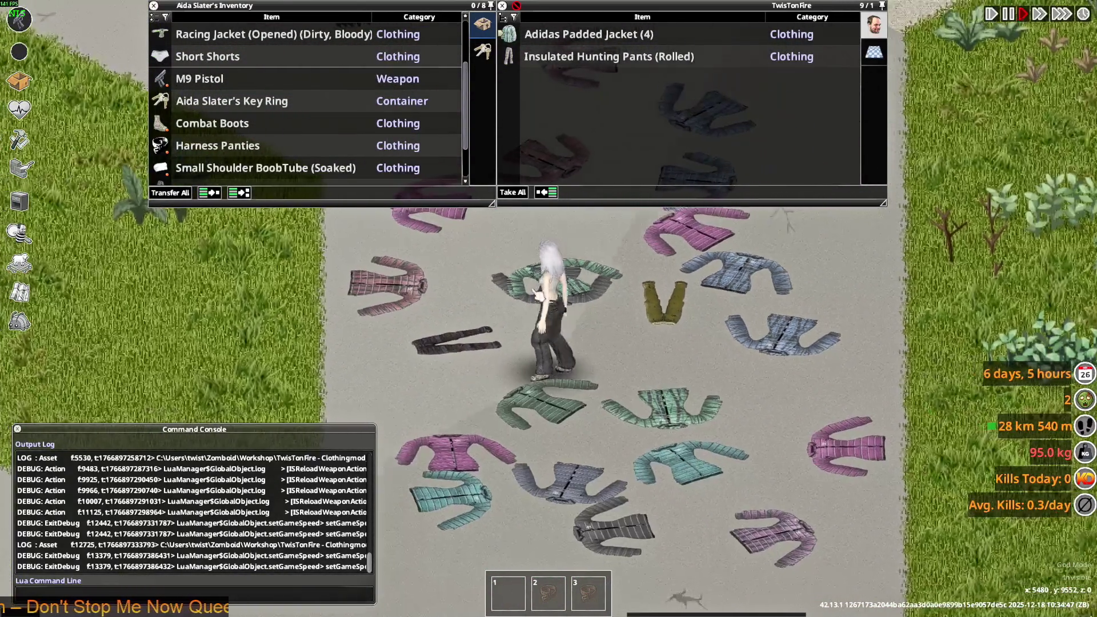
key(w)
drag(208, 56, 591, 375)
scroll(up, 3)
drag(246, 56, 627, 379)
key(w)
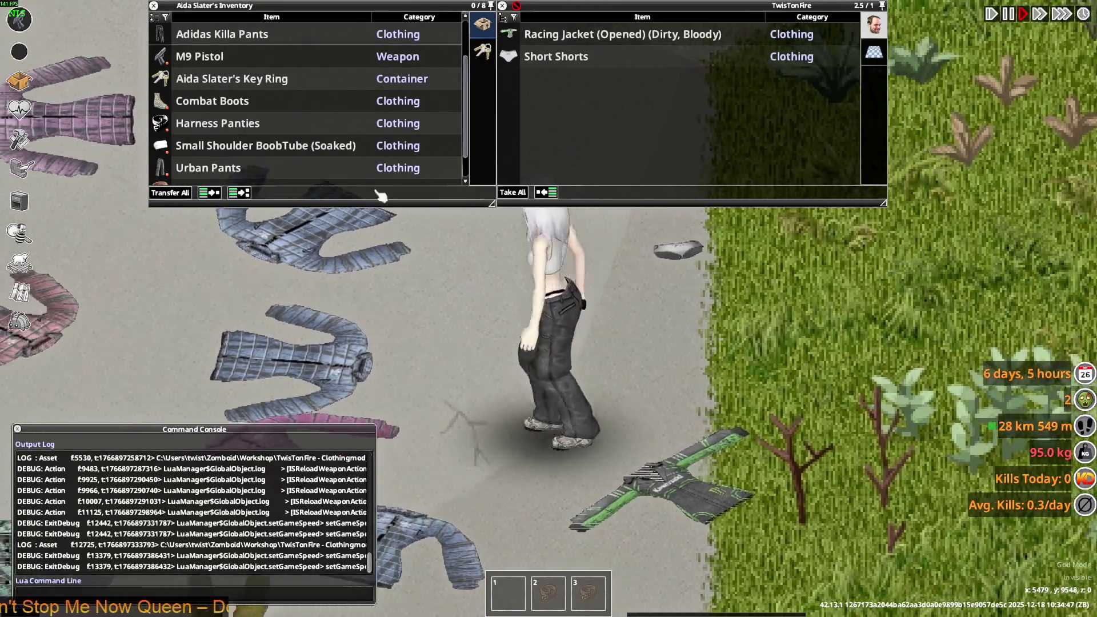
drag(229, 39, 669, 400)
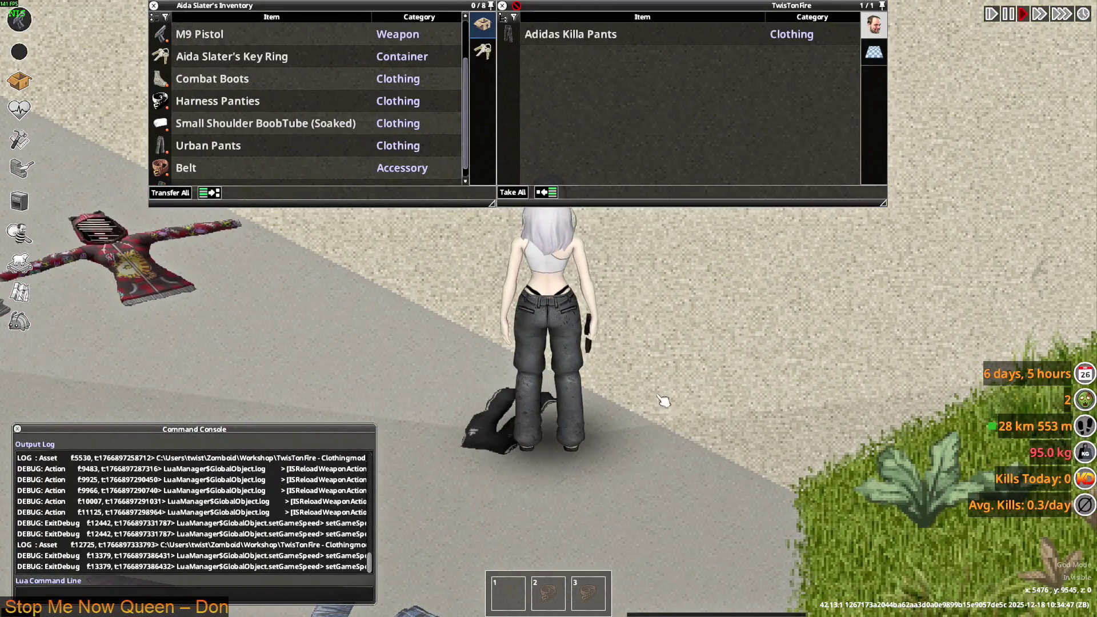
- Walk the character back toward the red jacket and turn it to face the camera
scroll(down, 3)
key(s)
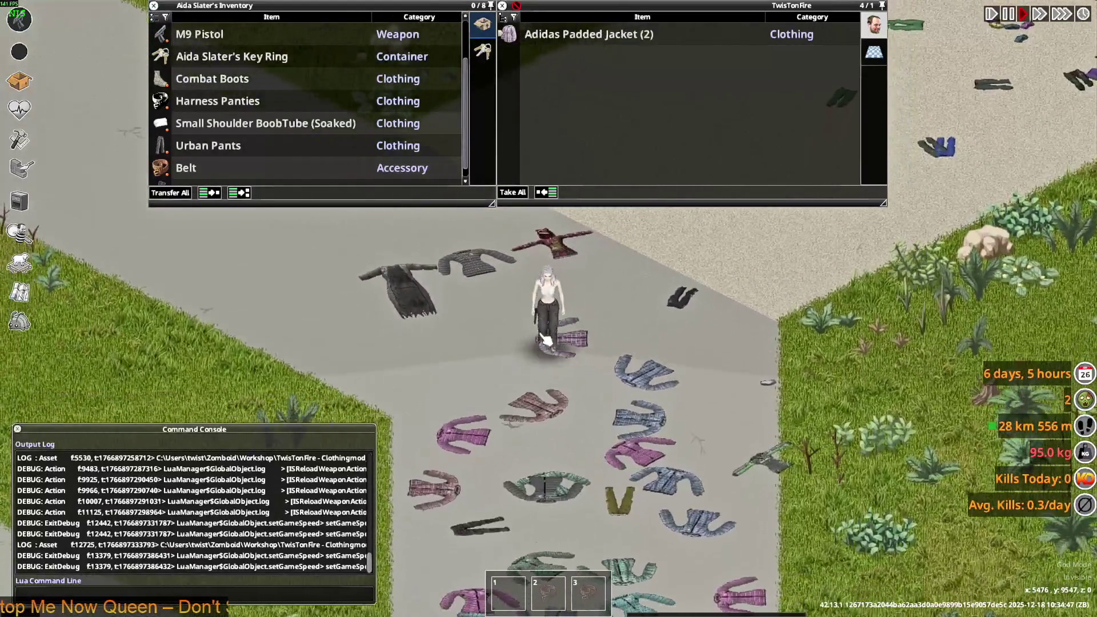
scroll(up, 3)
key(w)
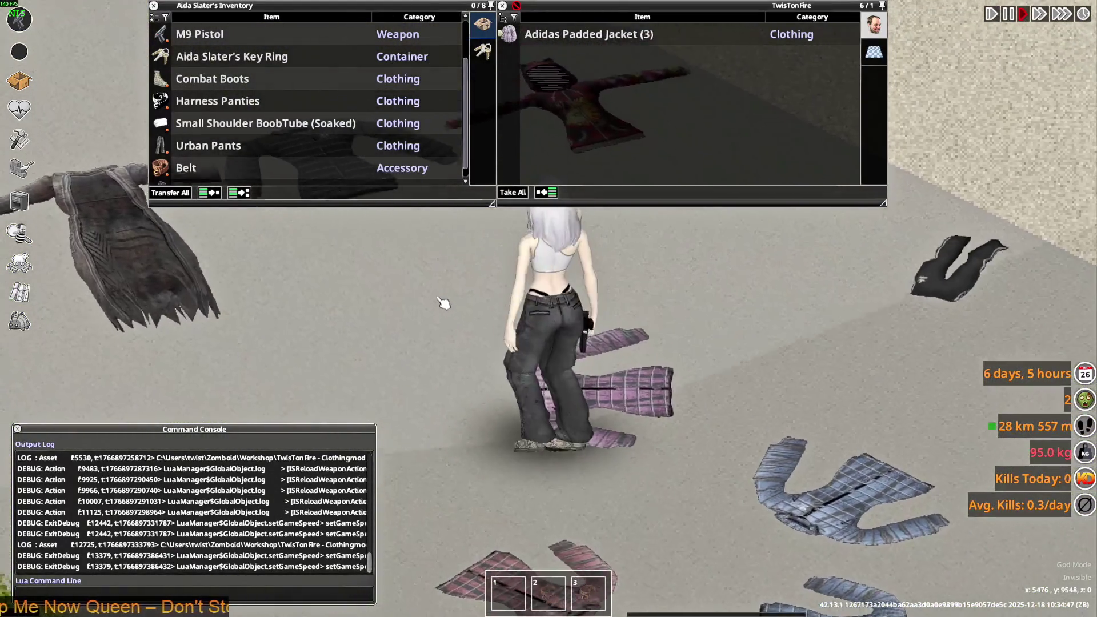
key(s)
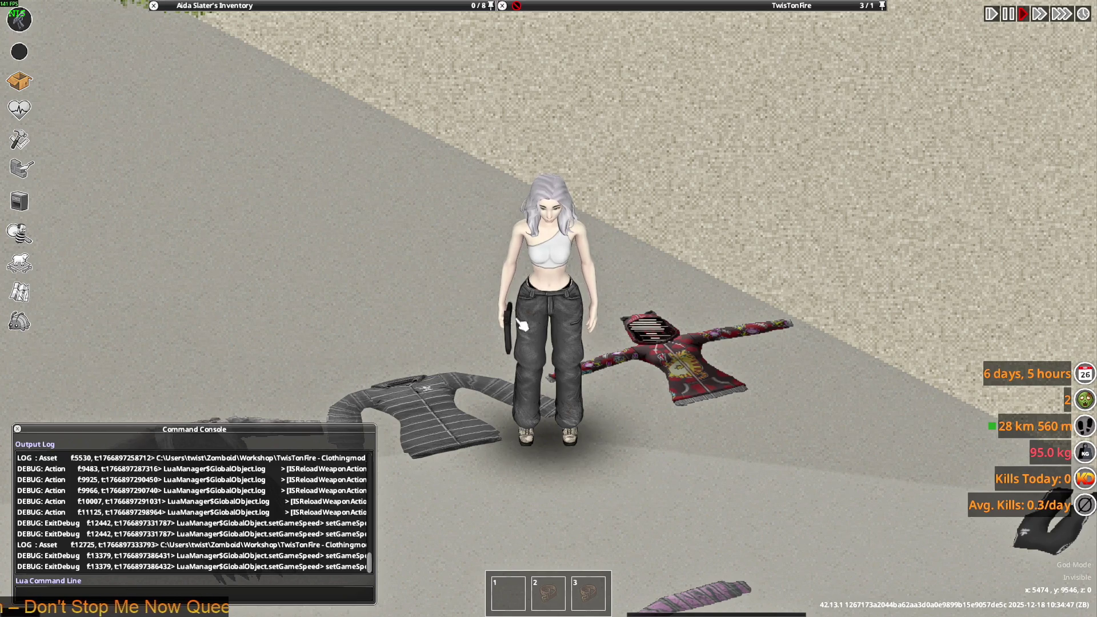
key(d)
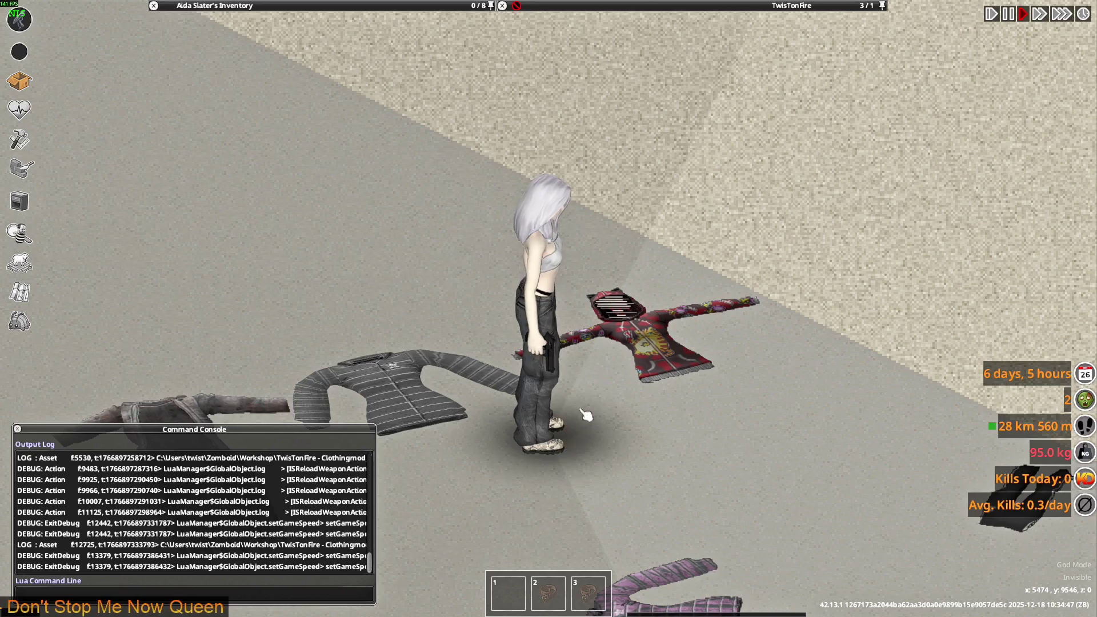
key(w)
mouse_move(218, 6)
right_click(215, 85)
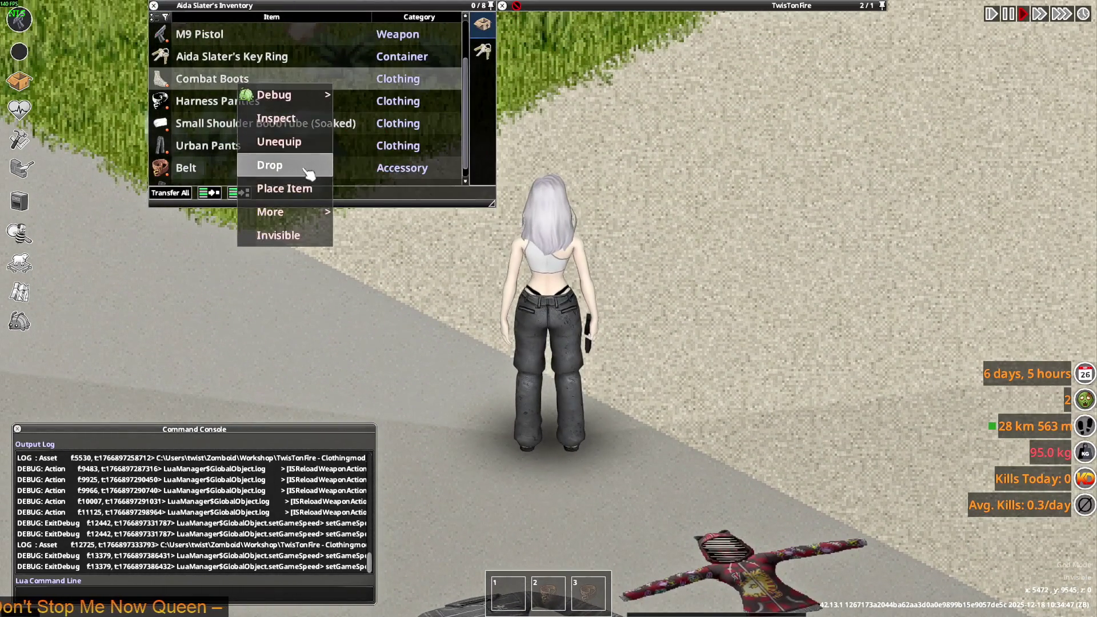
click(293, 195)
key(s)
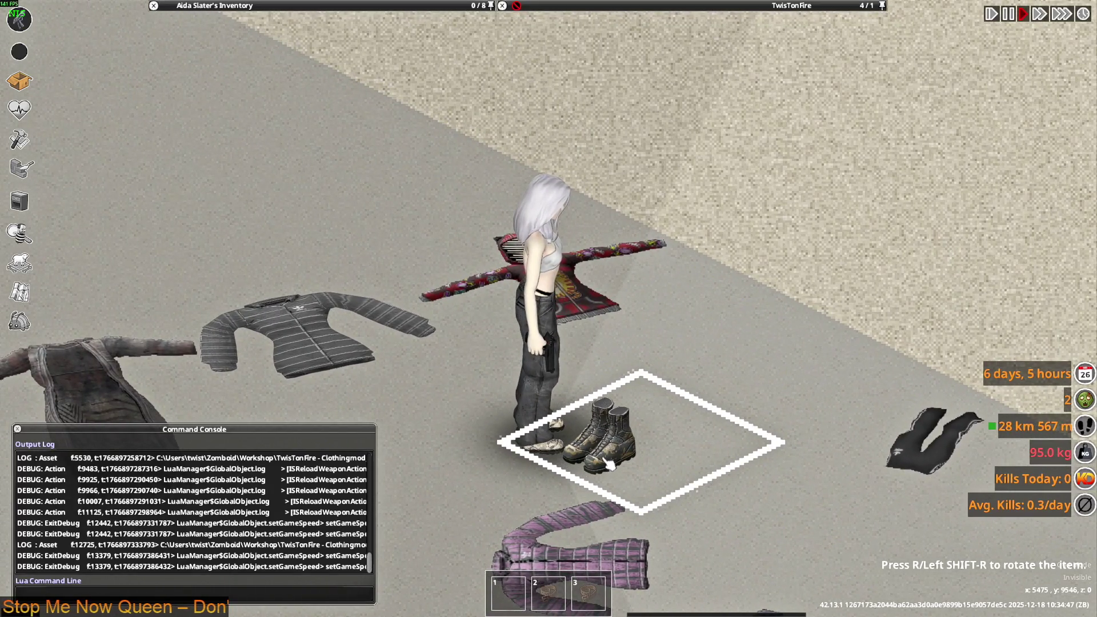
click(609, 466)
key(d)
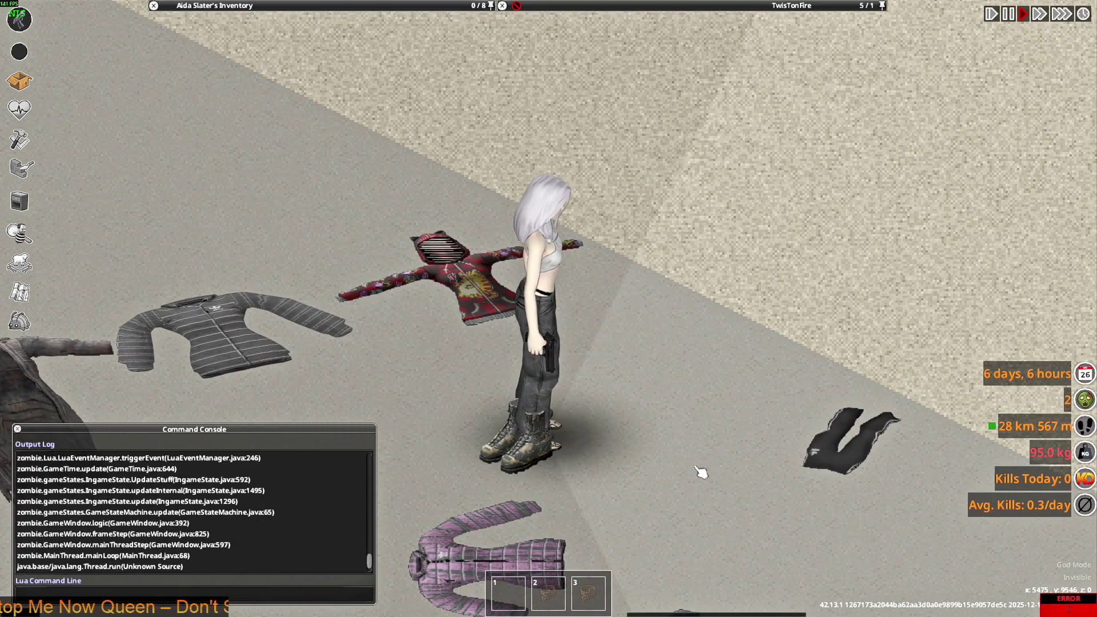
scroll(up, 3)
scroll(up, 3)
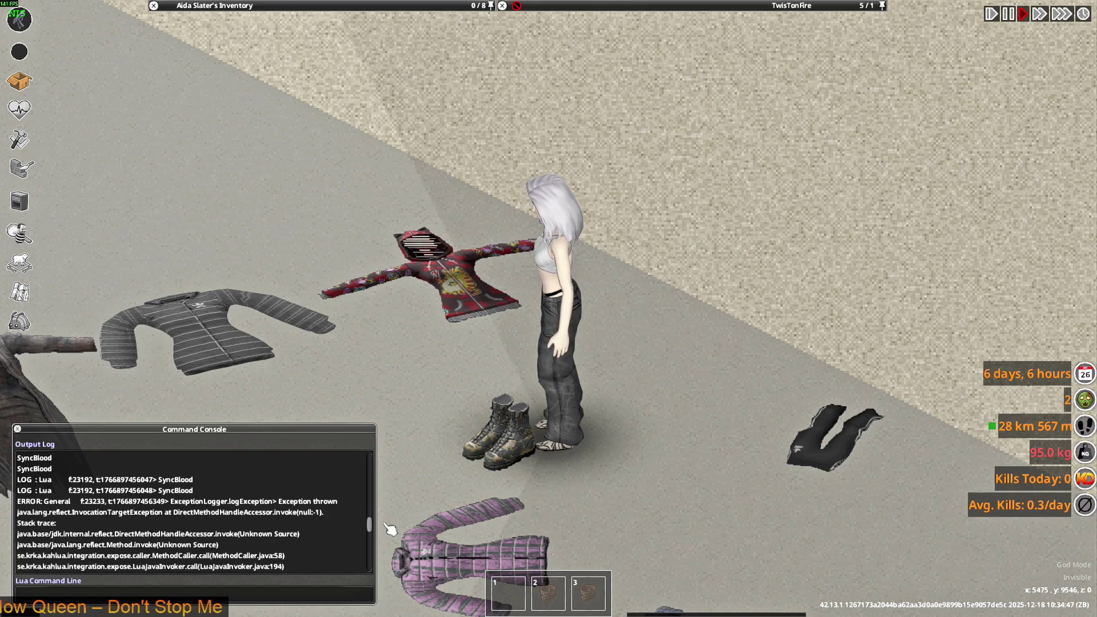
scroll(up, 3)
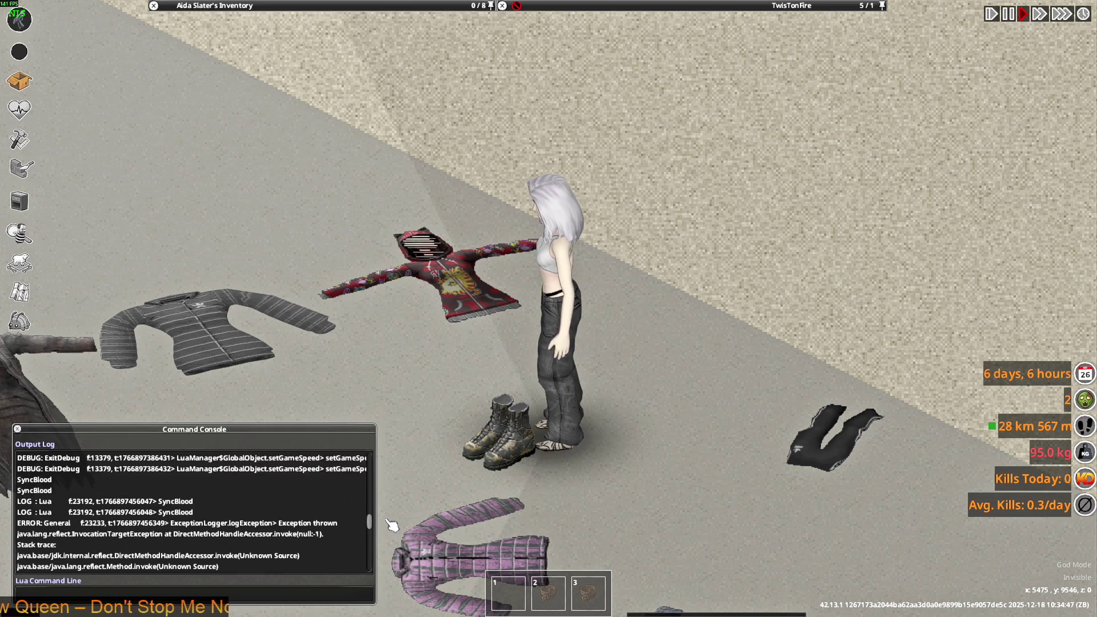
scroll(up, 3)
scroll(up, 3)
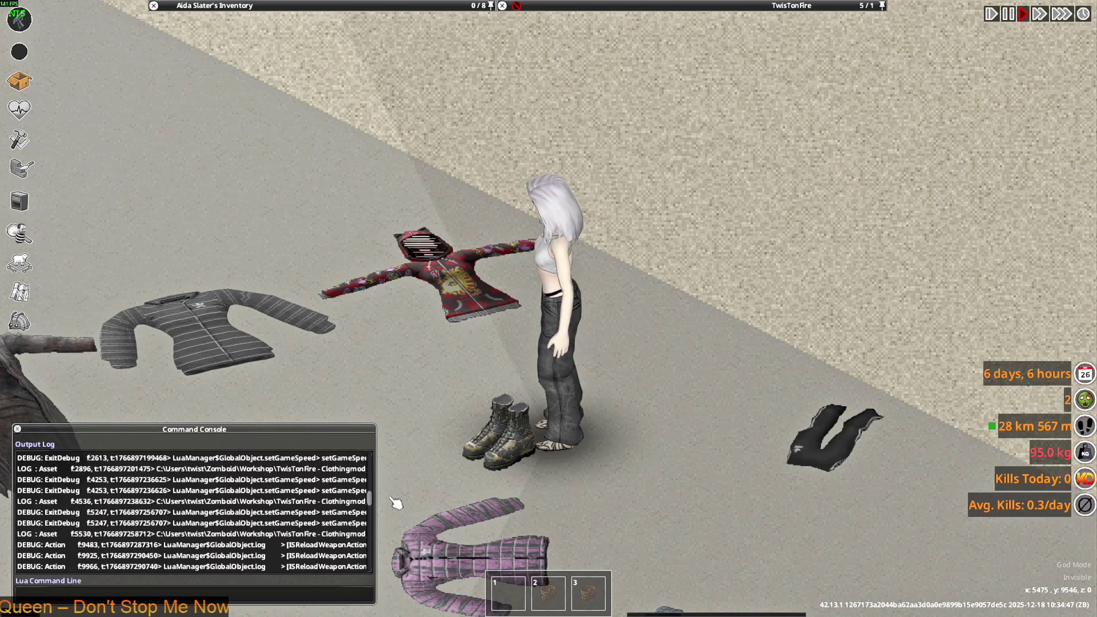
scroll(down, 3)
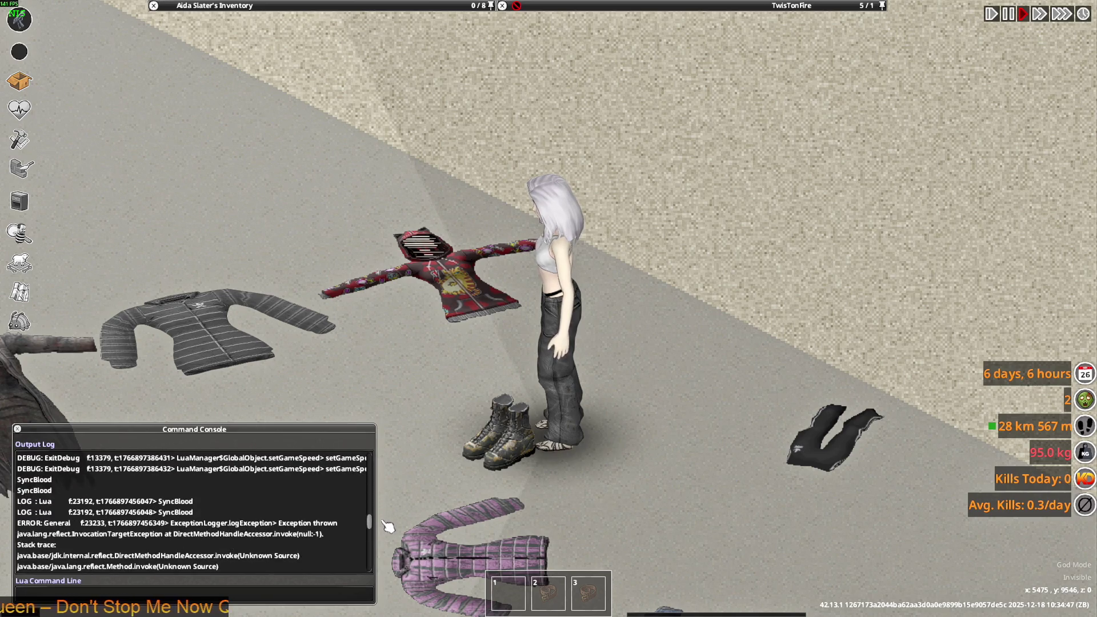
scroll(down, 3)
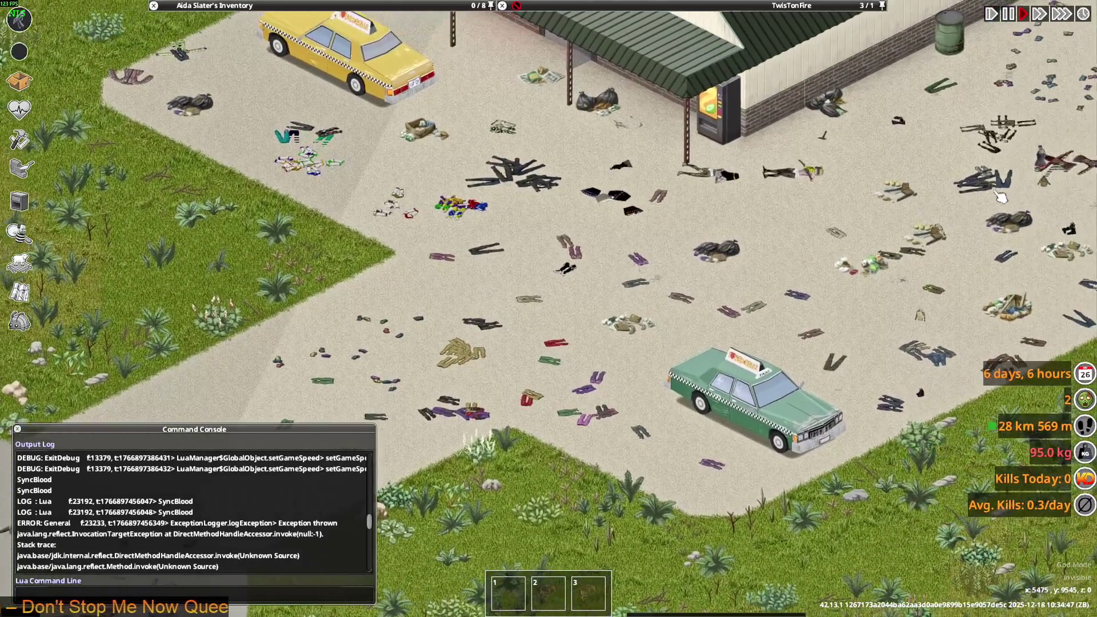
- Pick up the Combat Boots lying on the ground
scroll(up, 3)
scroll(up, 3)
mouse_move(629, 5)
right_click(543, 78)
click(620, 135)
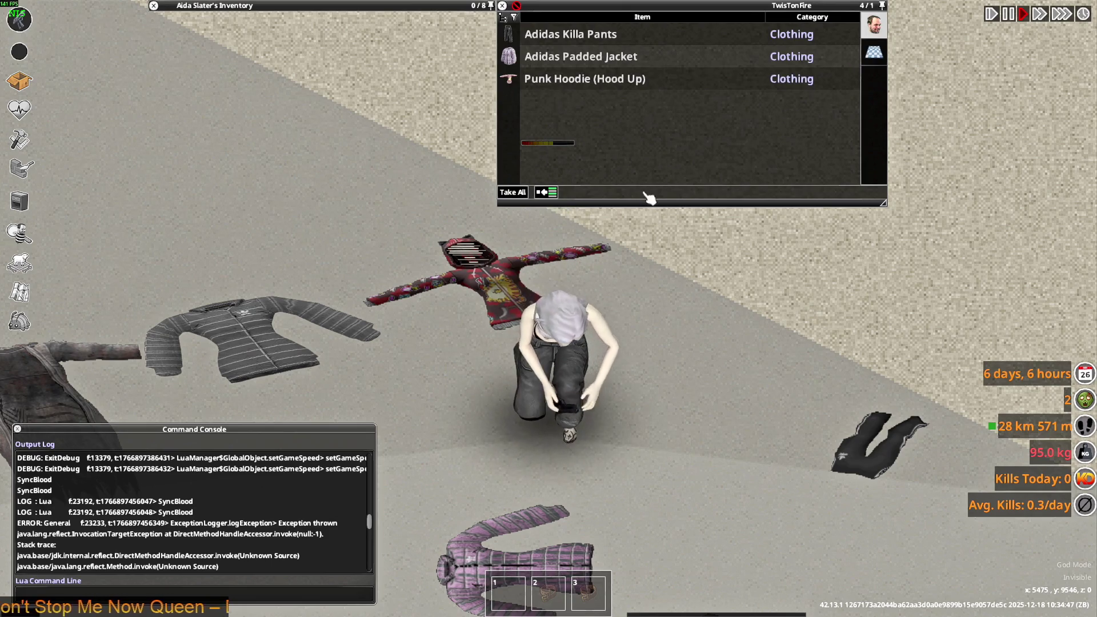
- Walk up-left and drop the Combat Boots back onto the road
key(a)
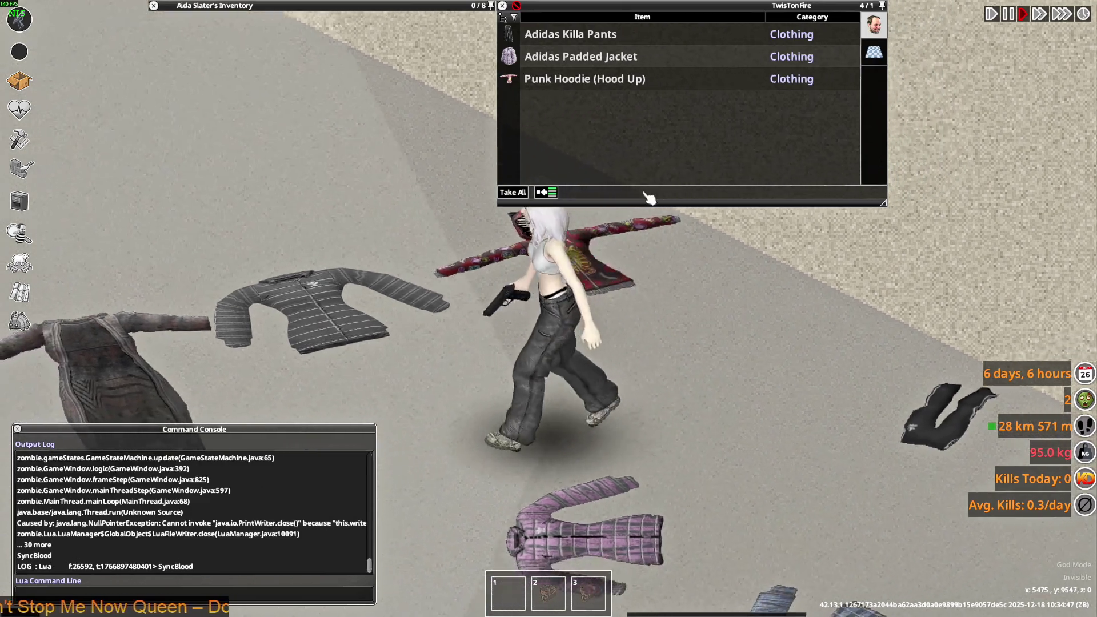
scroll(down, 3)
mouse_move(293, 84)
key(a)
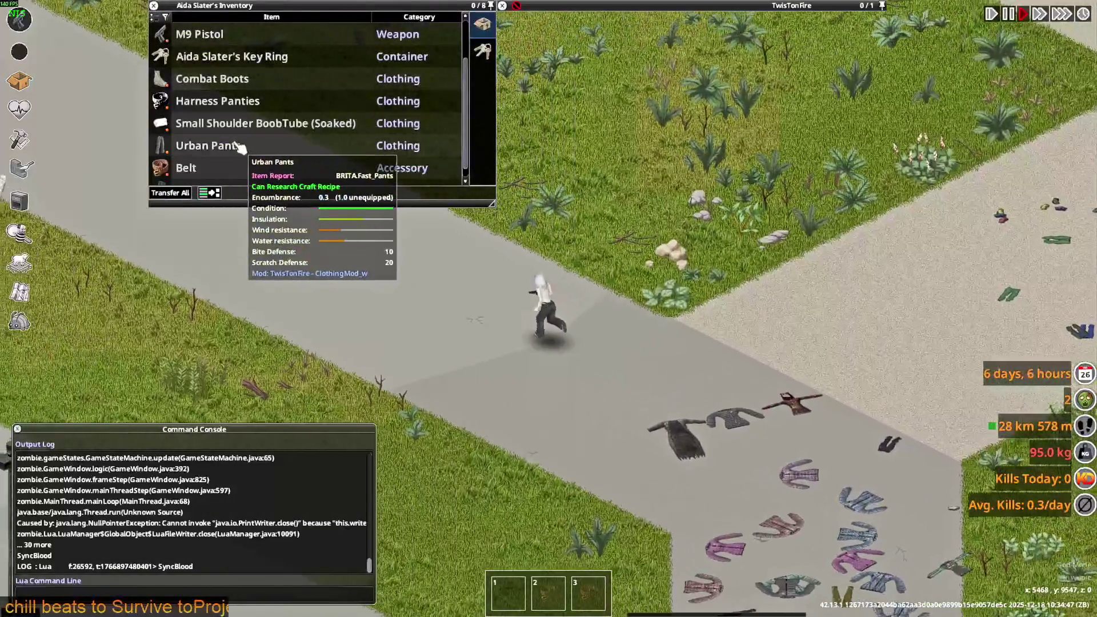
drag(430, 266, 587, 378)
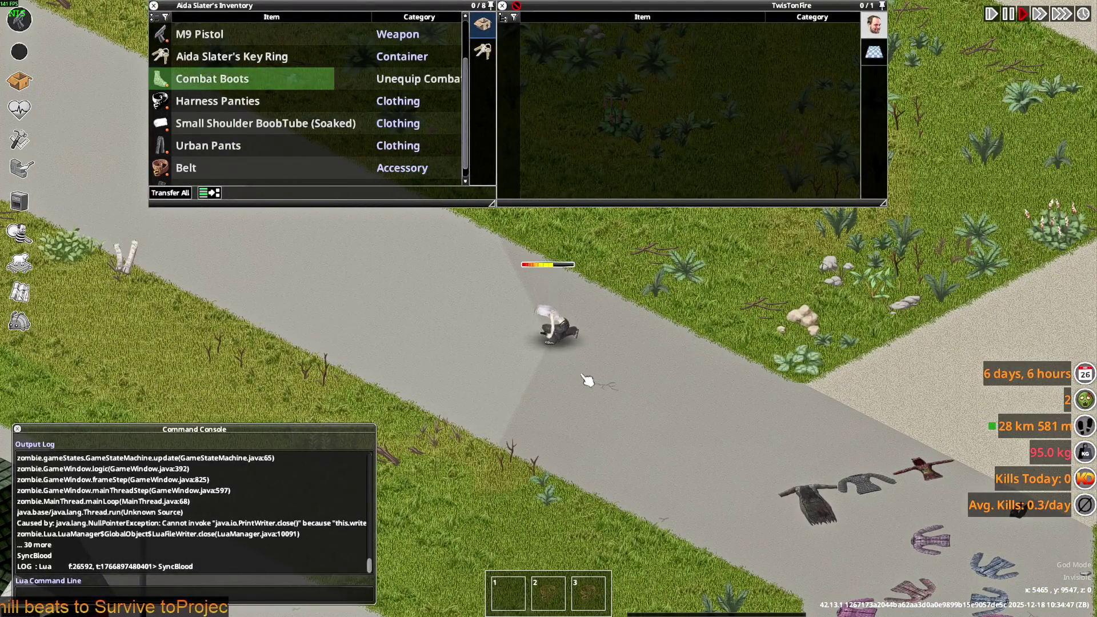
right_click(571, 37)
- Walk the character right past the Army Surplus store, then back down-left toward the jackets
mouse_move(582, 53)
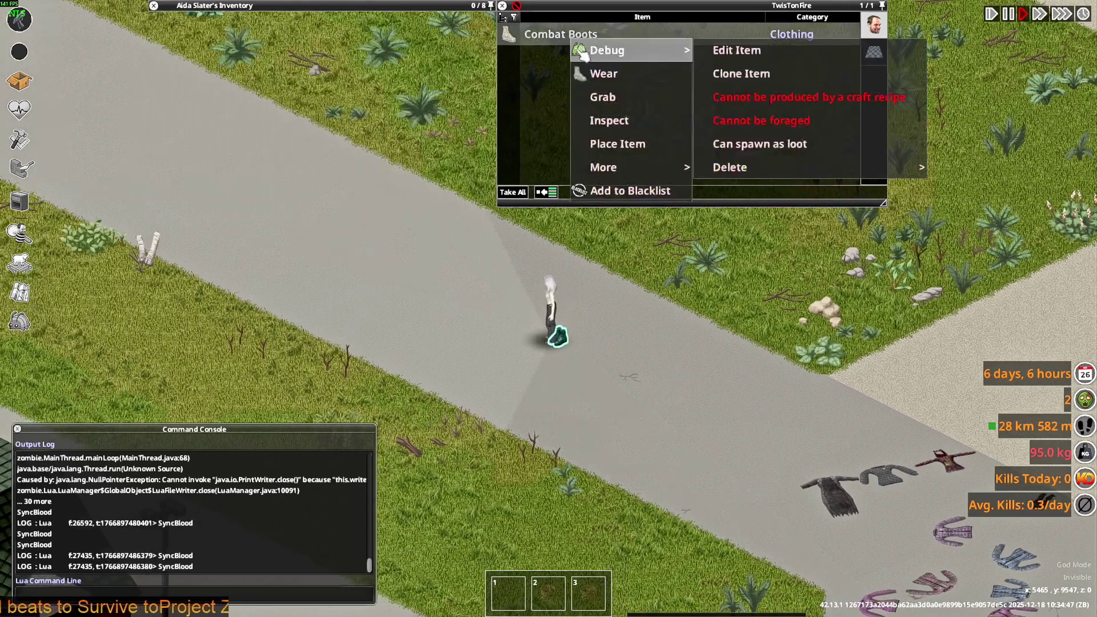
key(d)
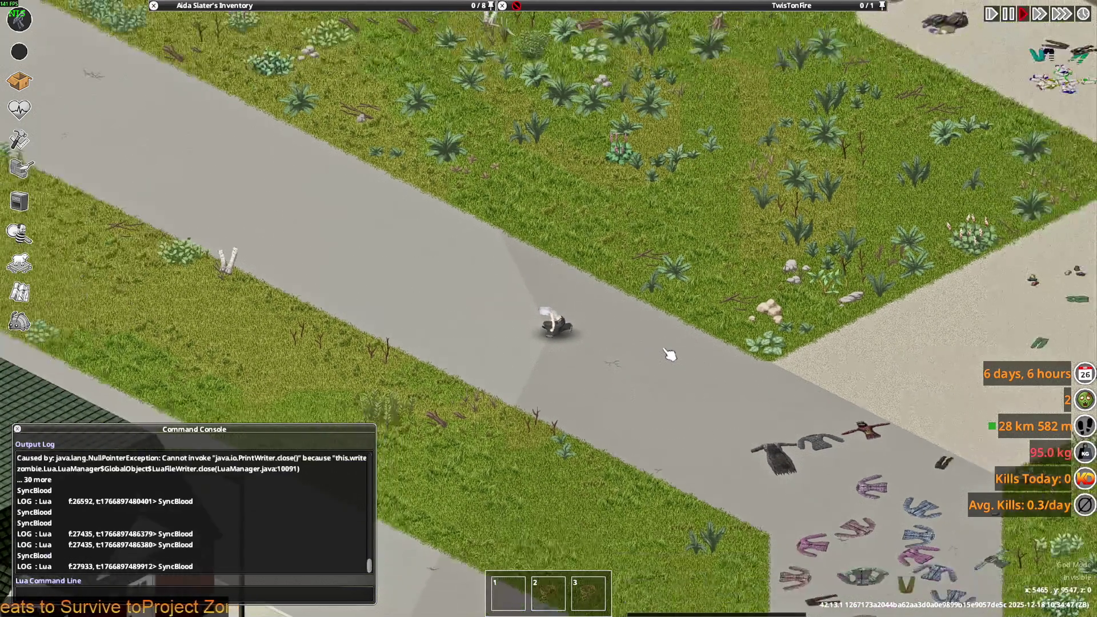
key(d)
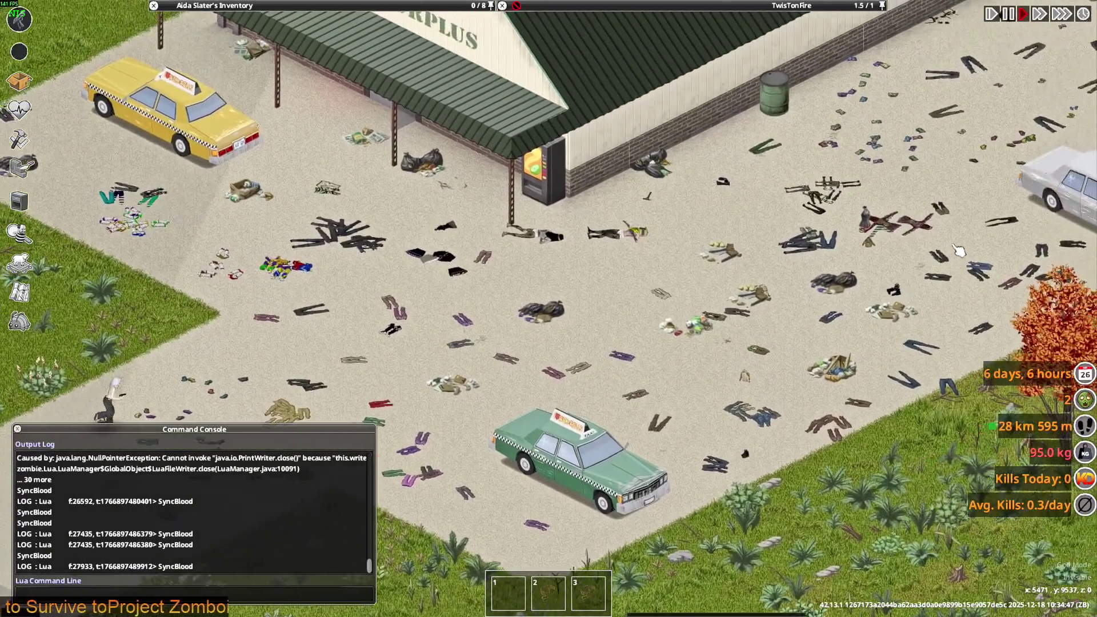
key(d)
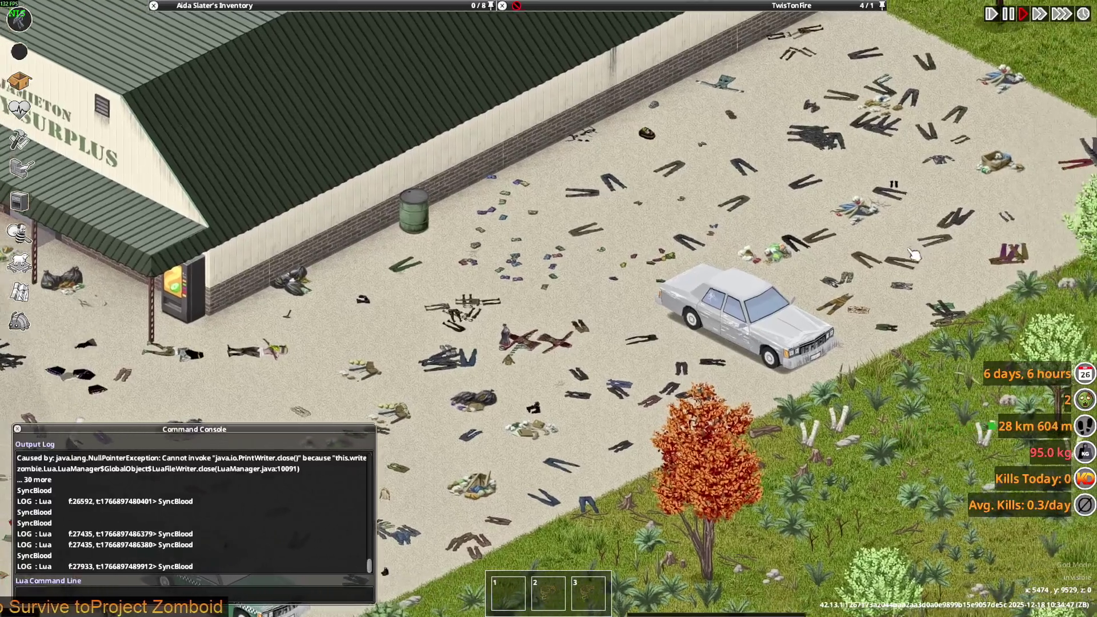
key(d)
key(d)
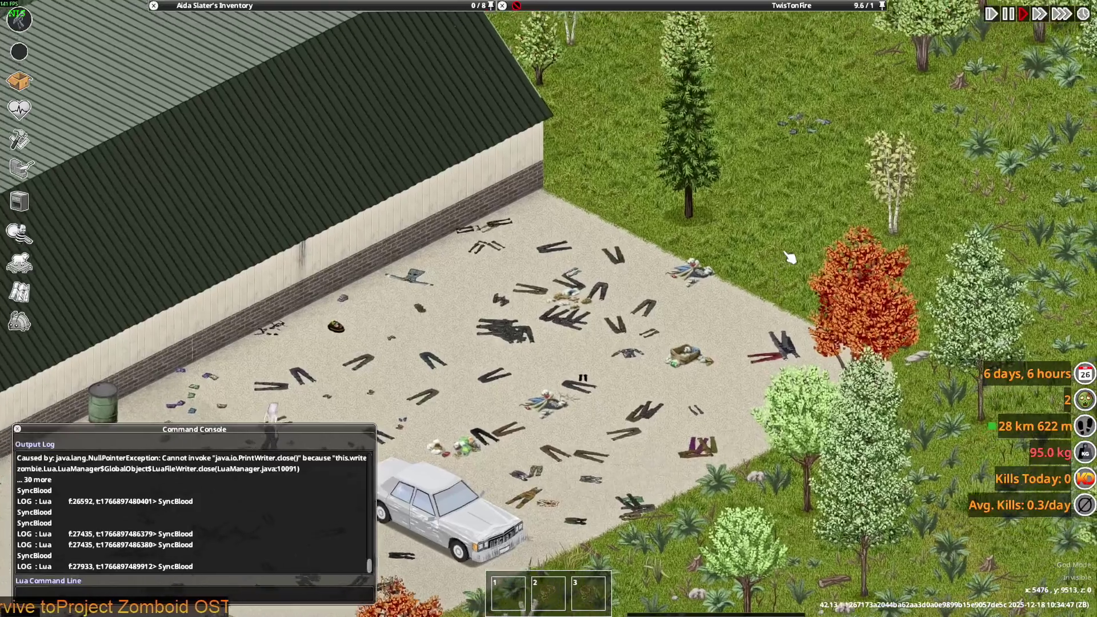
key(s)
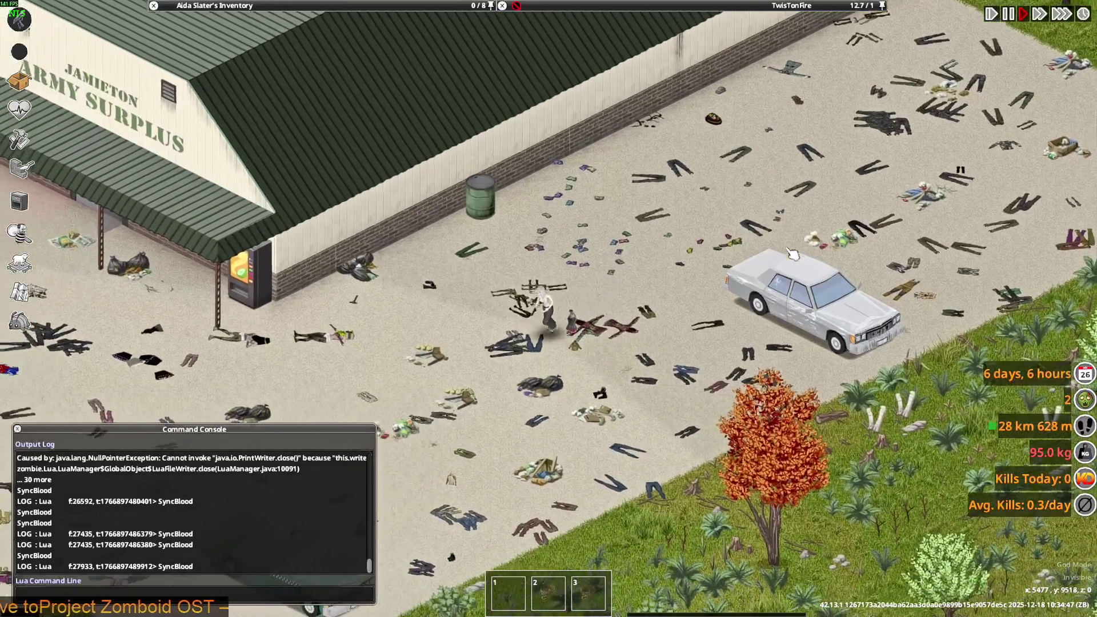
key(s)
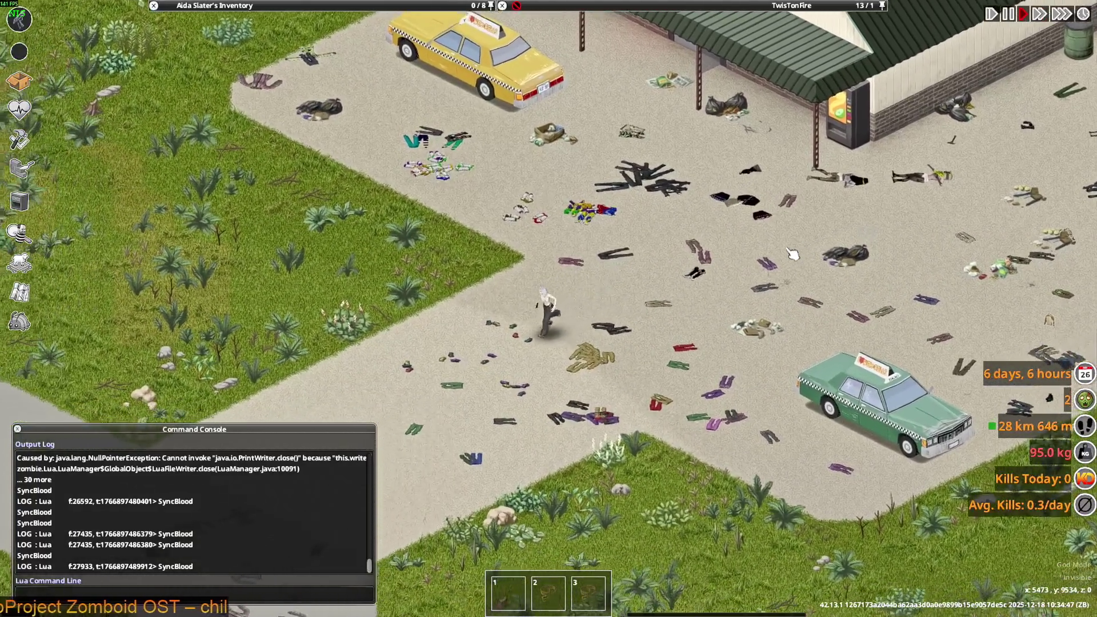
key(s)
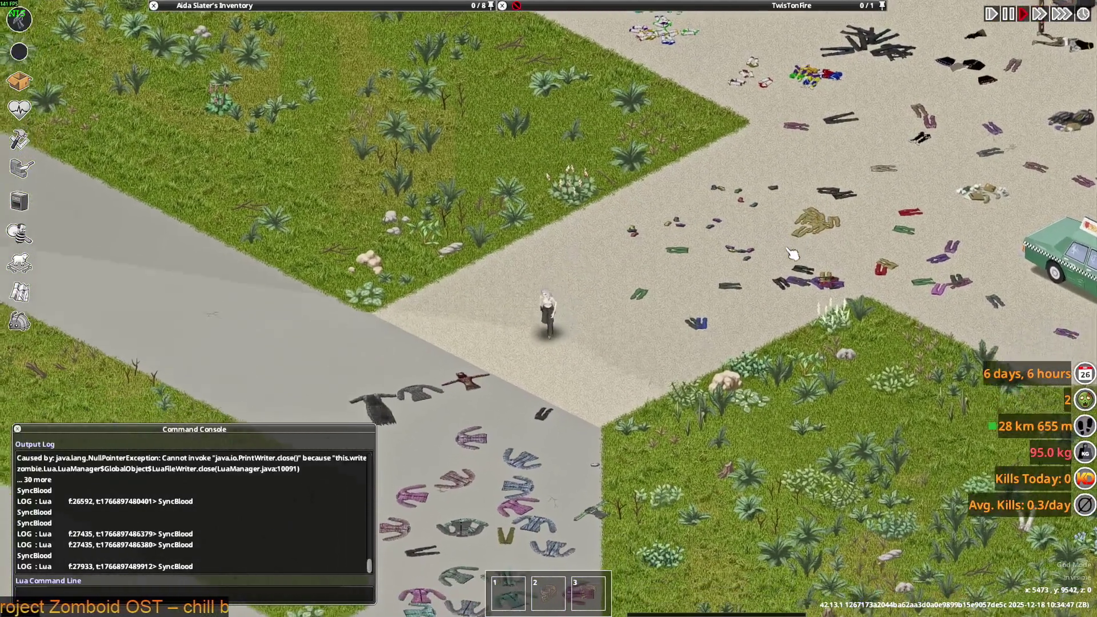
key(s)
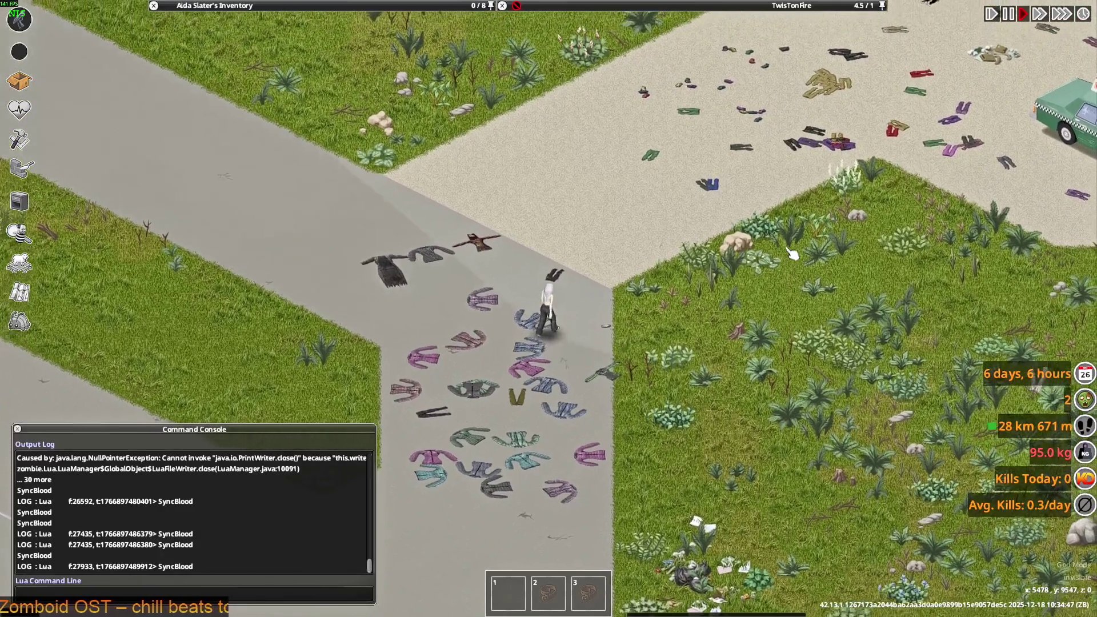
- Walk up beside the jackets toward the parking lot, then switch toward Visual Studio Code
key(w)
key(w)
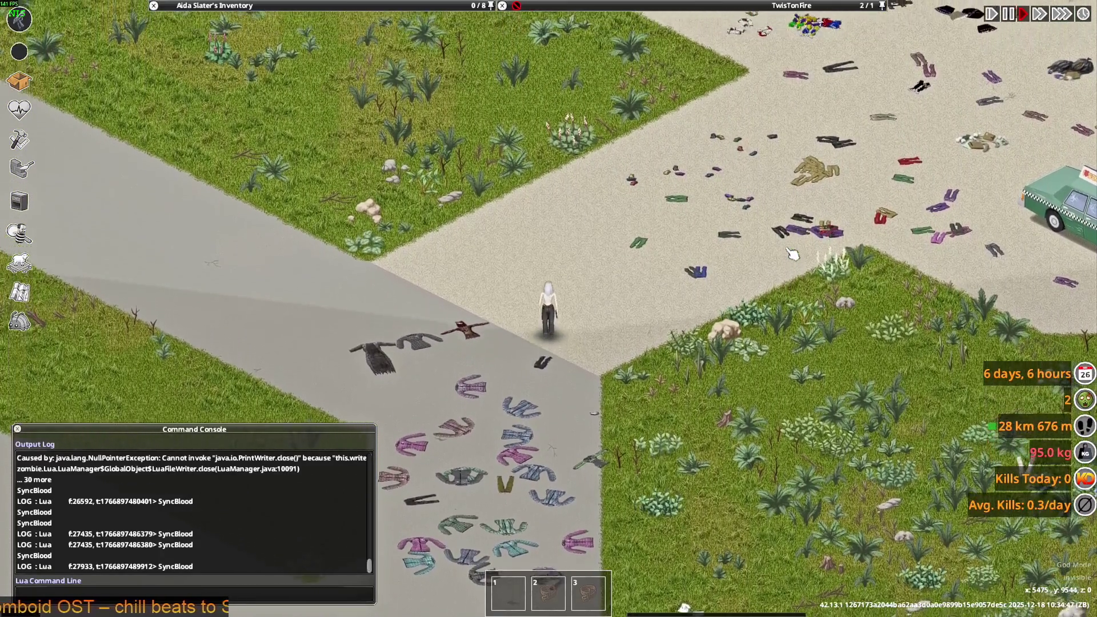
key(d)
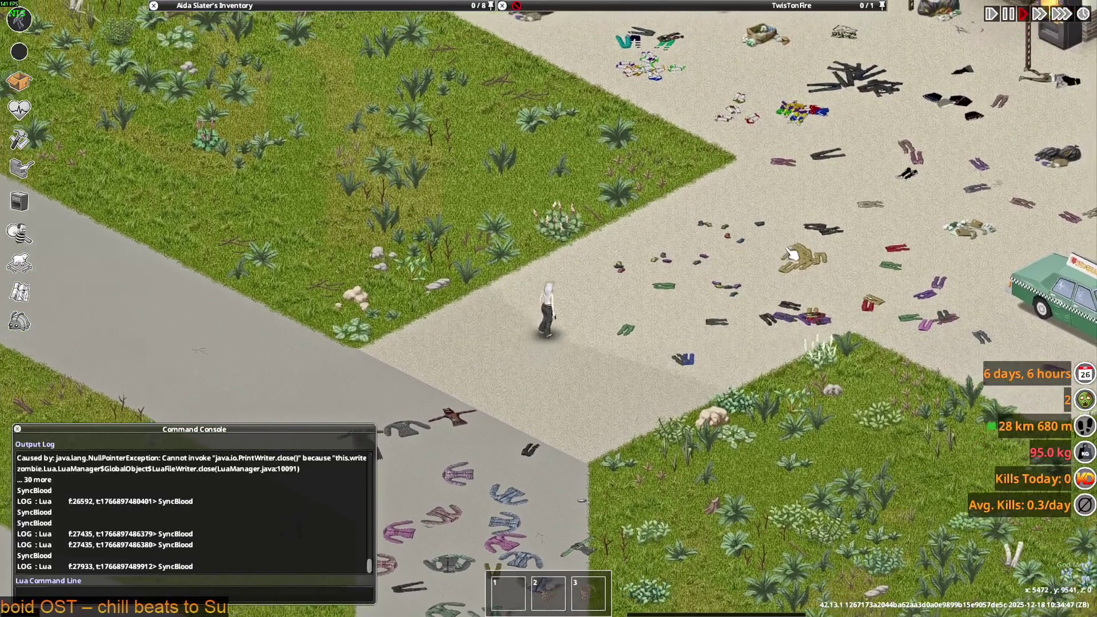
scroll(up, 3)
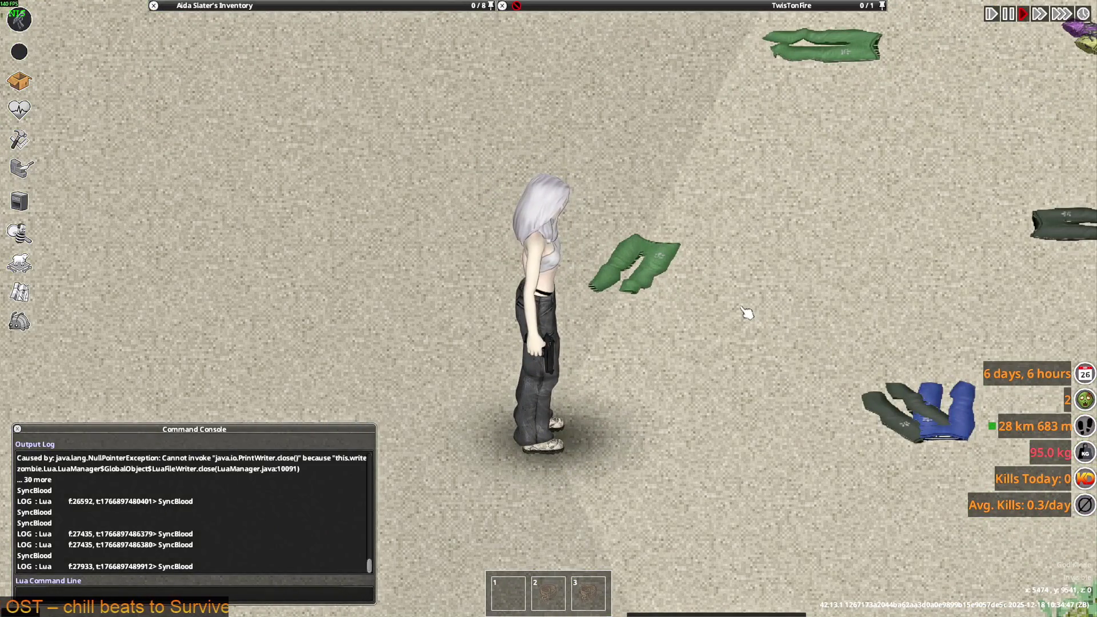
scroll(down, 3)
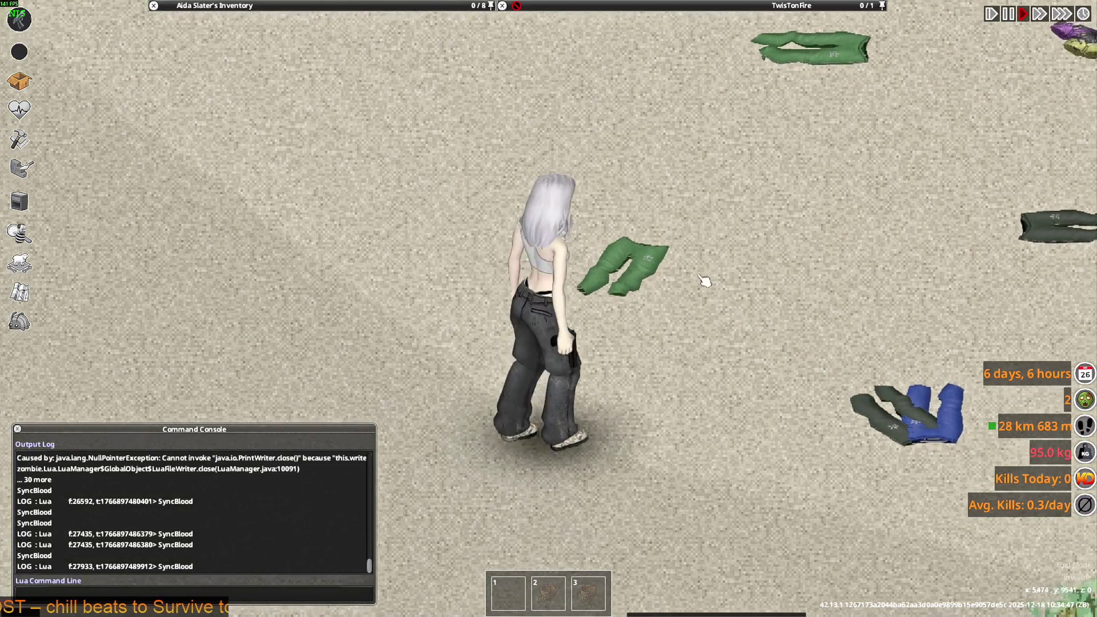
key(alt+Tab)
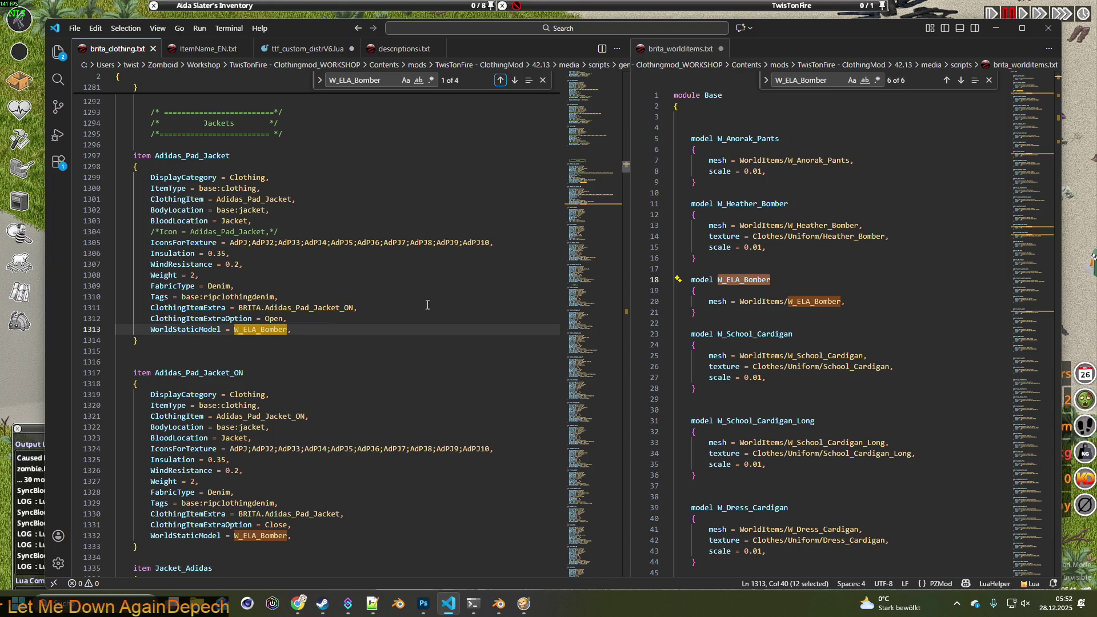
- Scroll to line 1335 and highlight Jacket_Adidas to show its occurrences
scroll(down, 3)
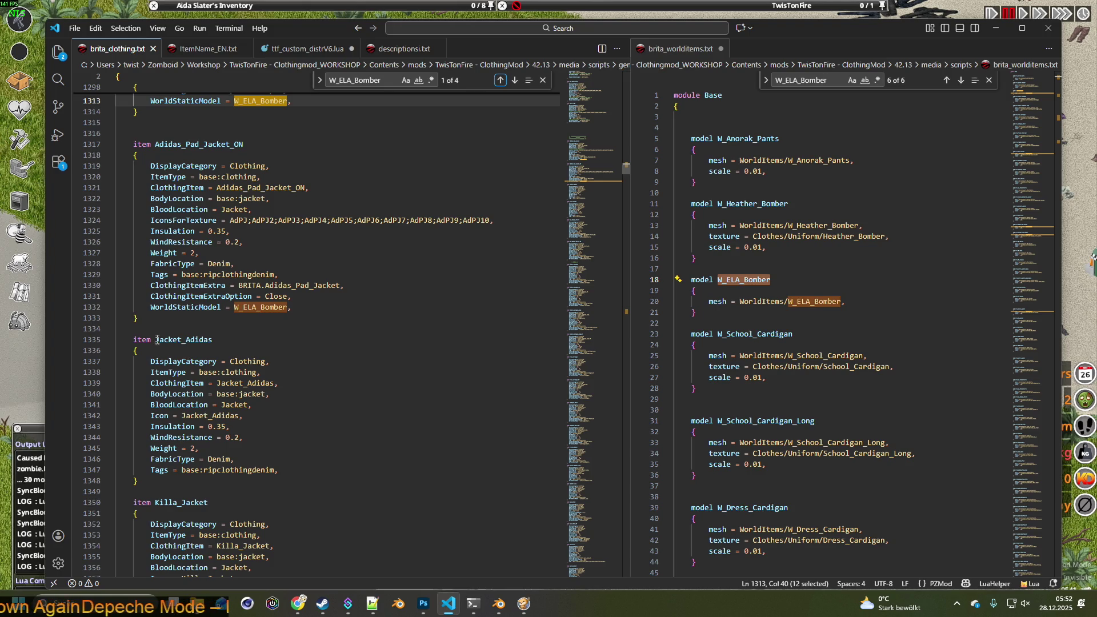
double_click(158, 340)
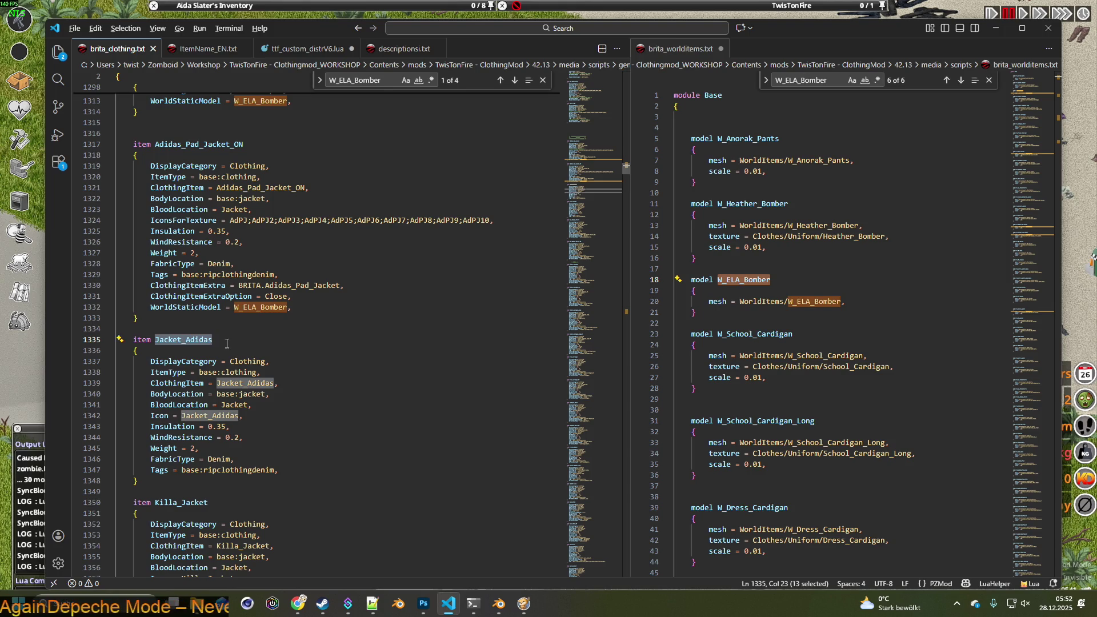
click(227, 342)
drag(156, 340, 217, 337)
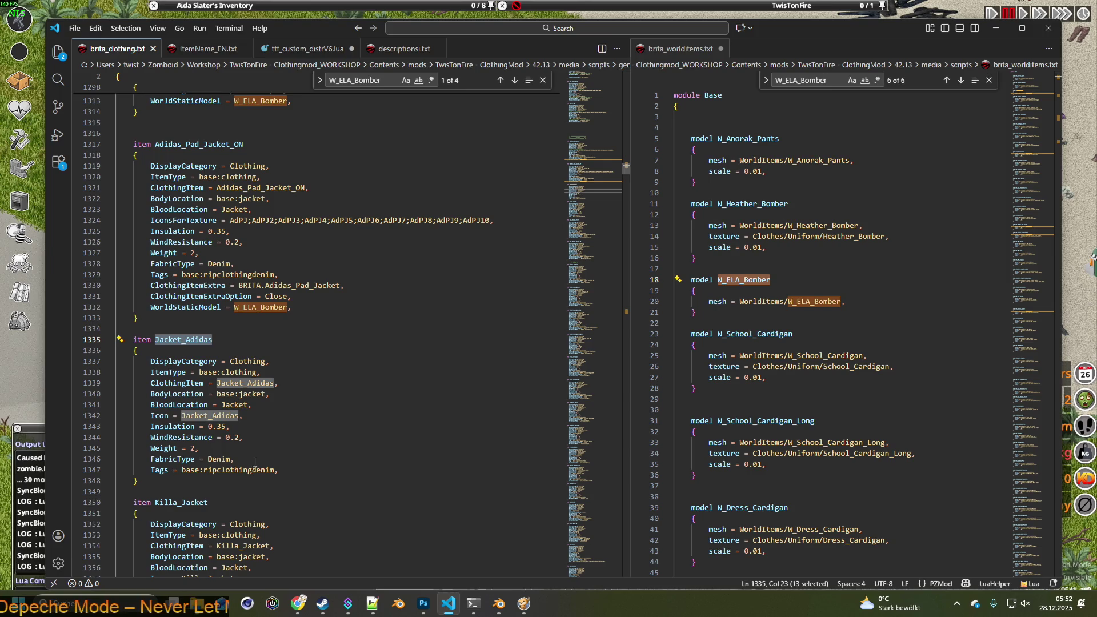
scroll(down, 3)
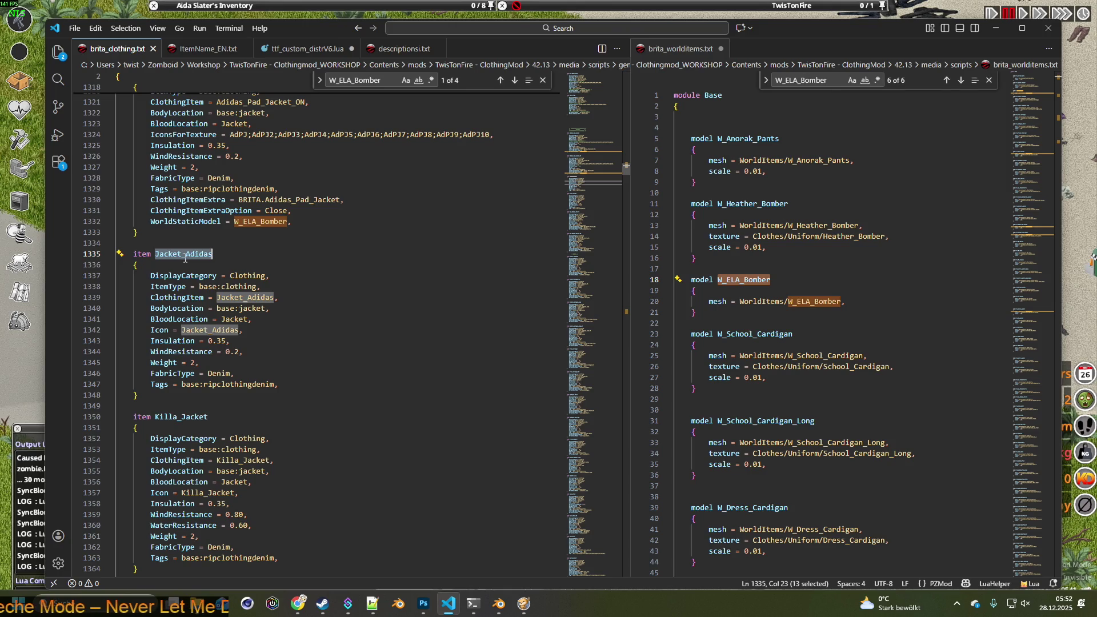
key(alt+Tab)
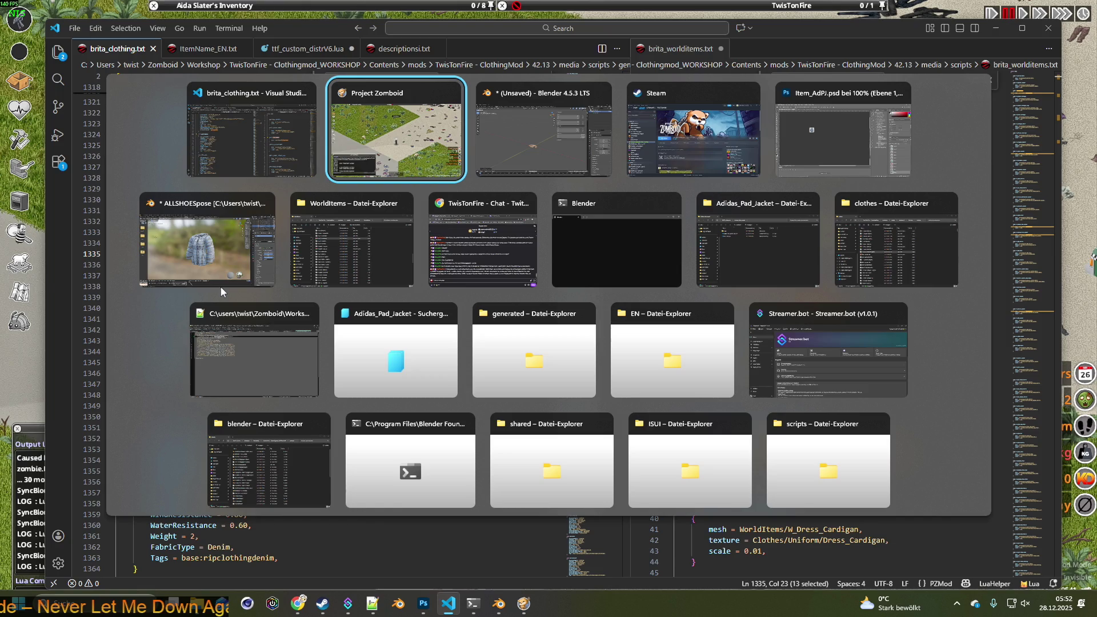
- Cycle past the clothes and WorldItems Explorer windows to bring up the scripts folder
key(Tab)
key(Tab)
key(Tab)
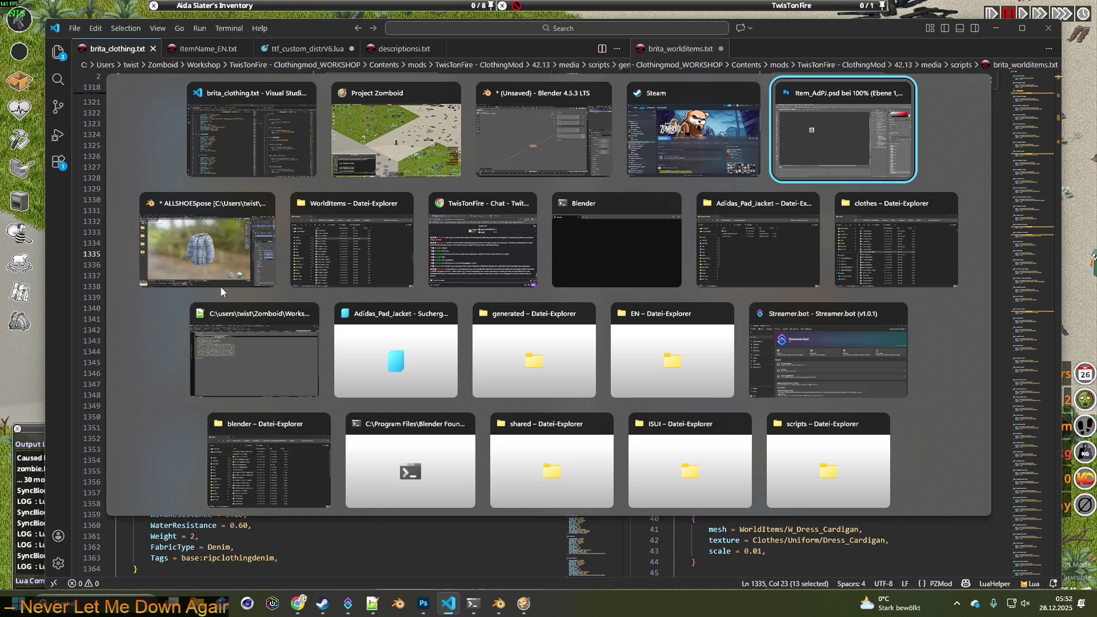
key(Tab)
key(Tab)
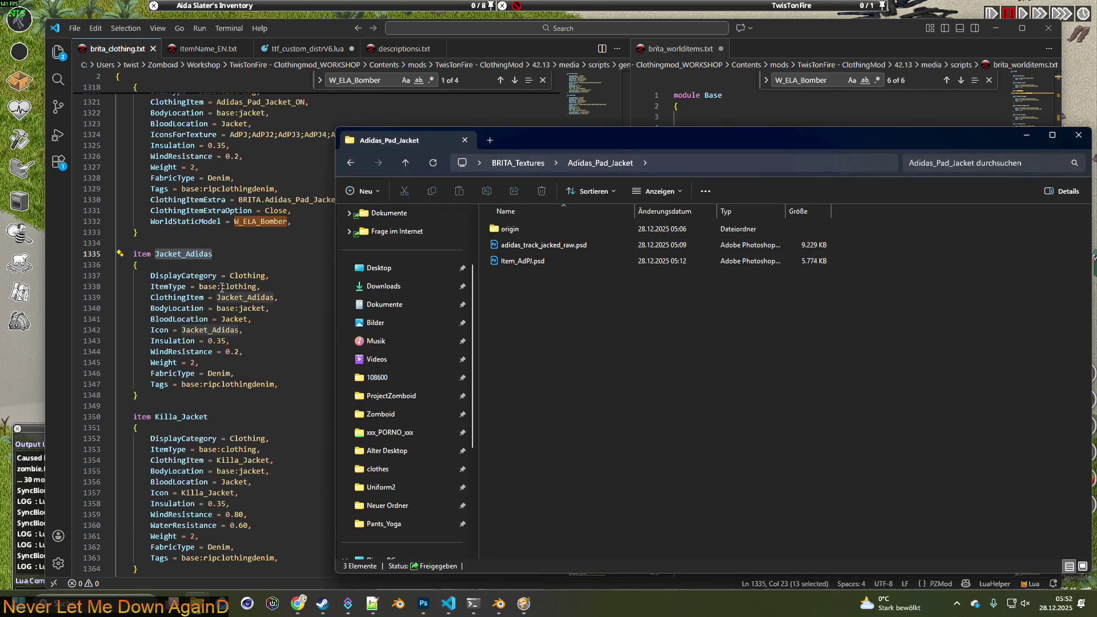
key(alt+Tab)
key(Tab)
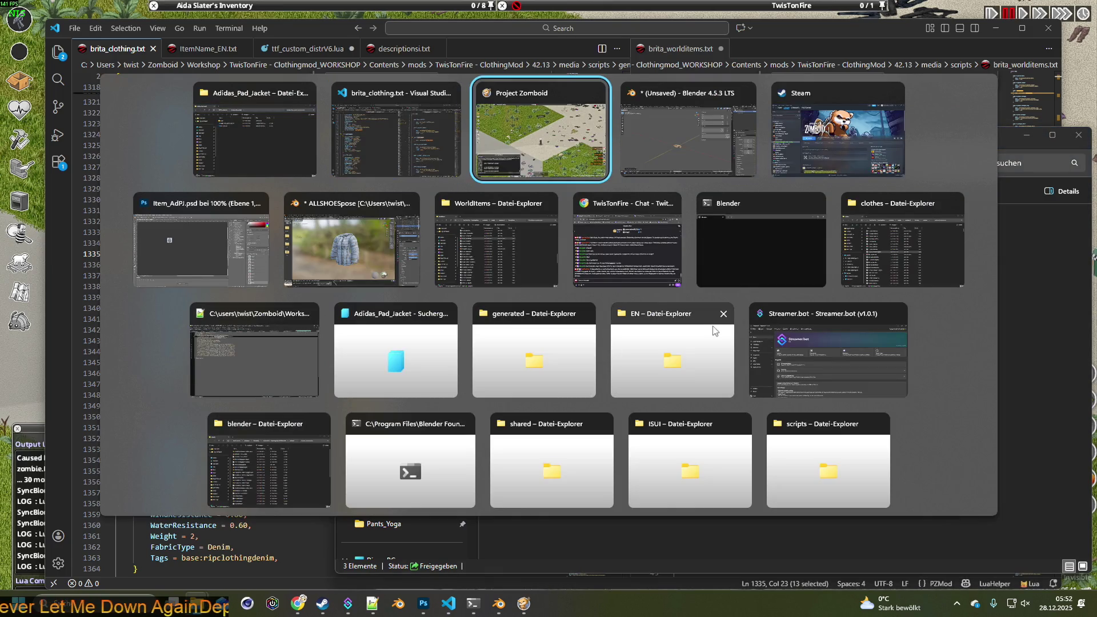
click(879, 203)
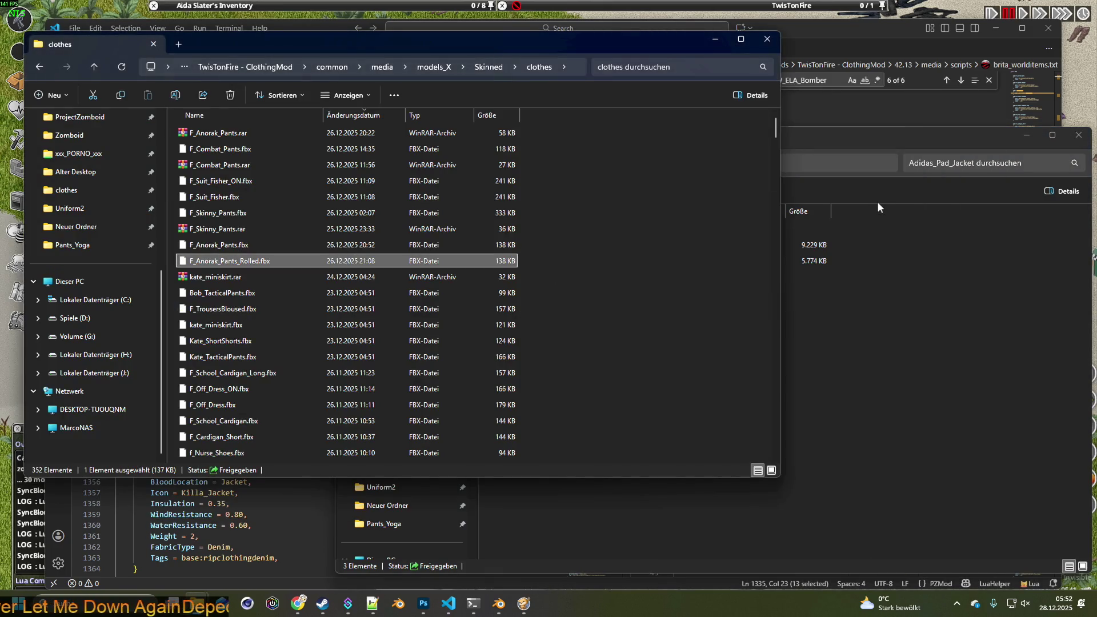
key(alt+Tab)
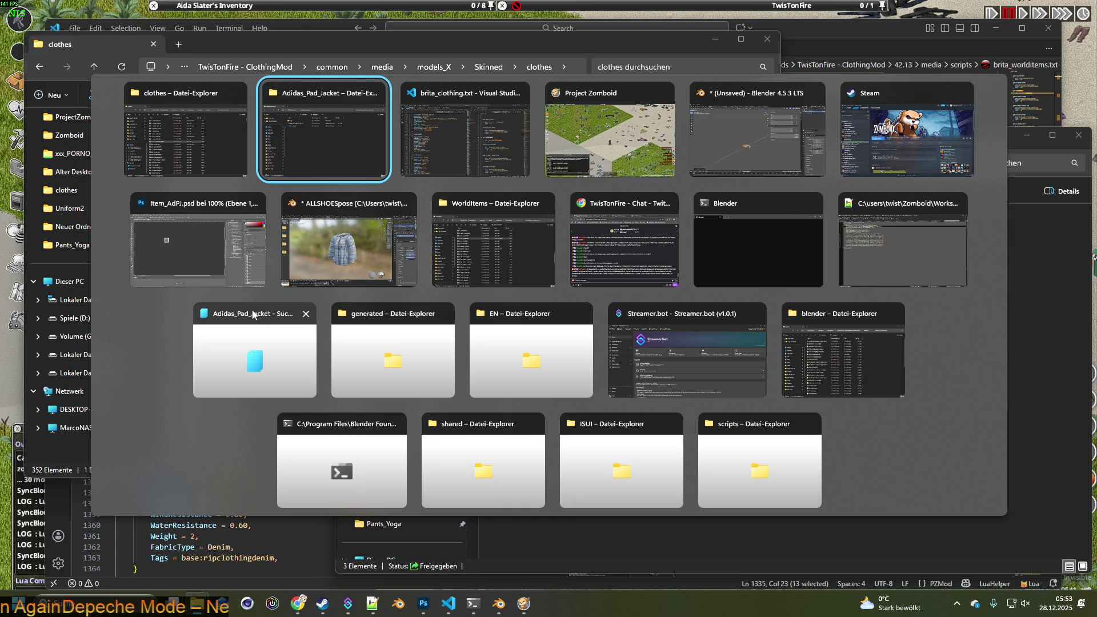
click(488, 205)
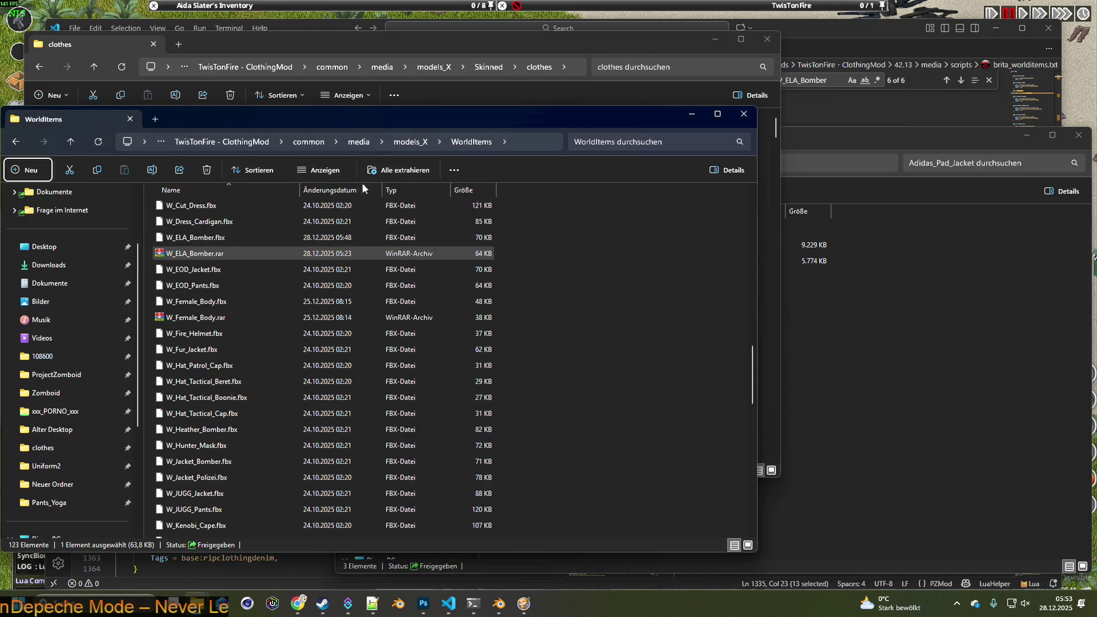
key(alt+Tab)
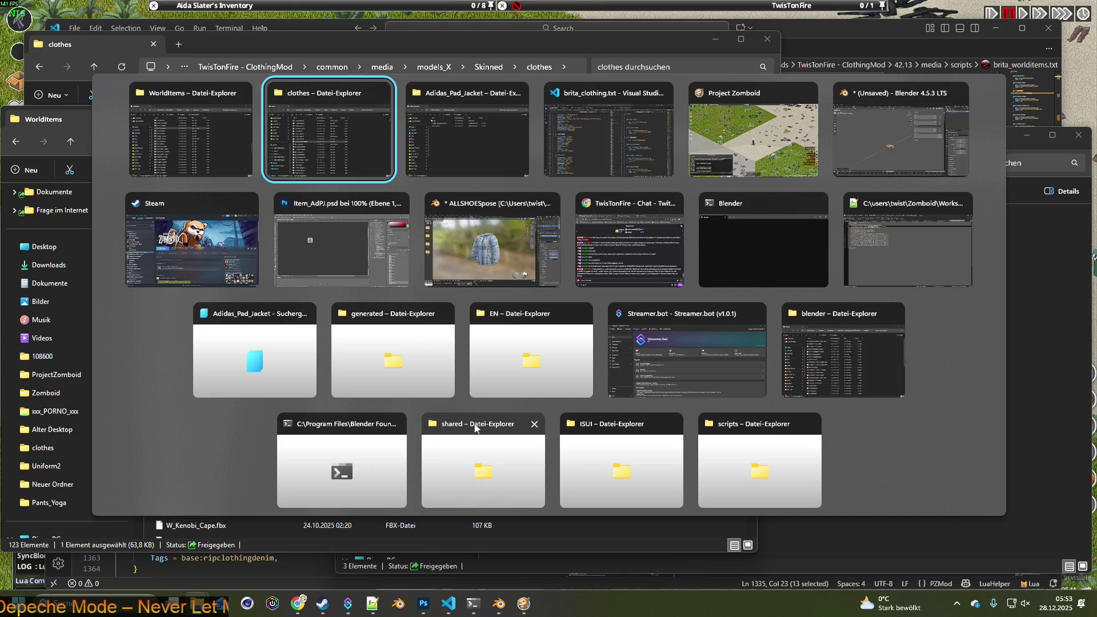
click(747, 428)
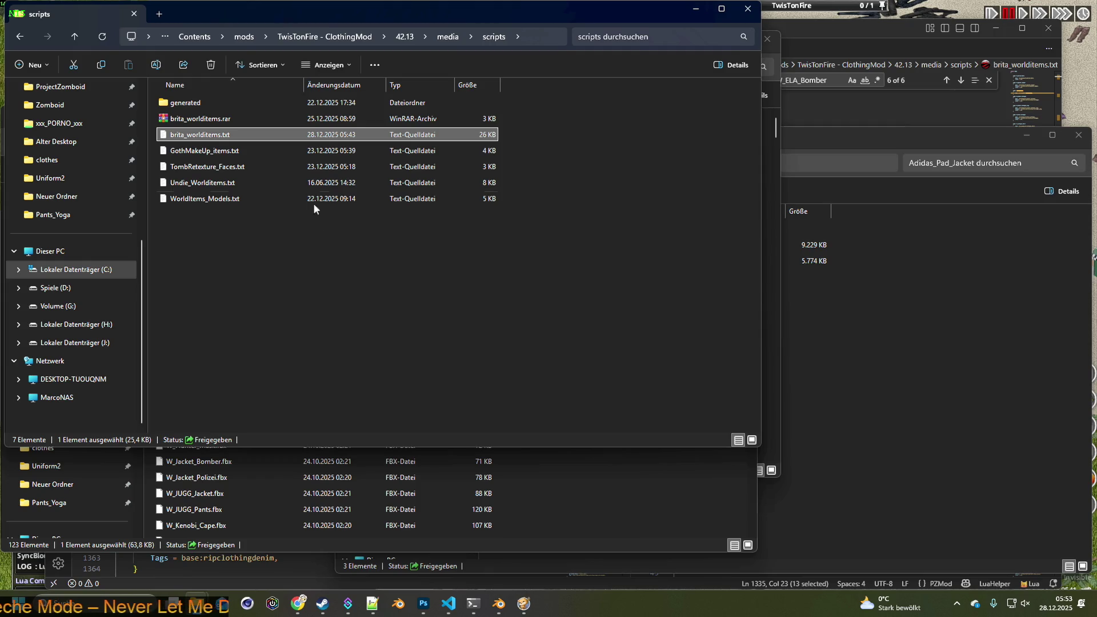
- Go to the clothingItems folder and search it for Jacket_Adidas
click(448, 38)
double_click(191, 106)
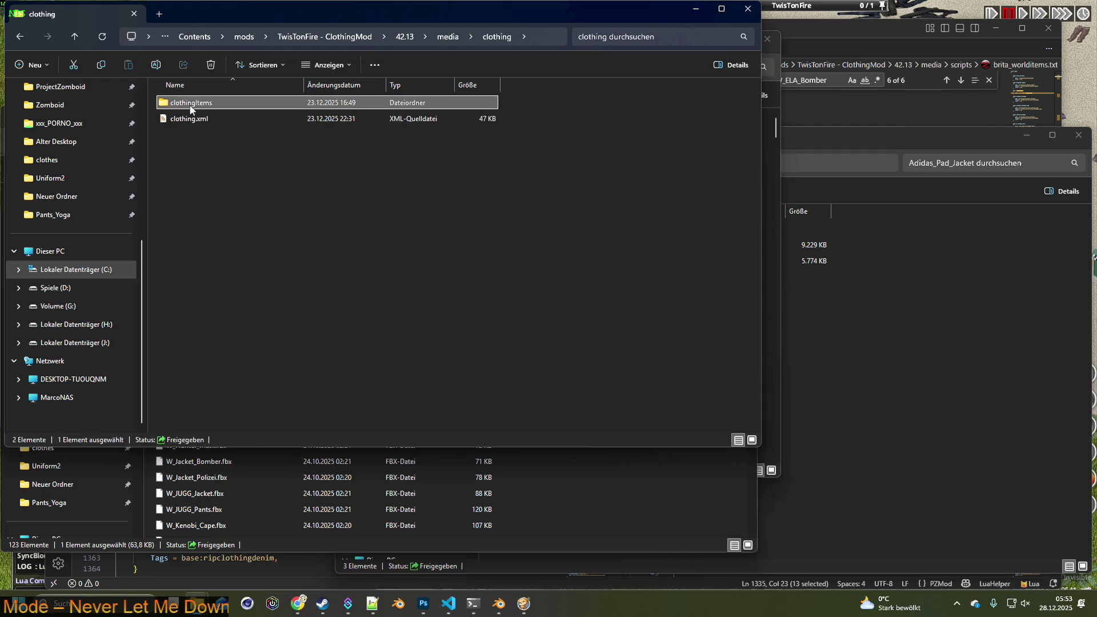
click(622, 37)
text(Jacket_Adidas)
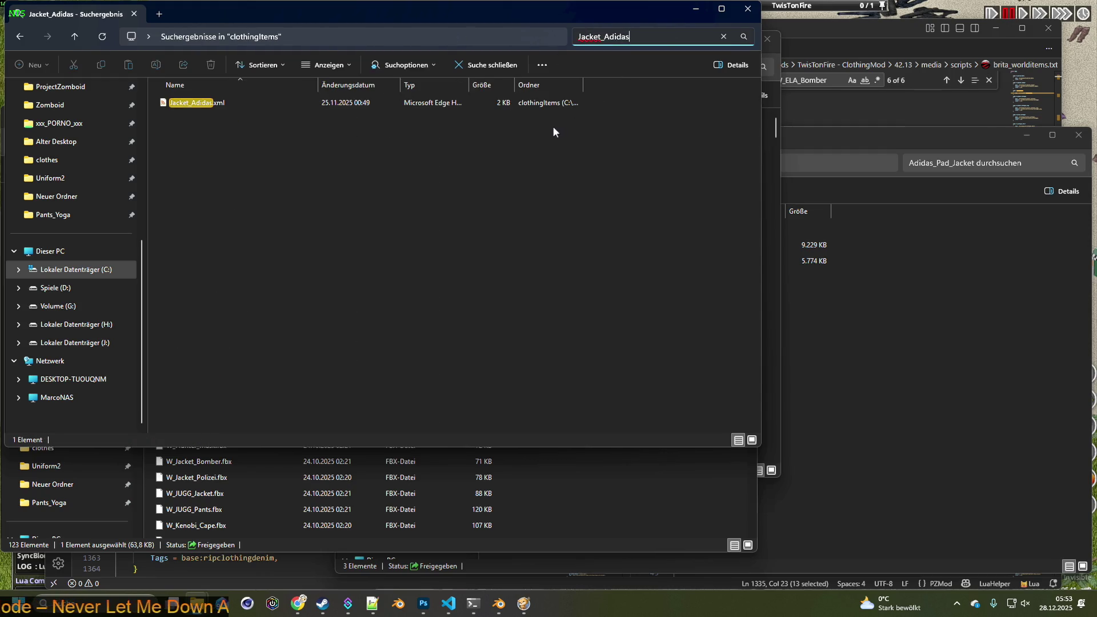
- Open the Jacket_Adidas.xml result with Mit Notepad++ bearbeiten
click(208, 104)
right_click(200, 104)
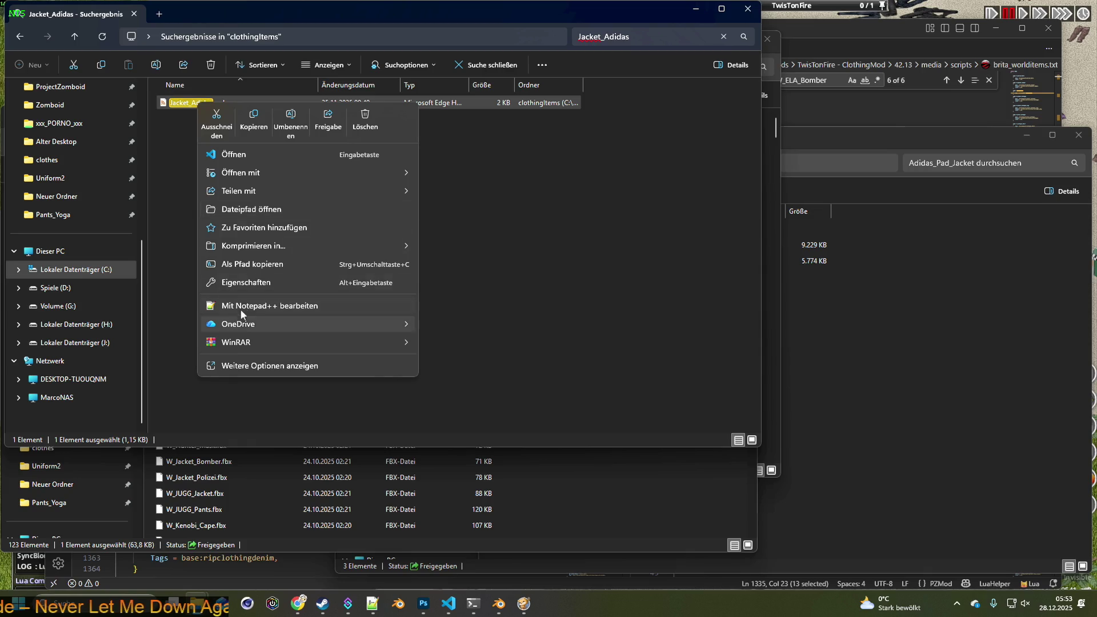
click(241, 306)
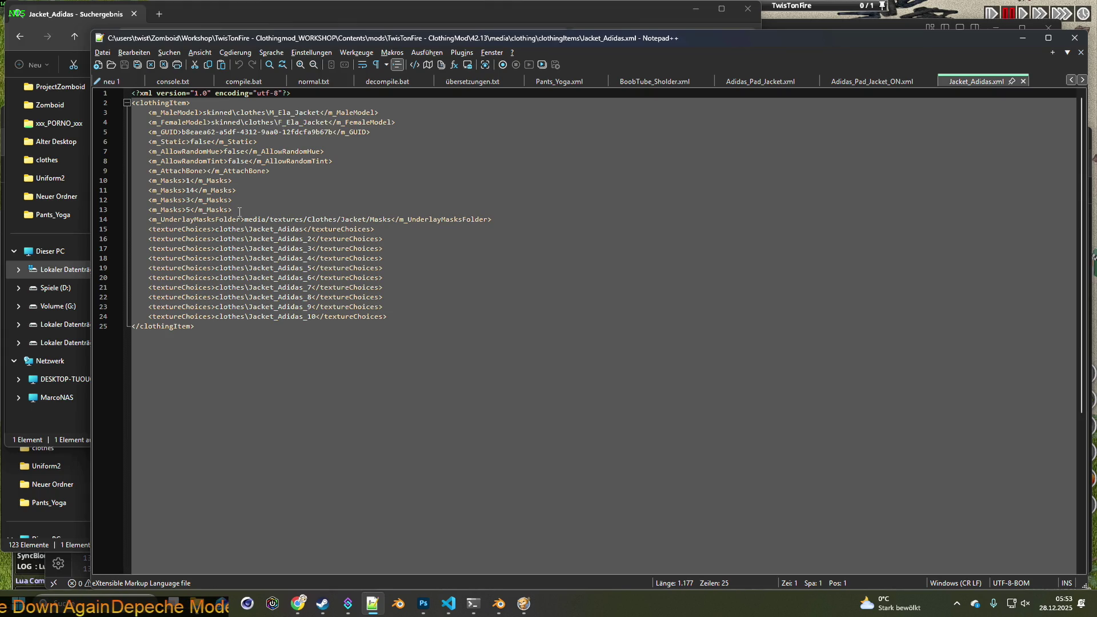
- Mark F_Ela_Jacket on line 4, reposition the Notepad++ window and open the Suchen menu
drag(393, 220, 244, 221)
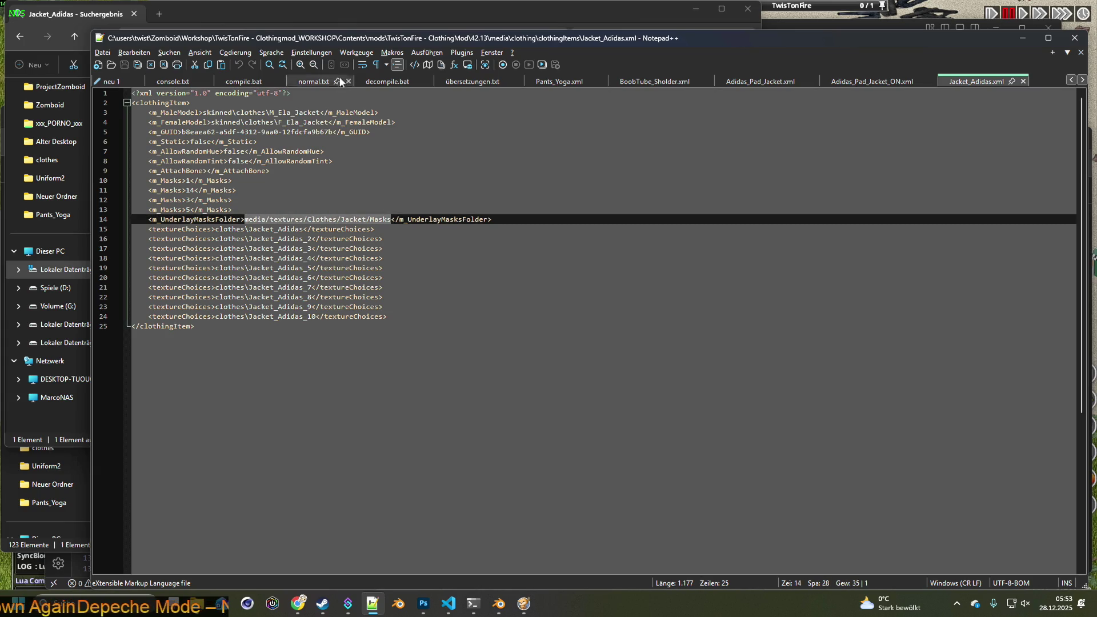
key(super+Down)
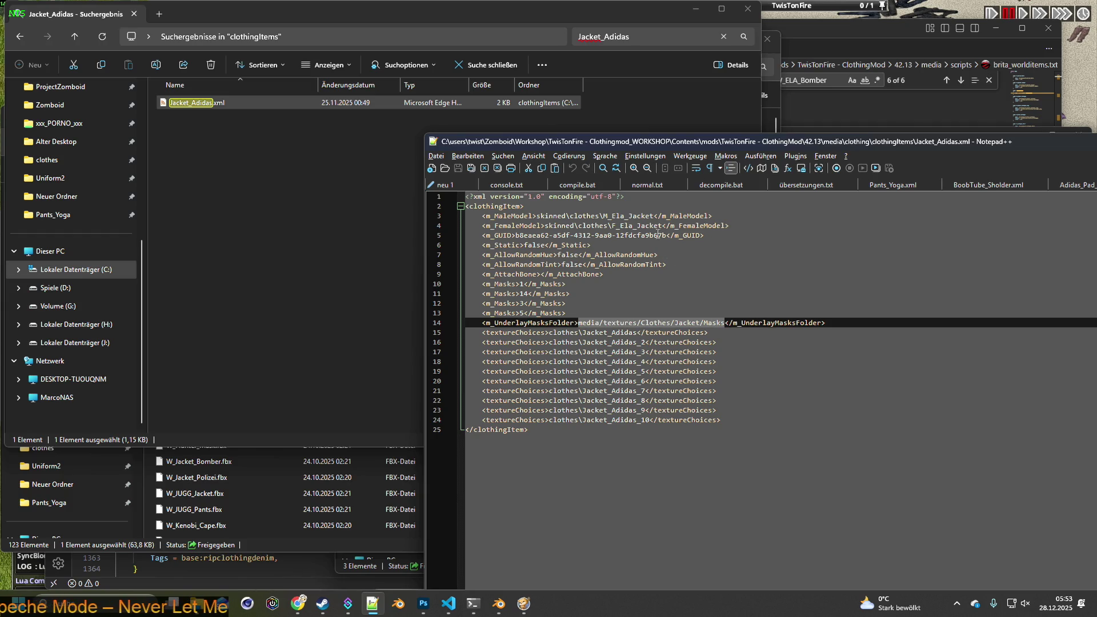
drag(613, 225, 662, 227)
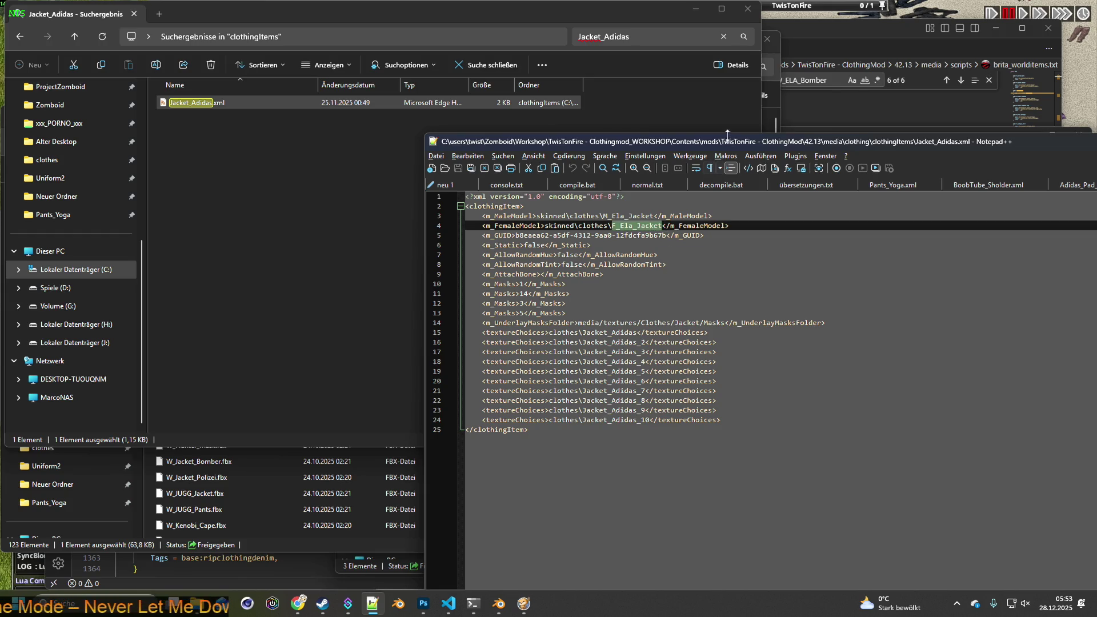
drag(743, 146, 433, 59)
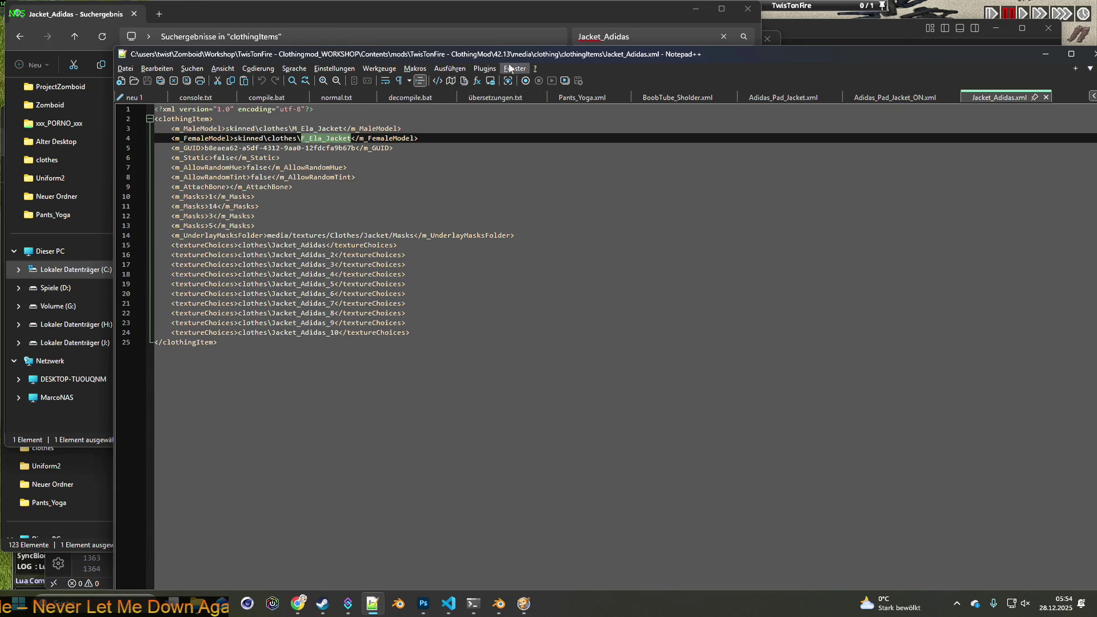
click(192, 68)
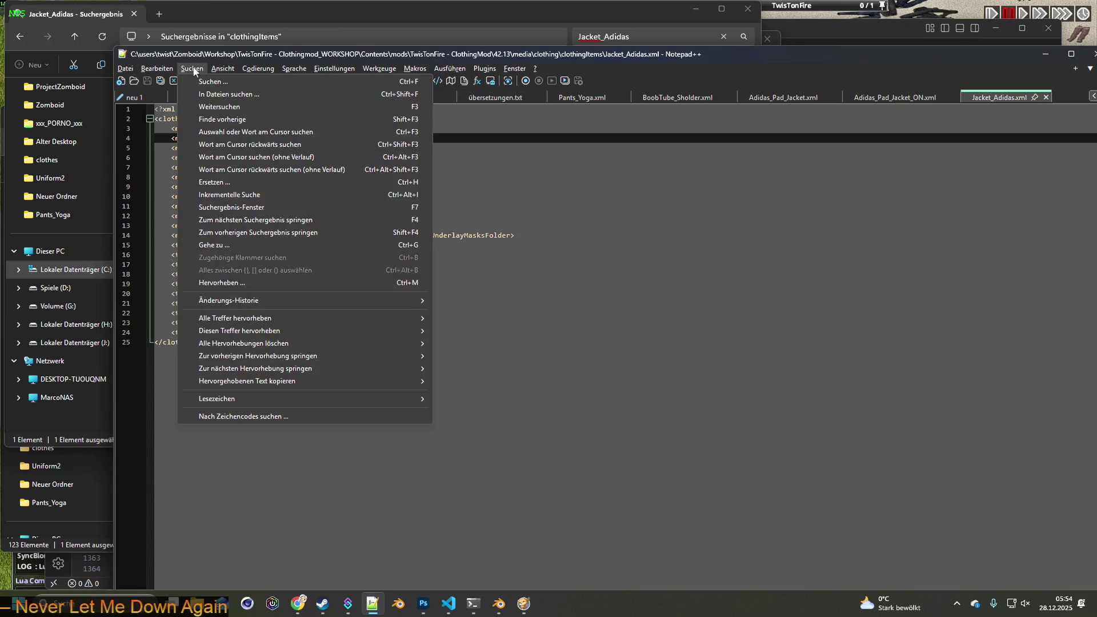
- Search all clothingItems files for F_Ela_Jacket using In Dateien suchen
click(199, 82)
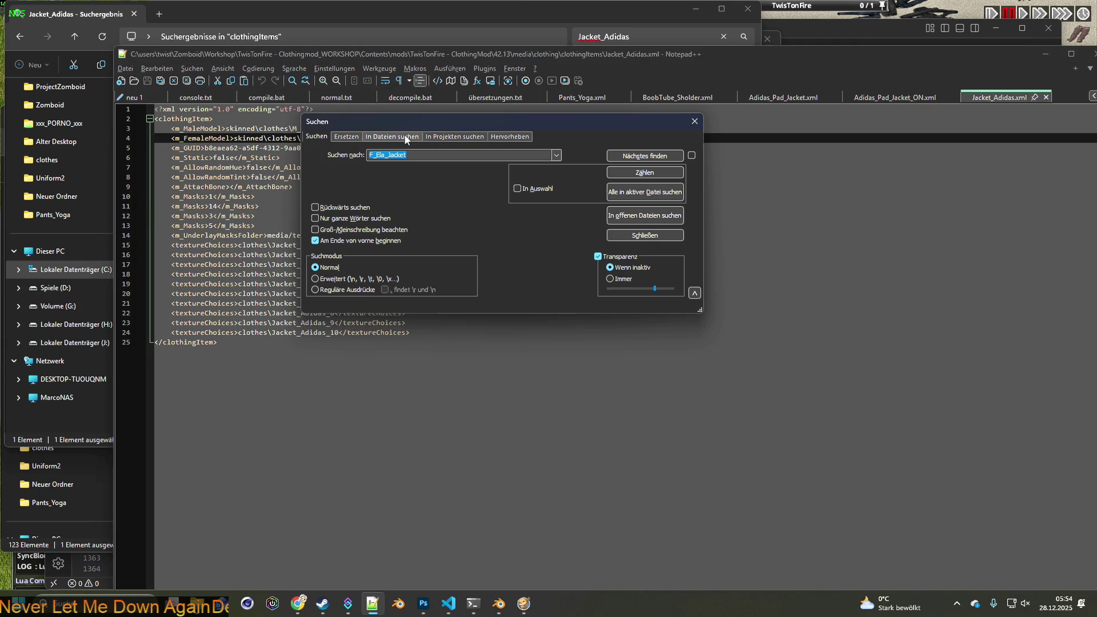
click(389, 135)
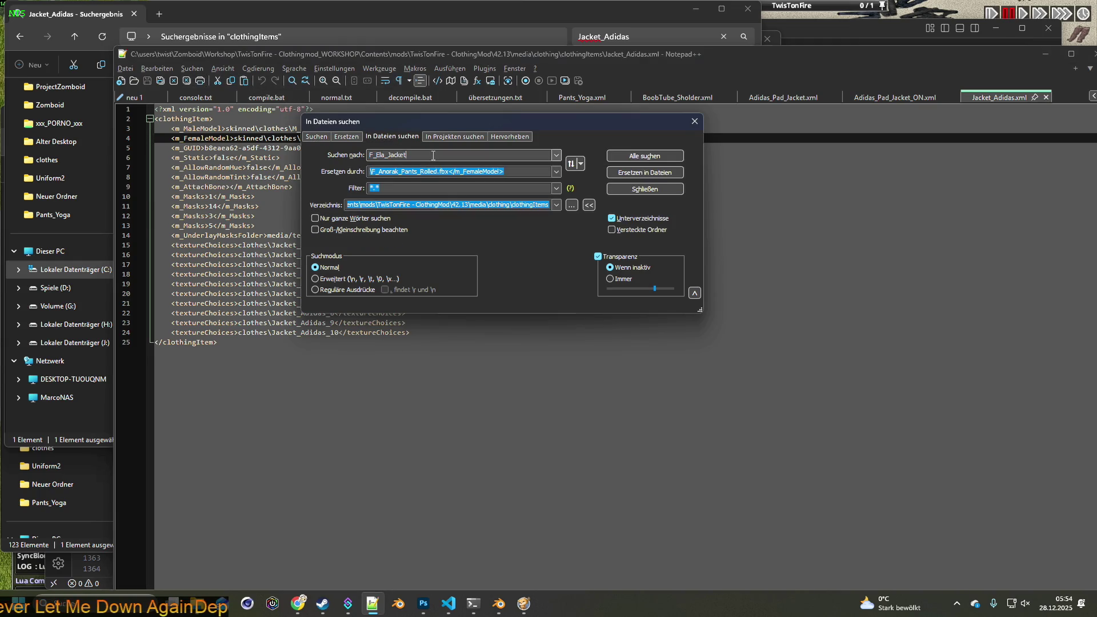
click(394, 155)
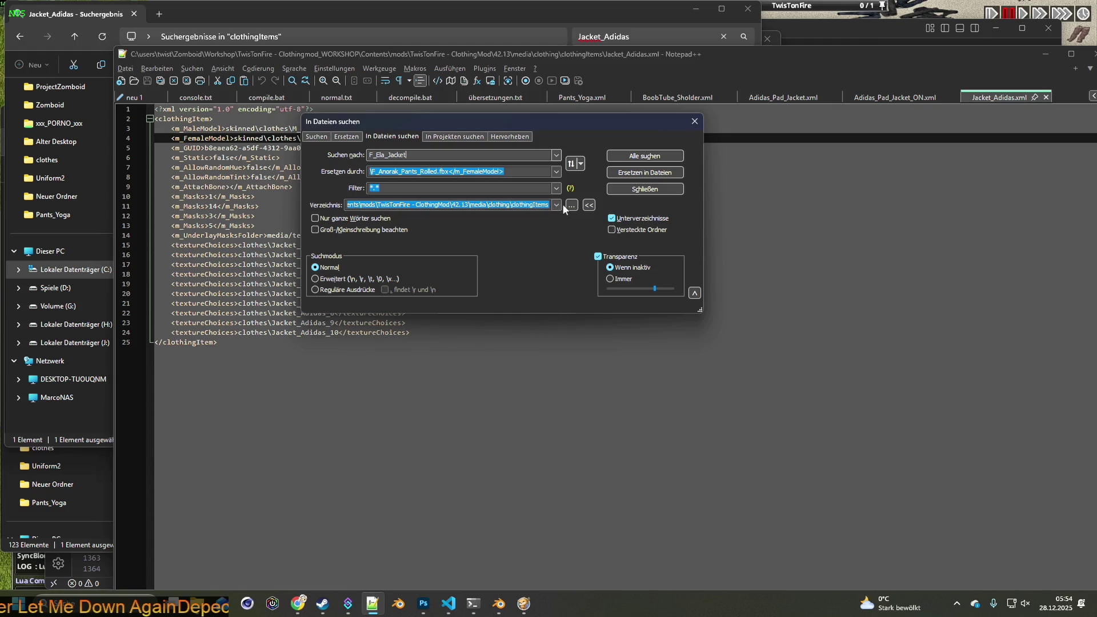
click(656, 158)
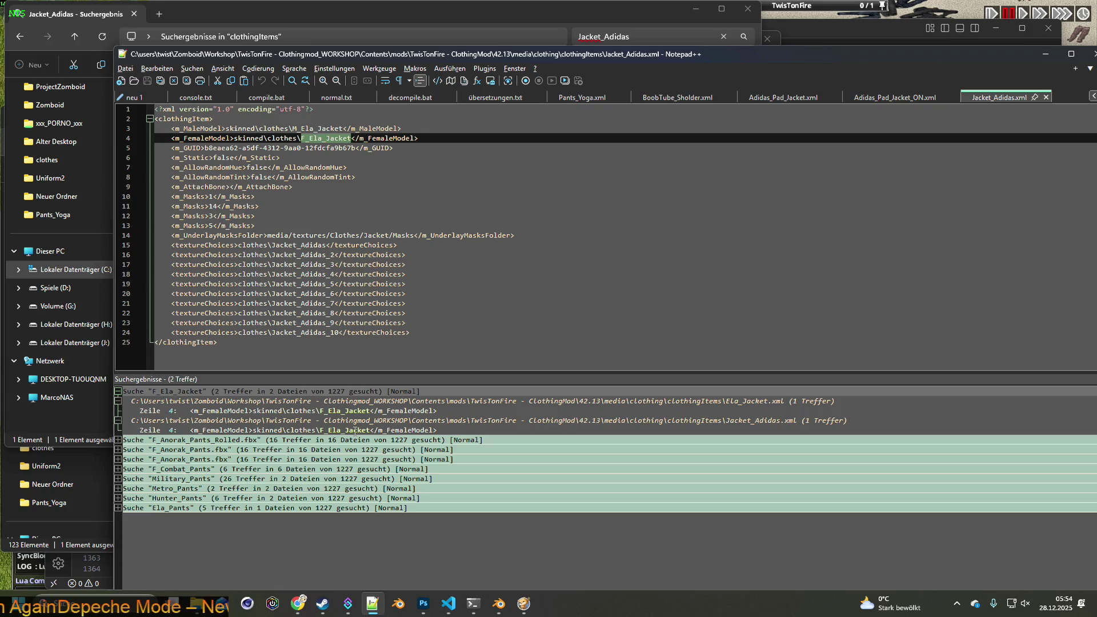
- Open Ela_Jacket.xml from the two-file search results
click(355, 430)
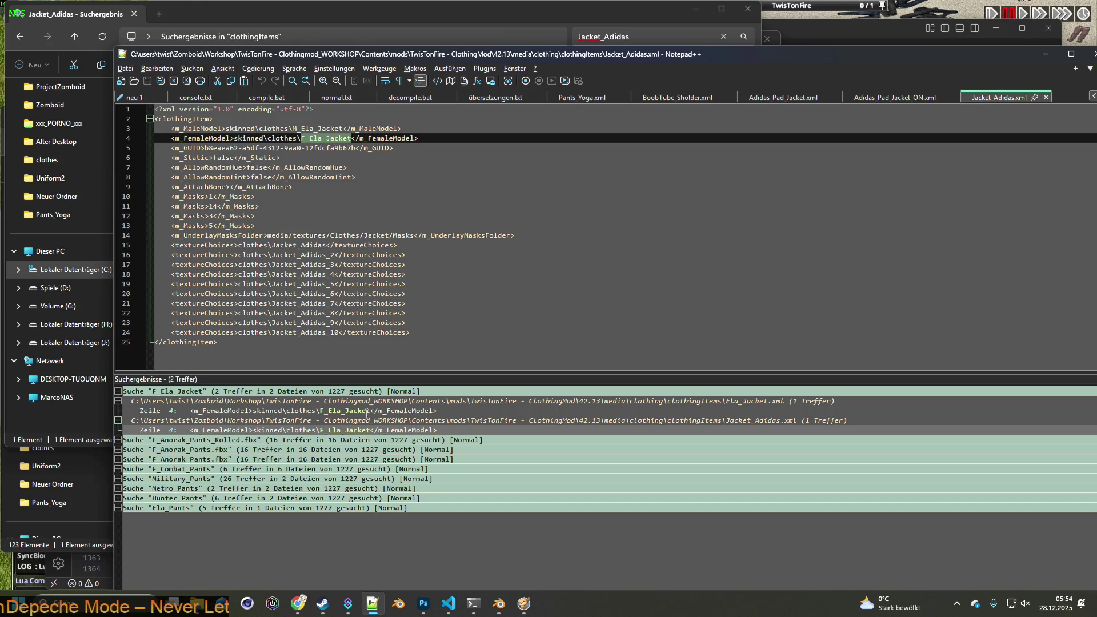
double_click(366, 412)
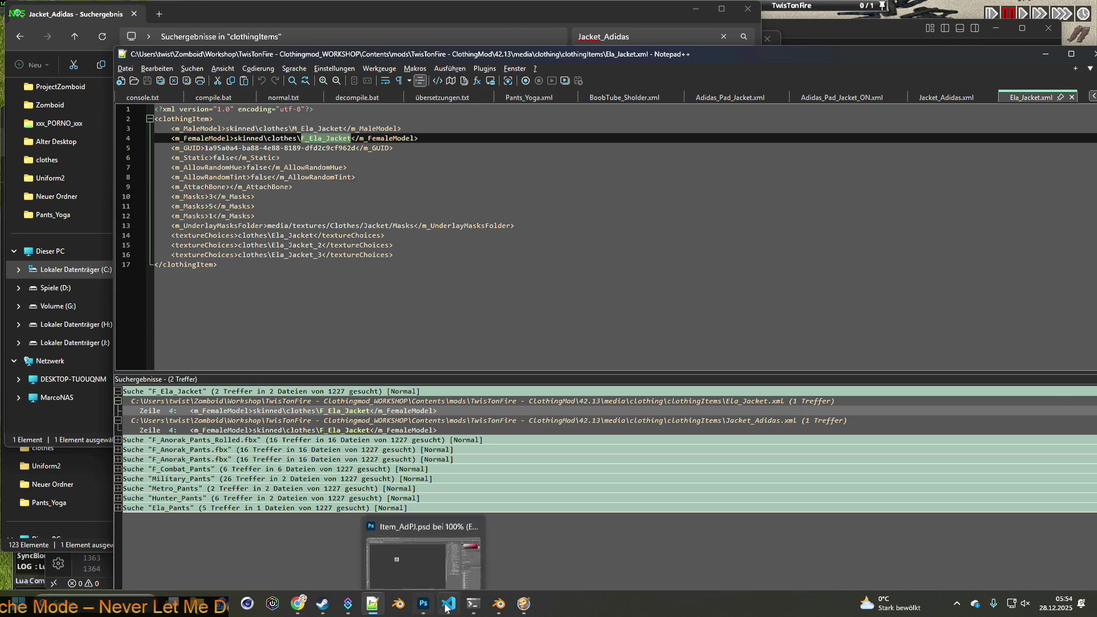
click(449, 603)
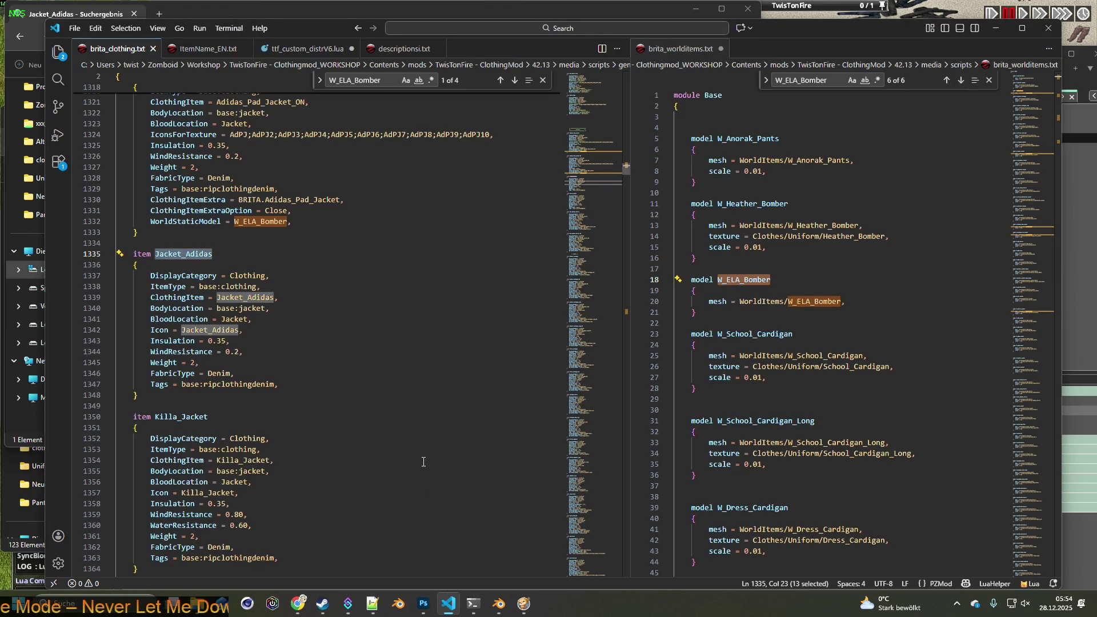
- Check Ela_Jacket.xml in Notepad++, then search the clothing script for 'ela'
scroll(down, 3)
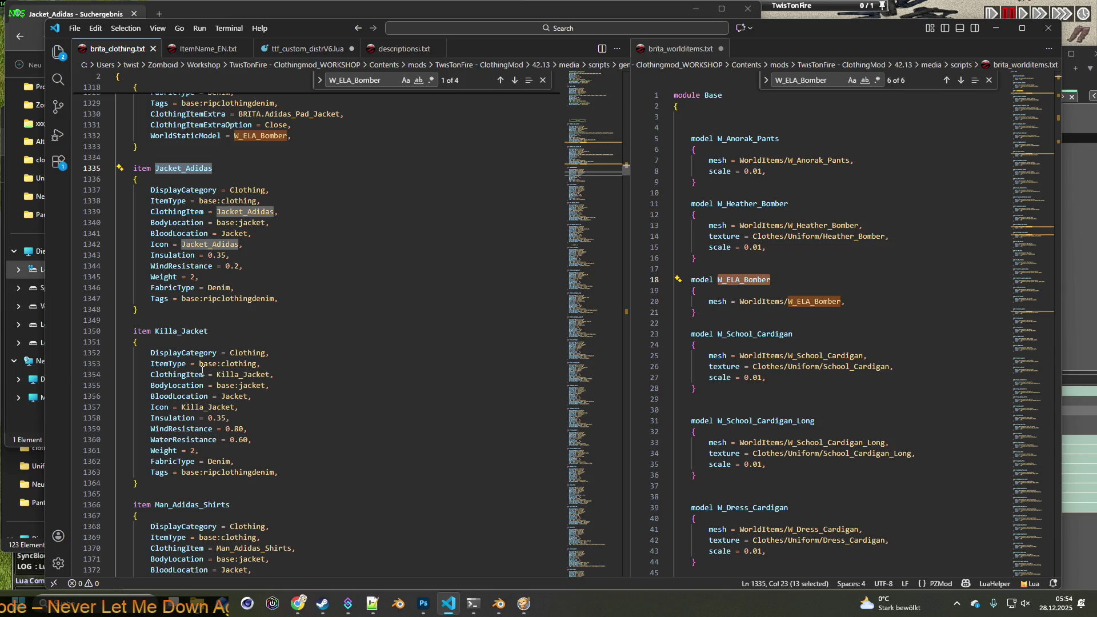
scroll(up, 3)
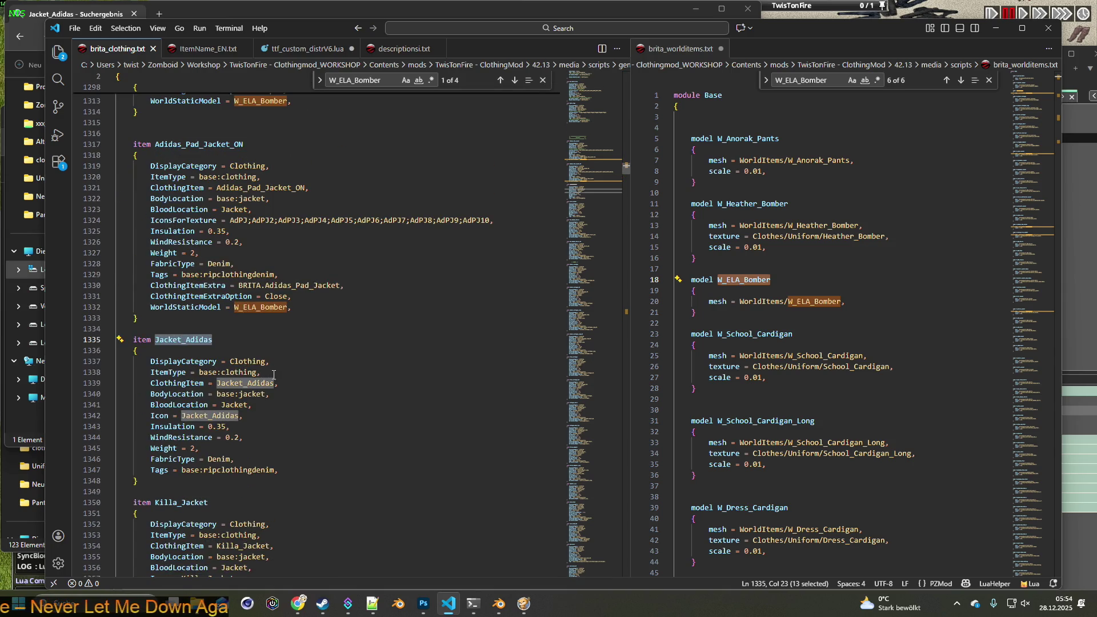
key(alt+Tab)
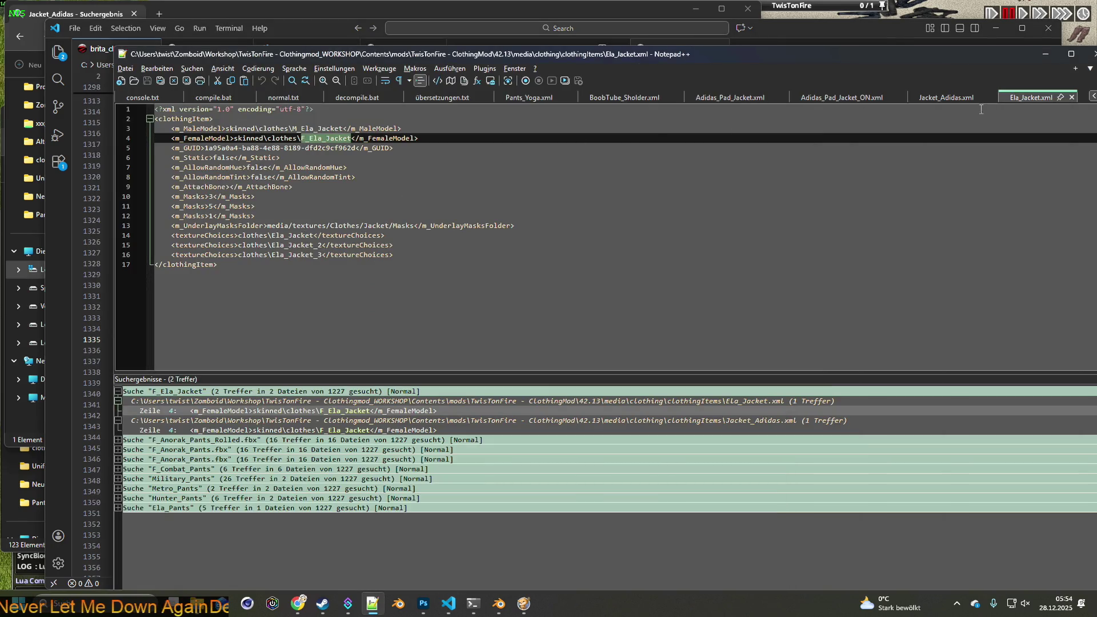
key(alt+Tab)
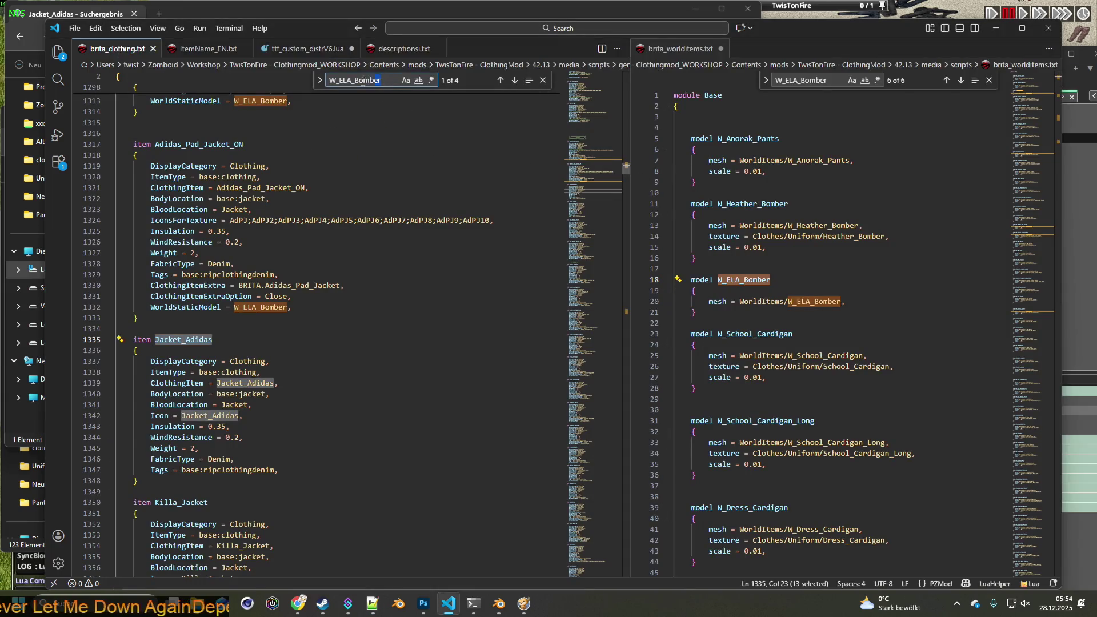
text(ela)
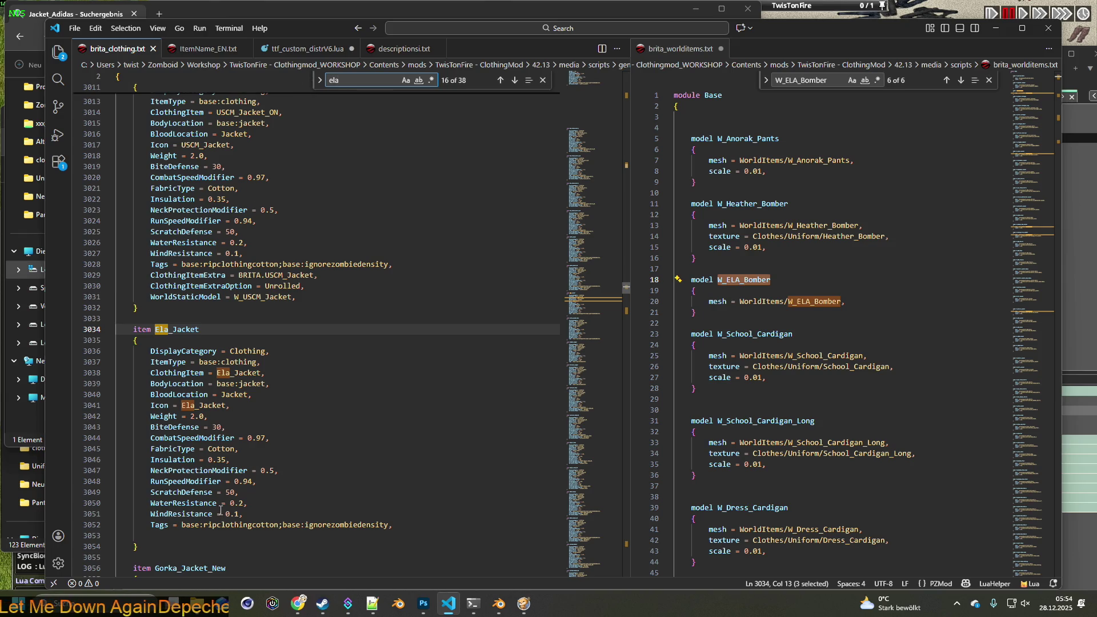
scroll(up, 3)
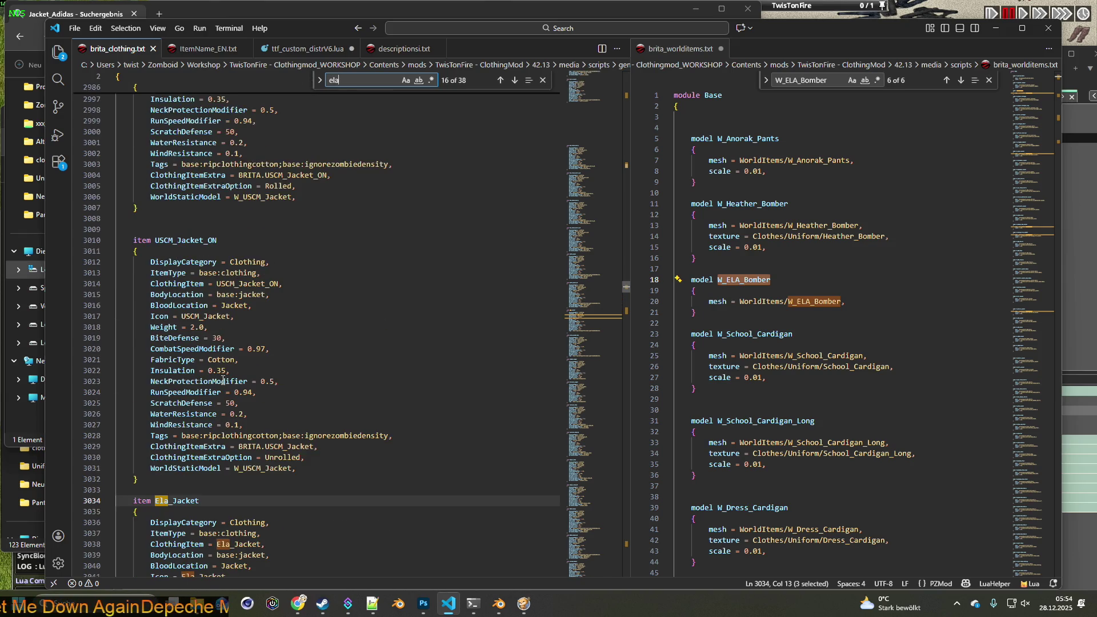
scroll(up, 3)
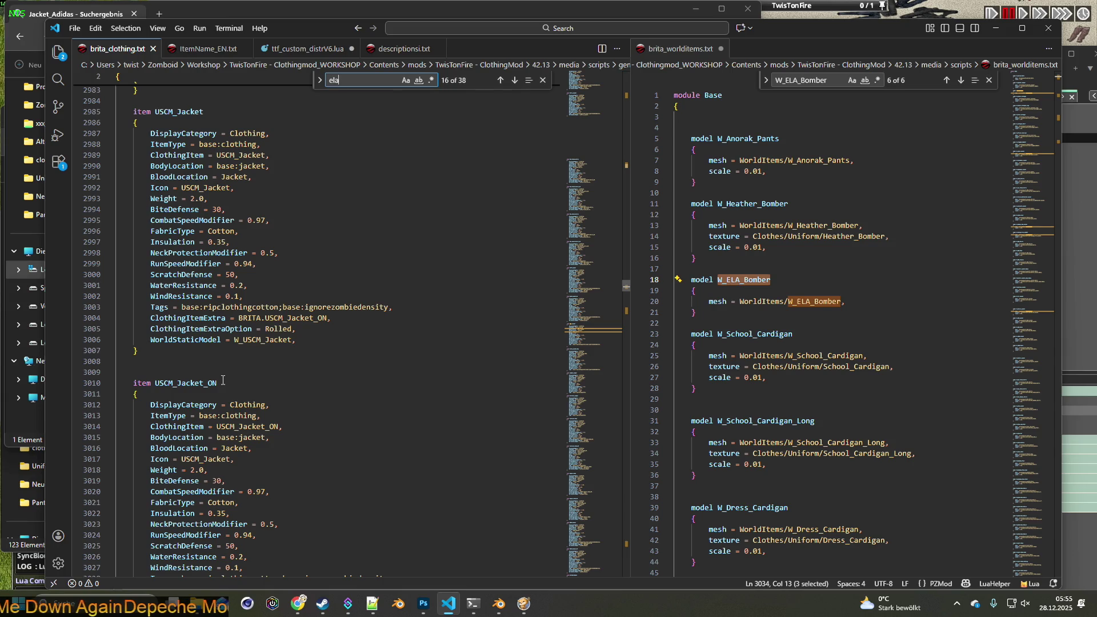
scroll(up, 3)
scroll(up, 3)
scroll(up, 3)
scroll(up, 3)
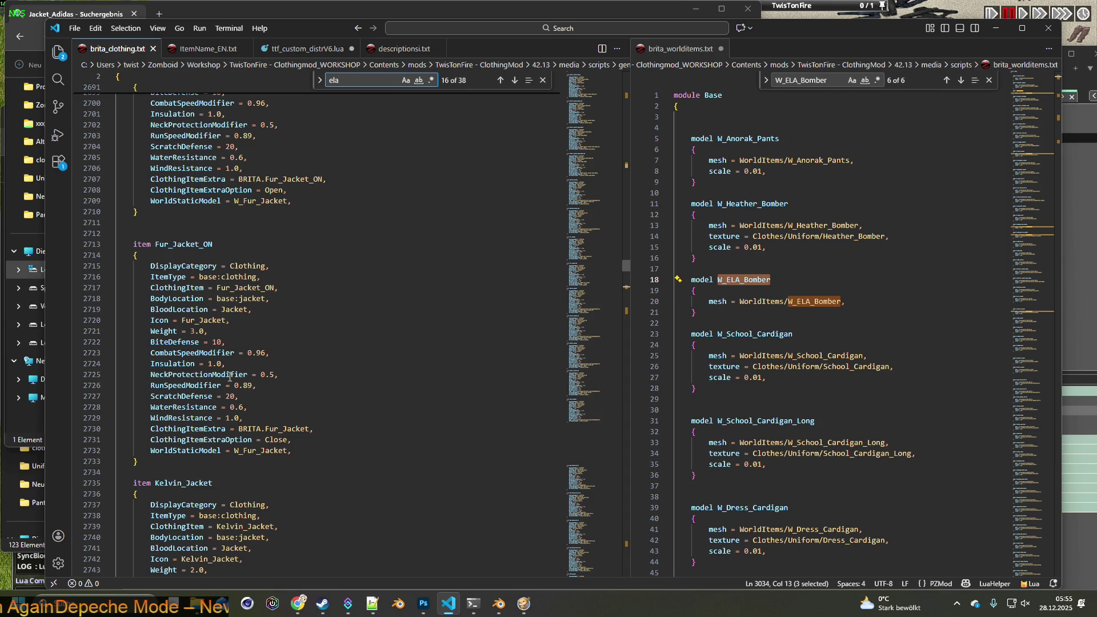
scroll(up, 3)
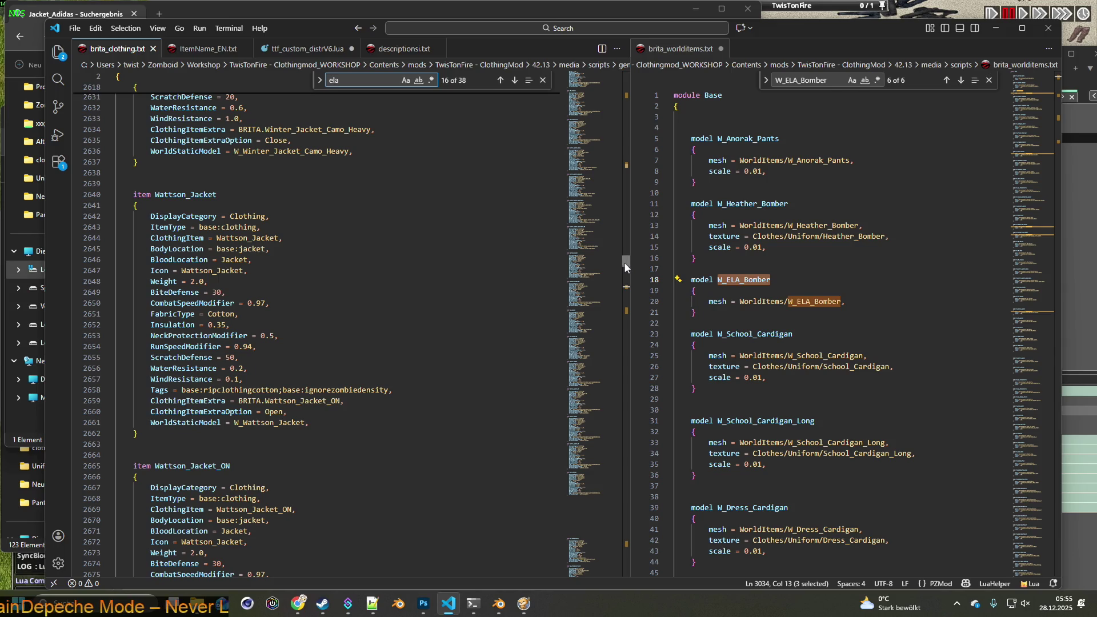
scroll(up, 3)
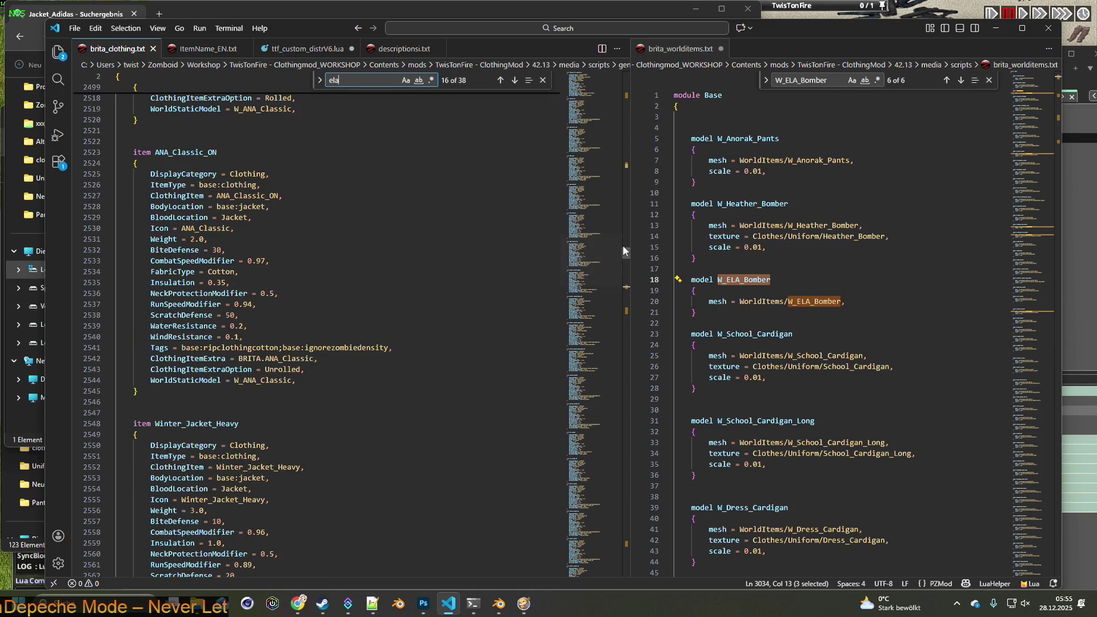
- Add '/*WorldStaticModel = NO WORLD ICON */' after the Jacket_Adidas tags line
click(626, 167)
scroll(up, 3)
scroll(down, 3)
scroll(down, 3)
scroll(down, 3)
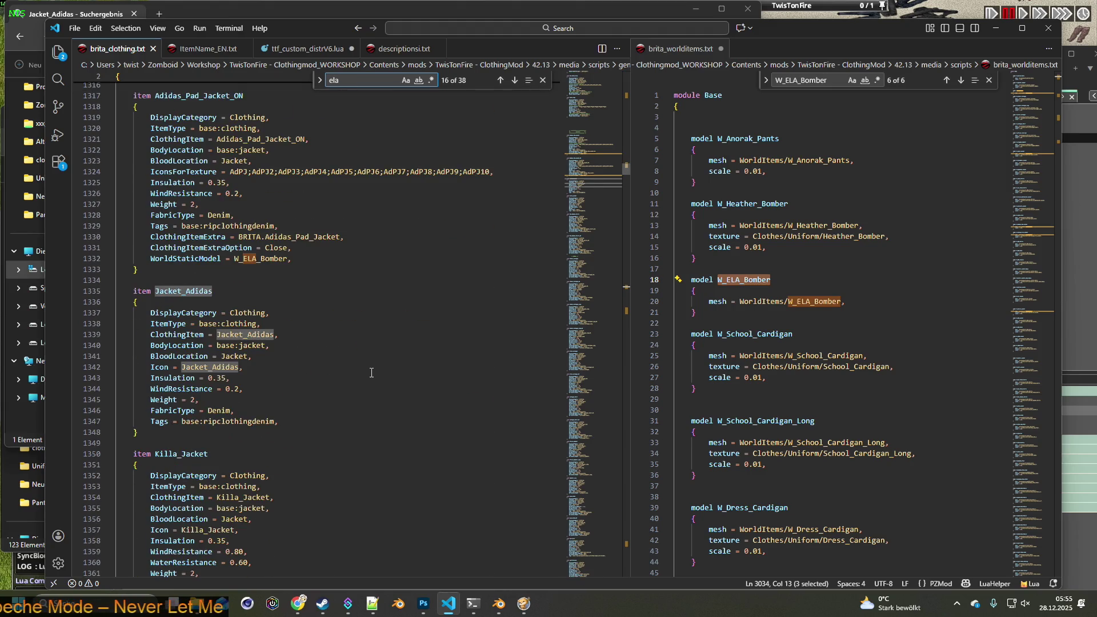
scroll(down, 3)
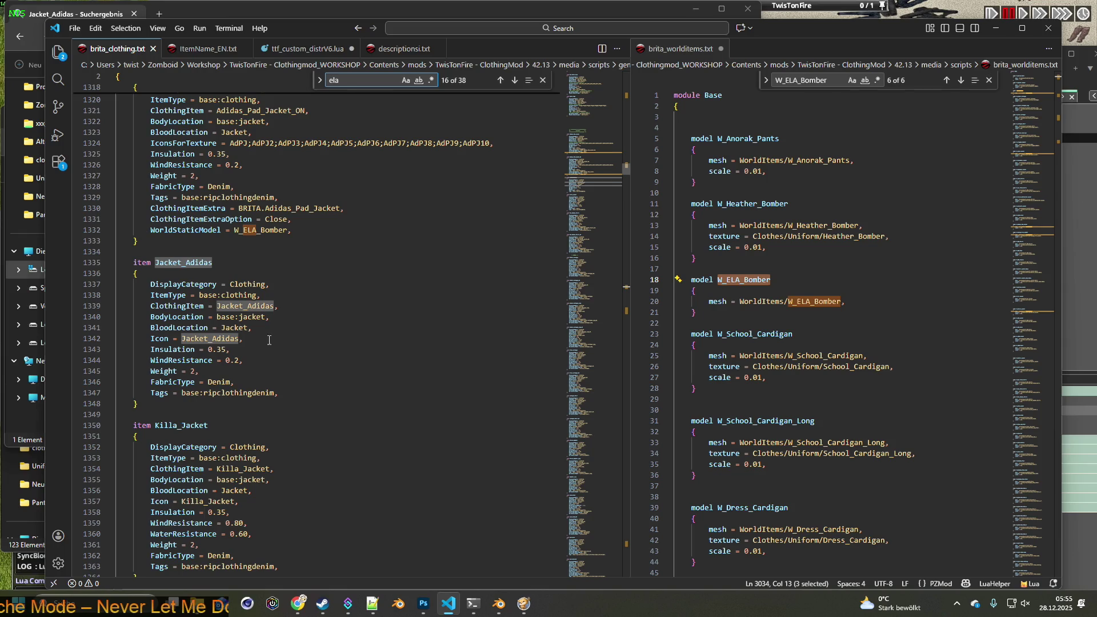
click(302, 393)
key(Return)
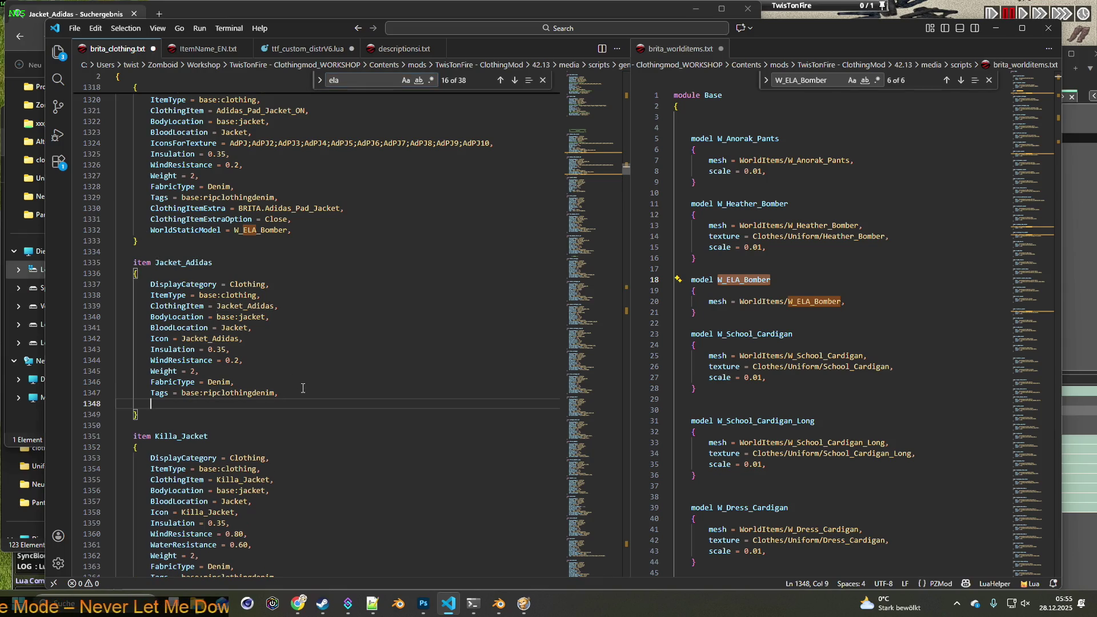
text(/*)
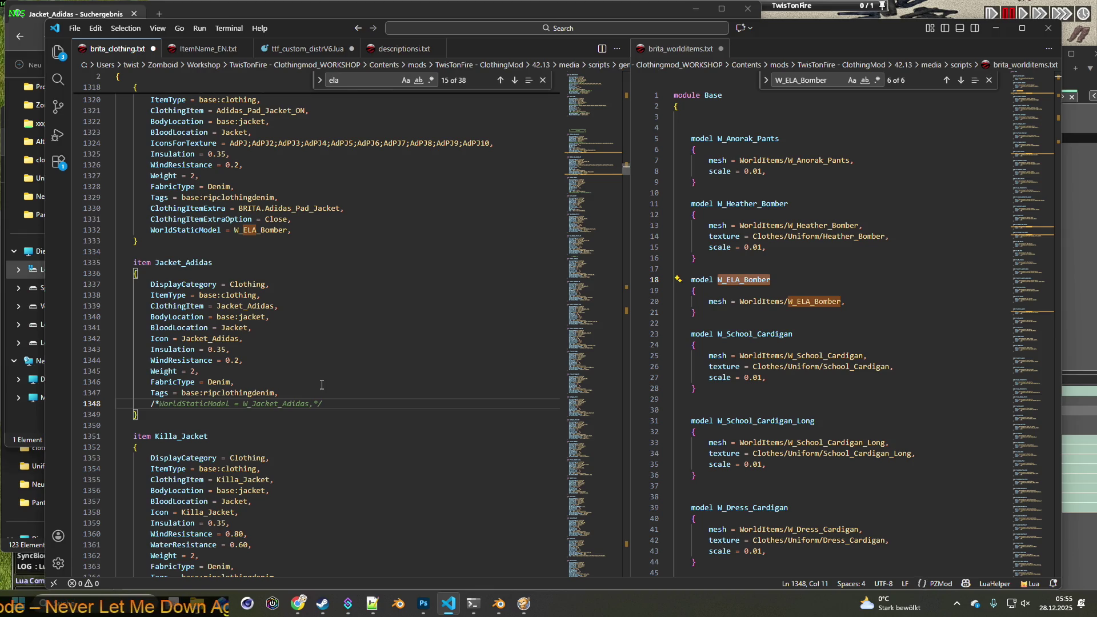
key(Tab)
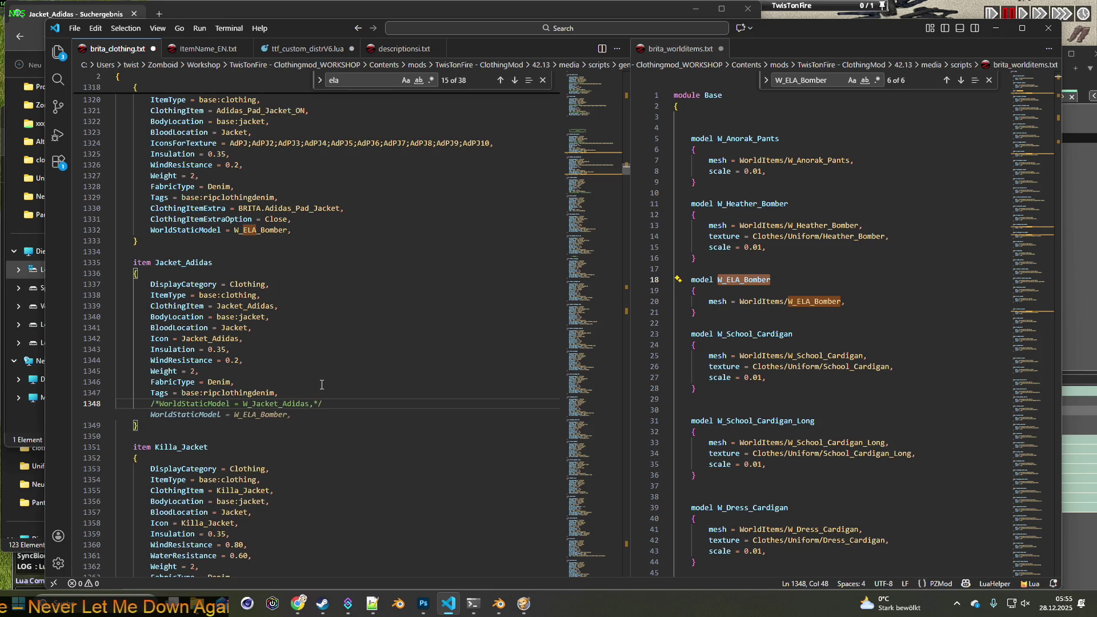
key(BackSpace)
key(BackSpace)
key(BackSpace)
key(BackSpace)
key(BackSpace)
key(BackSpace)
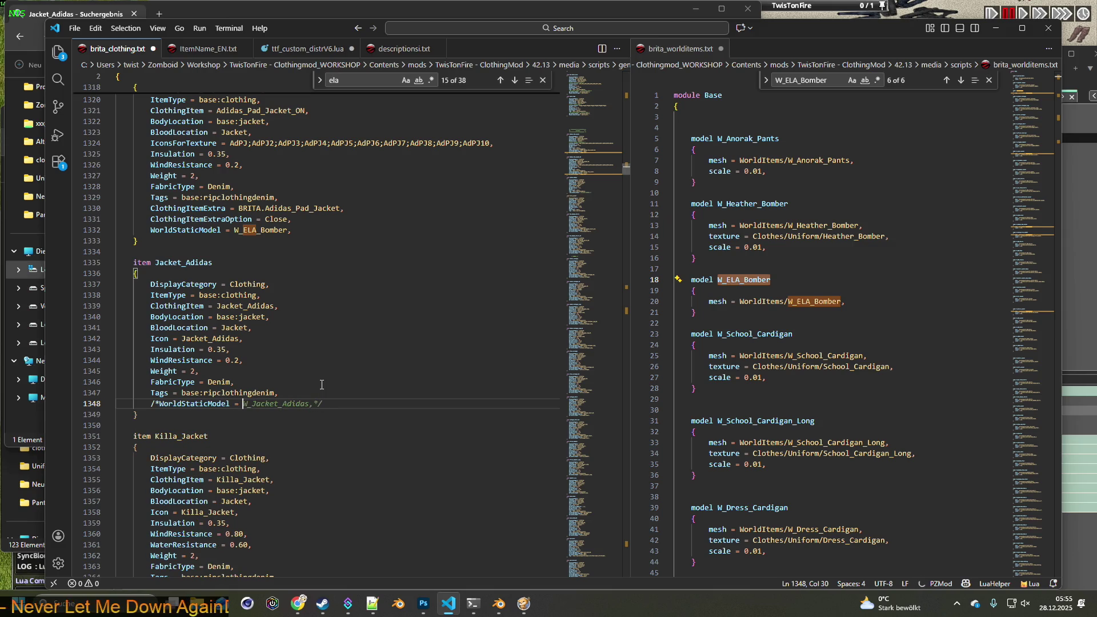
text(NO WORLD IC)
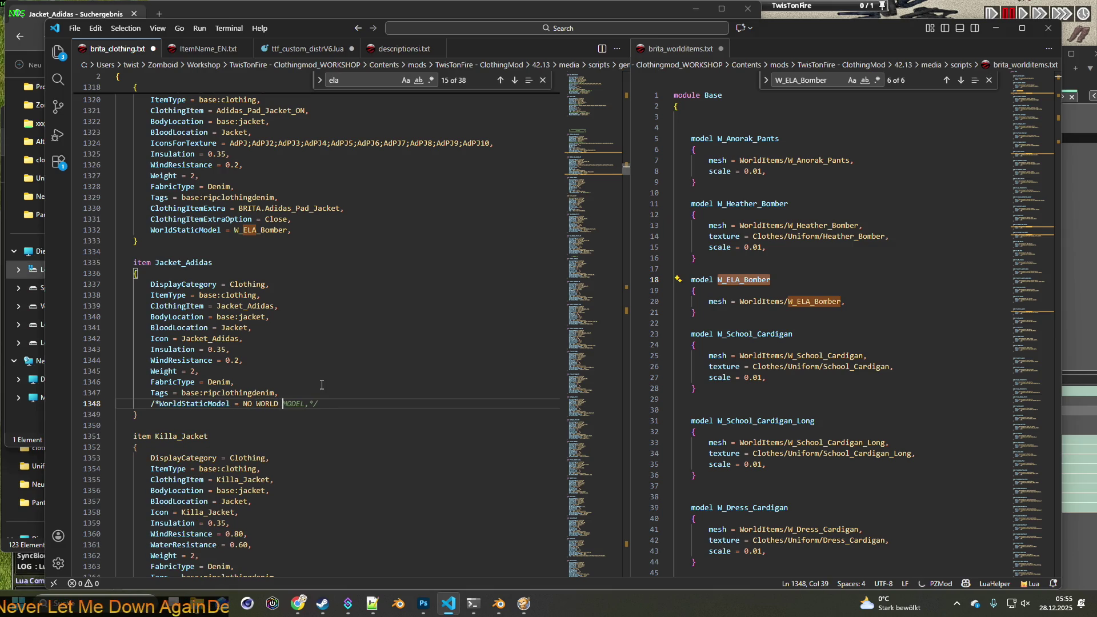
text(ON )
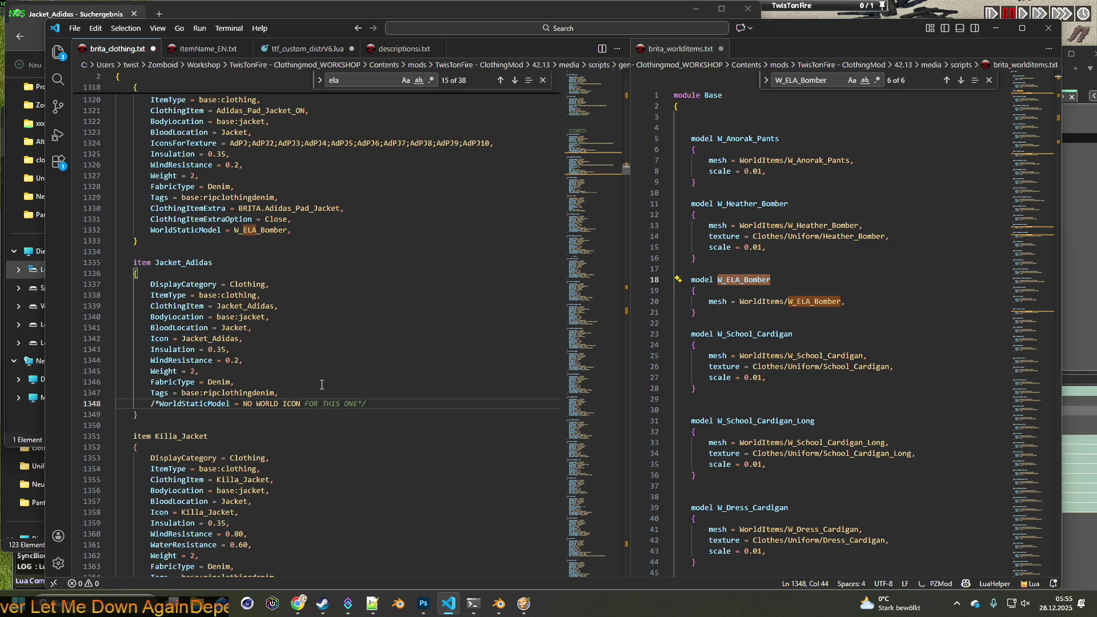
text(*)
text(/)
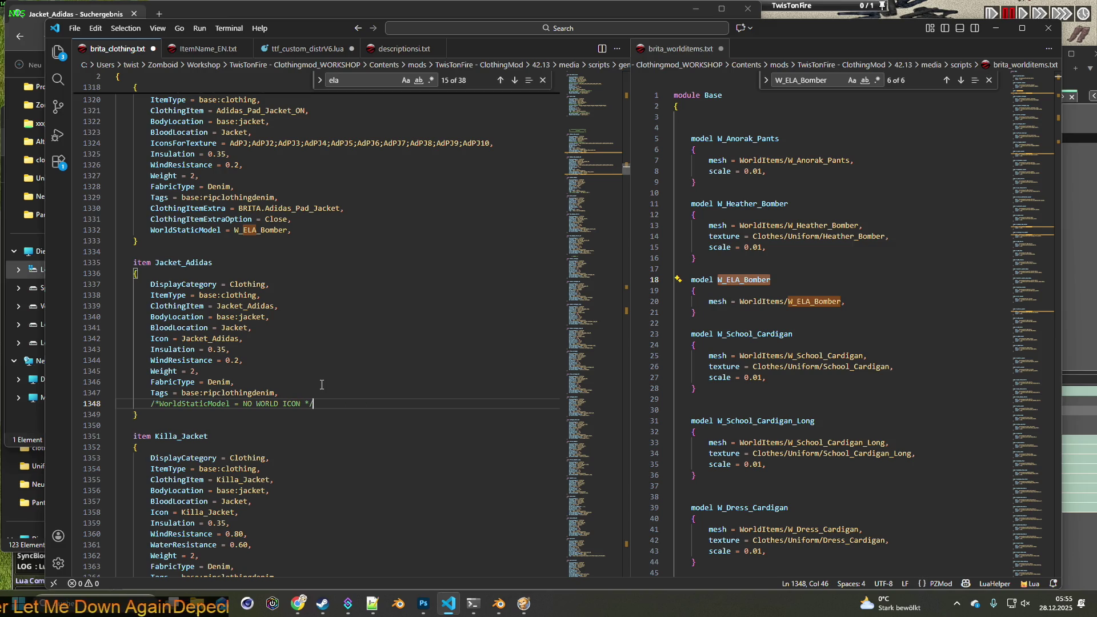
- Copy the NO WORLD ICON comment into the Killa_Jacket item after its tags line
drag(320, 404, 151, 406)
scroll(down, 3)
click(302, 434)
key(Return)
key(ctrl+v)
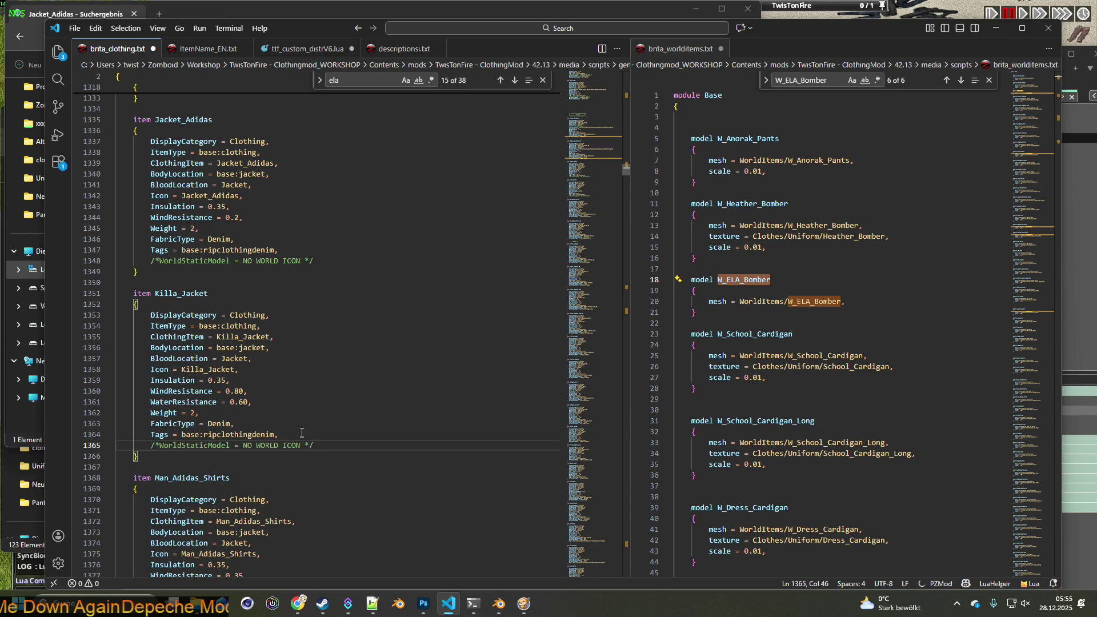
- Paste the comment into Ela_Jacket after WindResistance and change ICON to OBJECT
click(514, 80)
click(284, 512)
key(Return)
key(ctrl+v)
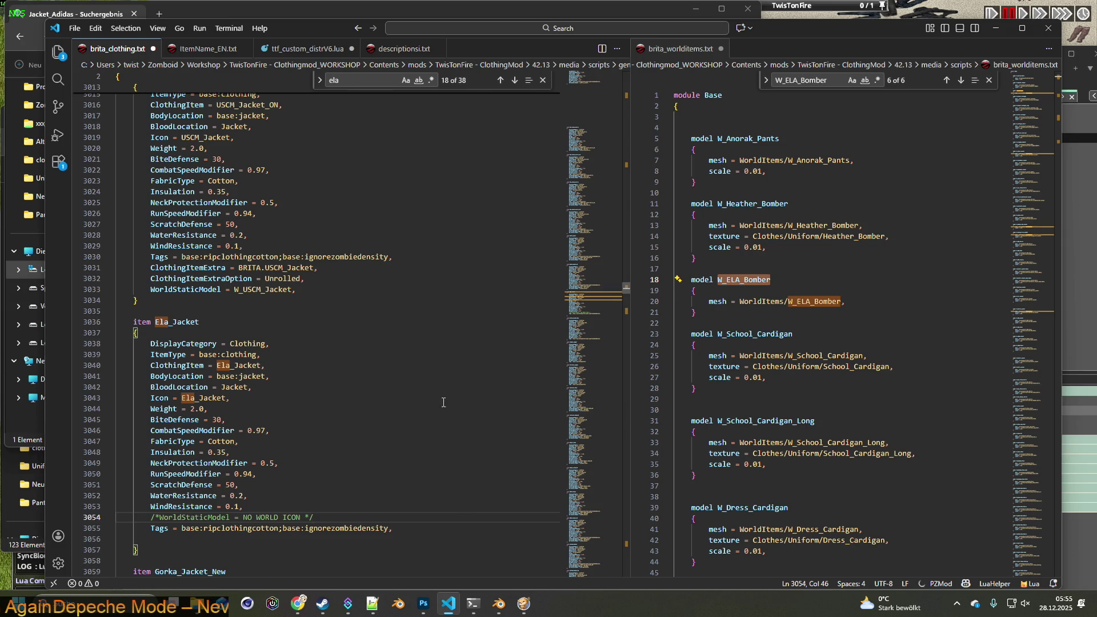
click(296, 517)
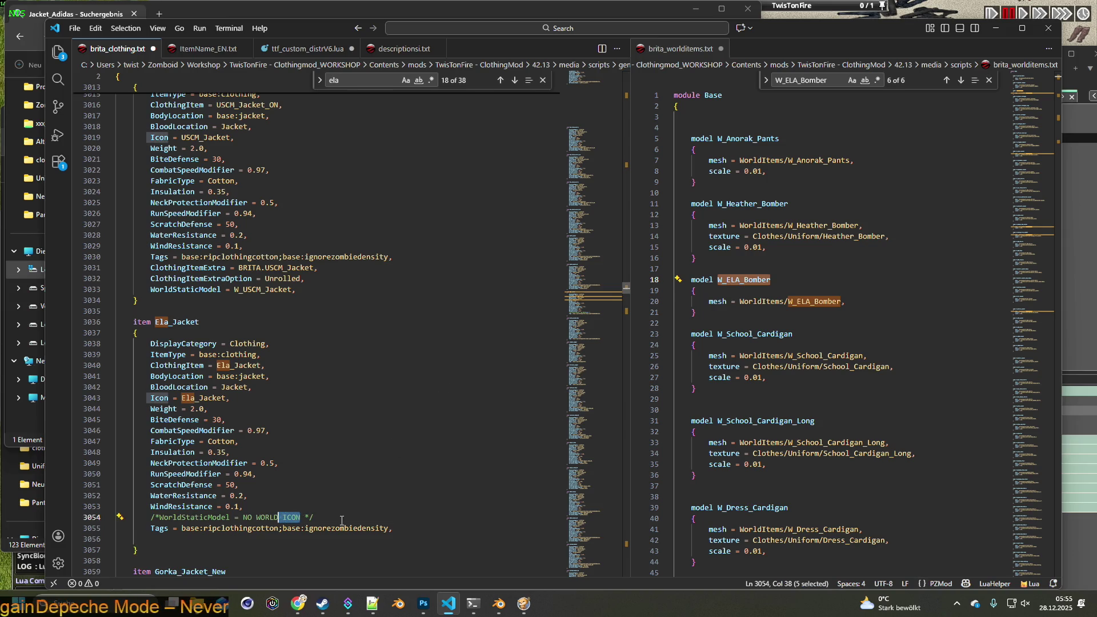
drag(284, 517, 301, 516)
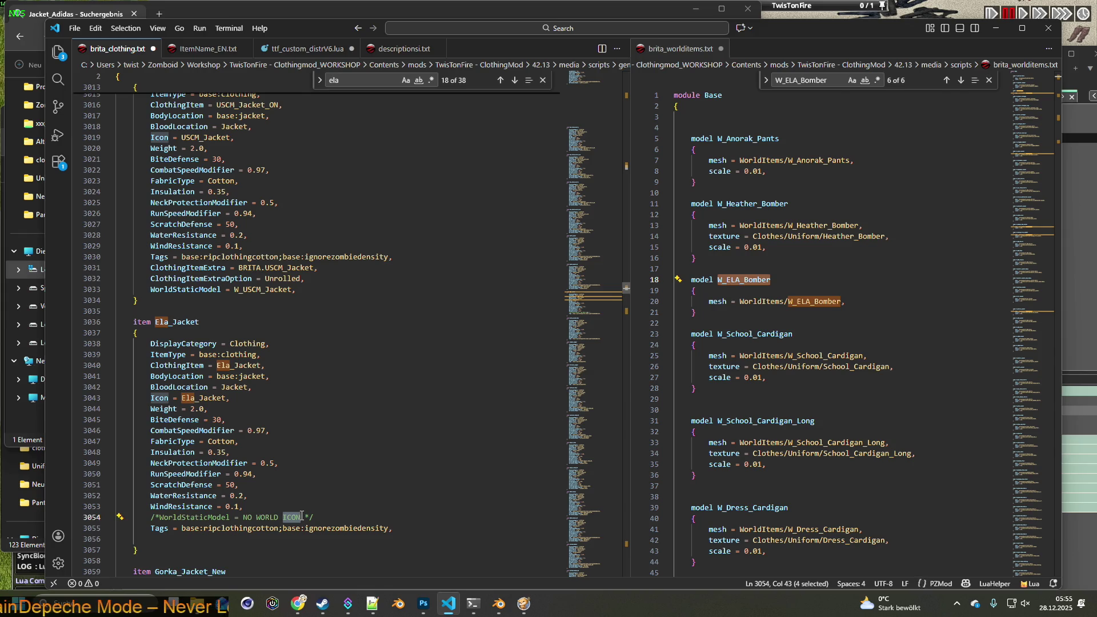
key(BackSpace)
text(cBJE)
text(JECT)
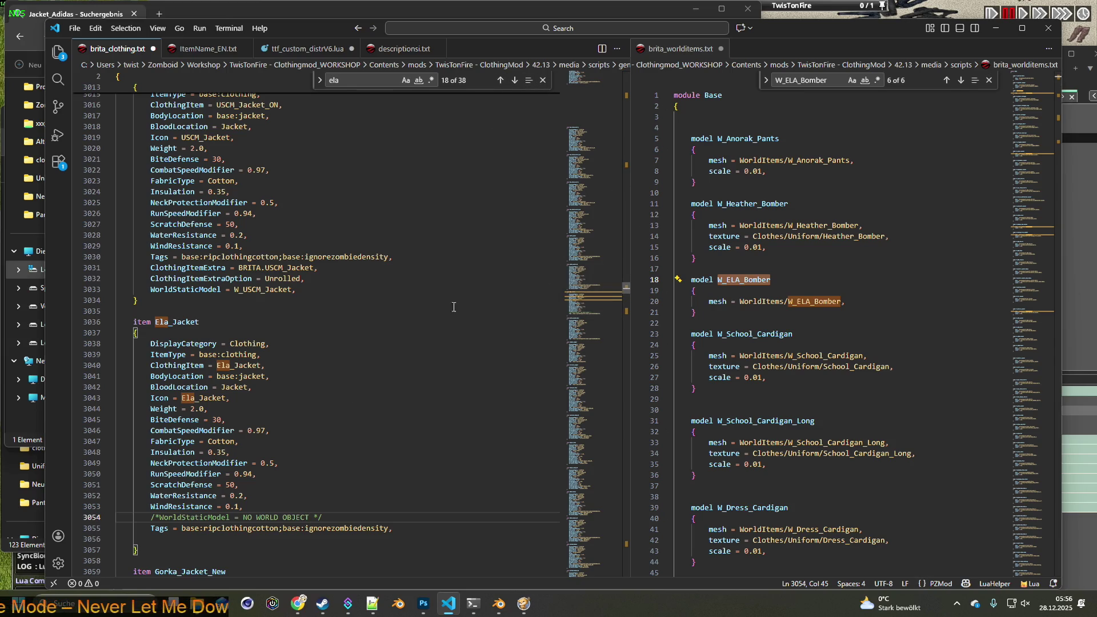
- Change the Jacket_Adidas comment from NO WORLD ICON to NO WORLD OBJECT
scroll(up, 3)
scroll(up, 3)
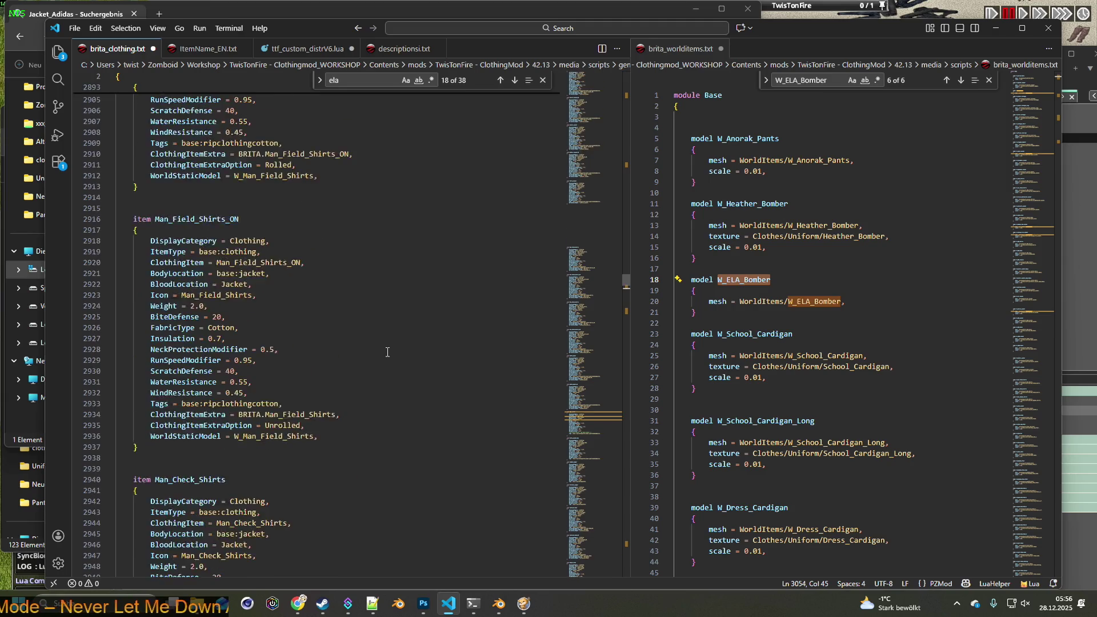
scroll(up, 3)
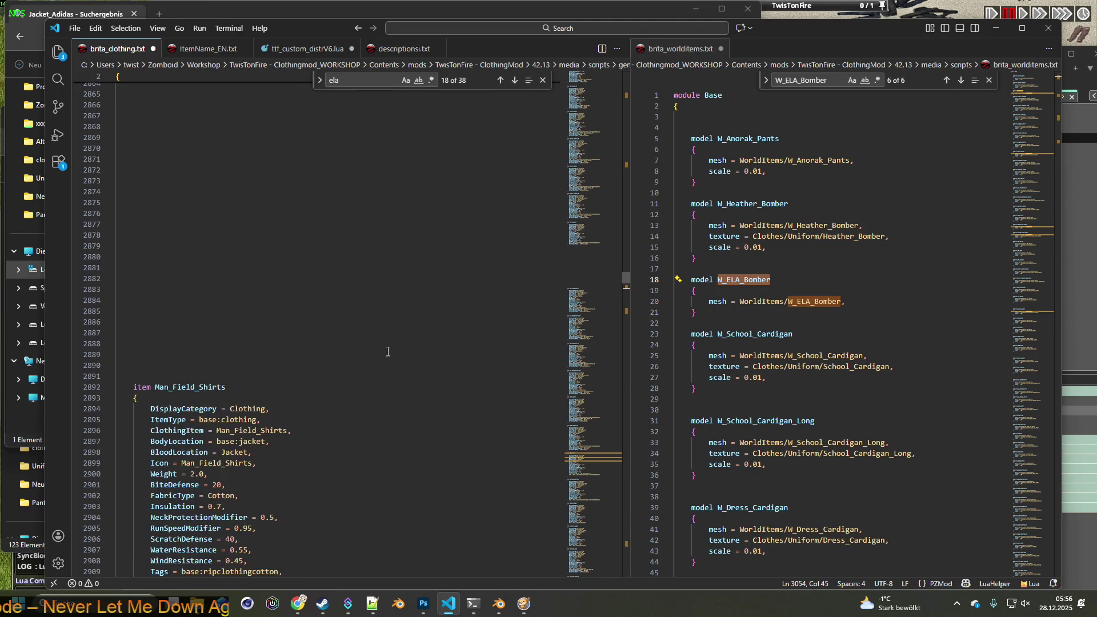
drag(633, 290, 629, 166)
scroll(down, 3)
scroll(down, 3)
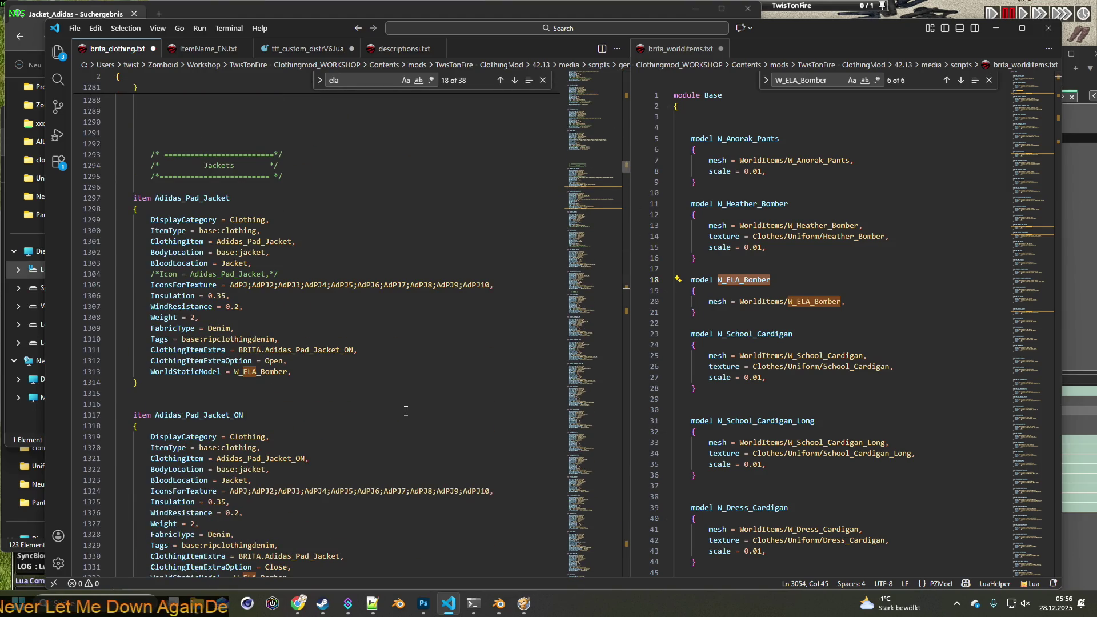
scroll(down, 3)
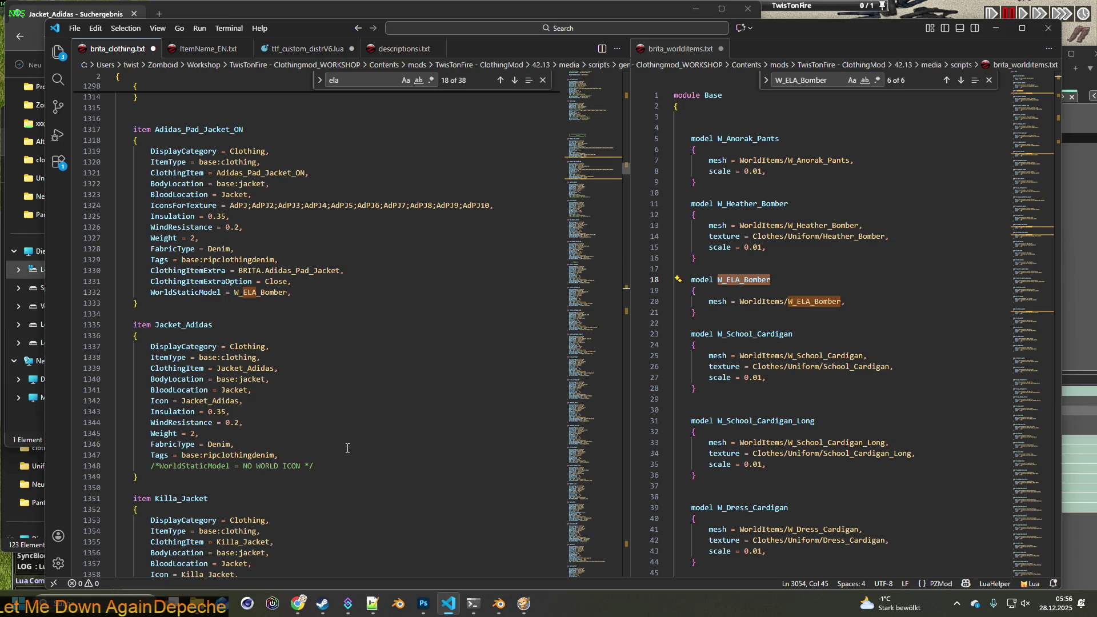
click(301, 466)
key(ctrl+shift+Left)
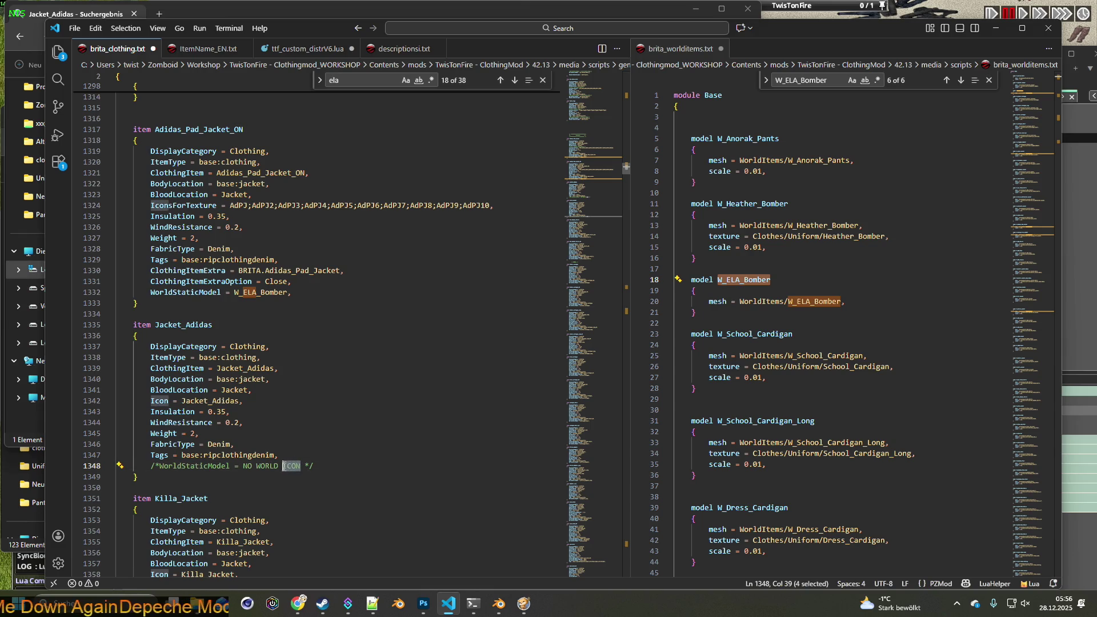
text(O)
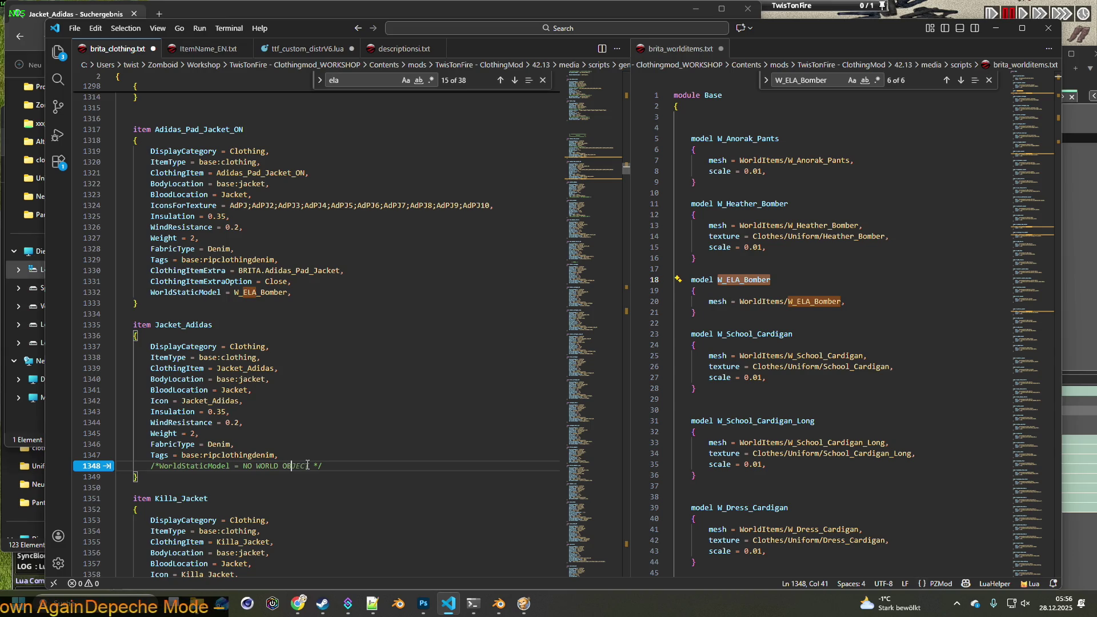
key(Tab)
- Change the Killa_Jacket comment to NO WORLD OBJECT, save brita_clothing.txt and minimize VS Code
scroll(down, 3)
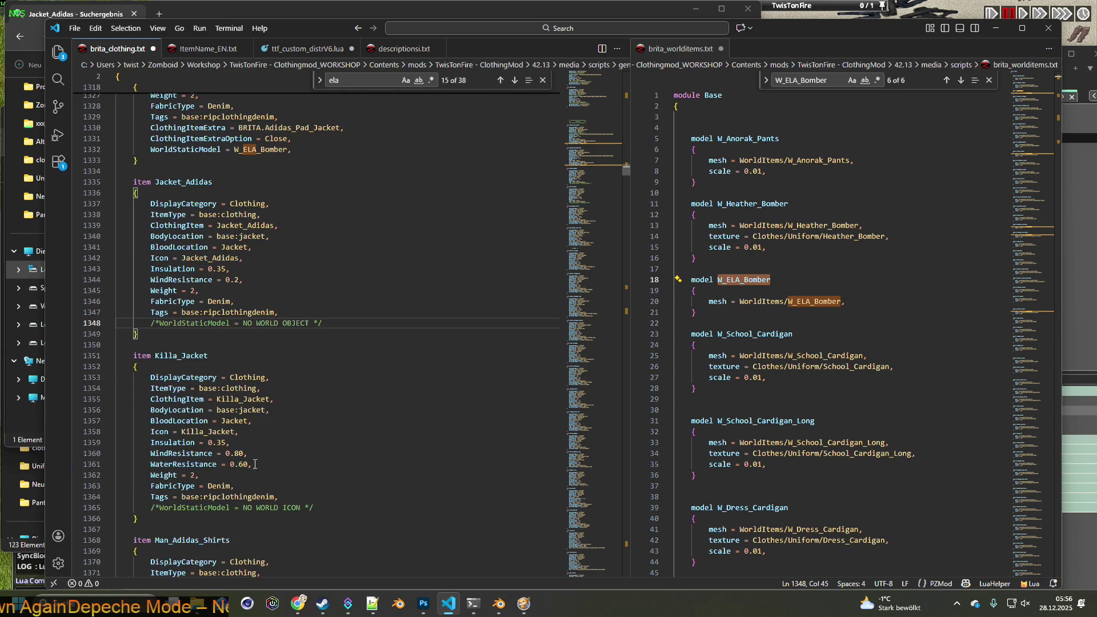
drag(282, 323, 309, 324)
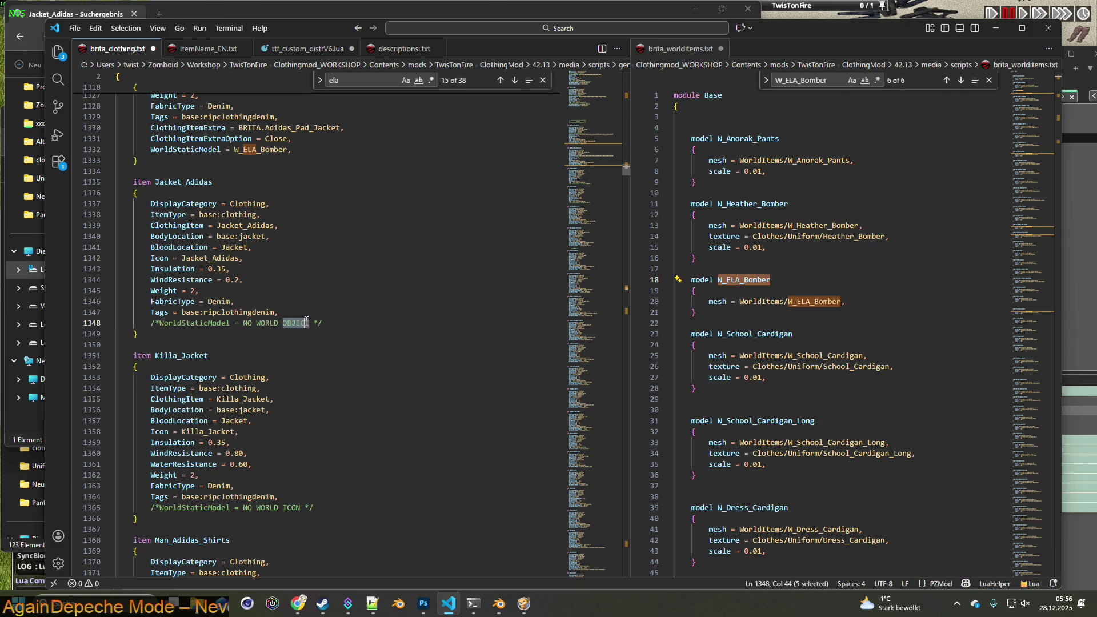
drag(283, 507, 301, 507)
key(Tab)
text(OBJECT)
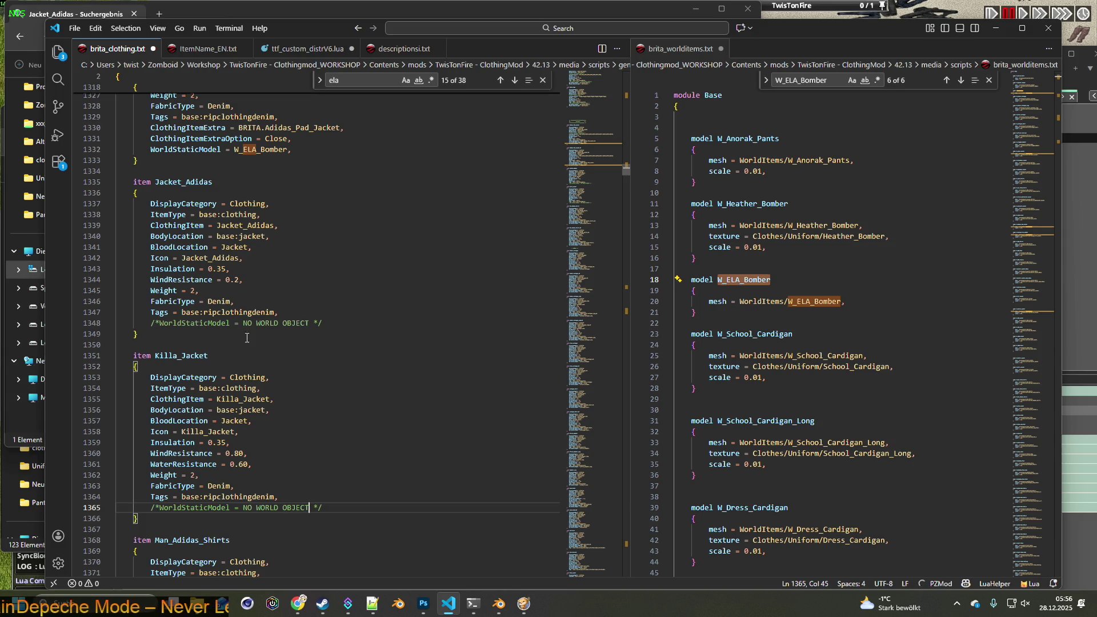
click(74, 28)
click(100, 228)
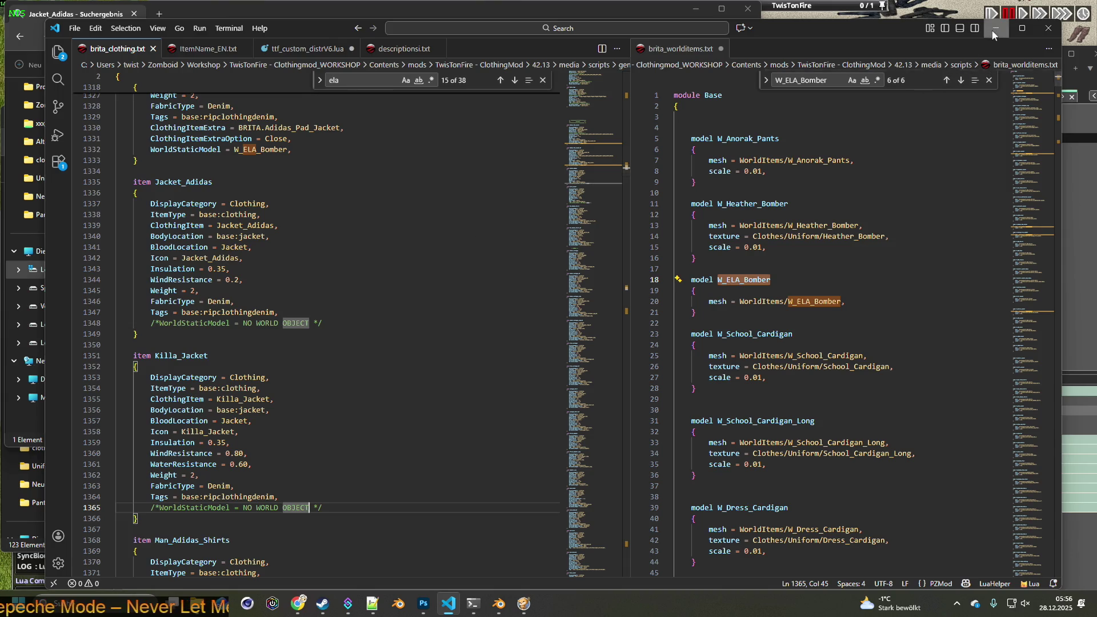
click(995, 29)
- Glance at Jacket_Adidas.xml and Ela_Jacket.xml, close search results, and show Adidas_Pad_Jacket.xml
drag(613, 57, 491, 46)
click(814, 87)
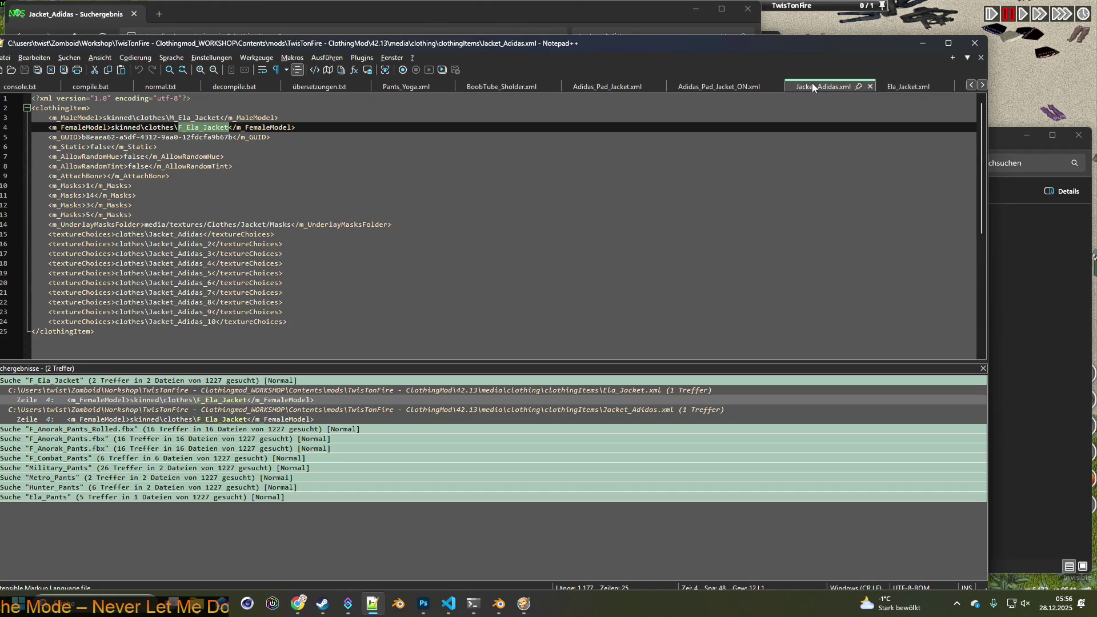
click(906, 87)
click(827, 89)
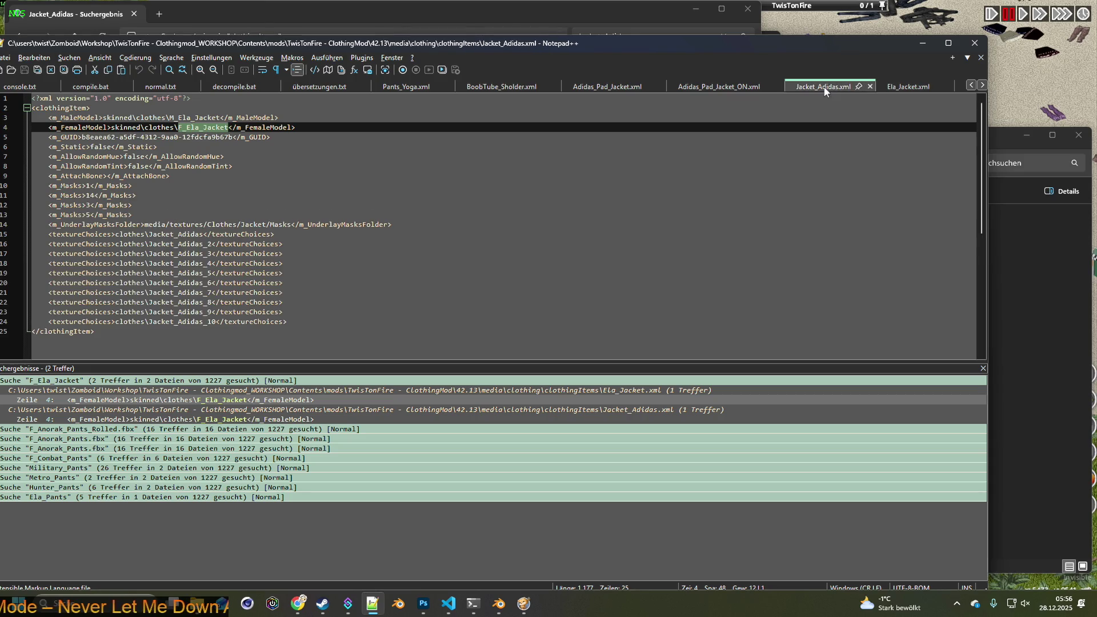
click(983, 369)
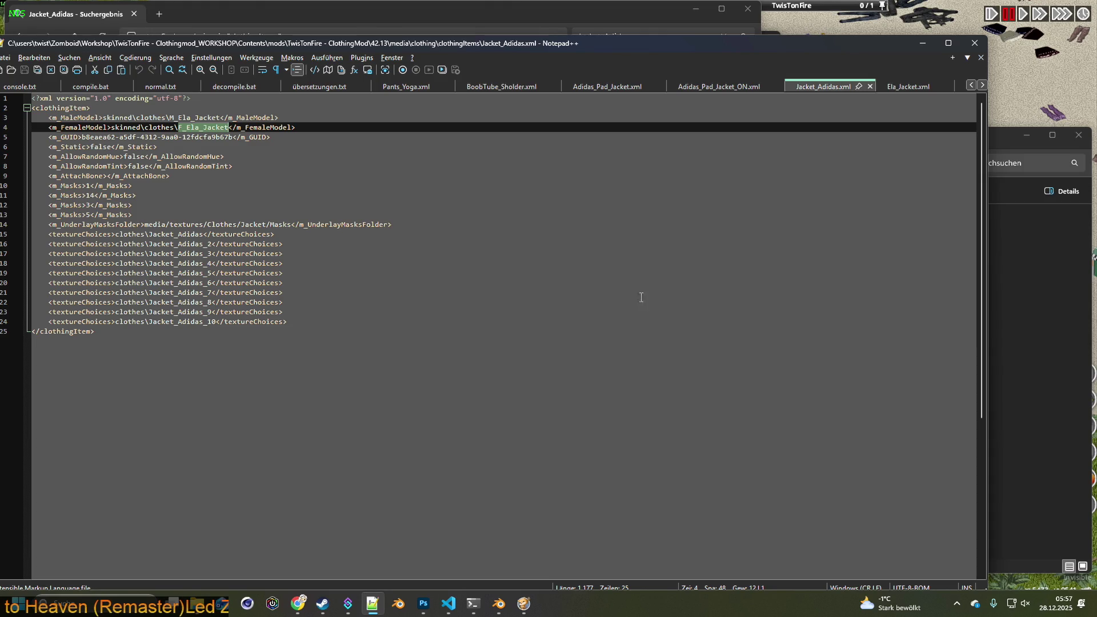
click(222, 318)
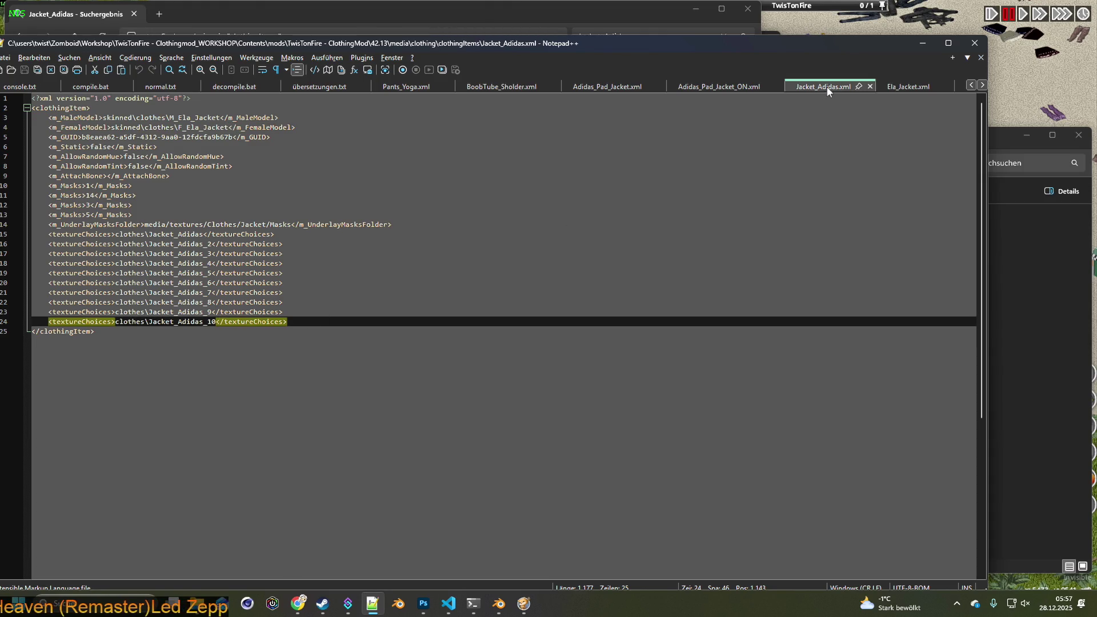
click(629, 89)
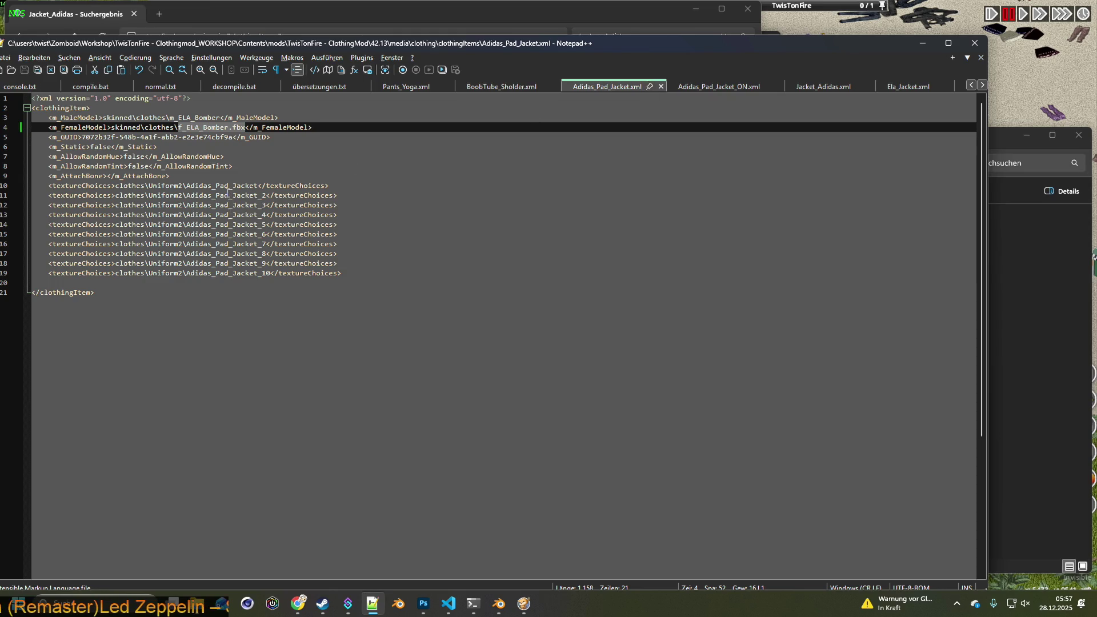
- Compare Adidas_Pad_Jacket.xml, Adidas_Pad_Jacket_ON.xml and Jacket_Adidas.xml side by side
click(208, 177)
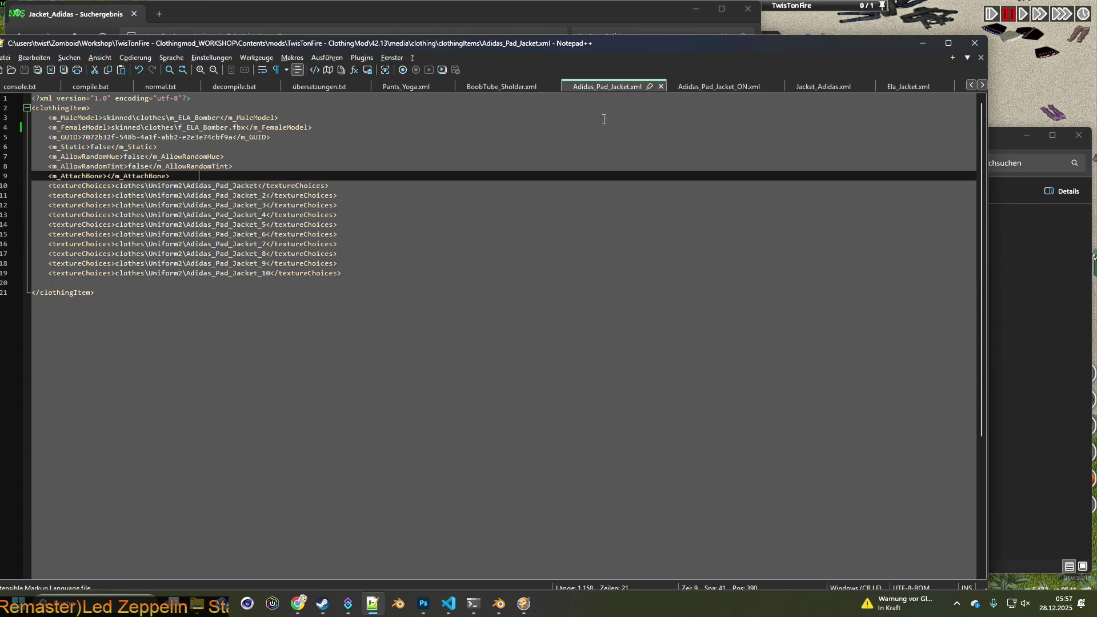
click(714, 87)
click(211, 176)
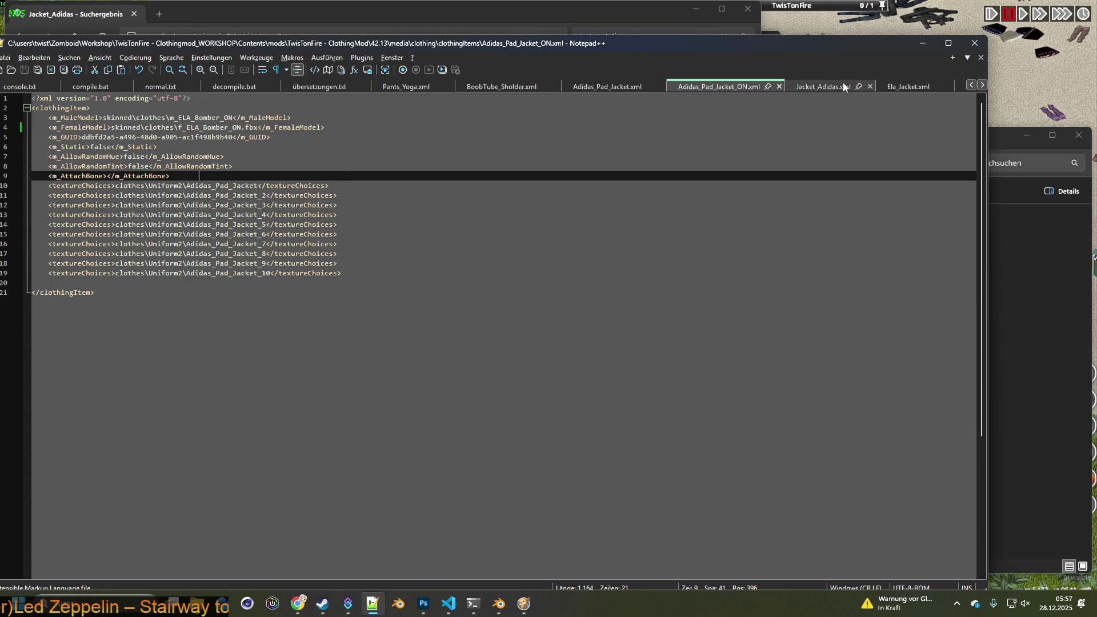
click(830, 89)
click(268, 224)
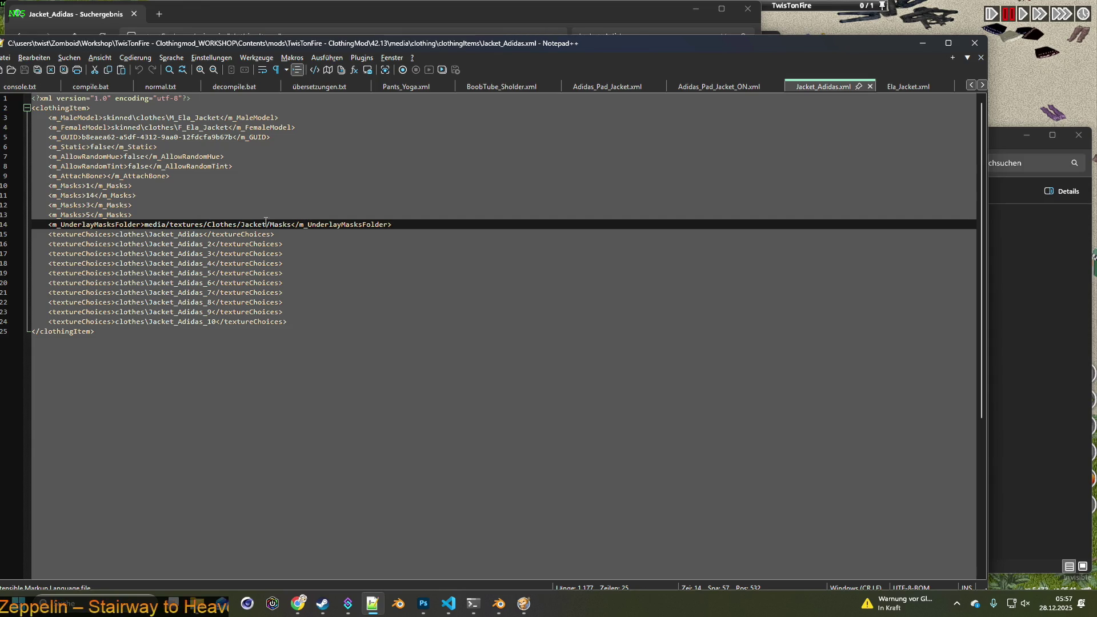
key(ctrl+shift+Left)
key(ctrl+shift+Left)
key(ctrl+shift+Left)
click(718, 88)
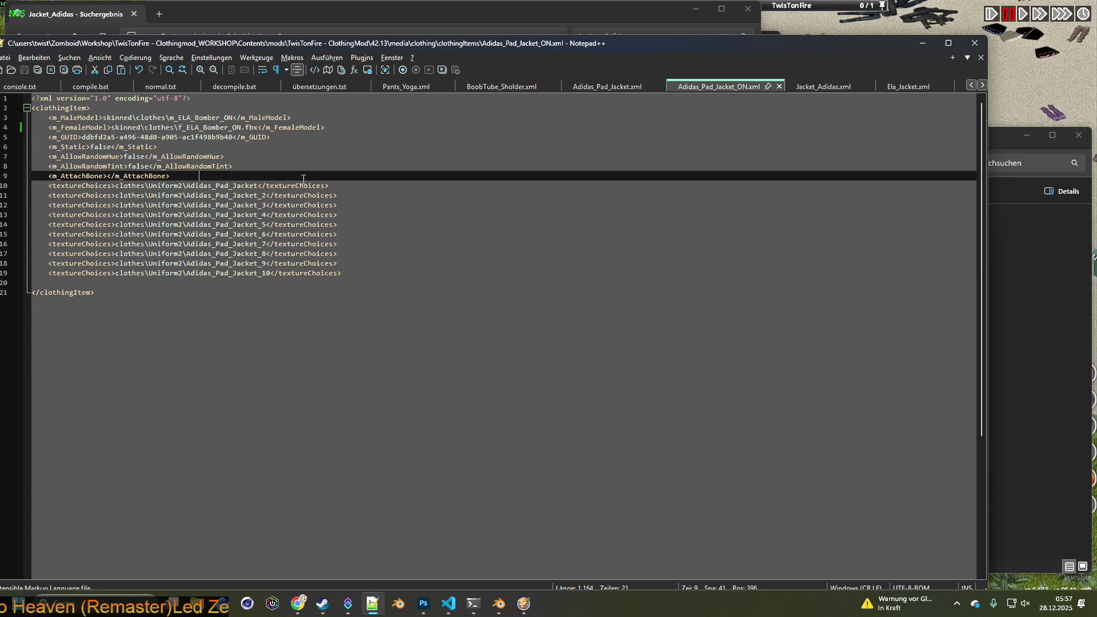
click(623, 86)
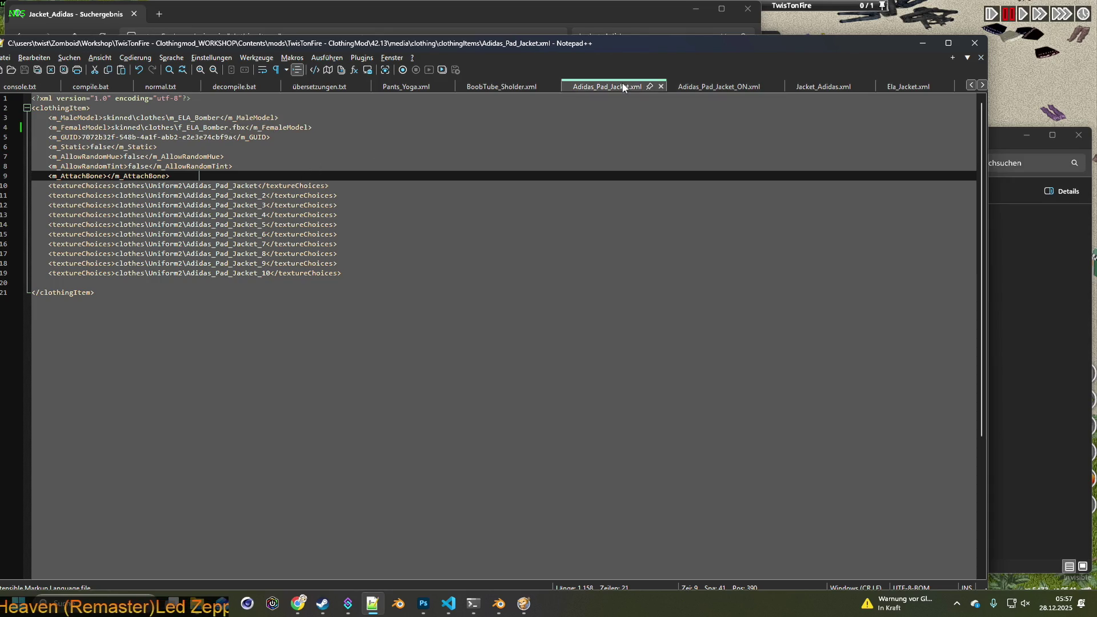
click(720, 87)
click(621, 87)
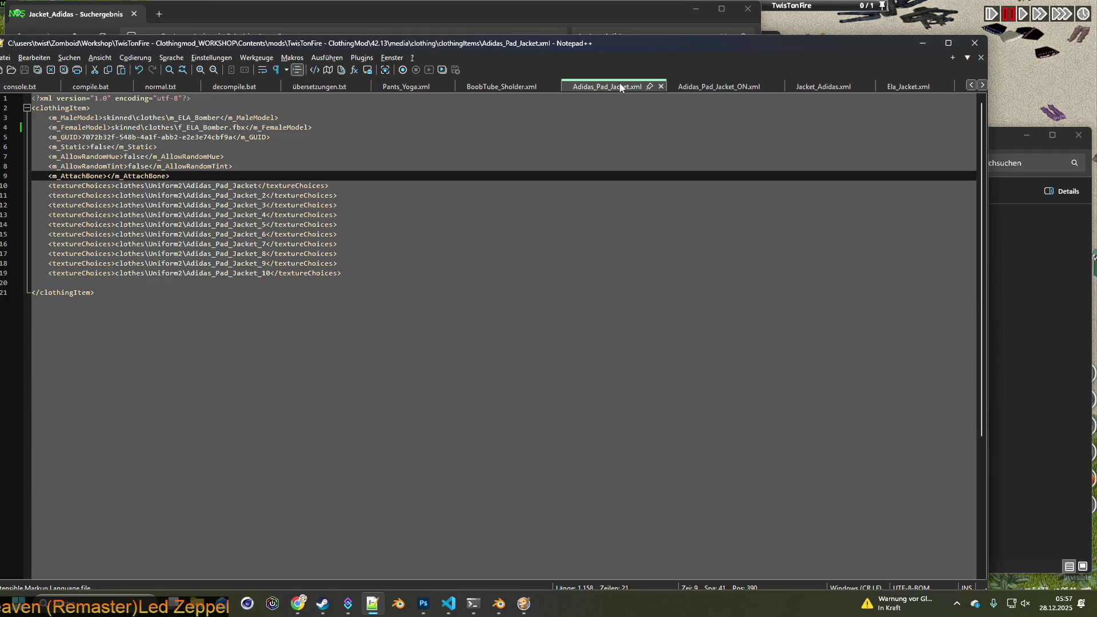
click(721, 87)
click(621, 87)
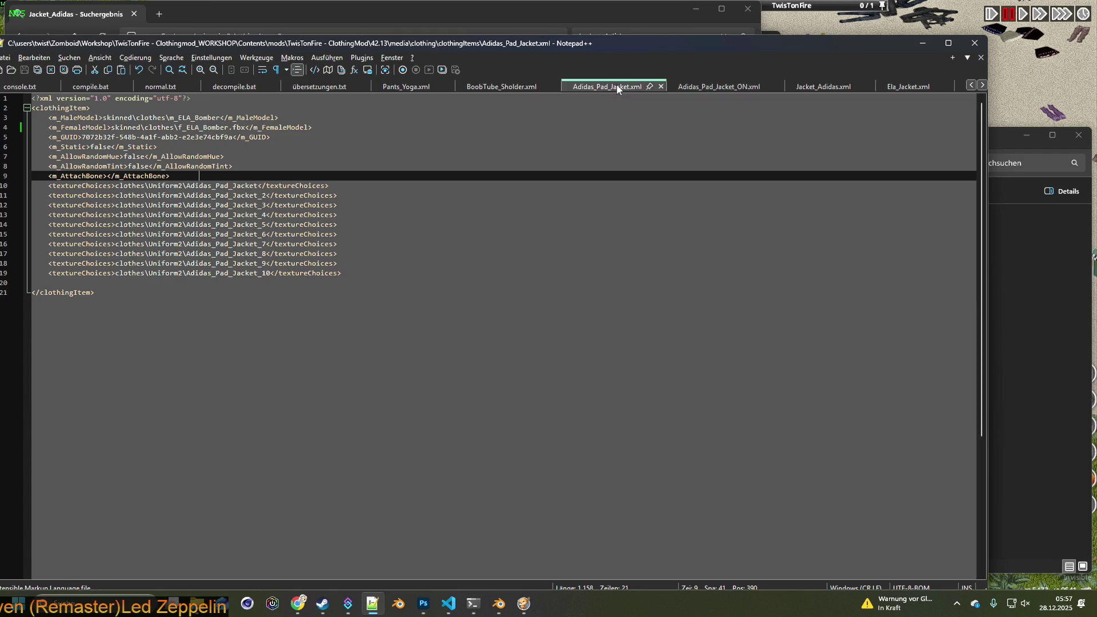
- Close the BoobTube_Sholder.xml and Pants_Yoga.xml files in Notepad++
click(551, 84)
click(555, 86)
click(450, 88)
click(450, 87)
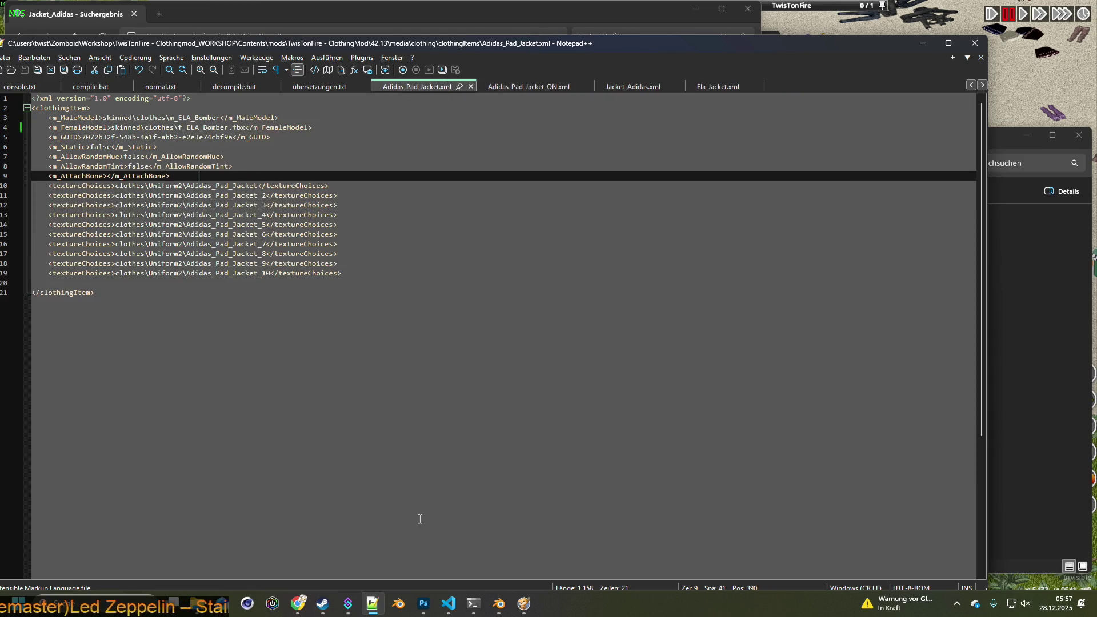
mouse_move(349, 605)
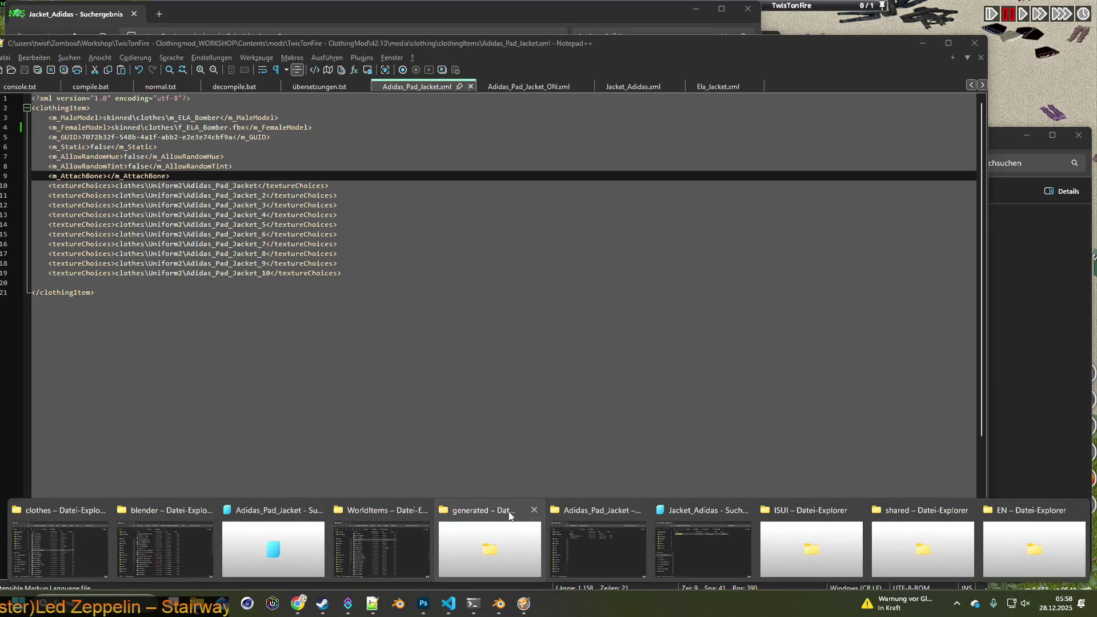
- In the WorldItems window, go to media > textures > clothes and check the Mask folder
click(602, 513)
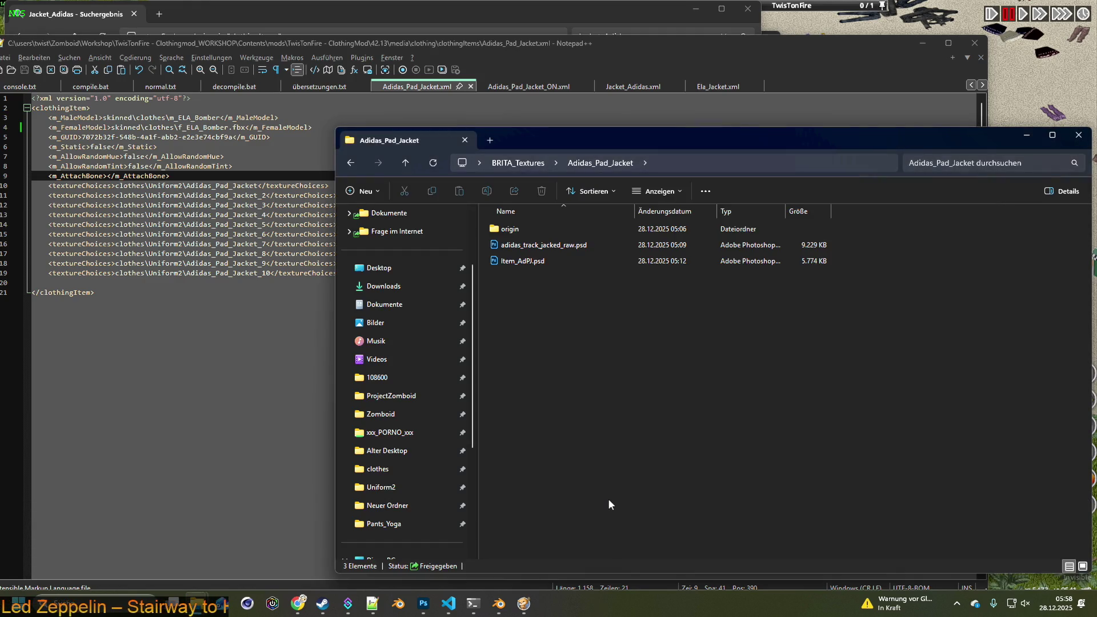
mouse_move(194, 605)
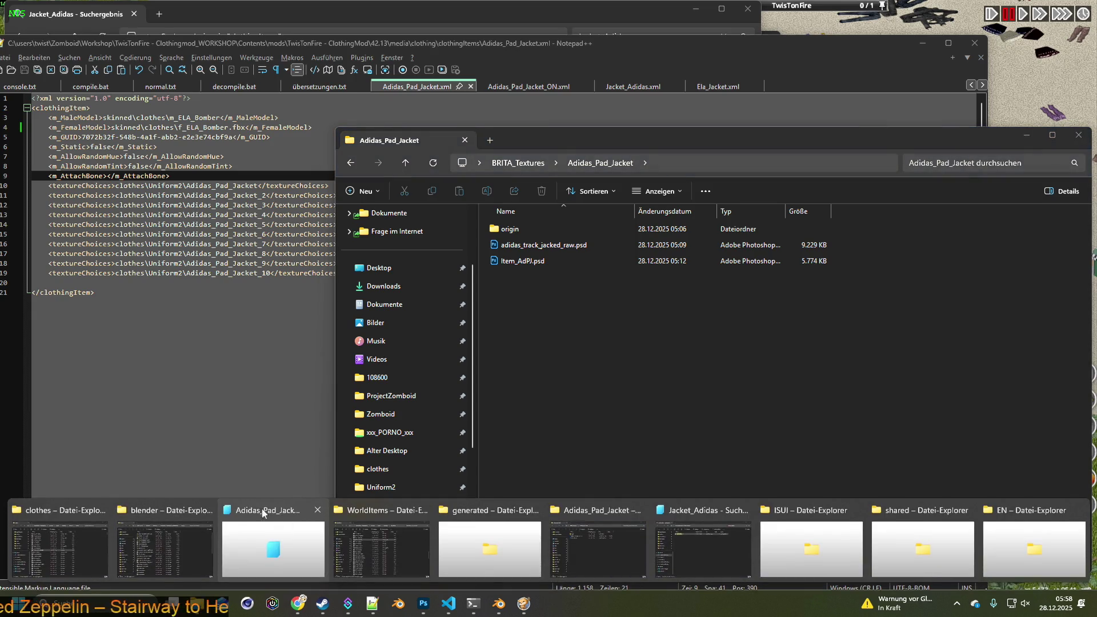
click(366, 517)
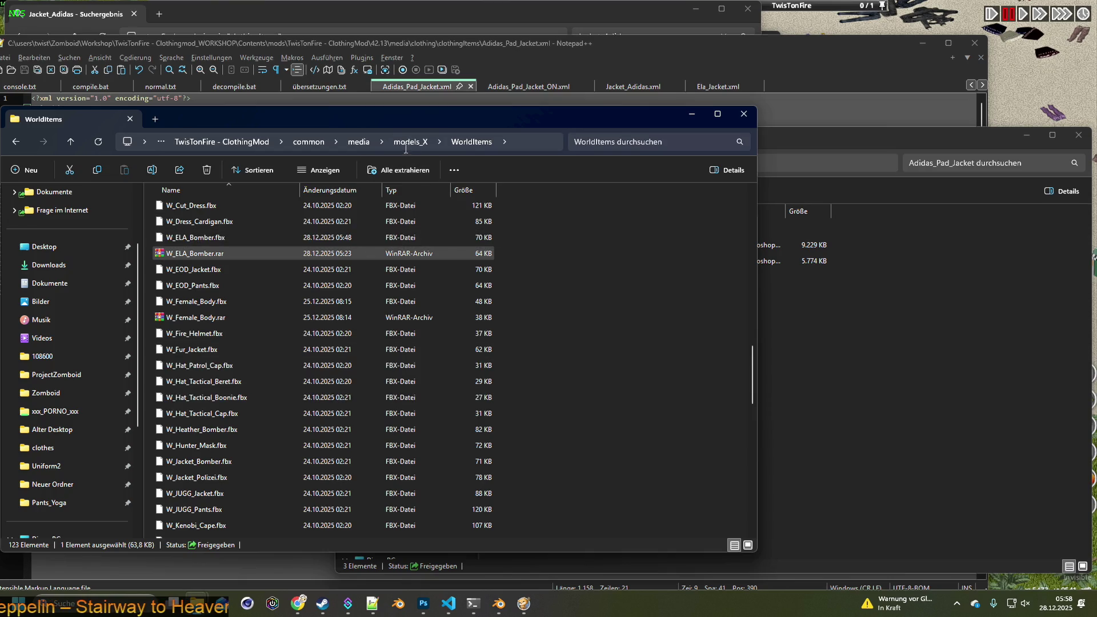
click(360, 143)
double_click(197, 226)
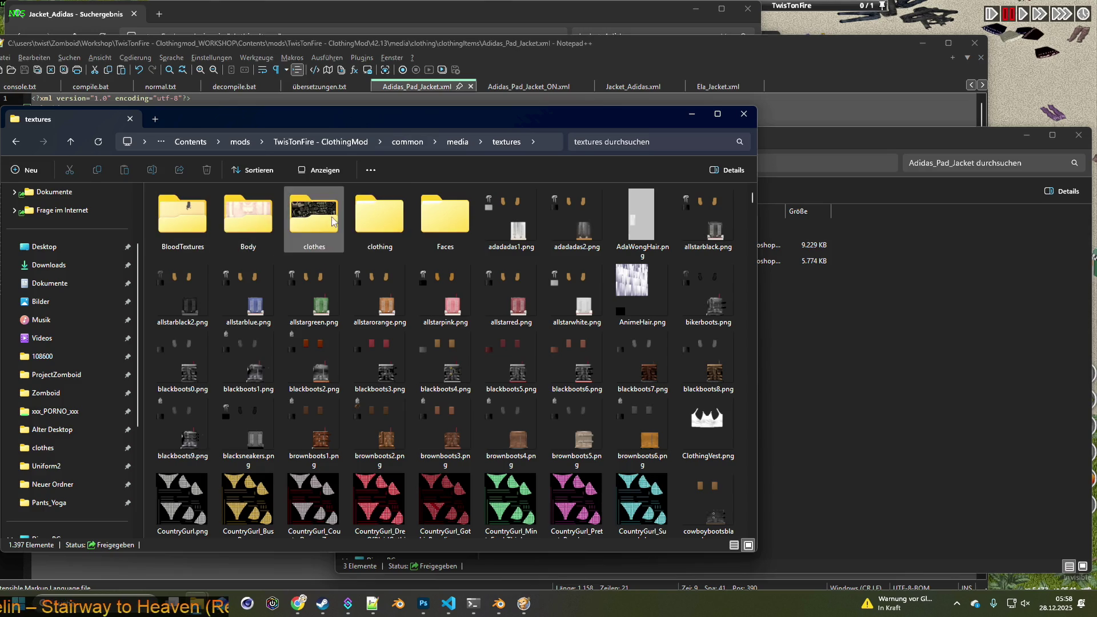
double_click(314, 217)
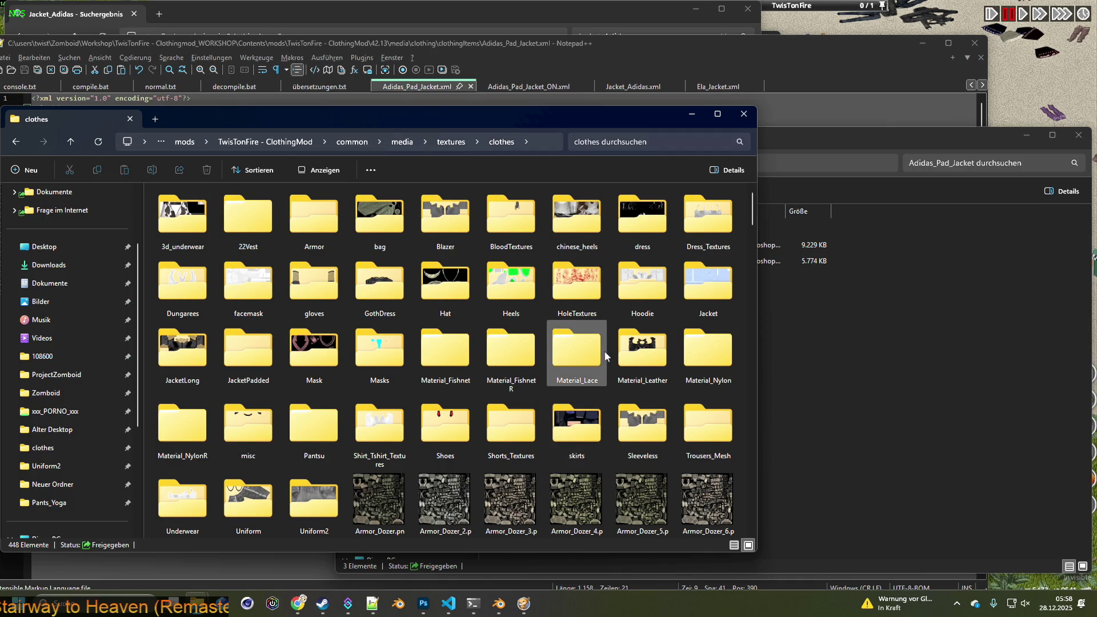
mouse_move(599, 355)
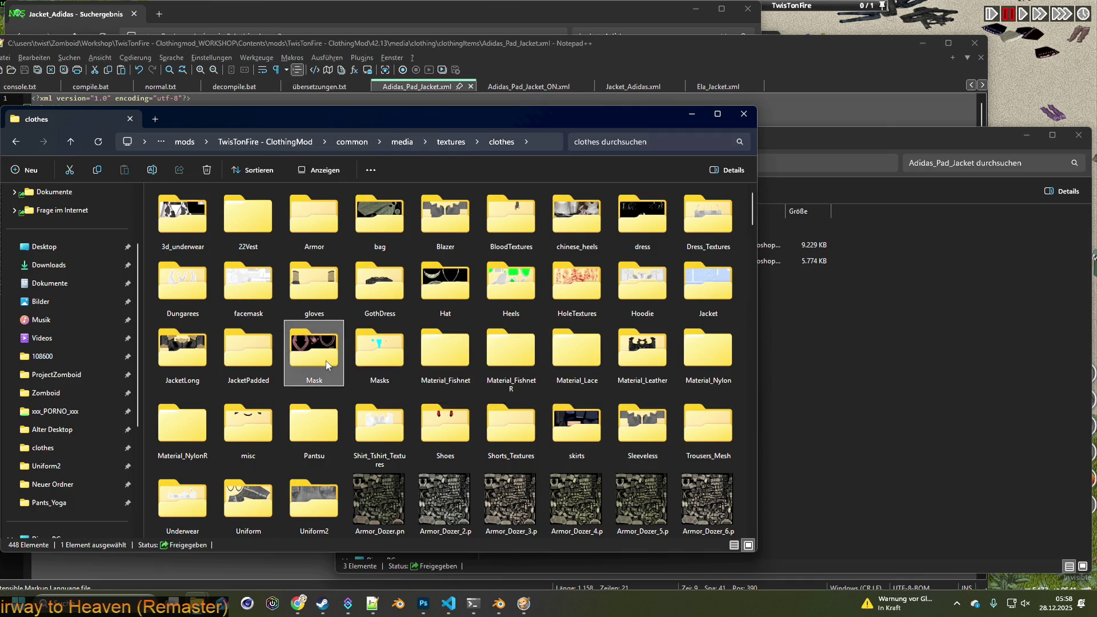
double_click(334, 366)
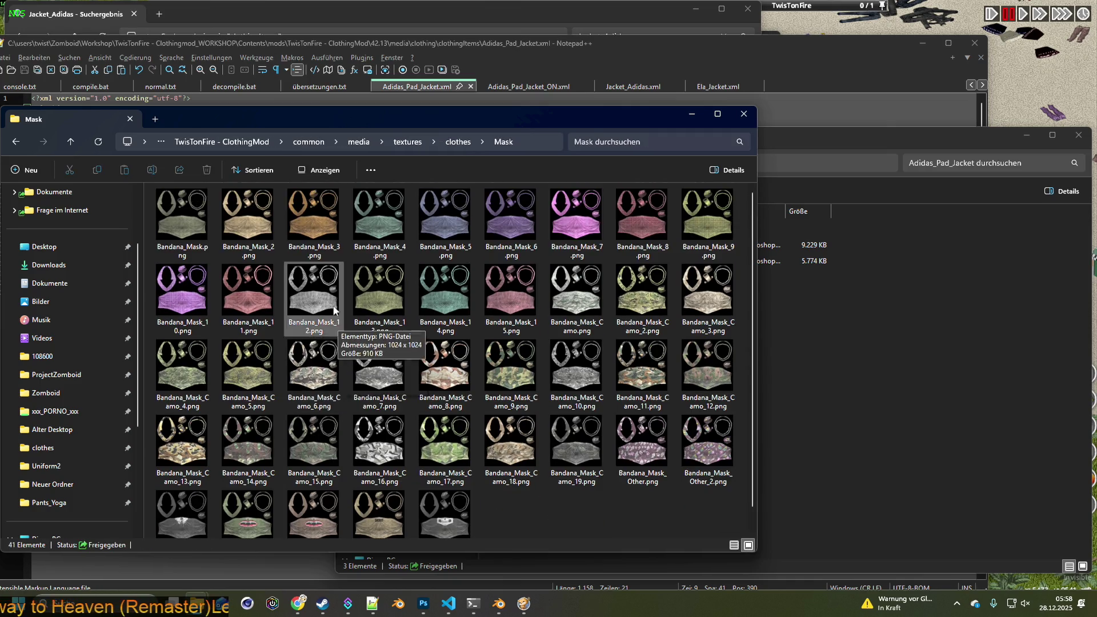
click(457, 144)
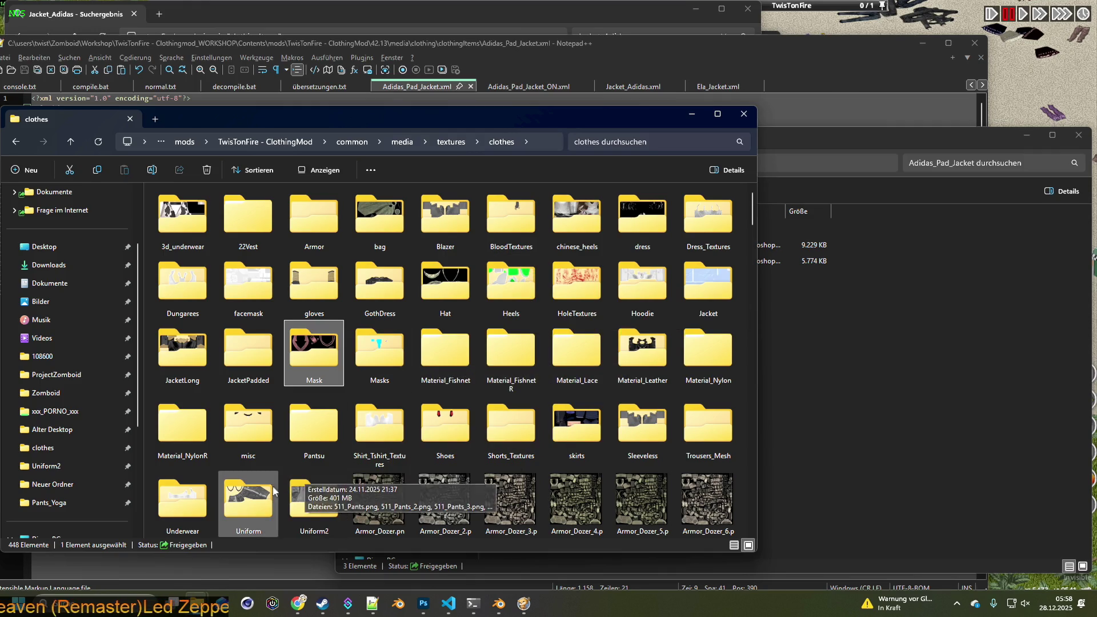
- View the Uniform and Uniform2 textures as medium icons, then return to clothes
double_click(267, 474)
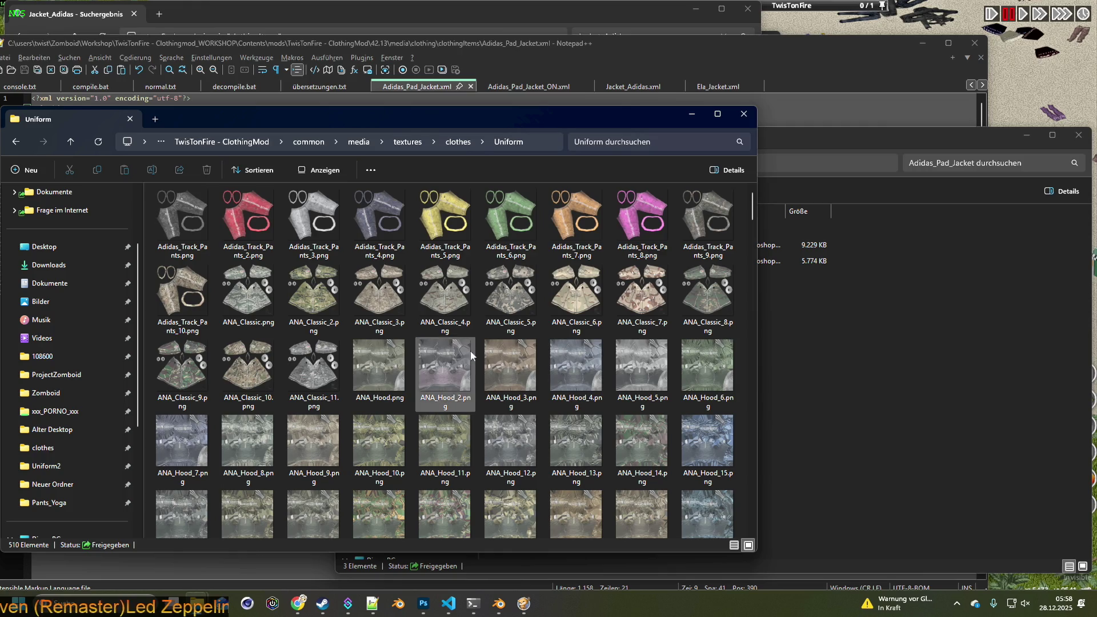
drag(184, 112, 210, 111)
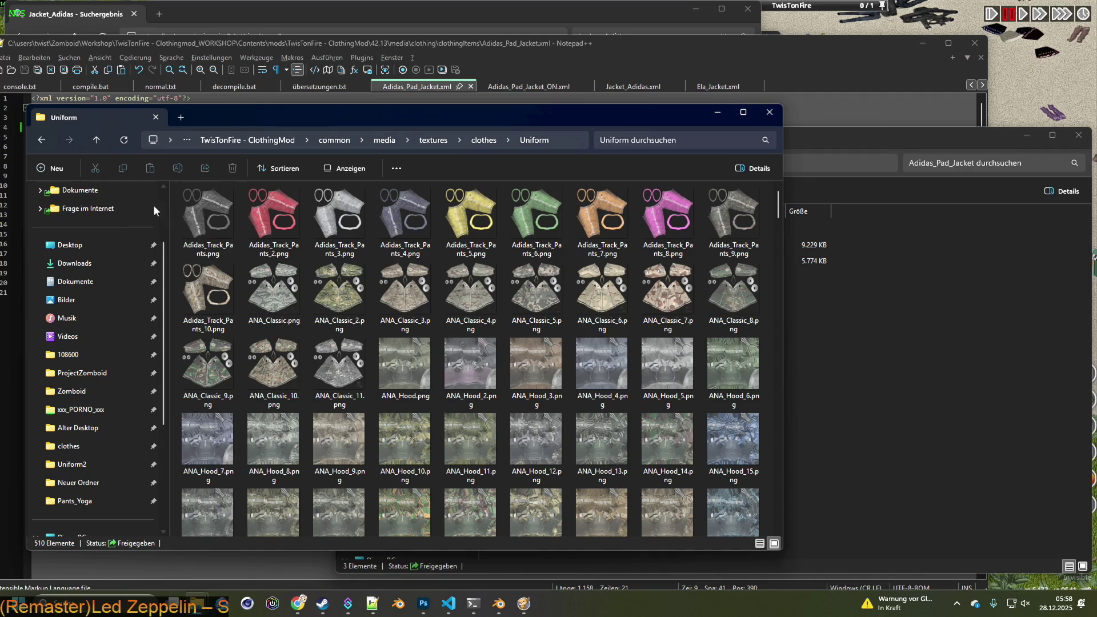
click(41, 148)
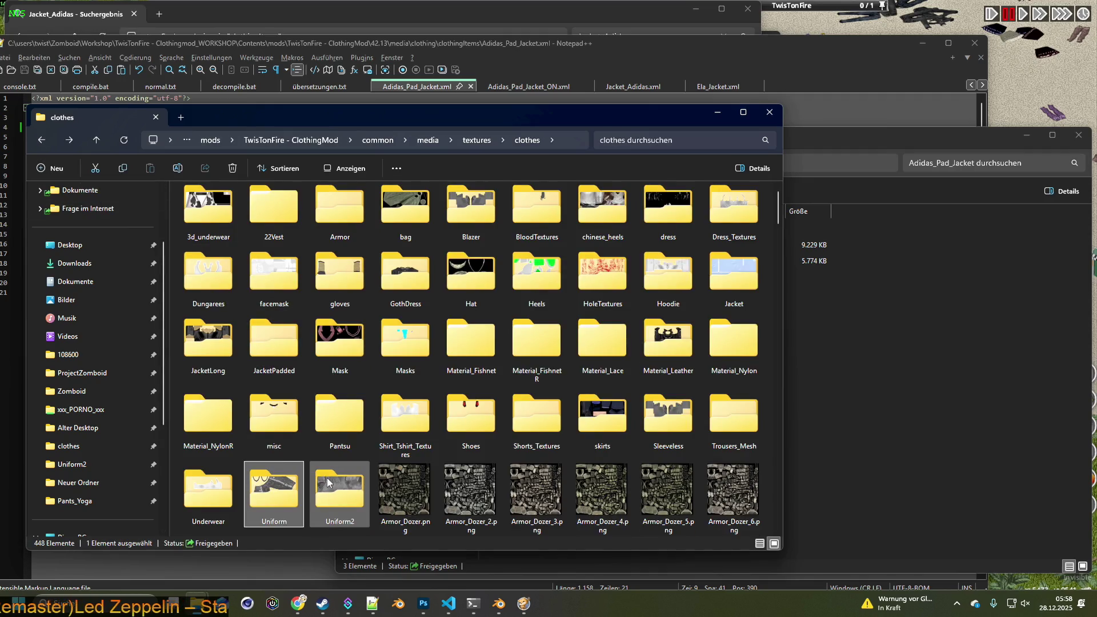
double_click(327, 479)
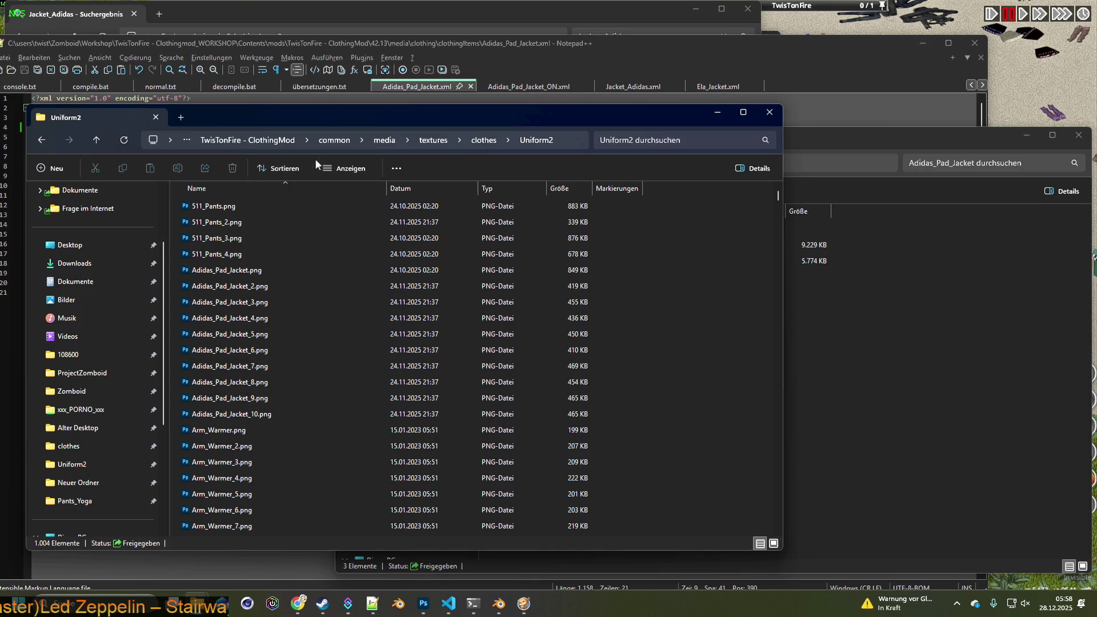
click(337, 171)
click(351, 226)
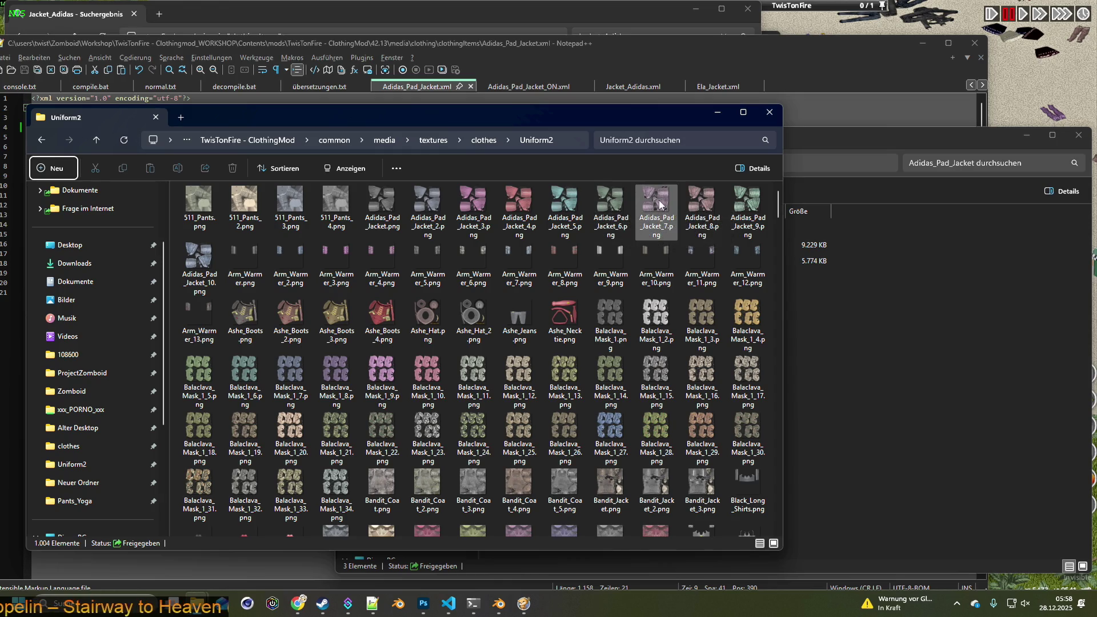
mouse_move(659, 200)
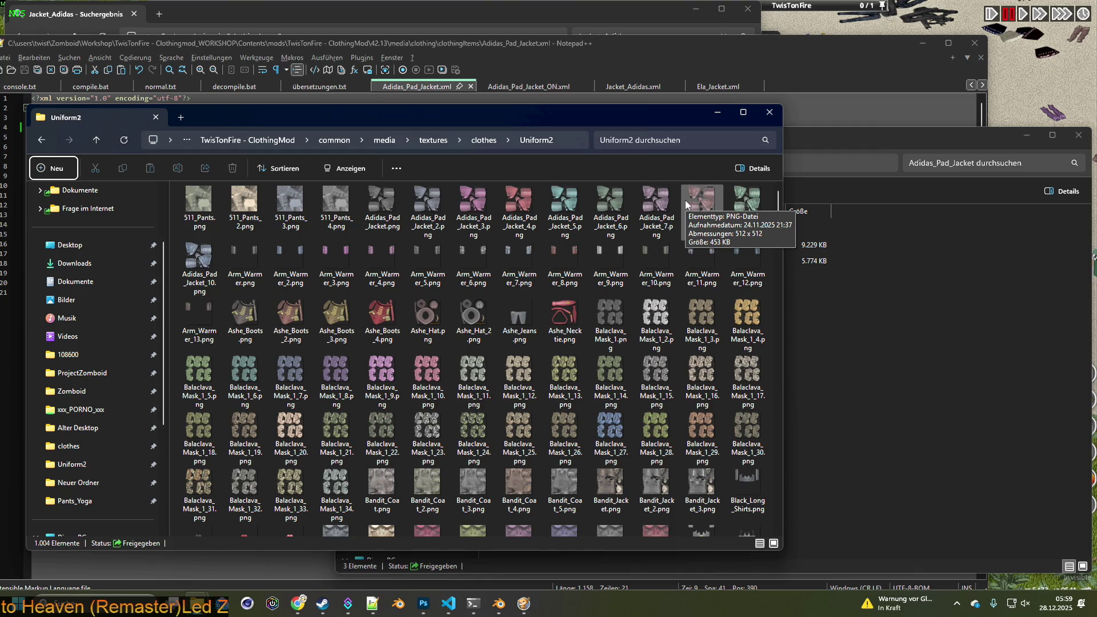
mouse_move(524, 318)
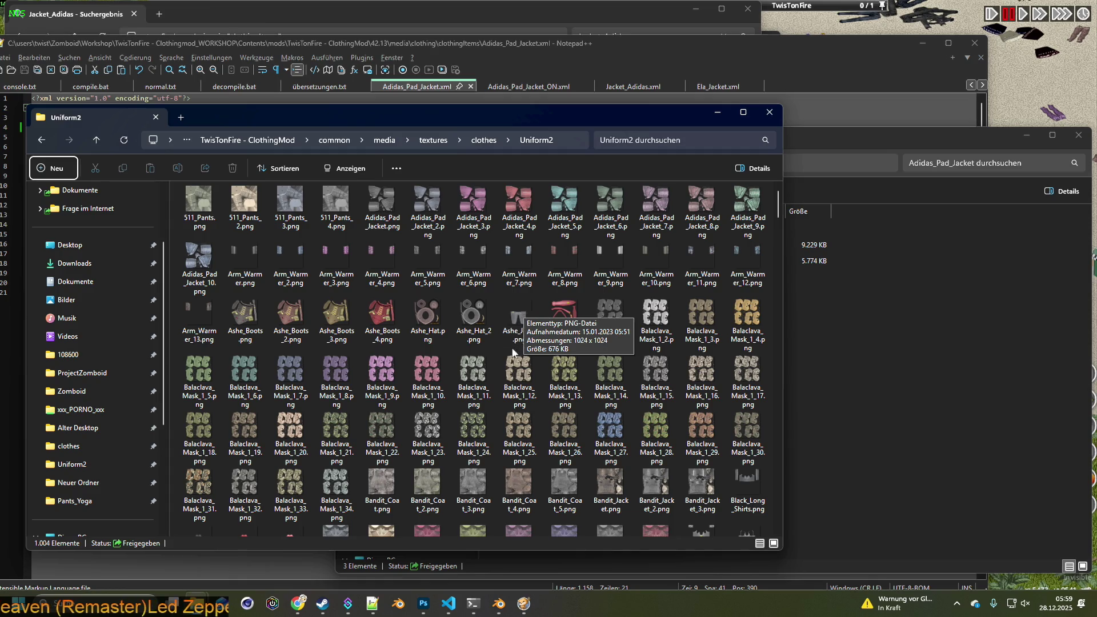
scroll(down, 3)
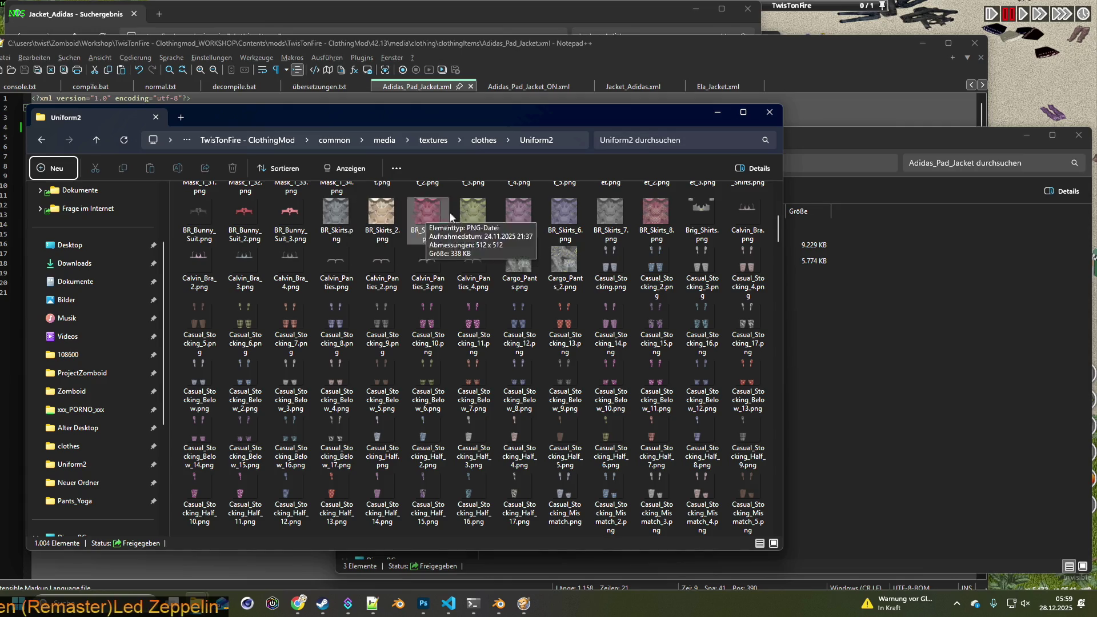
scroll(up, 3)
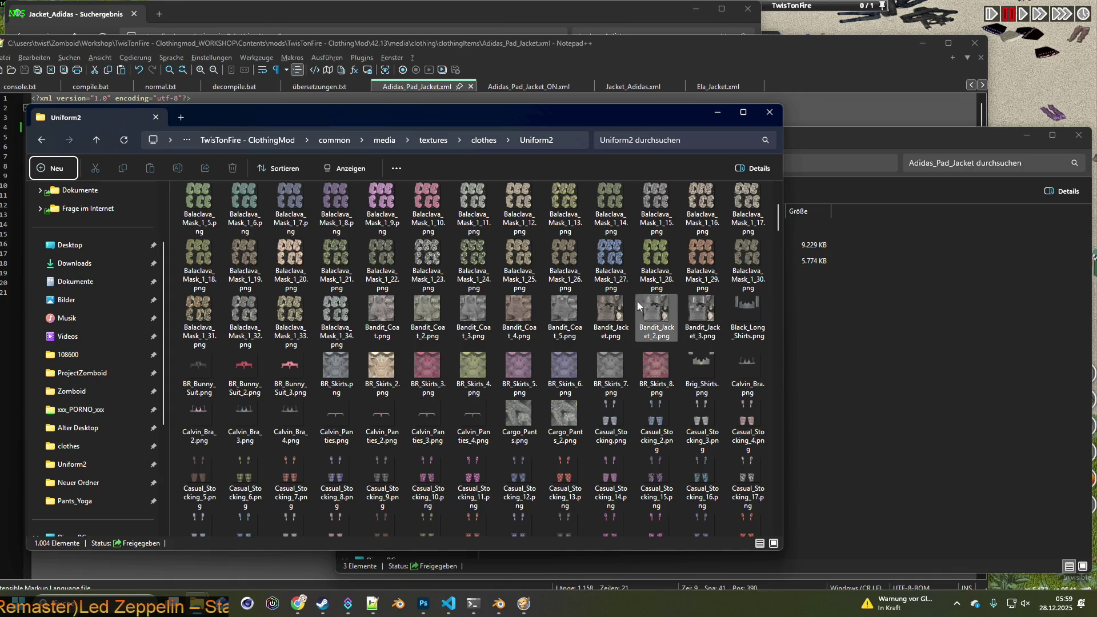
scroll(up, 3)
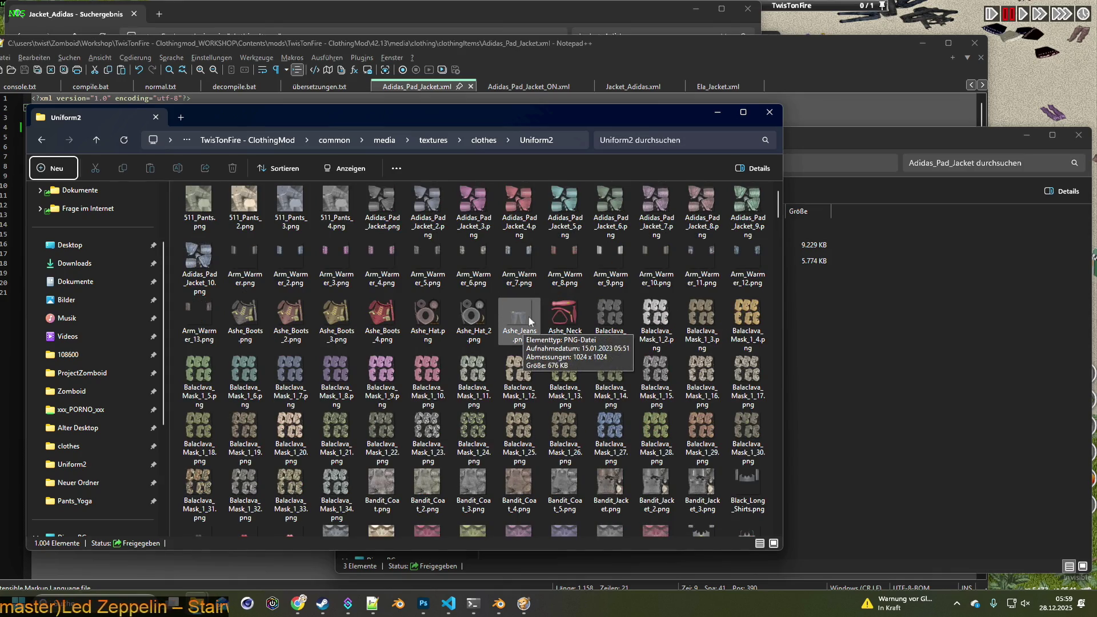
click(484, 140)
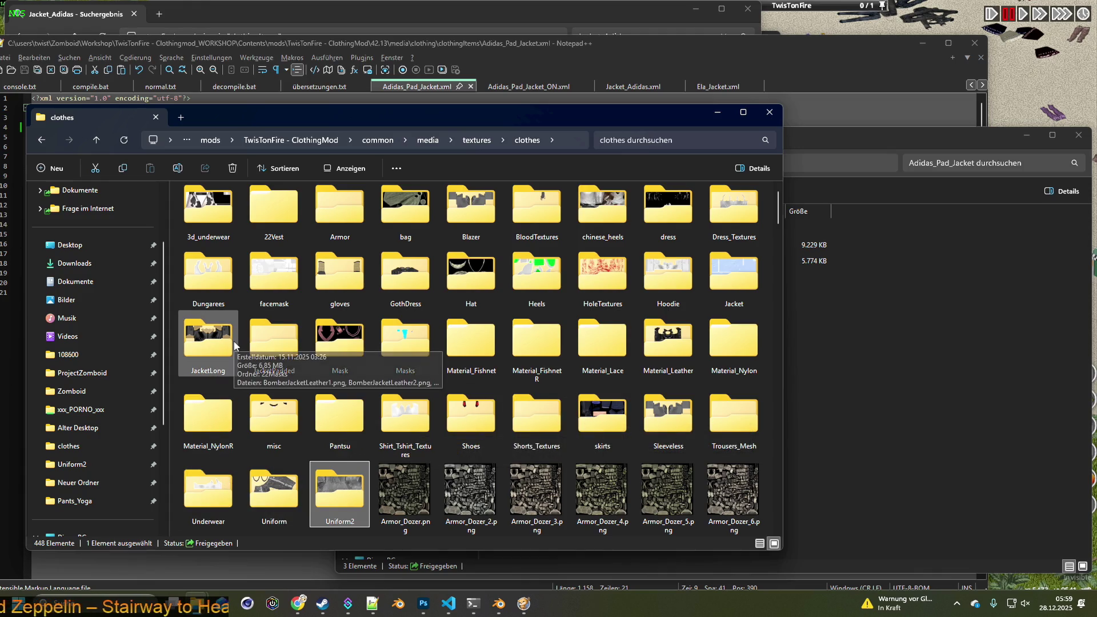
- Look through JacketPadded's Masks and Masks_Down folders, then the Mask folder
double_click(277, 342)
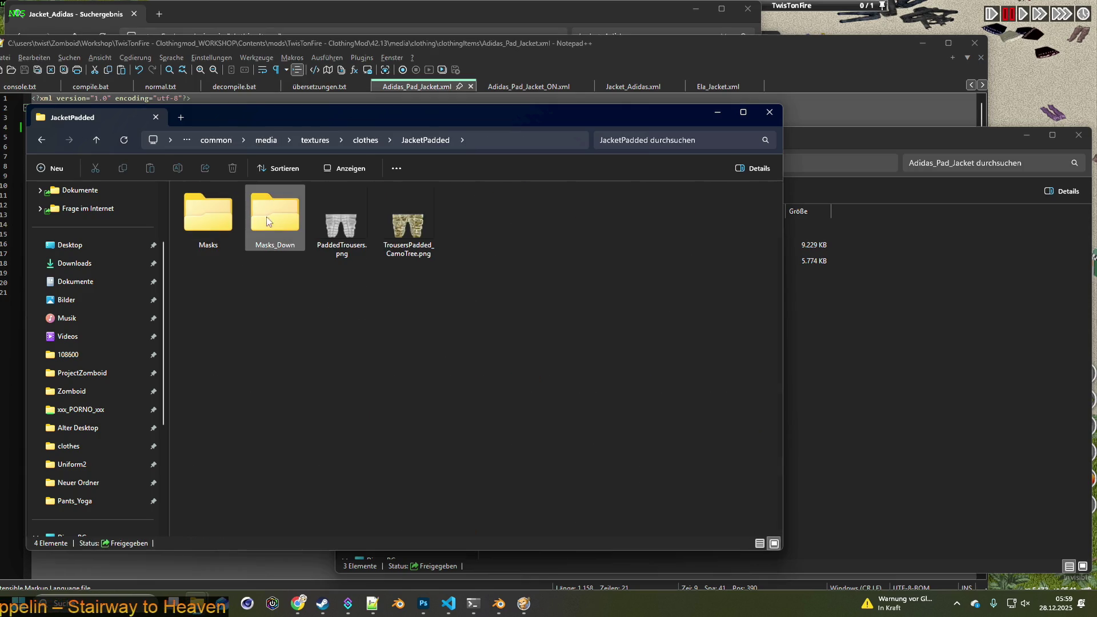
double_click(194, 214)
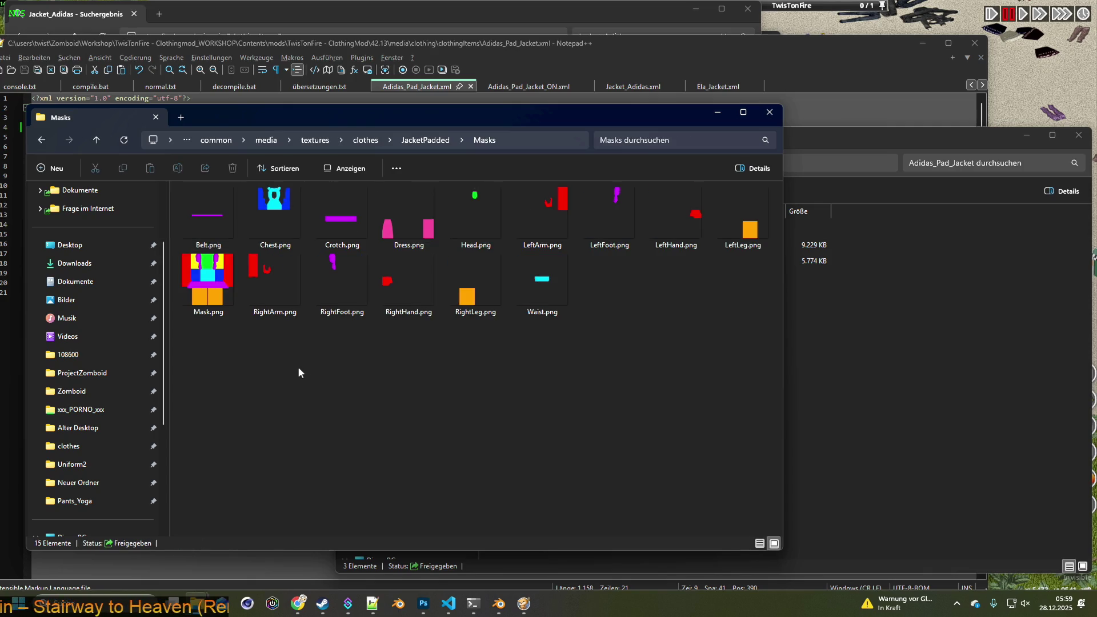
click(424, 141)
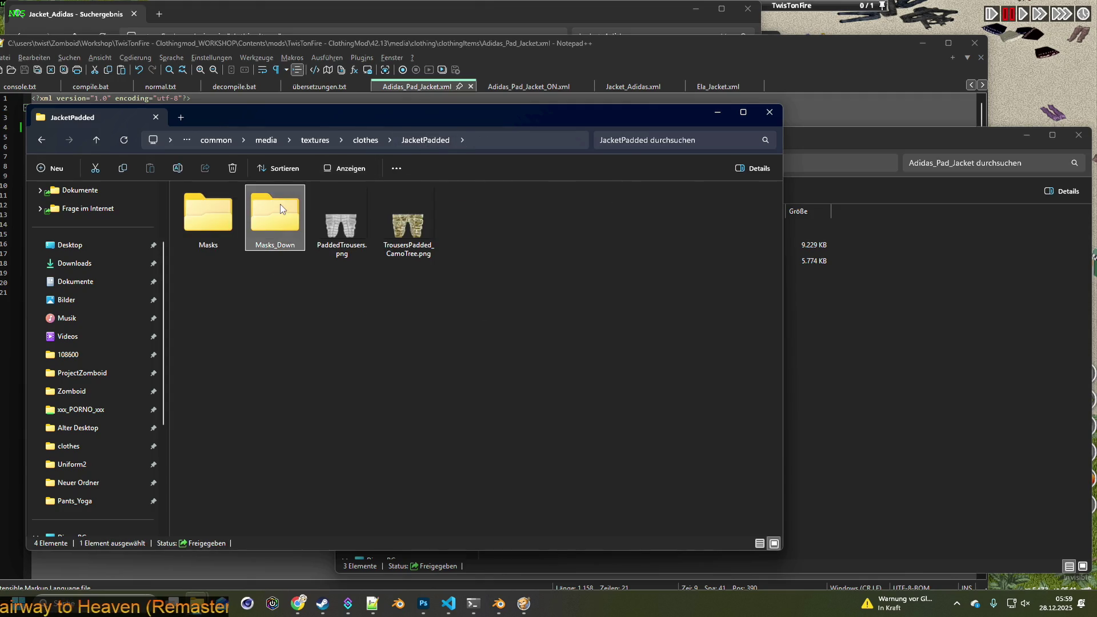
double_click(280, 204)
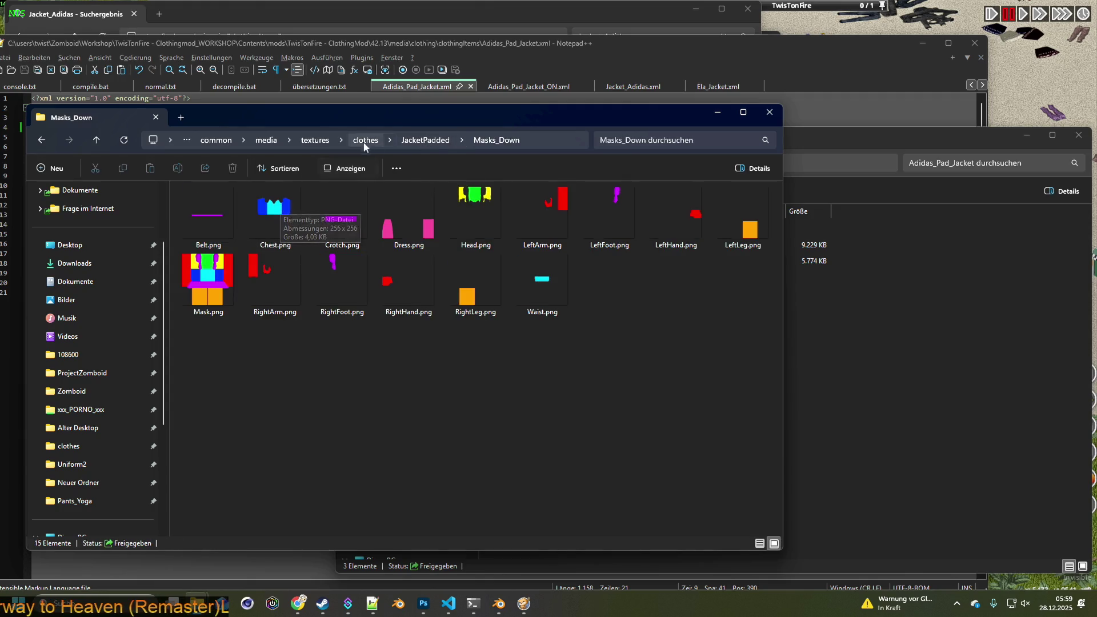
click(398, 141)
click(365, 141)
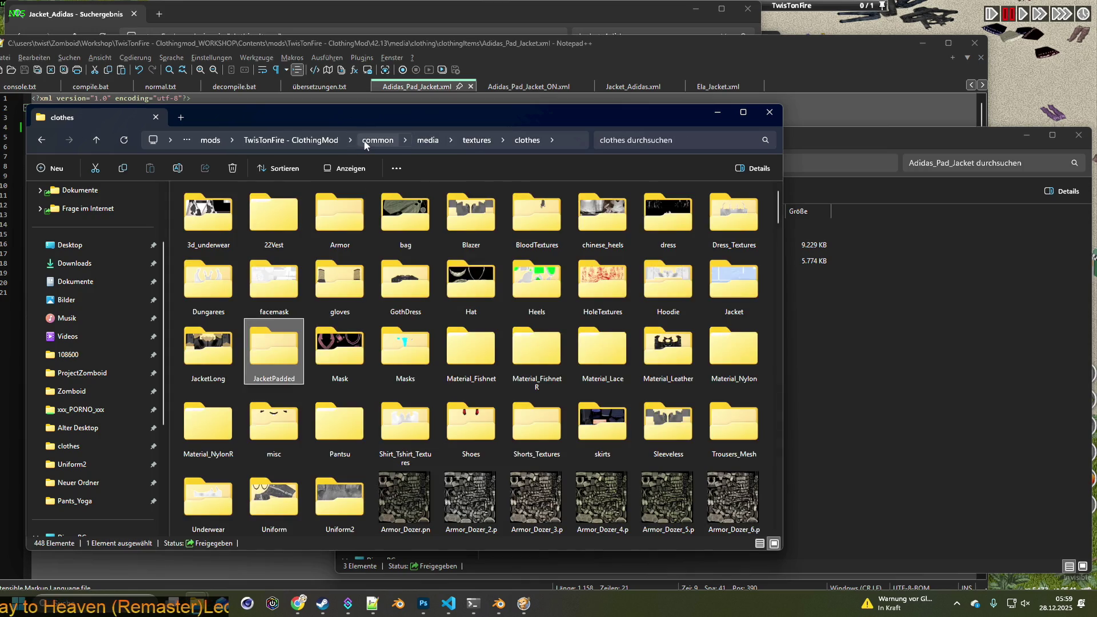
double_click(341, 349)
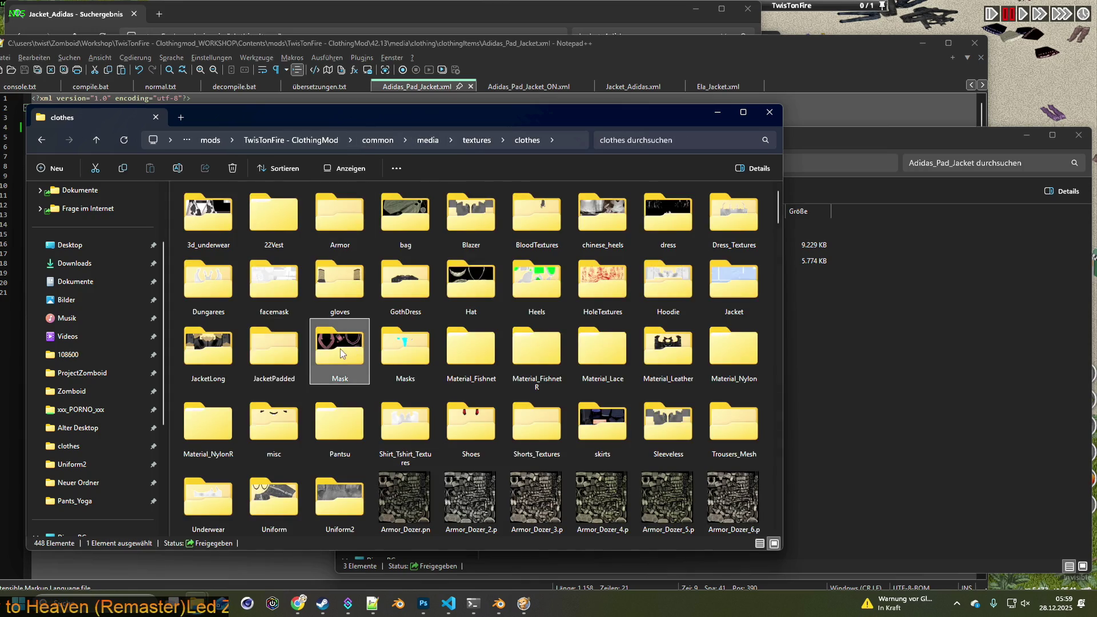
click(479, 143)
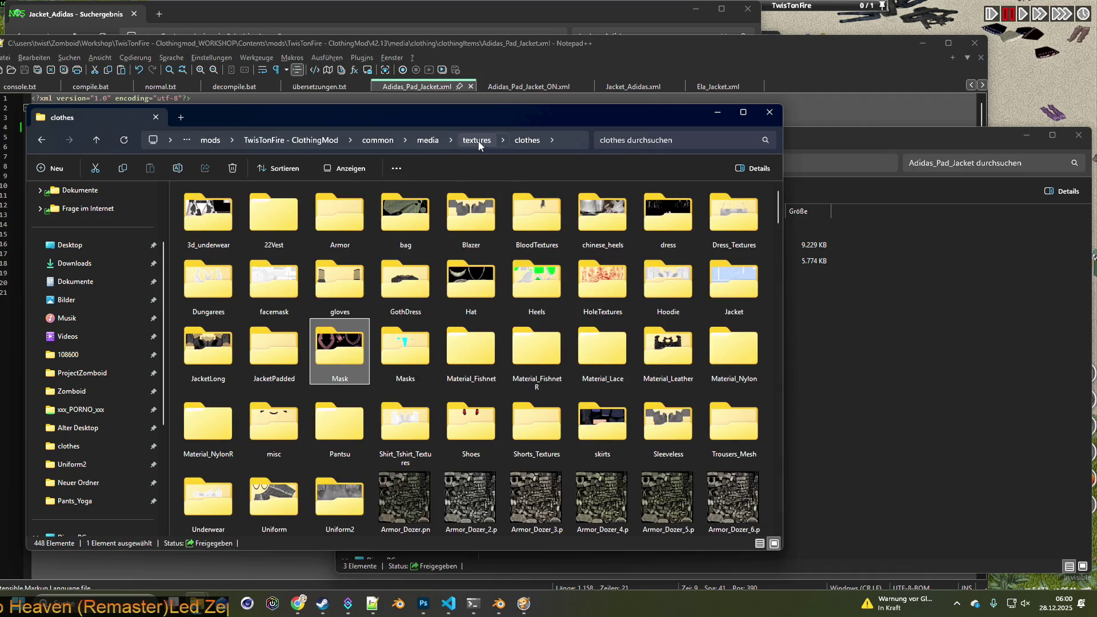
- Check the Jacket folder's Masks and Masks _Shellsuit textures, then return to Project Zomboid
double_click(715, 295)
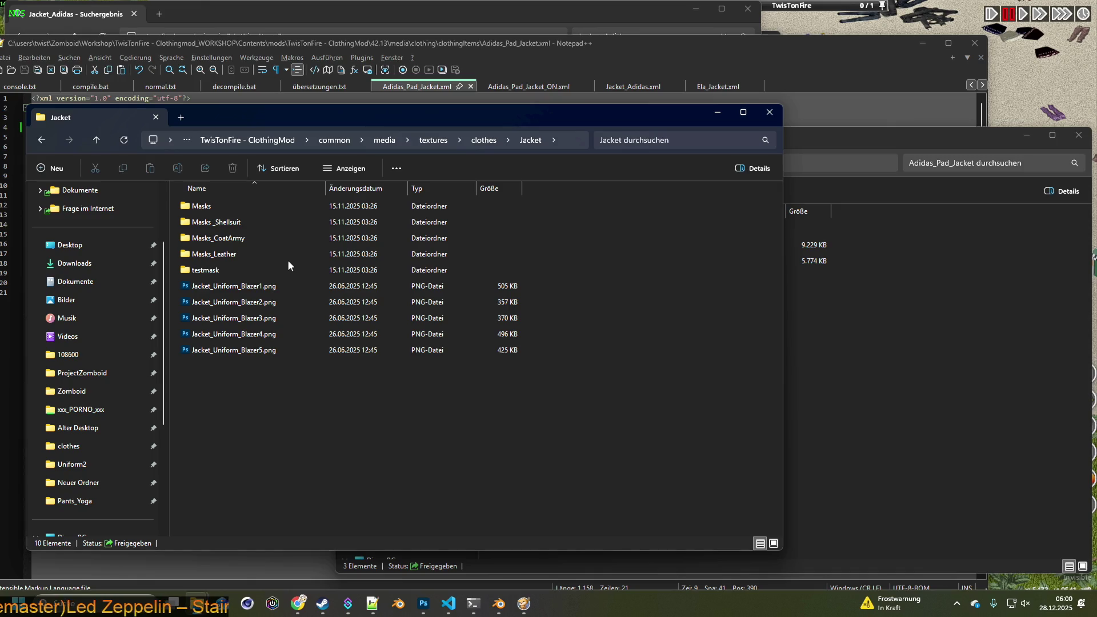
double_click(221, 207)
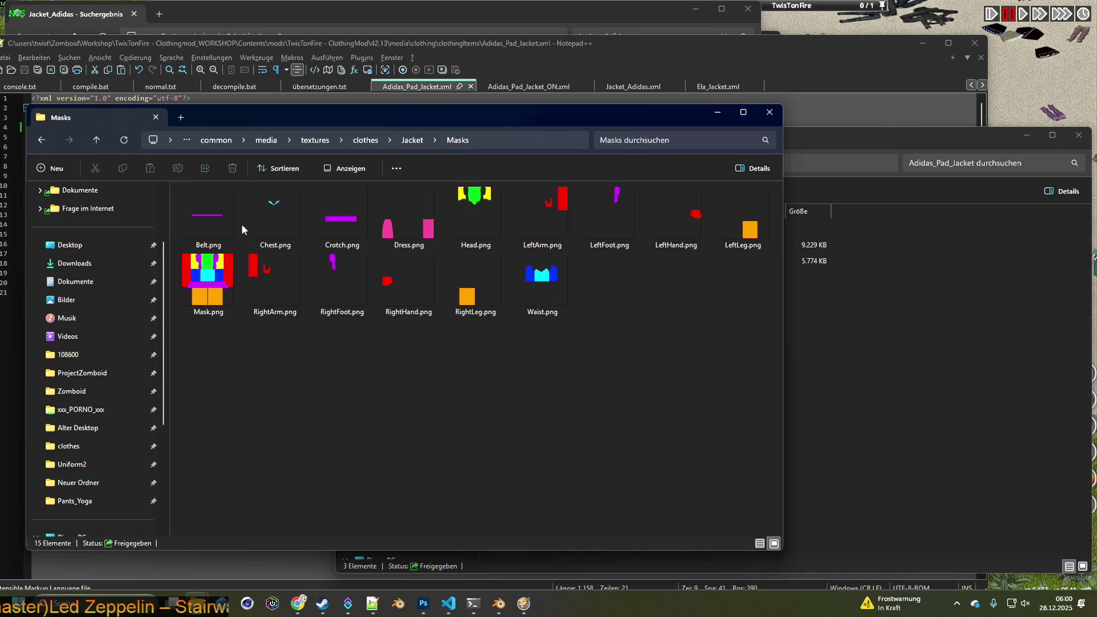
click(412, 140)
double_click(237, 223)
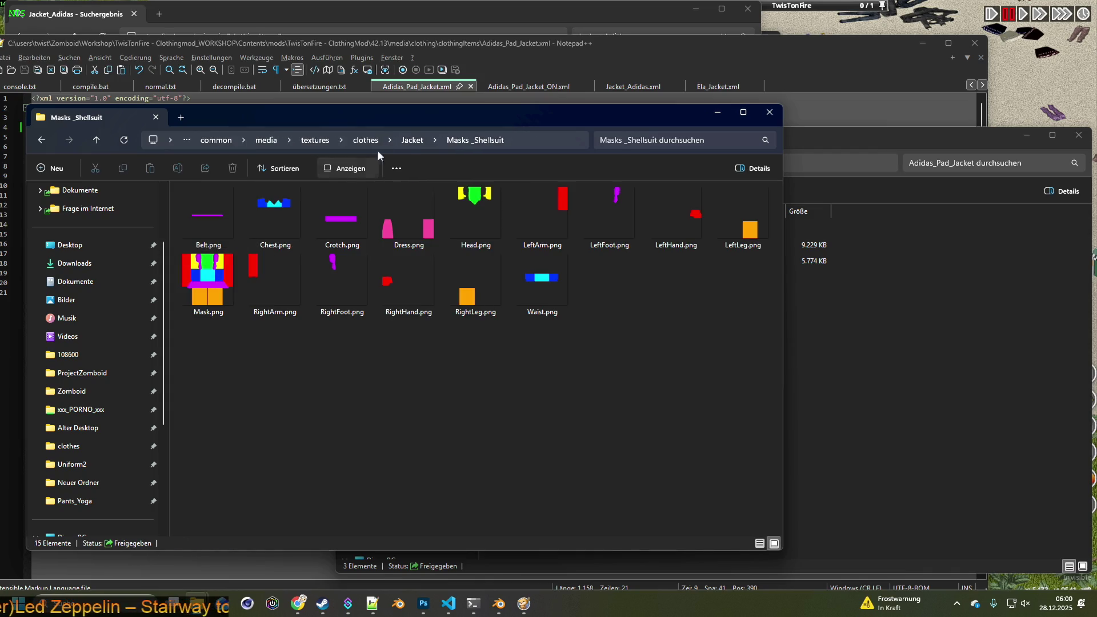
click(418, 140)
click(1041, 86)
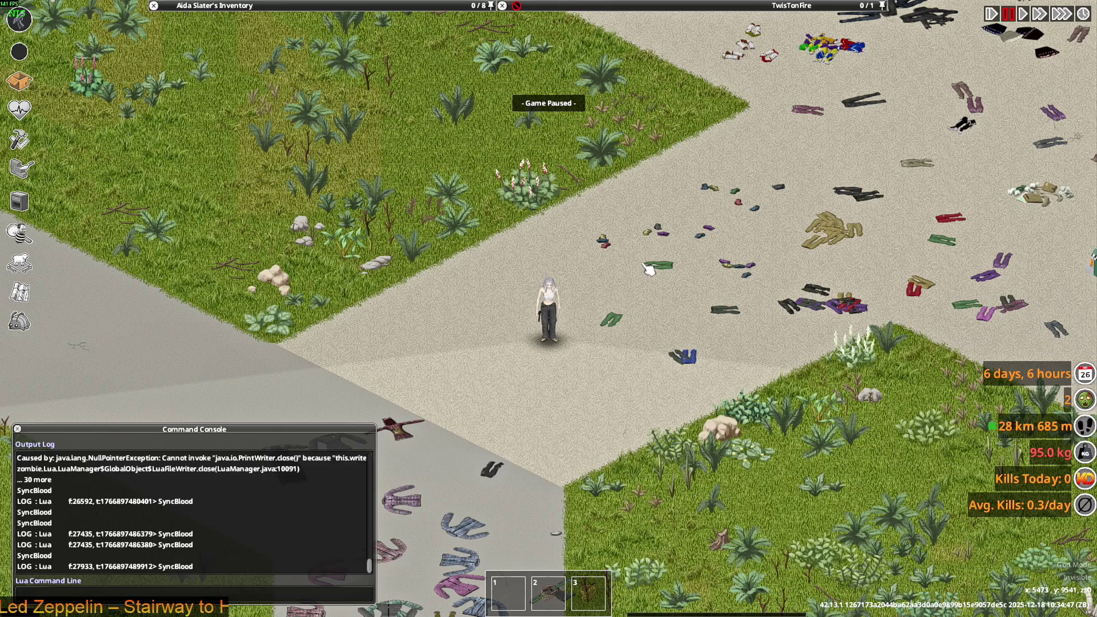
- Unpause, walk to the jacket pile and wear one Adidas Padded Jacket from the loot
key(space)
key(s+a)
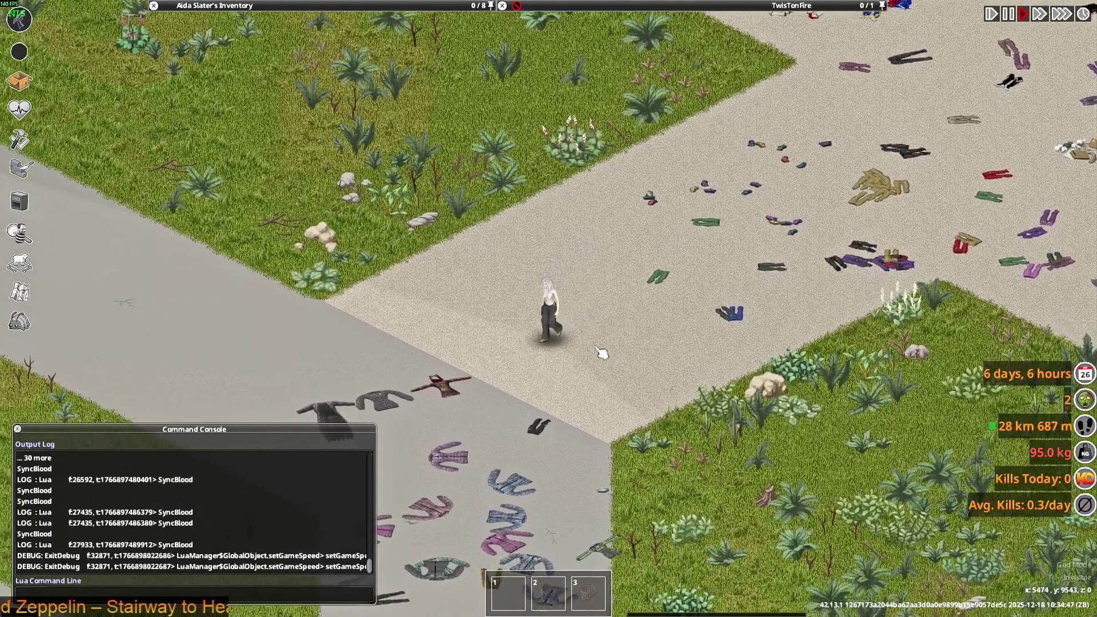
scroll(up, 3)
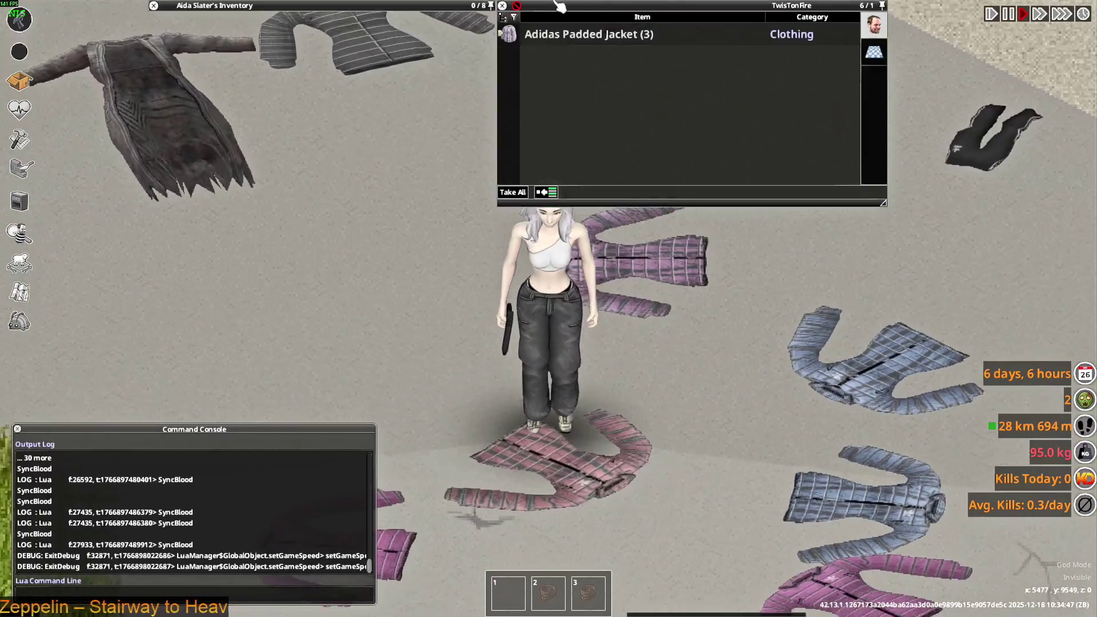
right_click(554, 36)
click(541, 55)
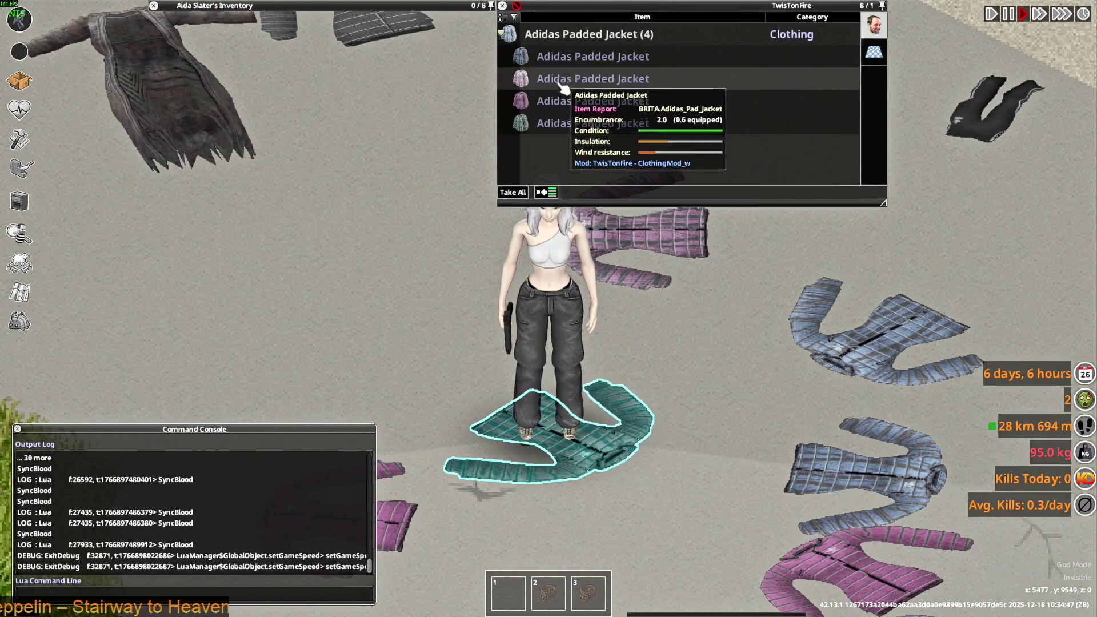
right_click(549, 103)
click(588, 135)
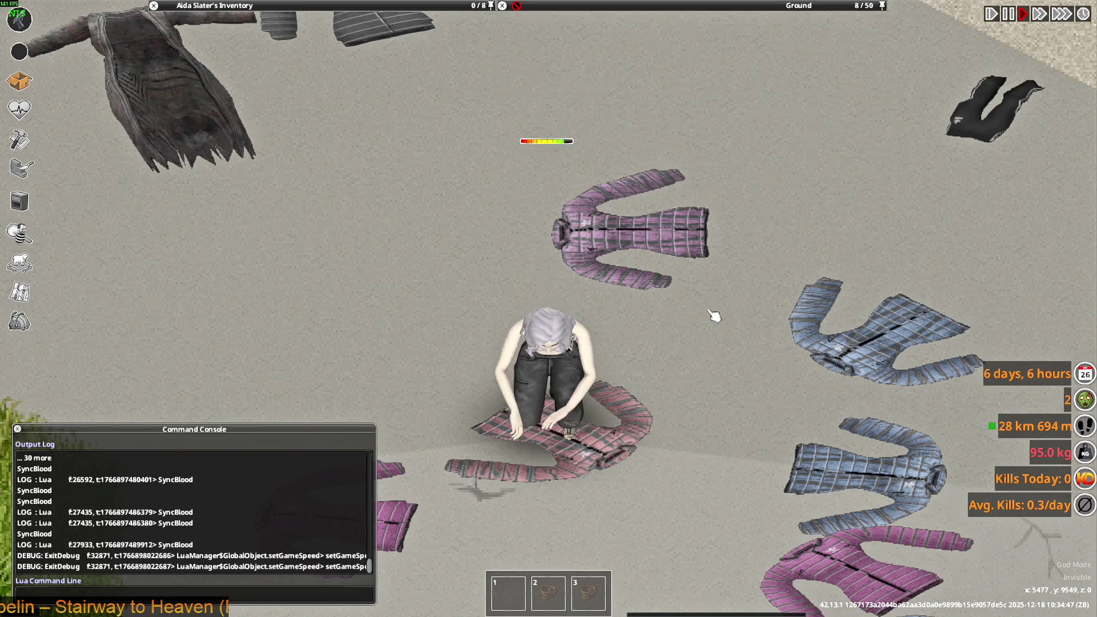
- Walk the character north across the road into the surplus store
scroll(down, 3)
key(w)
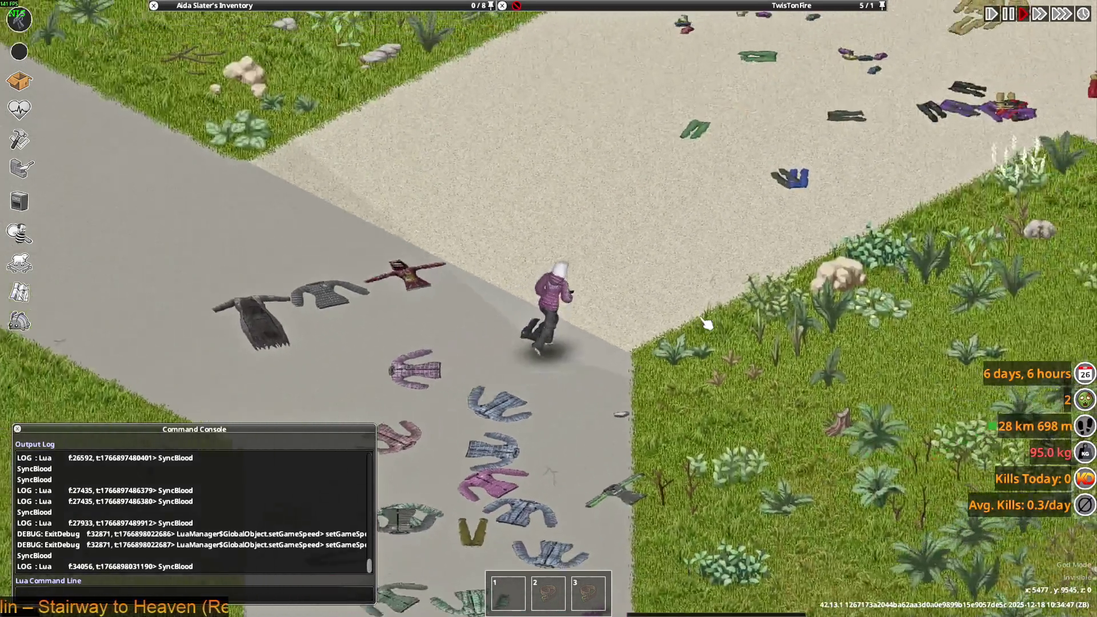
key(w)
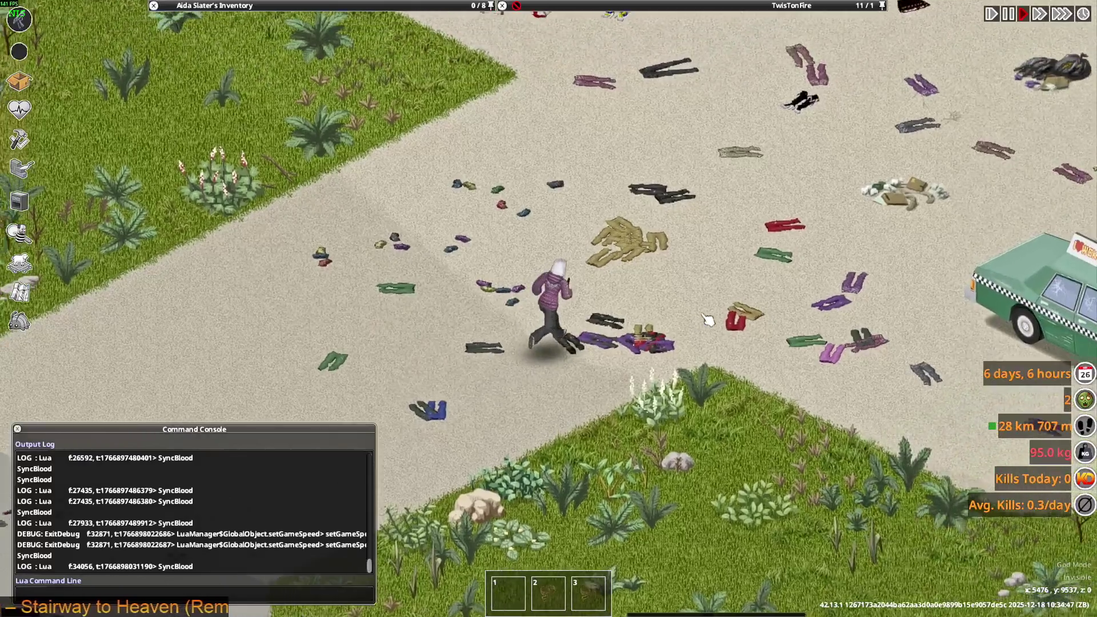
scroll(up, 3)
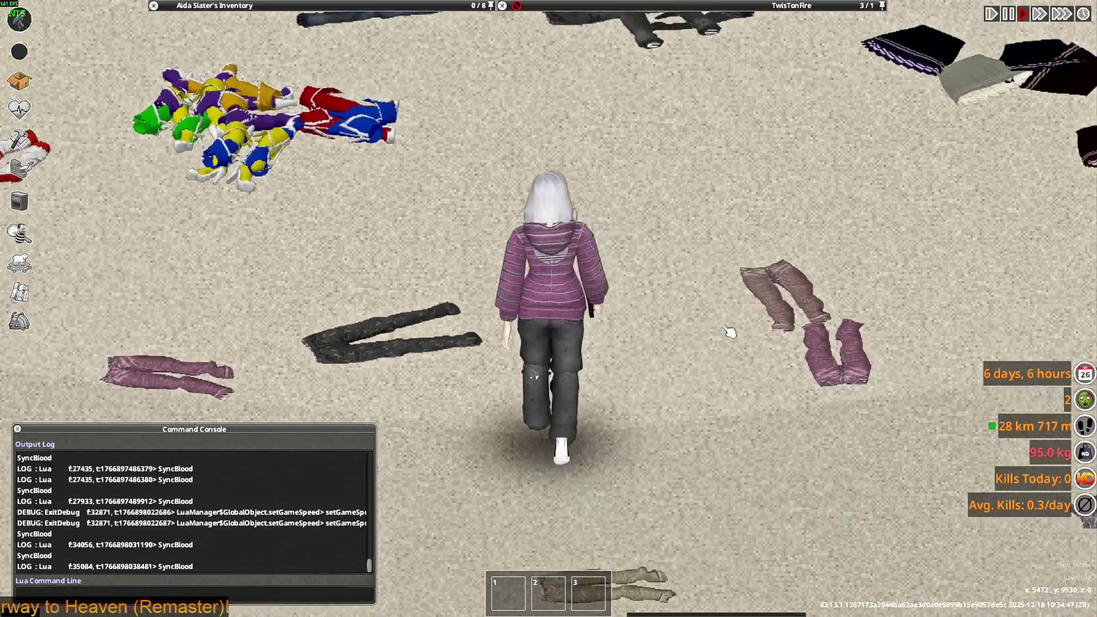
key(s)
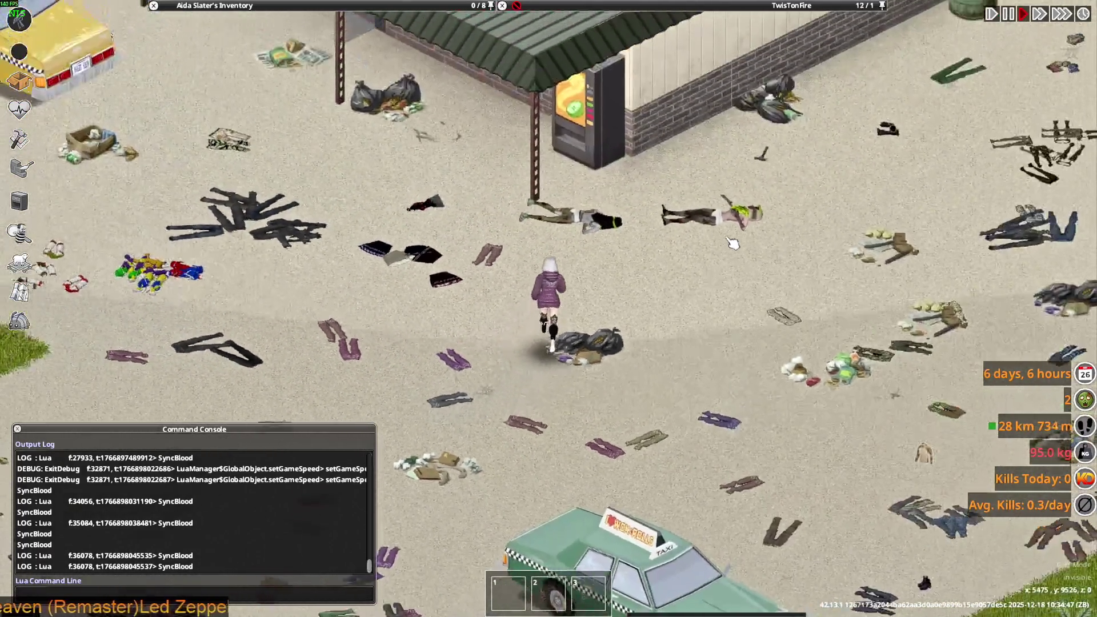
scroll(up, 3)
scroll(down, 3)
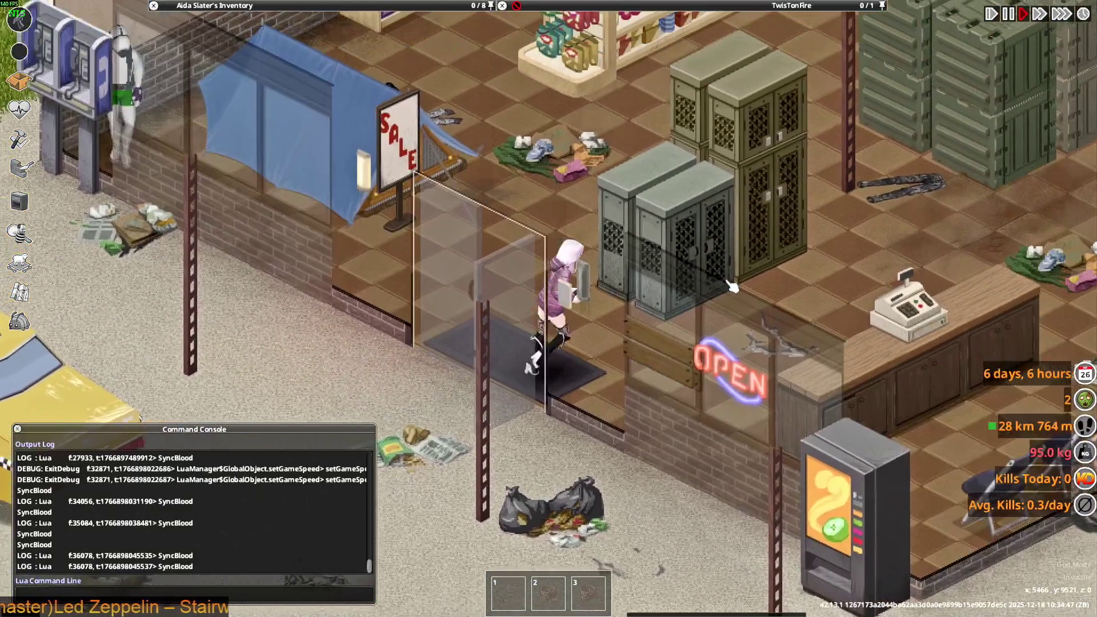
- Walk the character behind the counter, further into the shop and back outside
key(d)
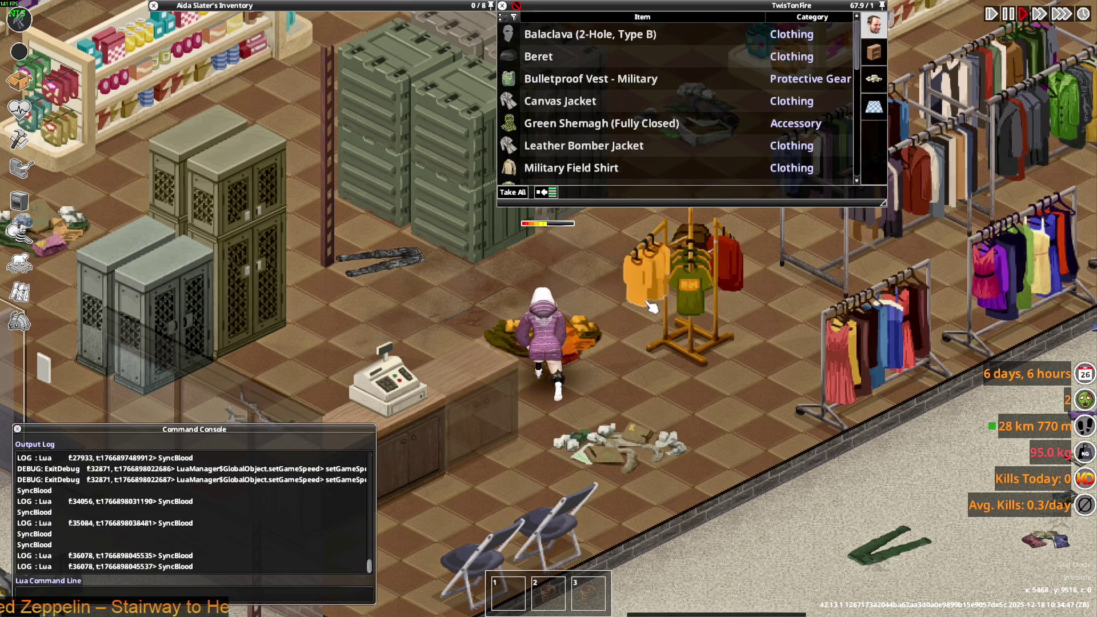
key(w)
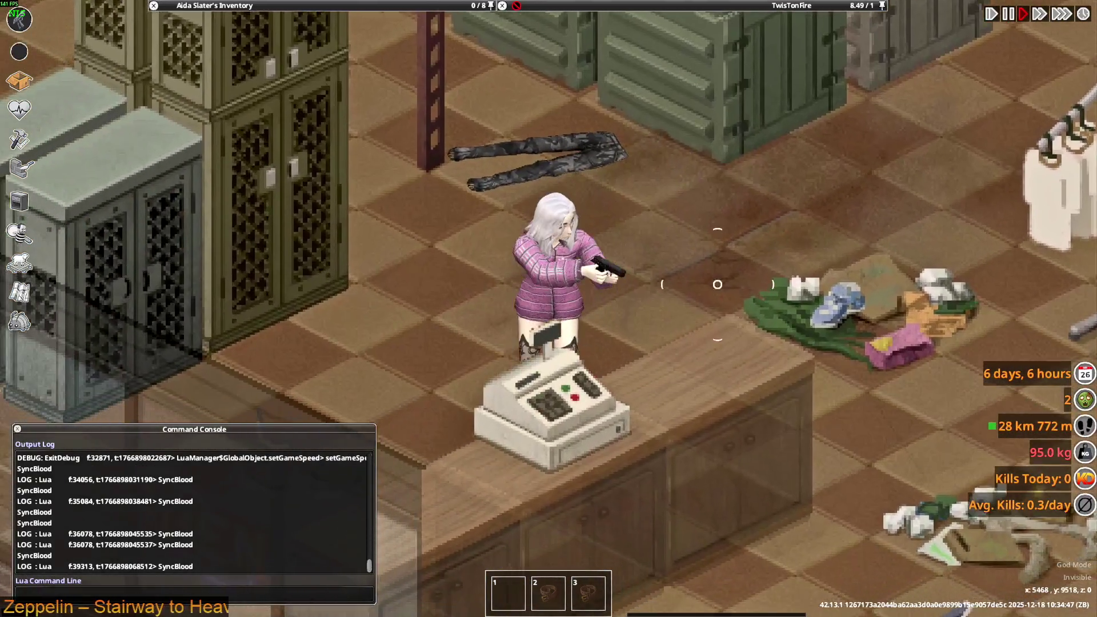
key(a)
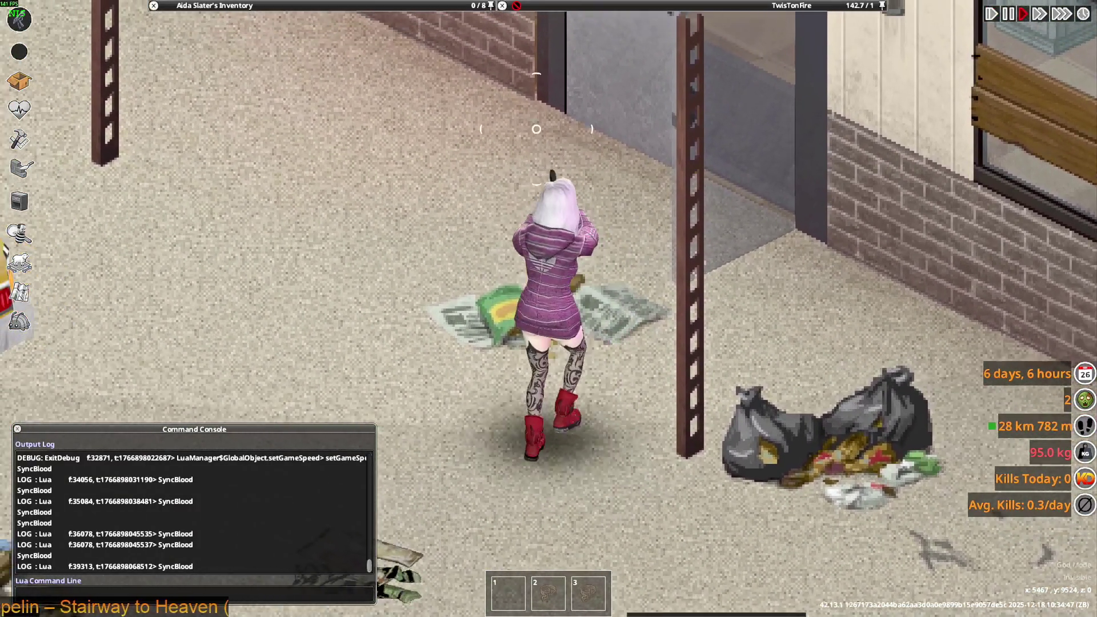
key(s)
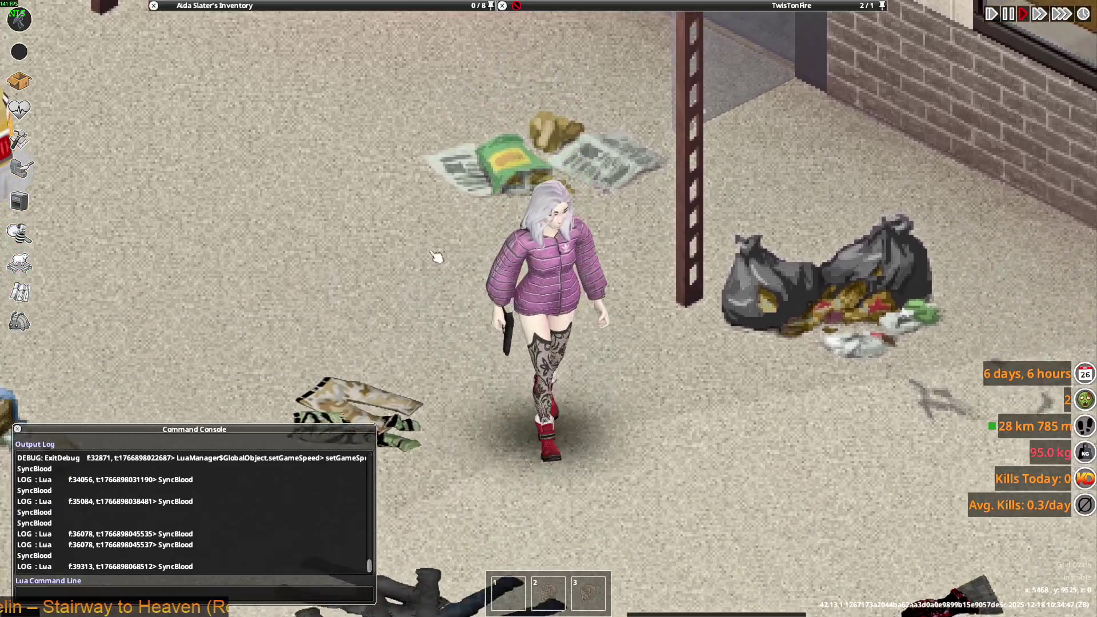
- Switch the worn Adidas Padded Jacket to its opened-front style
mouse_move(221, 103)
right_click(217, 126)
click(249, 163)
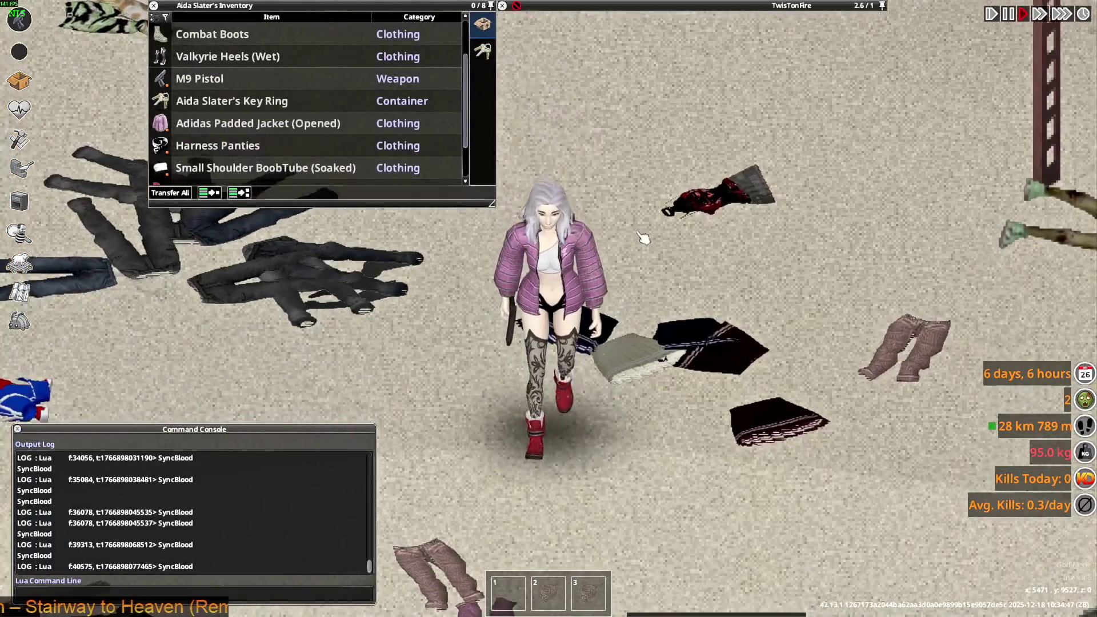
- Walk the character down the road among the laid-out jackets, then step back up-left
key(s)
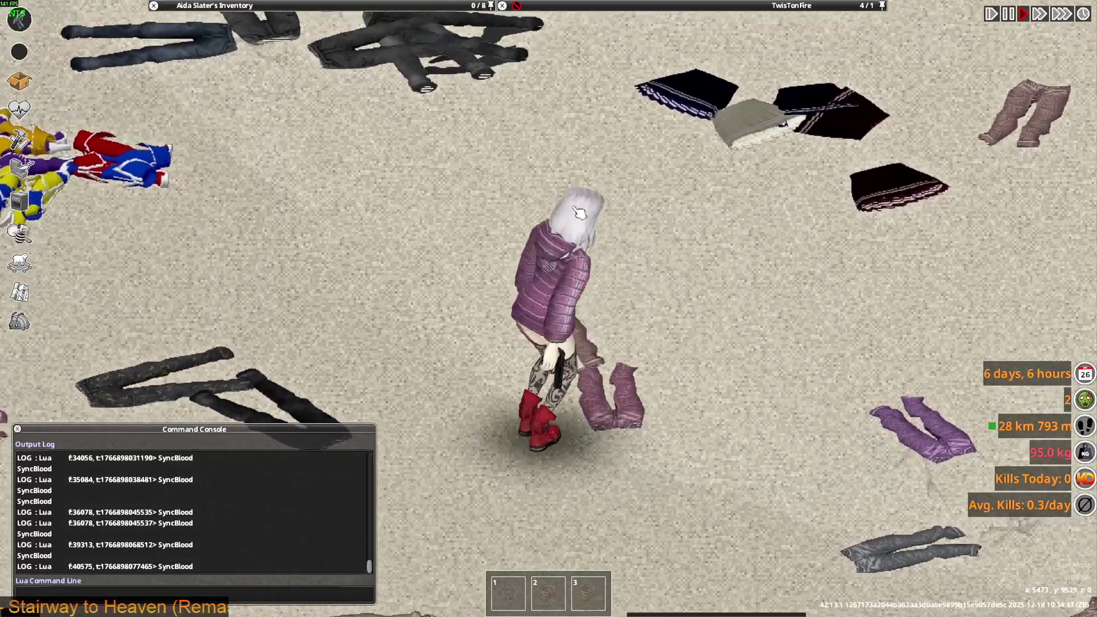
key(s)
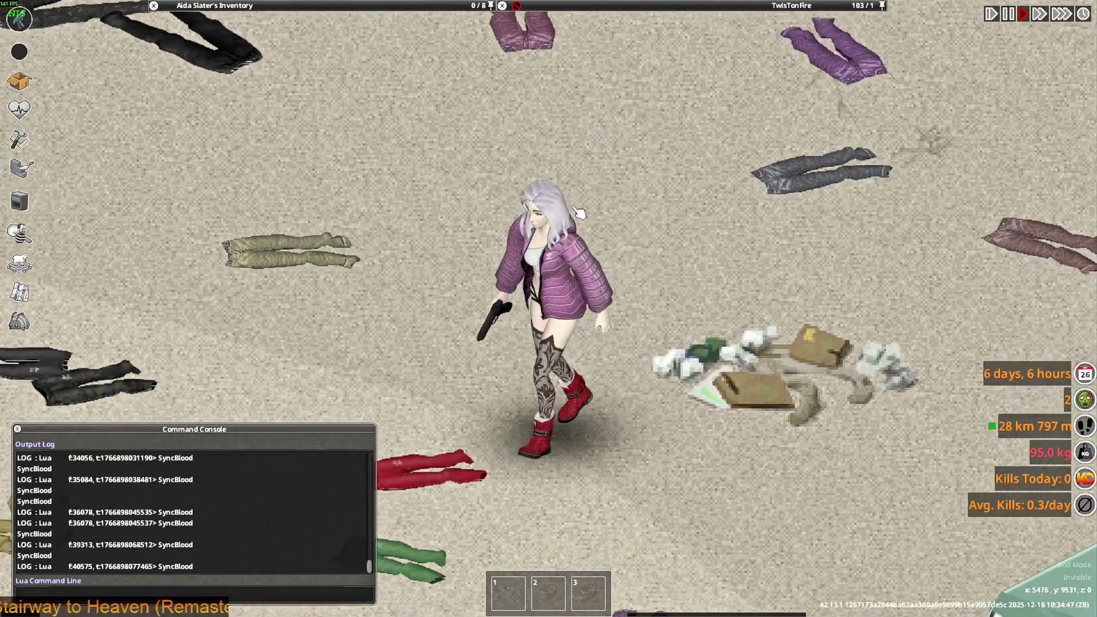
key(s)
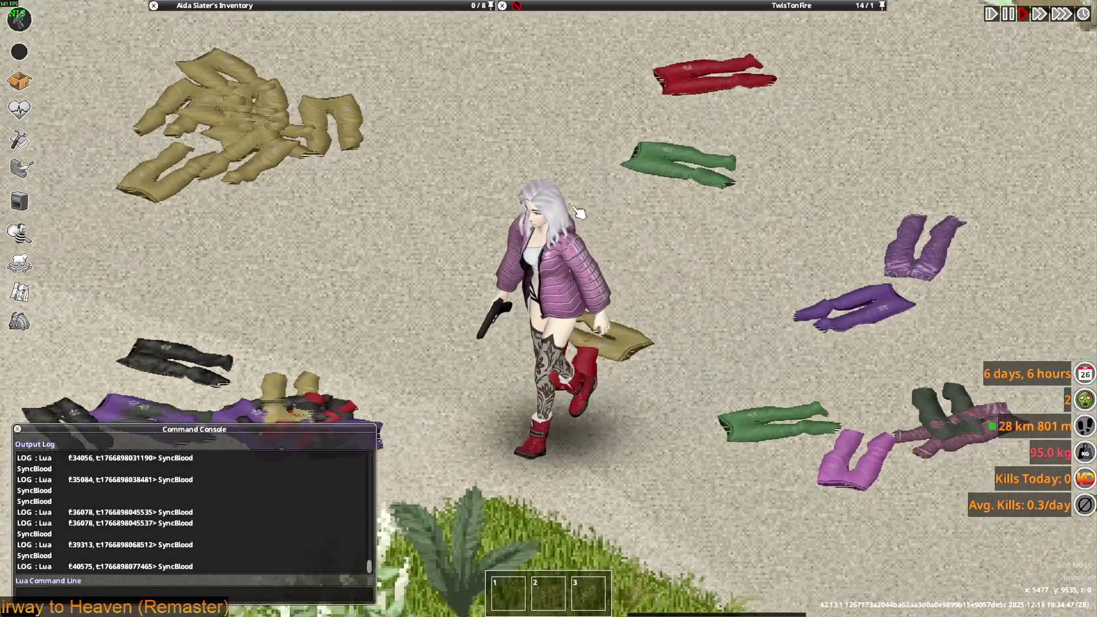
key(s)
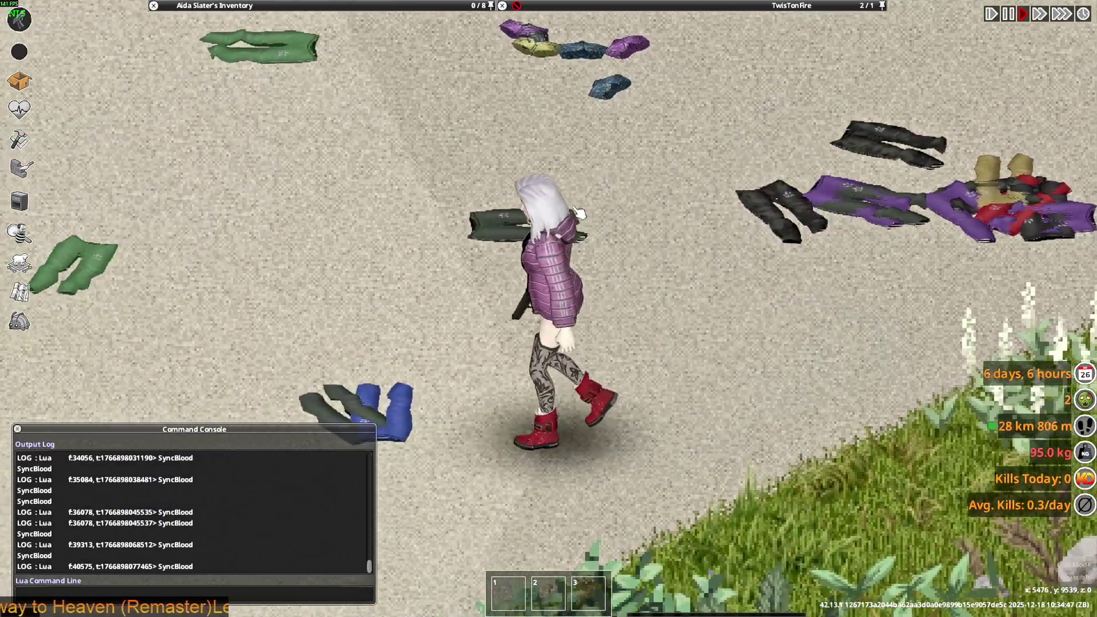
scroll(down, 3)
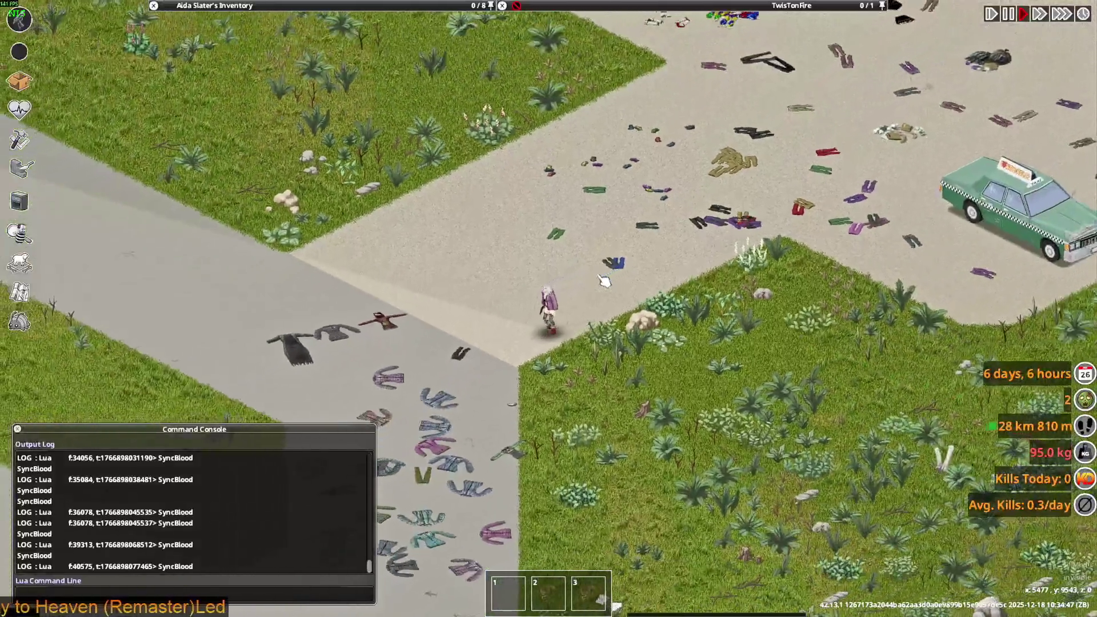
key(s)
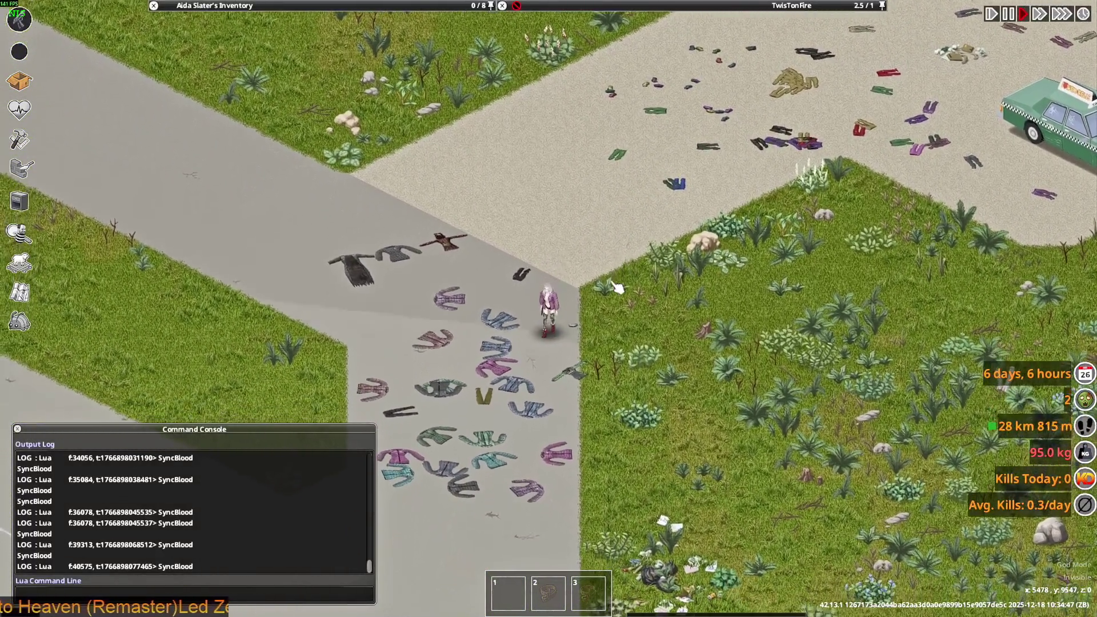
scroll(up, 3)
key(s)
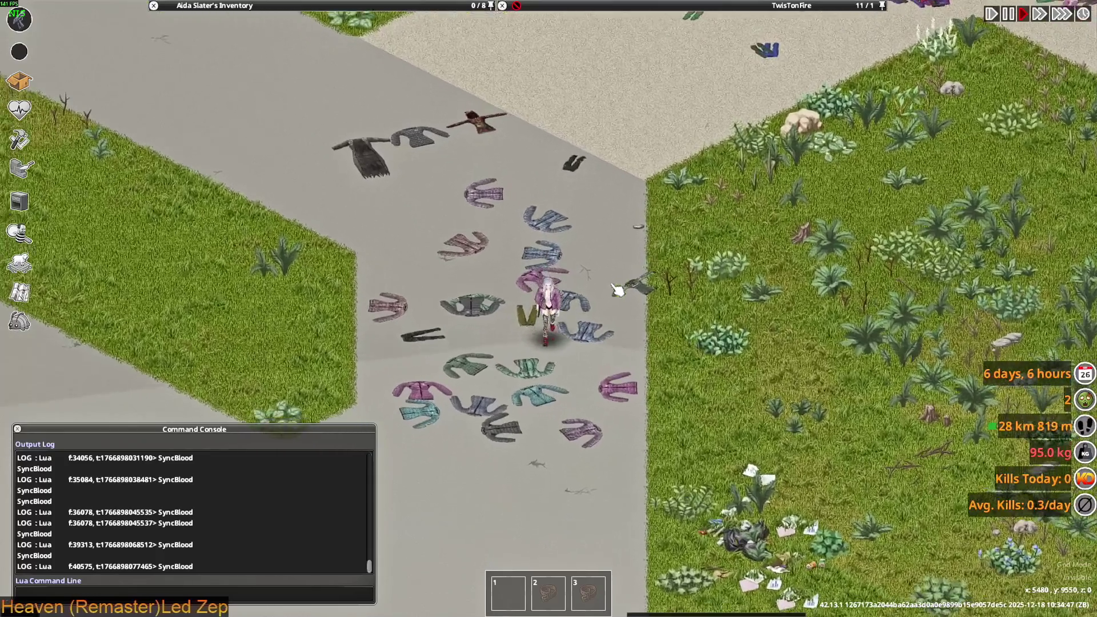
key(s)
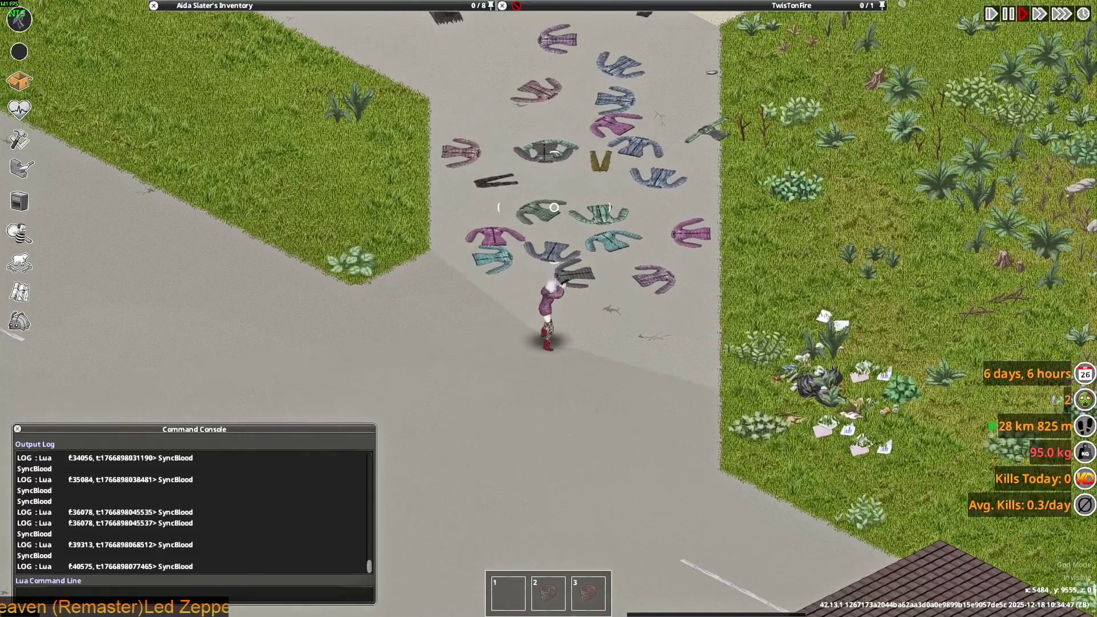
key(w)
key(a)
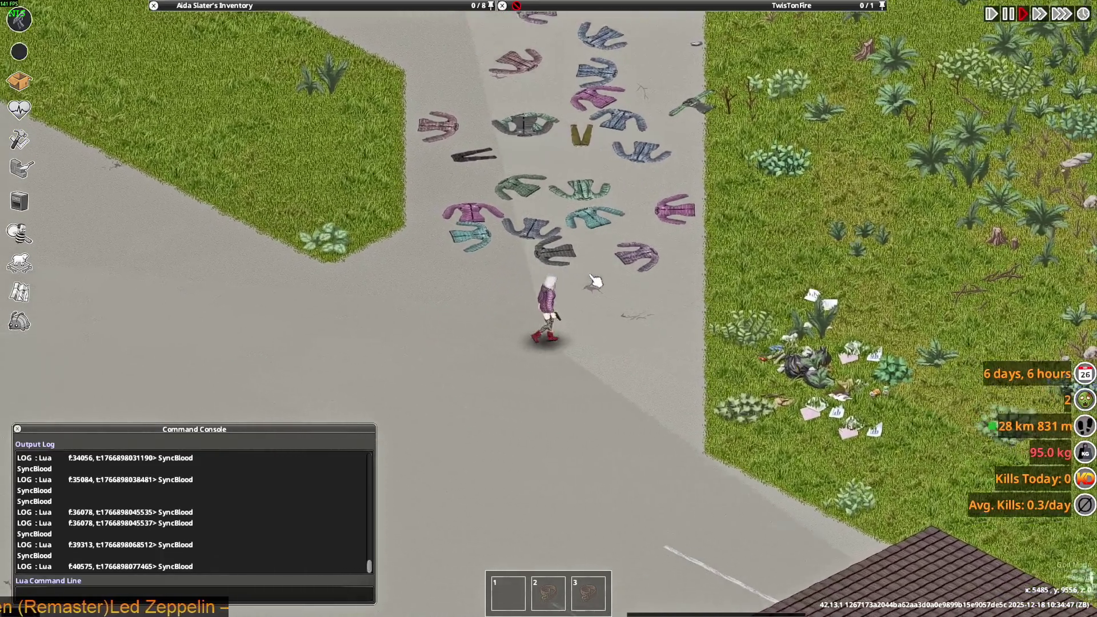
- Drag the wet Valkyrie Heels from the inventory onto the floor, then bring up the Jacket texture folder
scroll(up, 3)
mouse_move(257, 6)
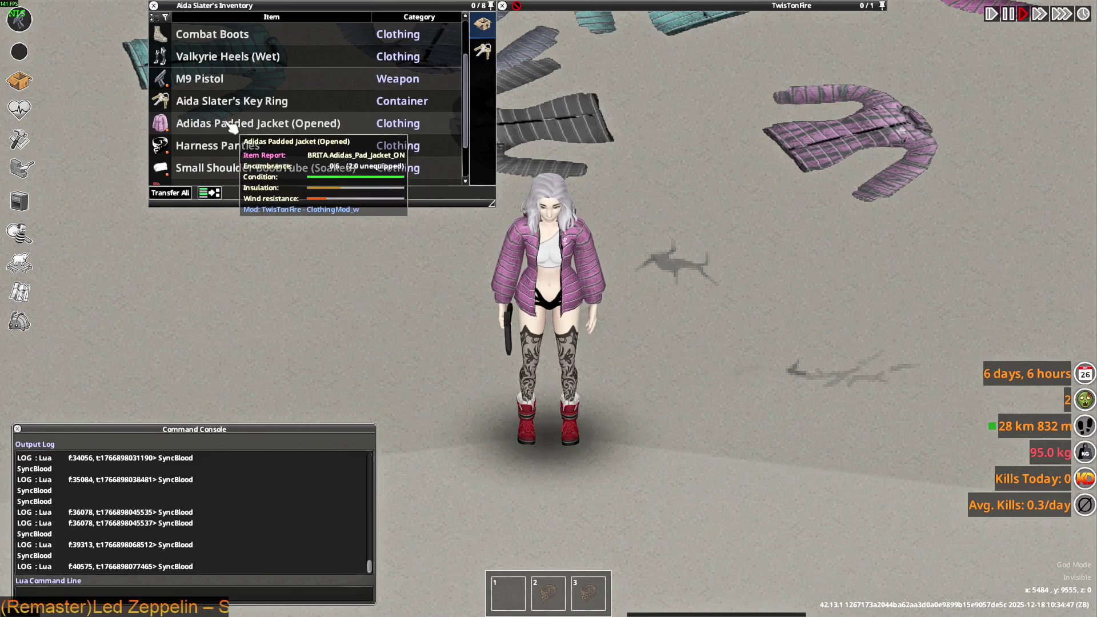
mouse_move(218, 60)
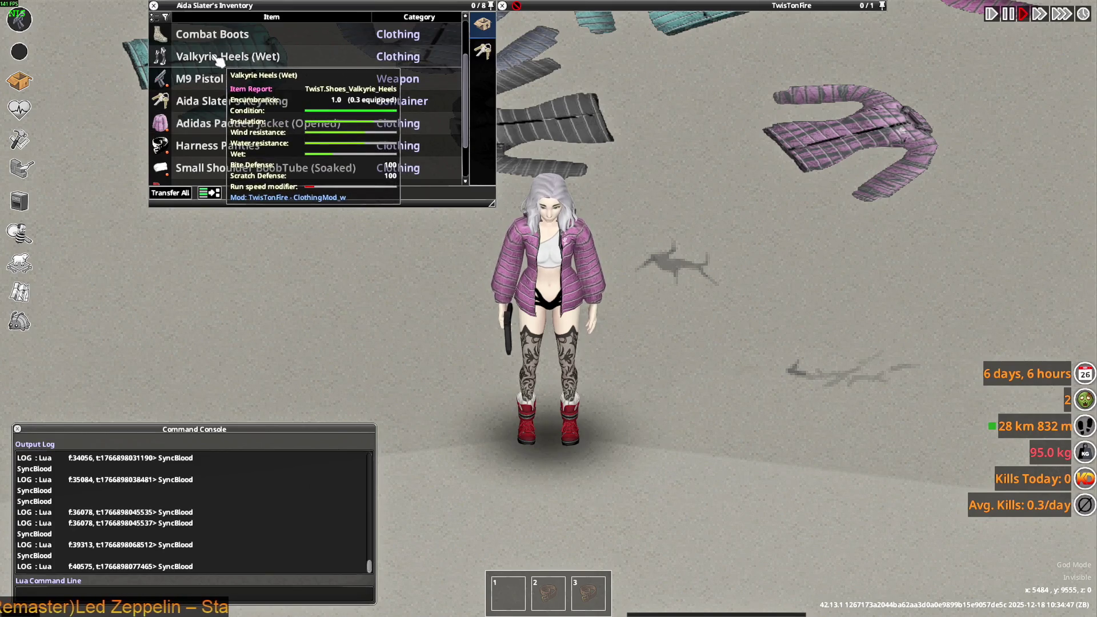
drag(219, 60, 656, 378)
scroll(down, 3)
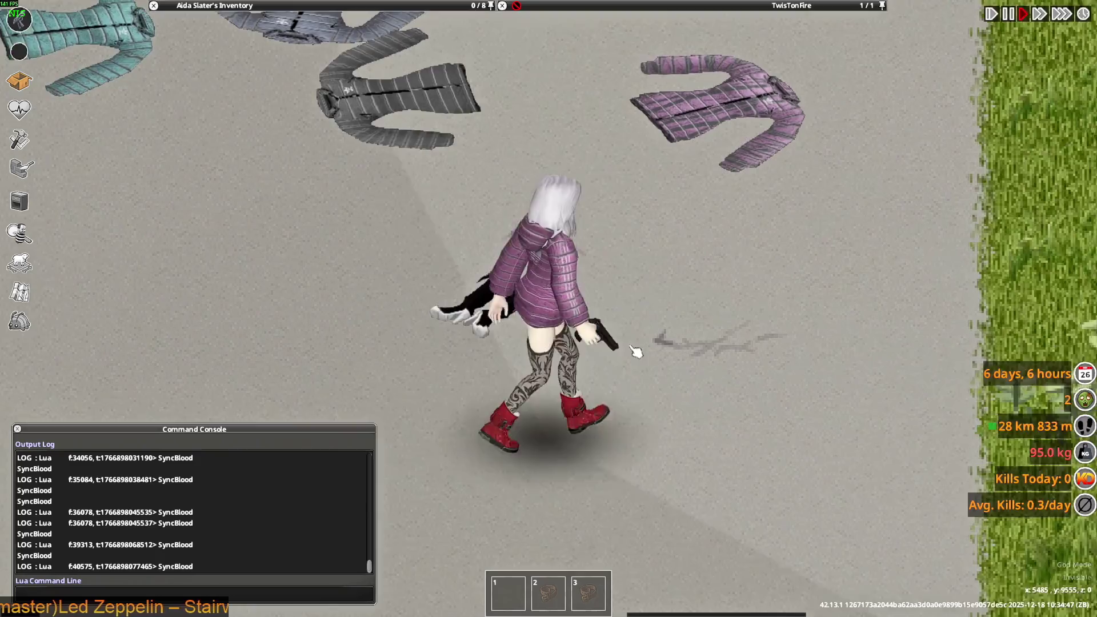
key(alt+Tab)
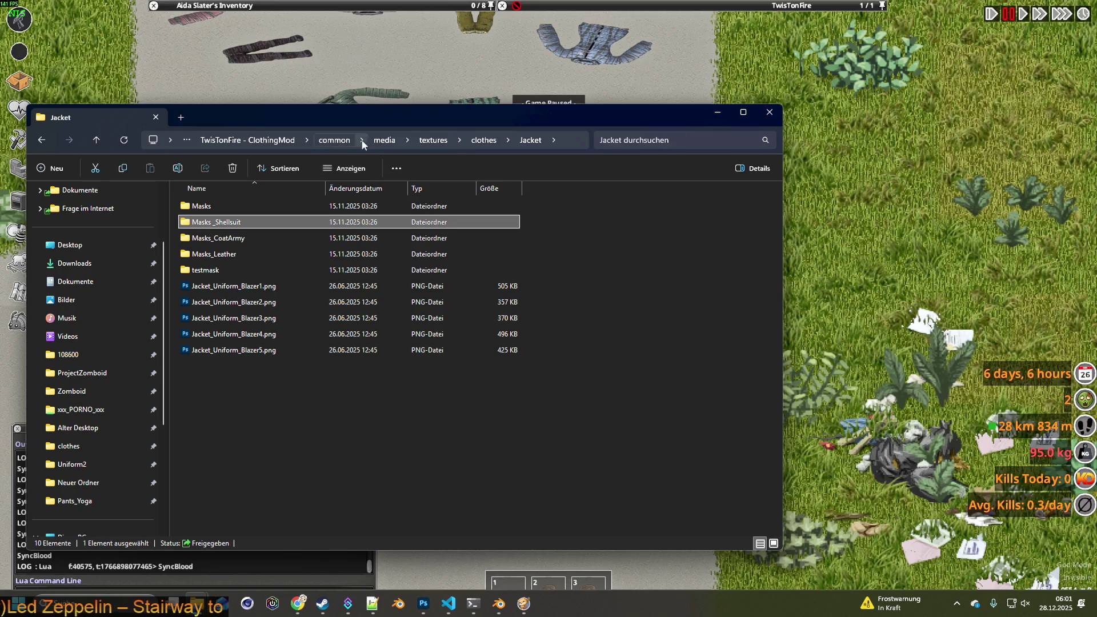
- Check that Jacket_Adidas.xml line 4 names the F_Ela_Jacket model, then go back to the game
key(alt+Tab)
key(Tab)
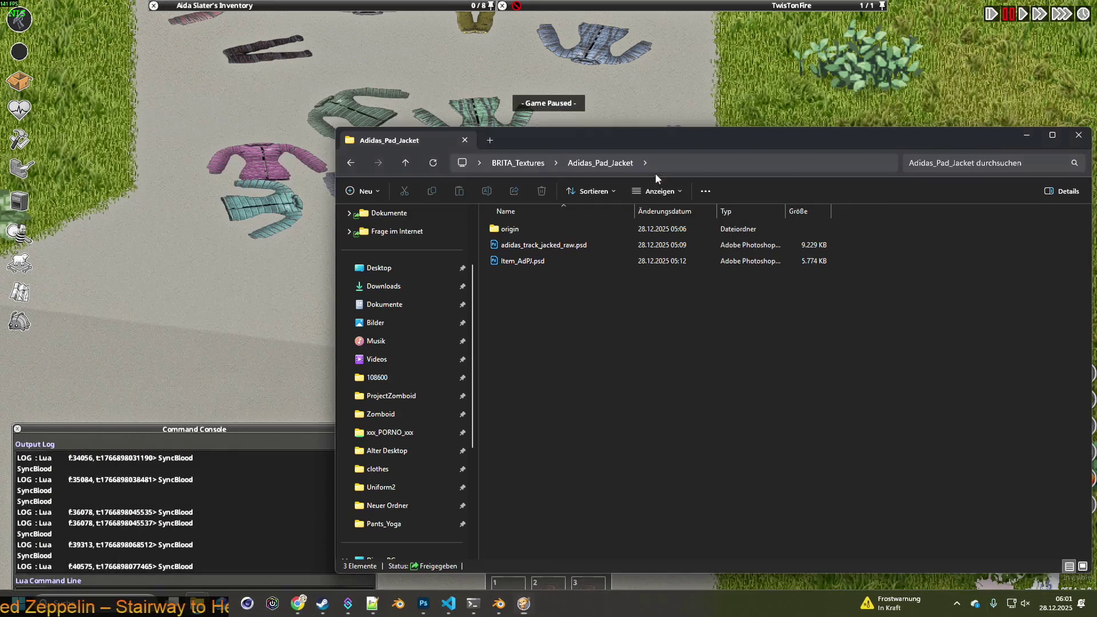
key(alt+Tab)
key(Tab)
key(Tab)
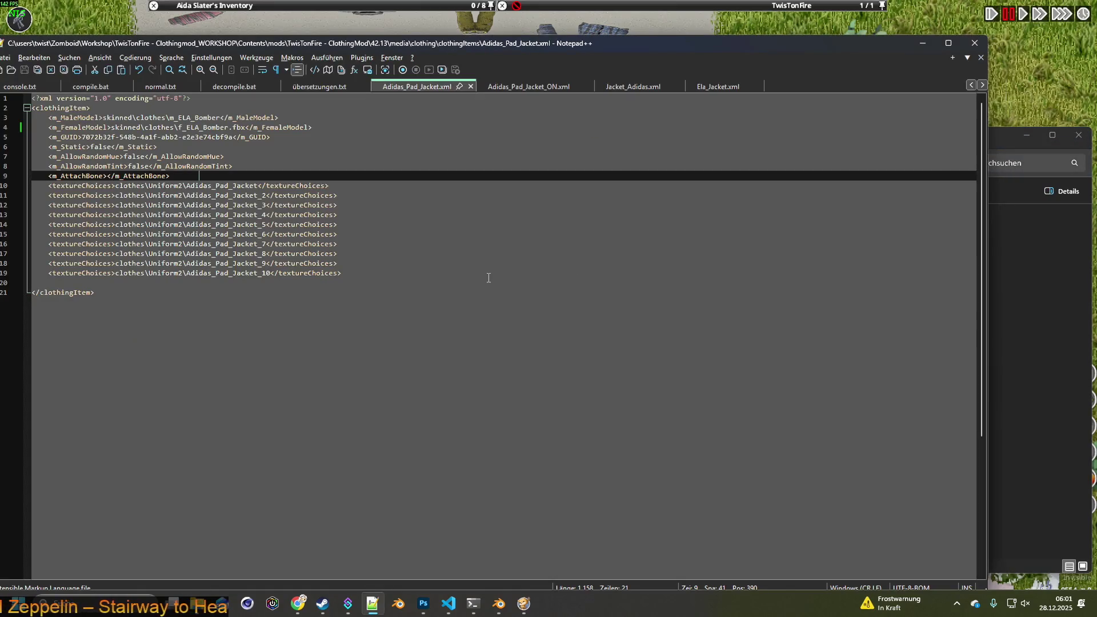
click(635, 86)
drag(179, 127, 230, 127)
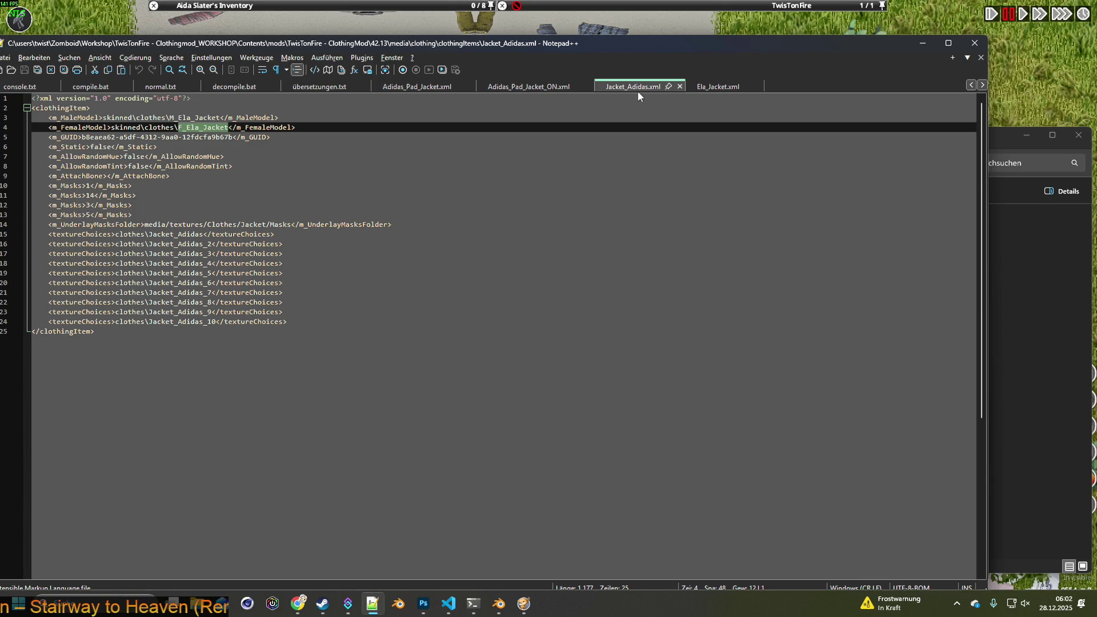
key(alt+Tab)
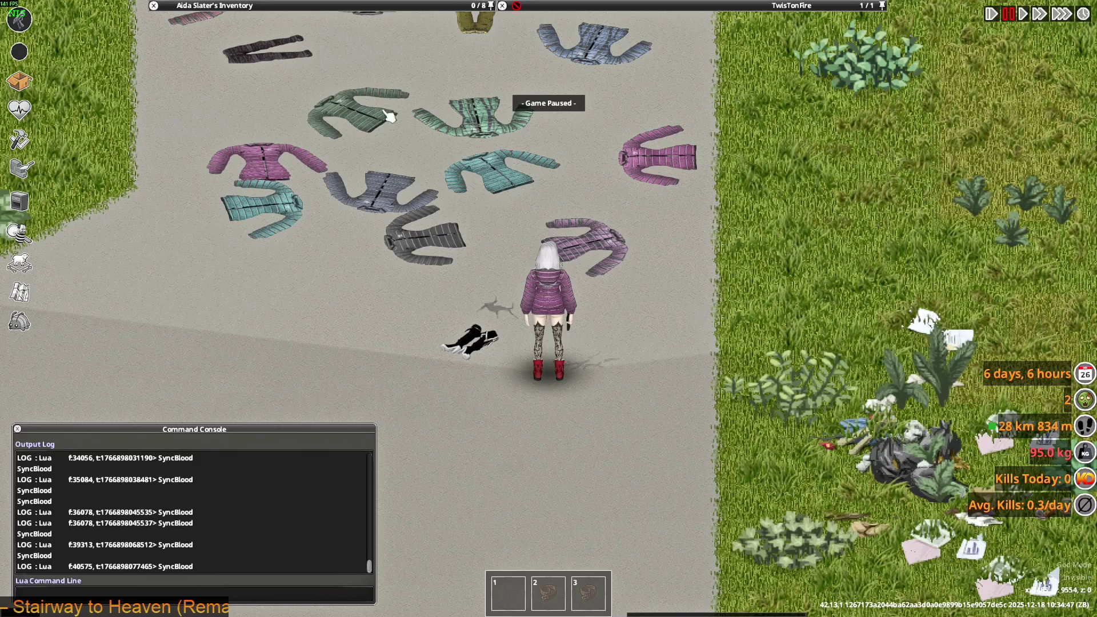
- Spawn the Track Jacket from the debug Items List, filtered to BRITA and type jacket_a
click(19, 321)
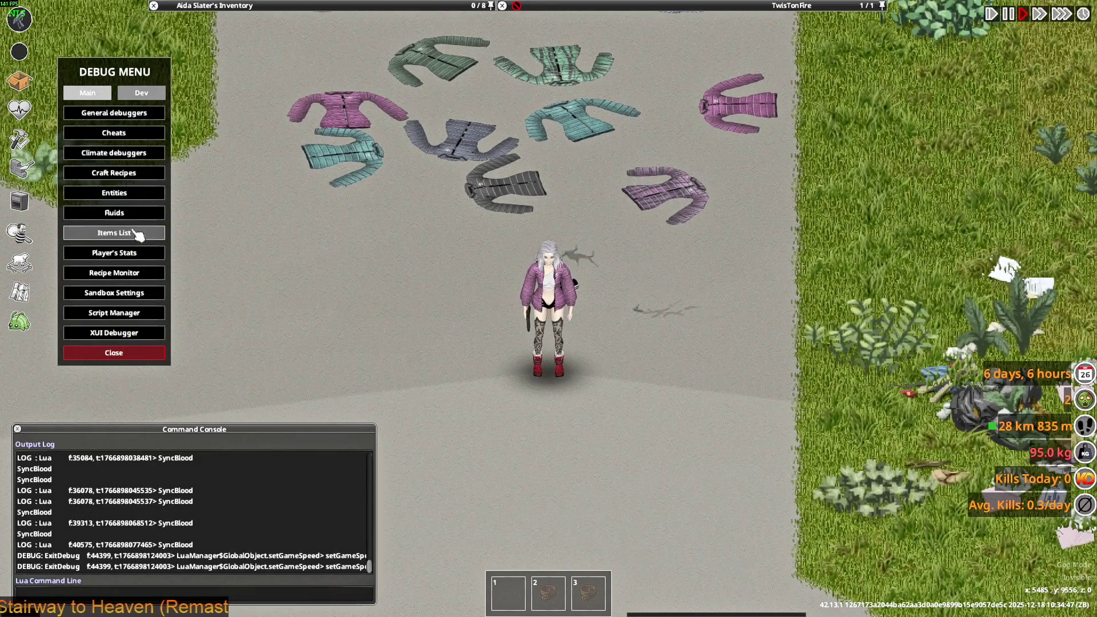
click(137, 235)
click(236, 130)
click(310, 485)
text(jacket)
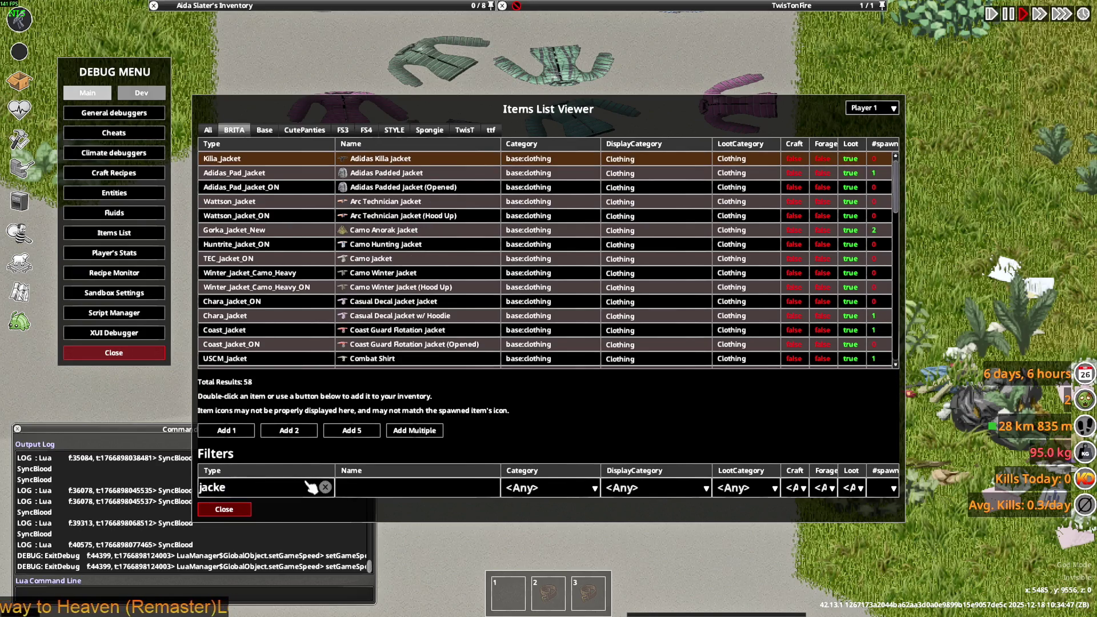
text(_a)
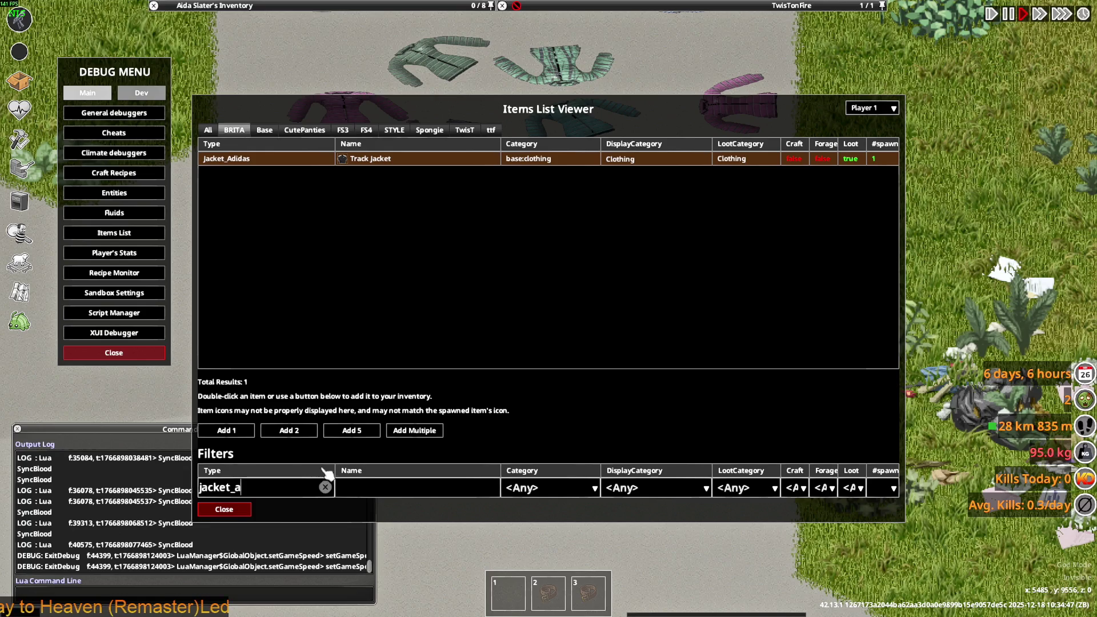
click(386, 164)
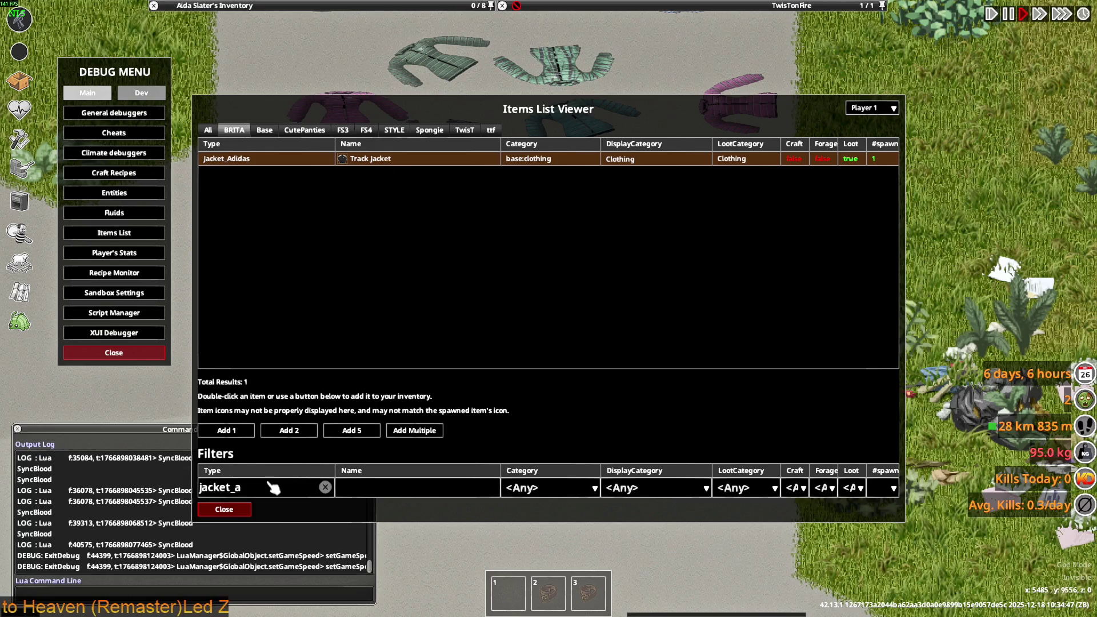
- Look up the Ela_Jacket.xml definition in the editor
key(alt+Tab)
click(718, 87)
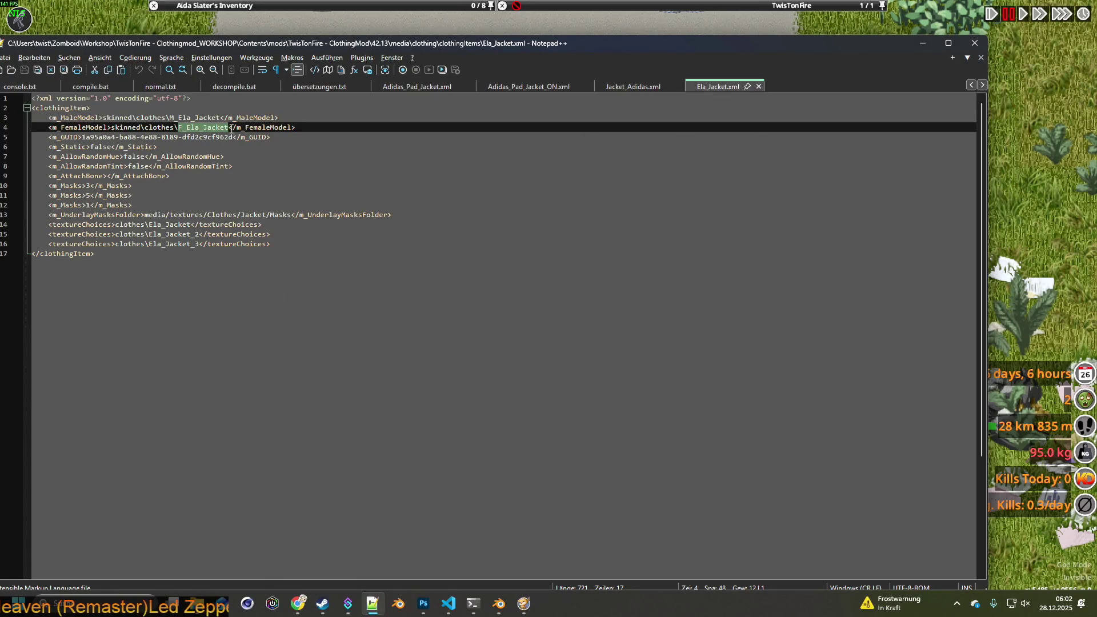
key(alt+Tab)
- Refilter the Items List by ela_j for the Shock Specialist Tactical Jackets, then close the debug windows
click(321, 486)
key(ctrl+a)
key(BackSpace)
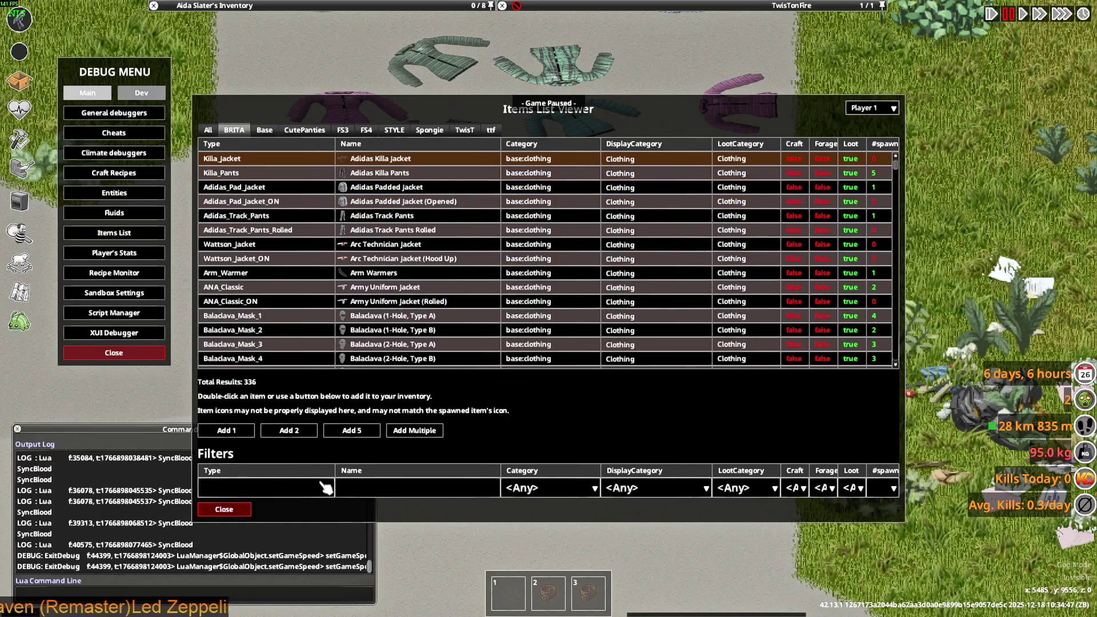
text(ela)
text(f)
key(BackSpace)
text(j)
key(BackSpace)
text(f)
key(BackSpace)
text(j)
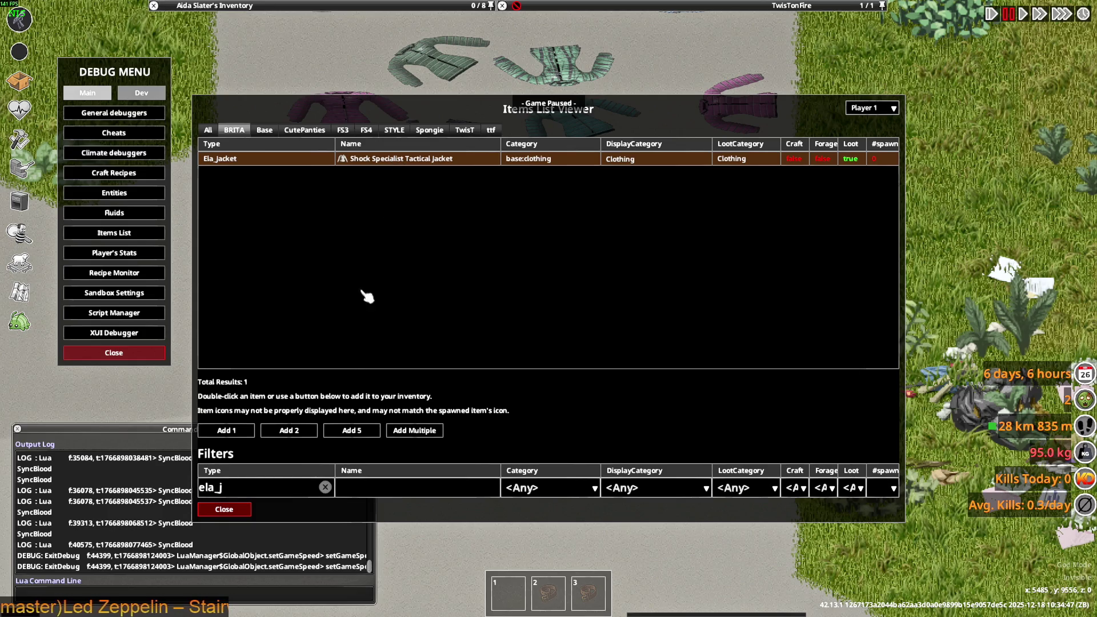
click(237, 511)
click(156, 354)
- Put on the Shock Specialist Tactical Jacket from the inventory
mouse_move(262, 122)
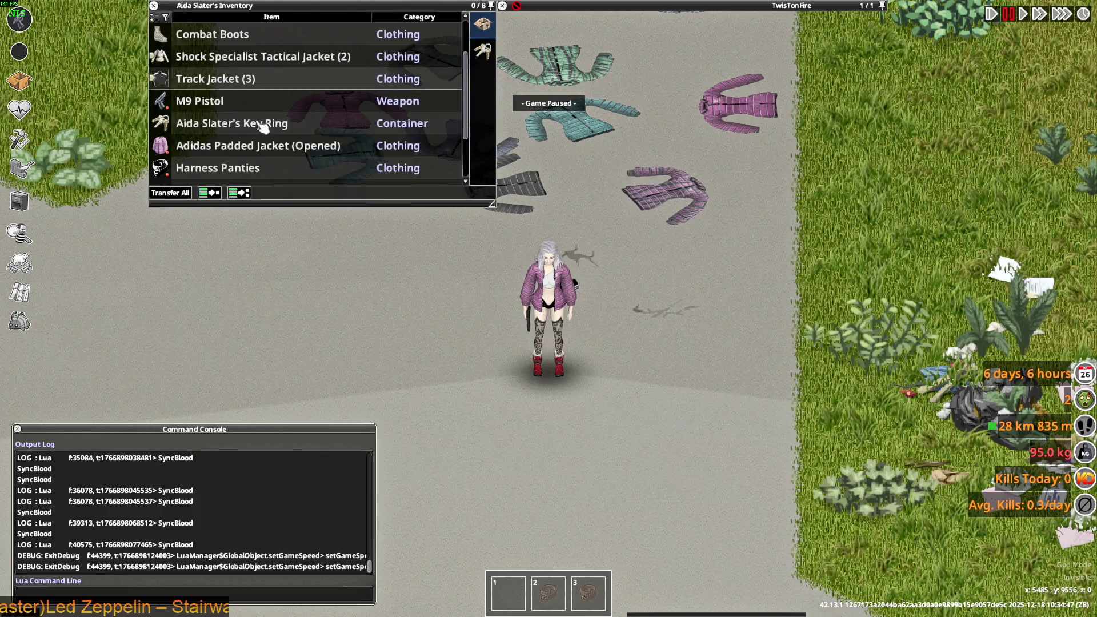
key(space)
key(s+a)
right_click(188, 65)
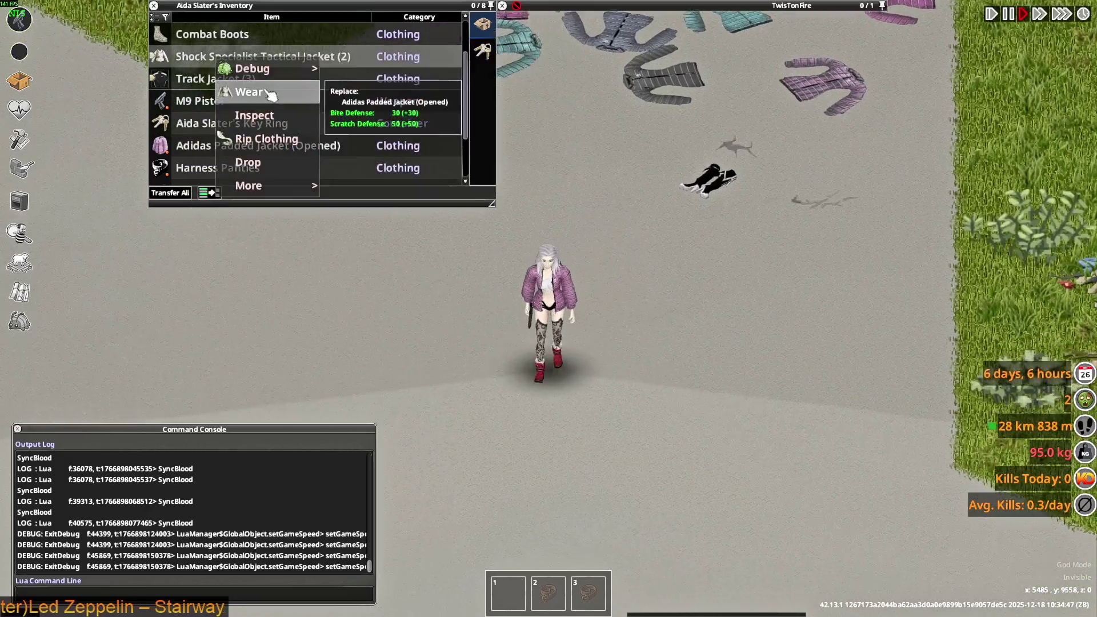
click(235, 89)
- Walk, turn and swing the pistol to inspect the grey camo jacket from several angles
scroll(up, 3)
key(d)
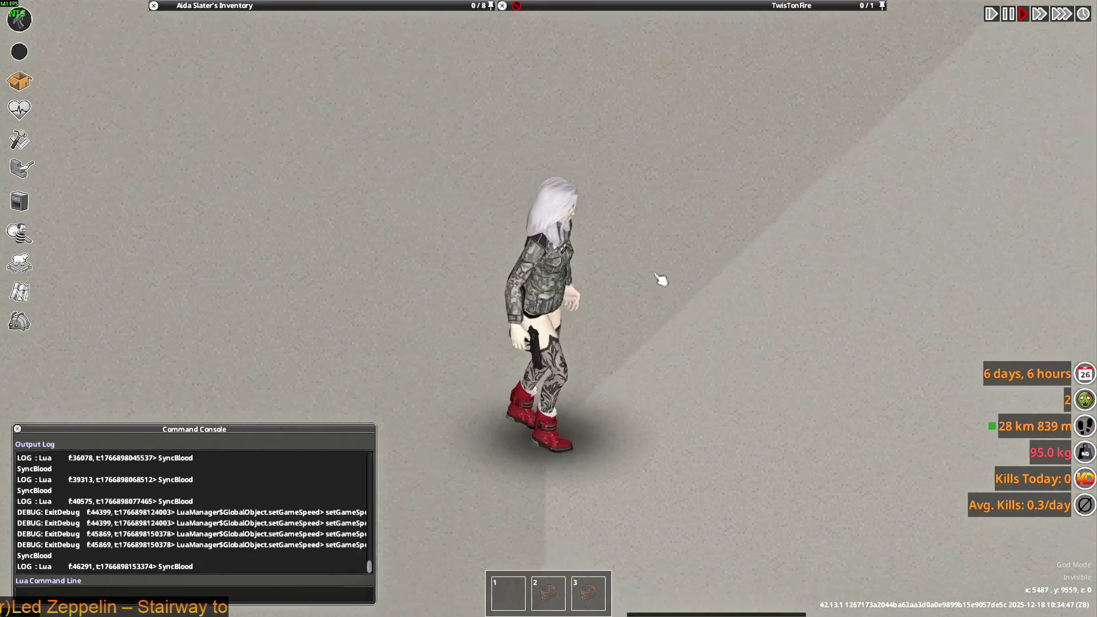
key(w)
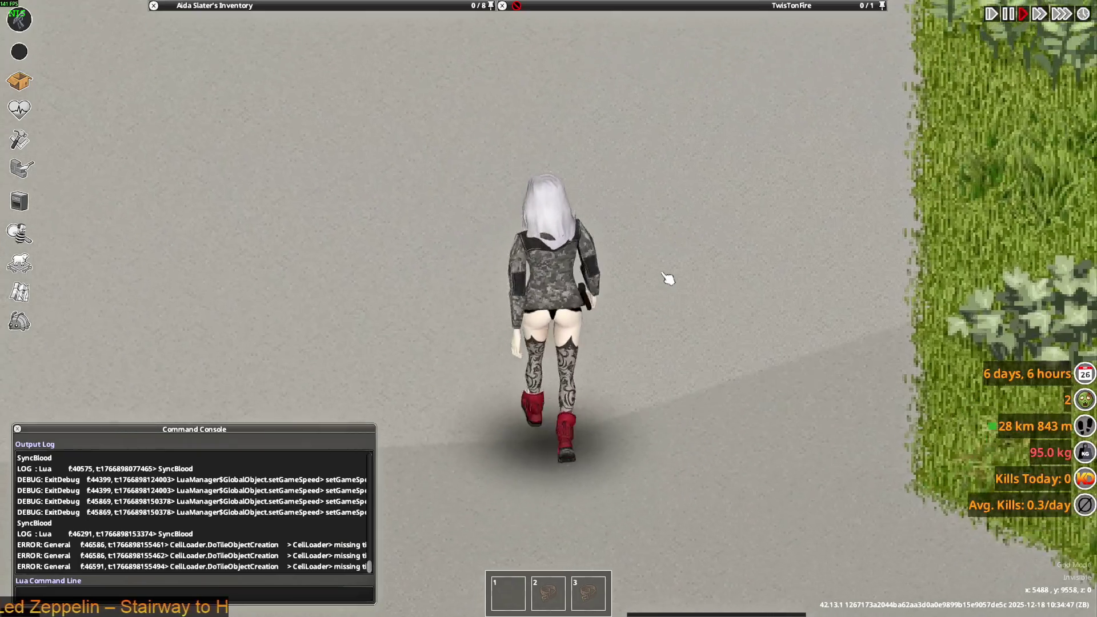
drag(669, 279, 691, 229)
click(691, 229)
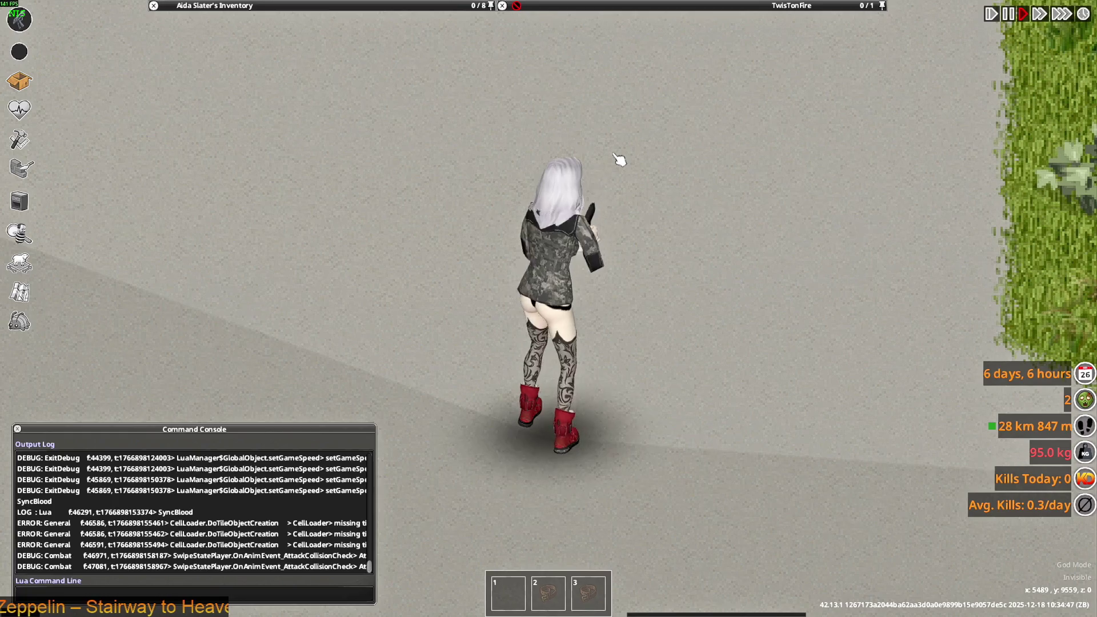
key(alt+Tab)
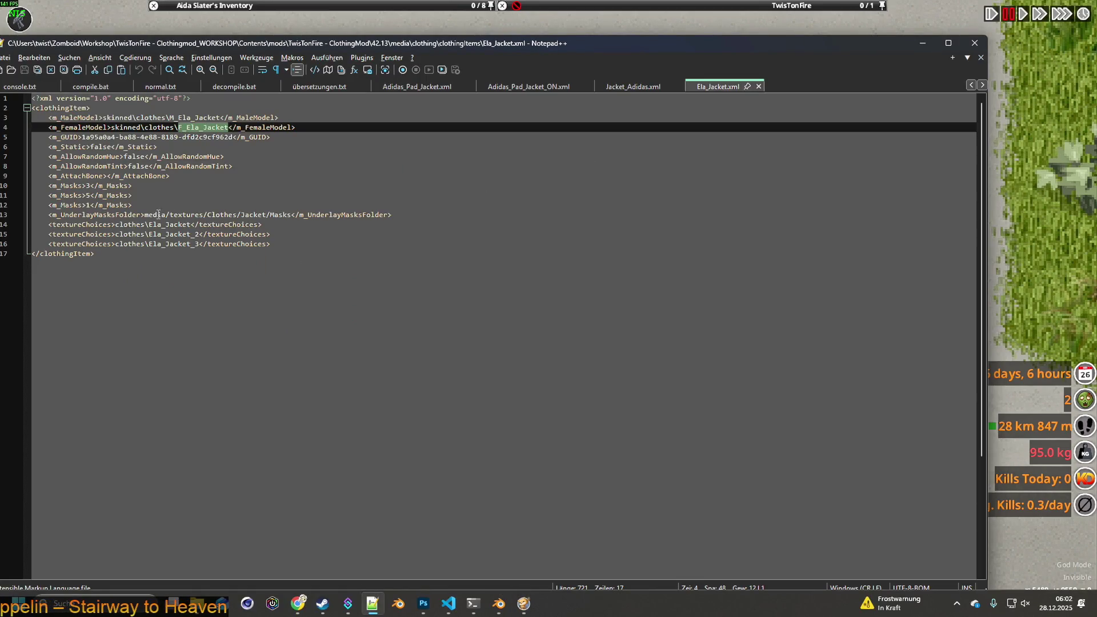
- Delete the three m_Masks lines from Ela_Jacket.xml
click(155, 205)
key(shift+Up)
key(shift+Up)
key(shift+Up)
key(shift+End)
key(BackSpace)
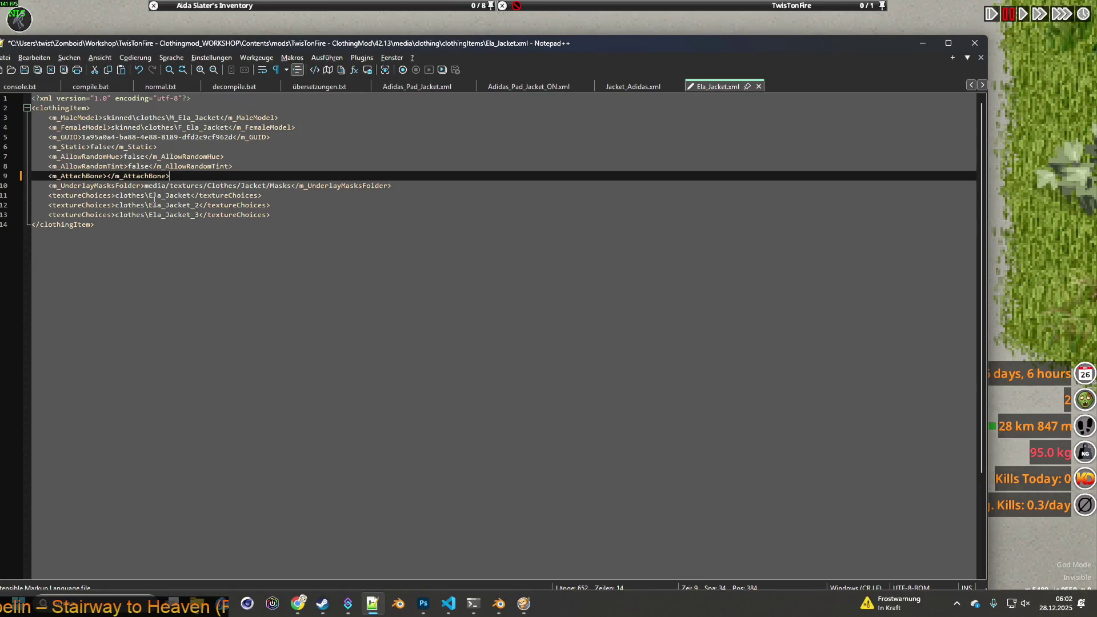
- Delete the four m_Masks lines from Jacket_Adidas.xml, save both XML files, and resume the game
click(633, 87)
drag(134, 215, 17, 194)
key(BackSpace)
key(BackSpace)
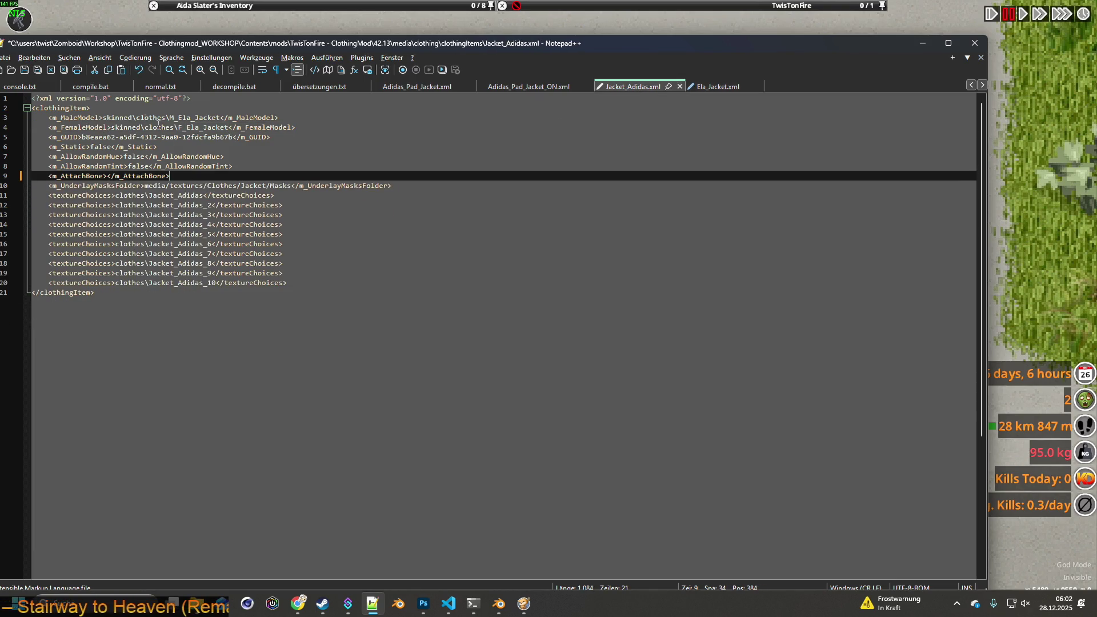
click(24, 70)
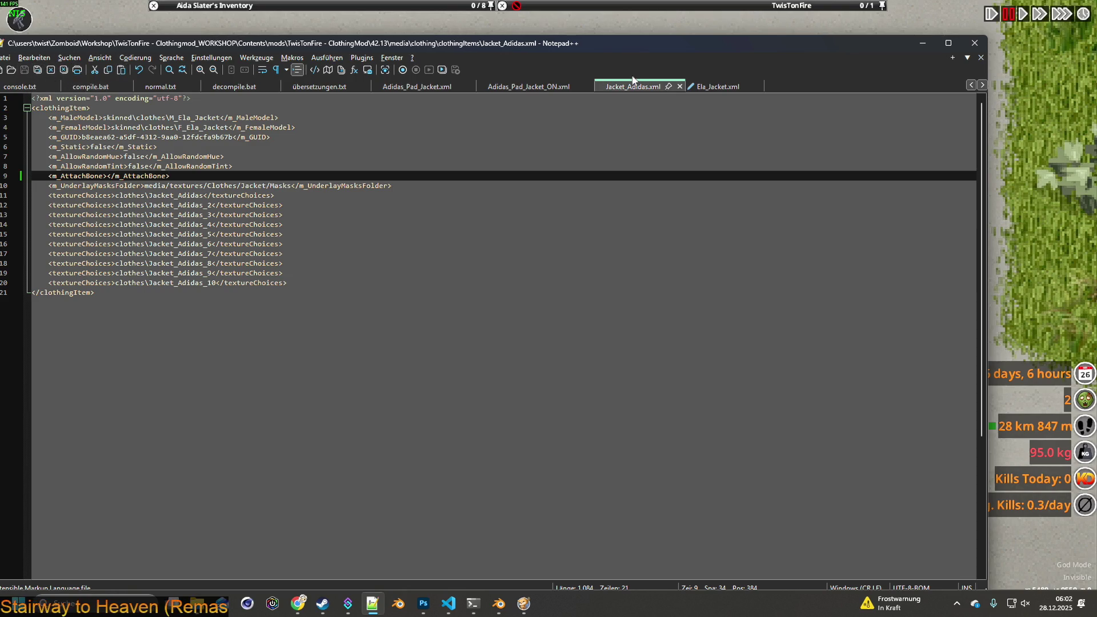
click(715, 87)
click(24, 69)
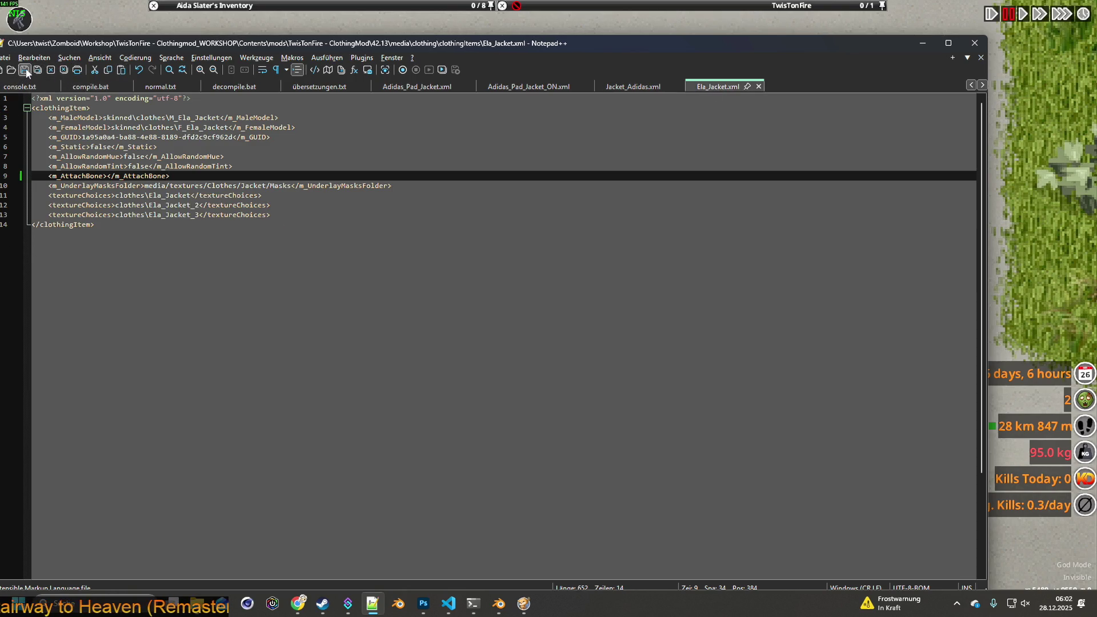
click(82, 31)
key(space)
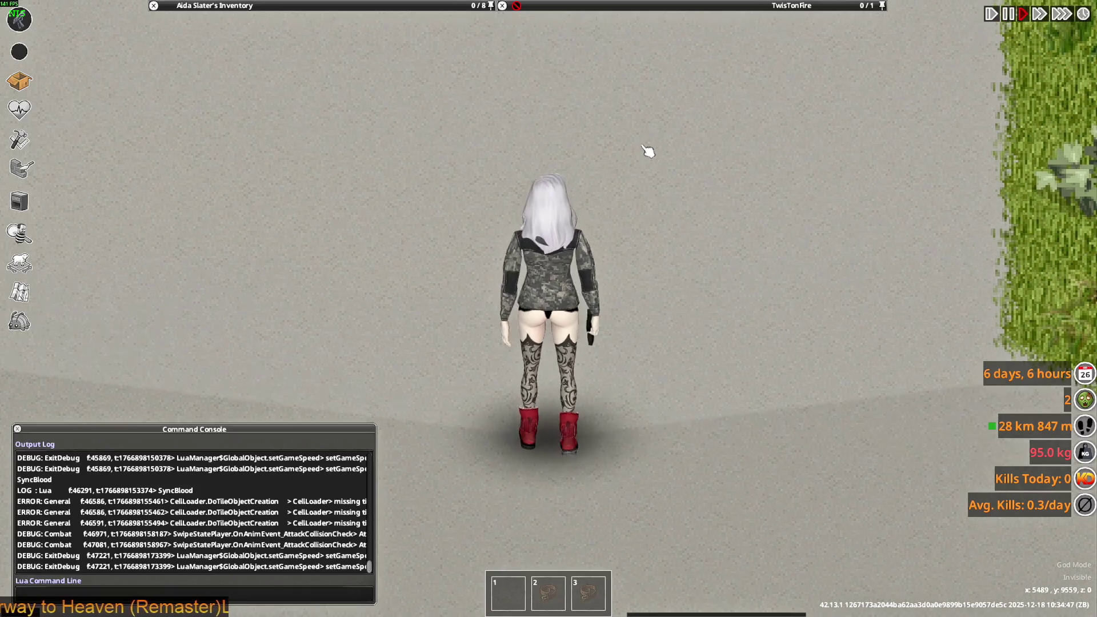
- Walk north while aiming and firing the pistol in several directions
key(w)
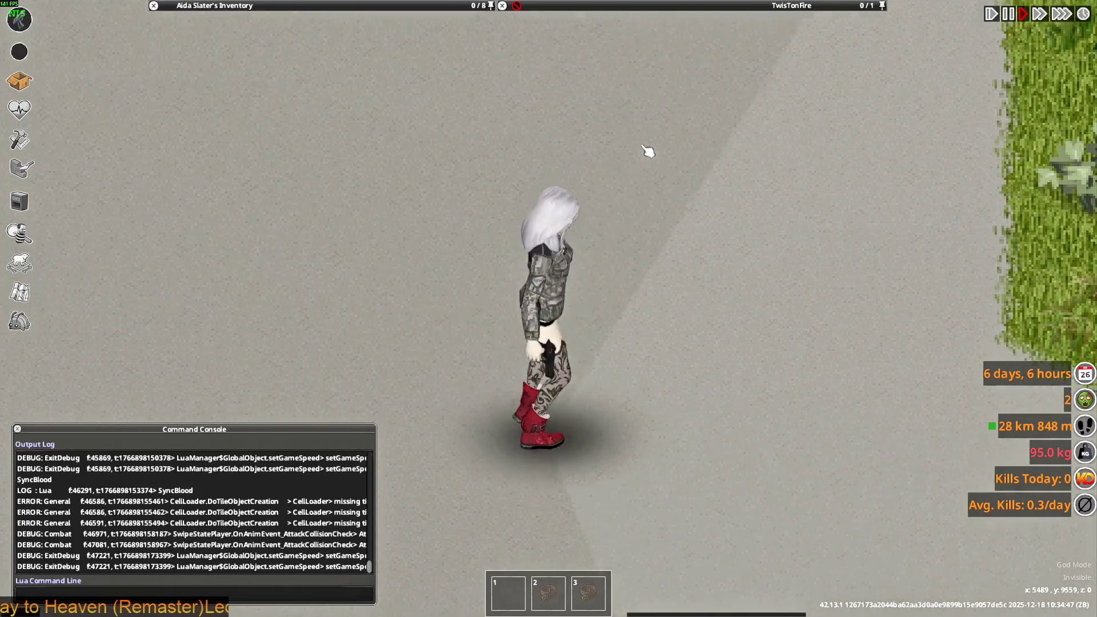
drag(649, 152, 357, 159)
click(649, 179)
click(642, 152)
click(382, 196)
click(379, 199)
click(710, 187)
click(661, 216)
click(735, 203)
click(434, 160)
click(358, 159)
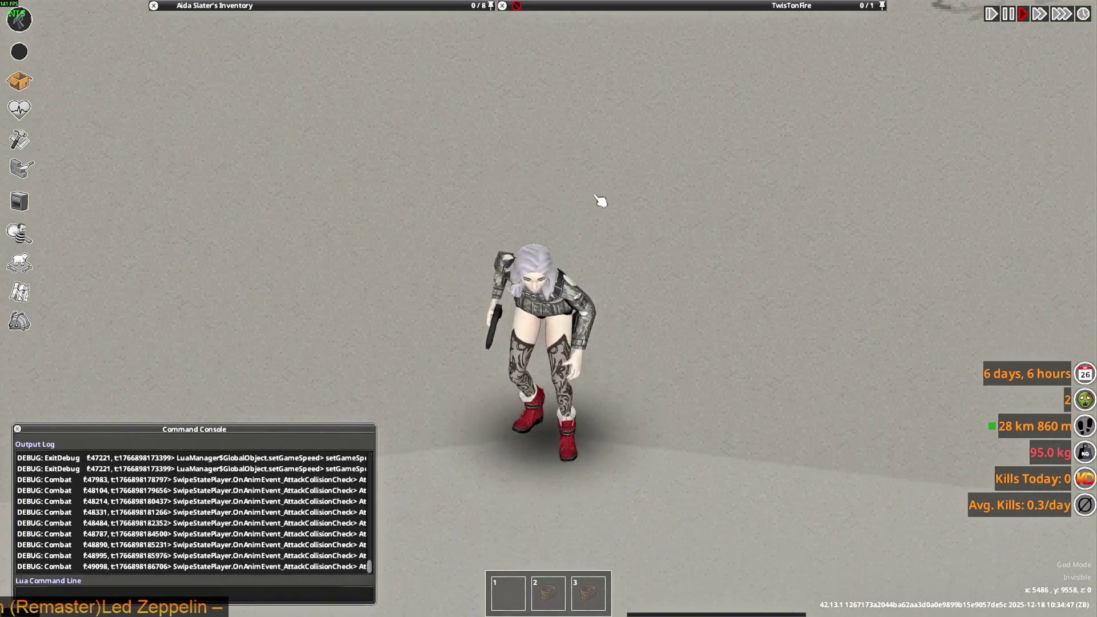
key(w)
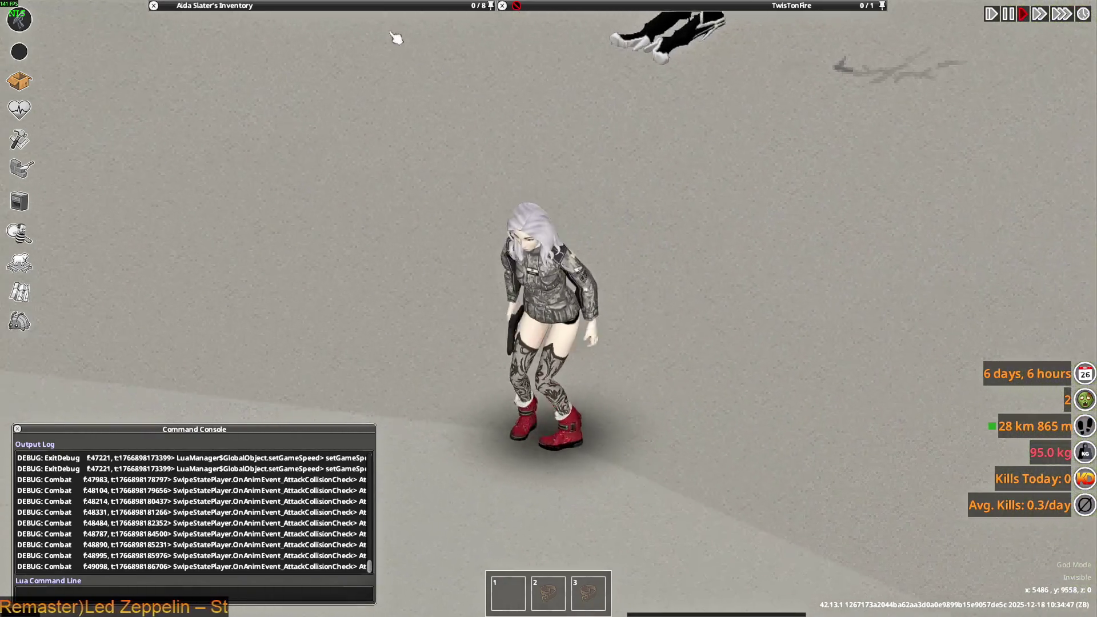
- Put on the green Track Jacket and walk and turn to view its front and back
mouse_move(339, 55)
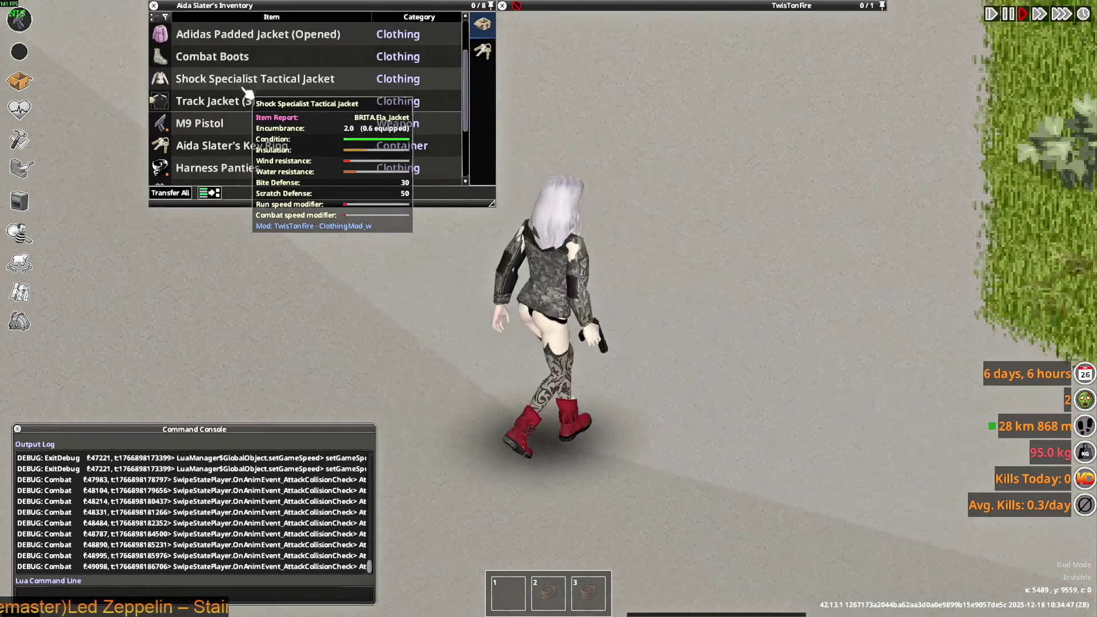
right_click(223, 102)
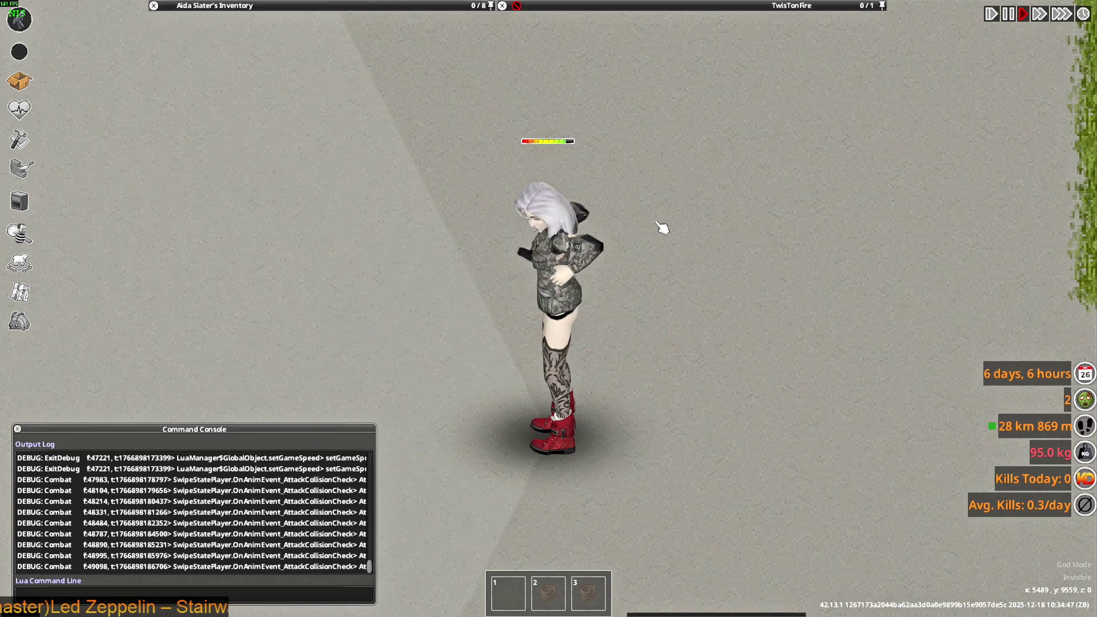
key(w)
drag(661, 228, 617, 181)
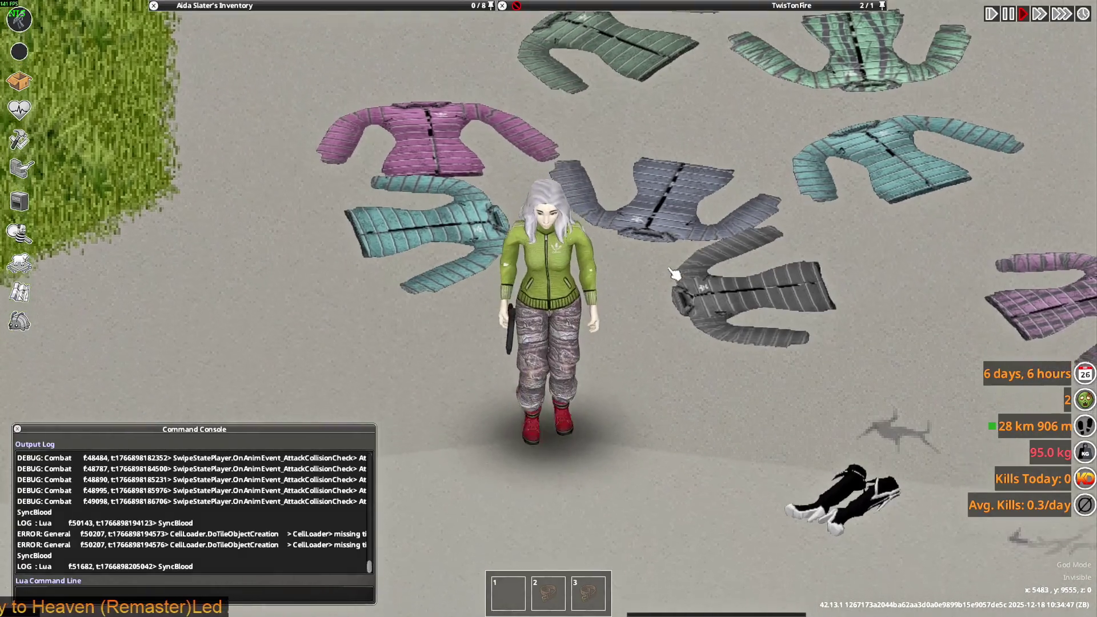
key(s)
key(space)
key(space)
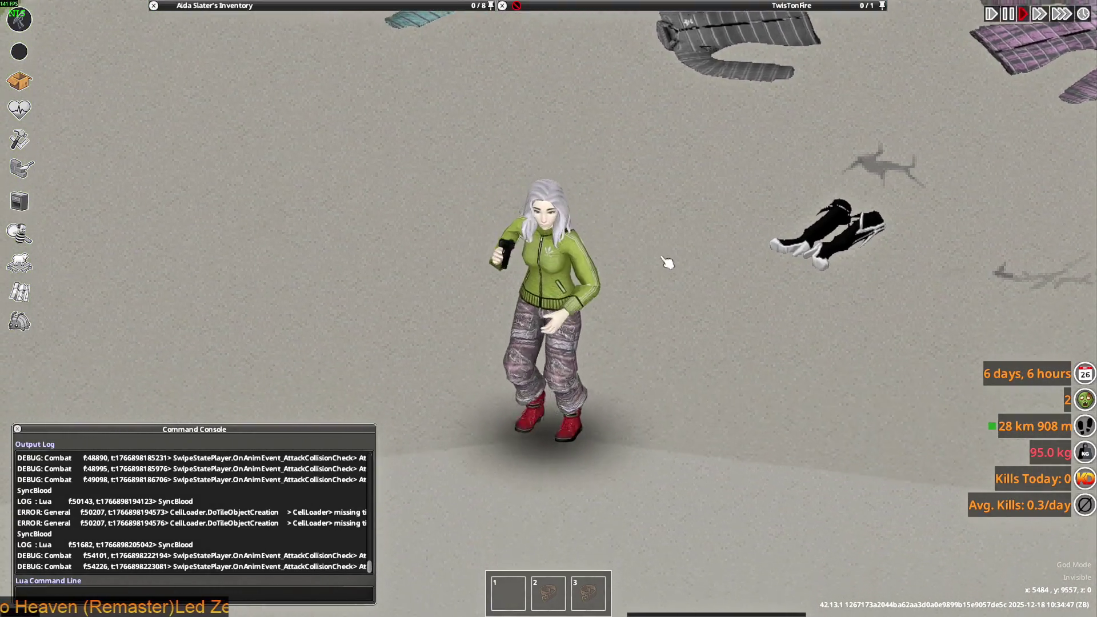
key(space)
key(w)
drag(630, 132, 452, 146)
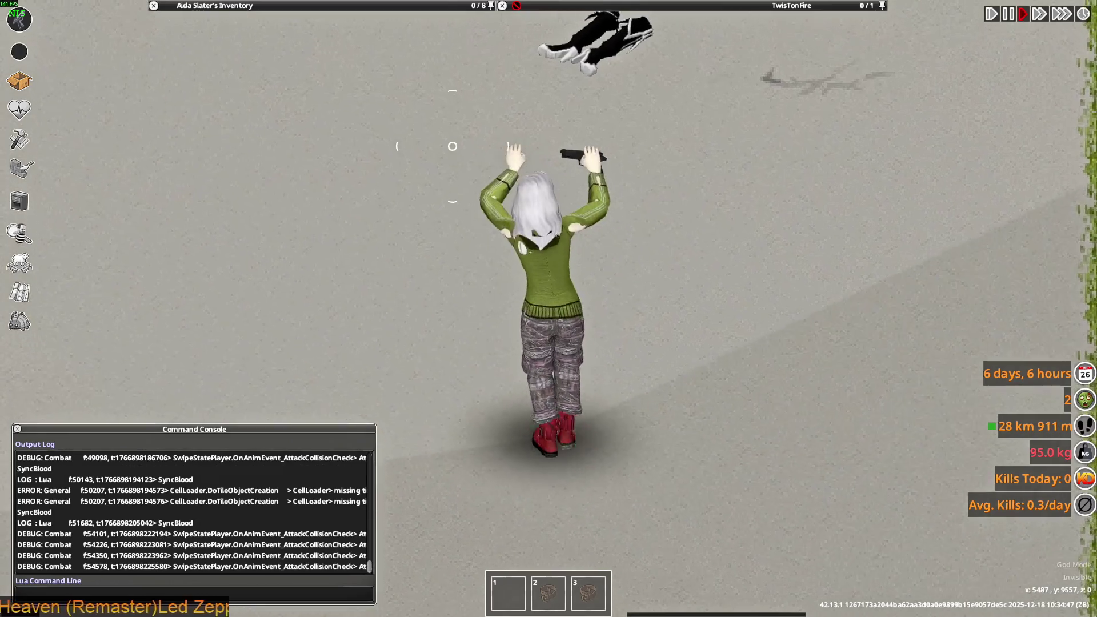
key(alt+Tab)
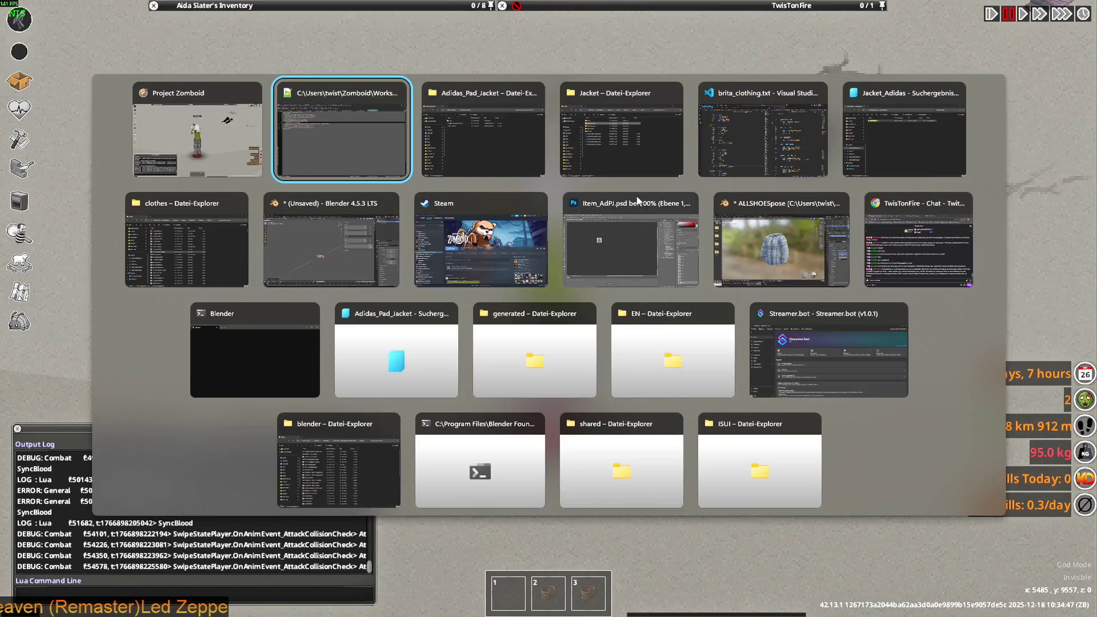
- Switch to brita_clothing.txt in VS Code and highlight every Killa_Jacket occurrence on line 1351
key(alt+Tab)
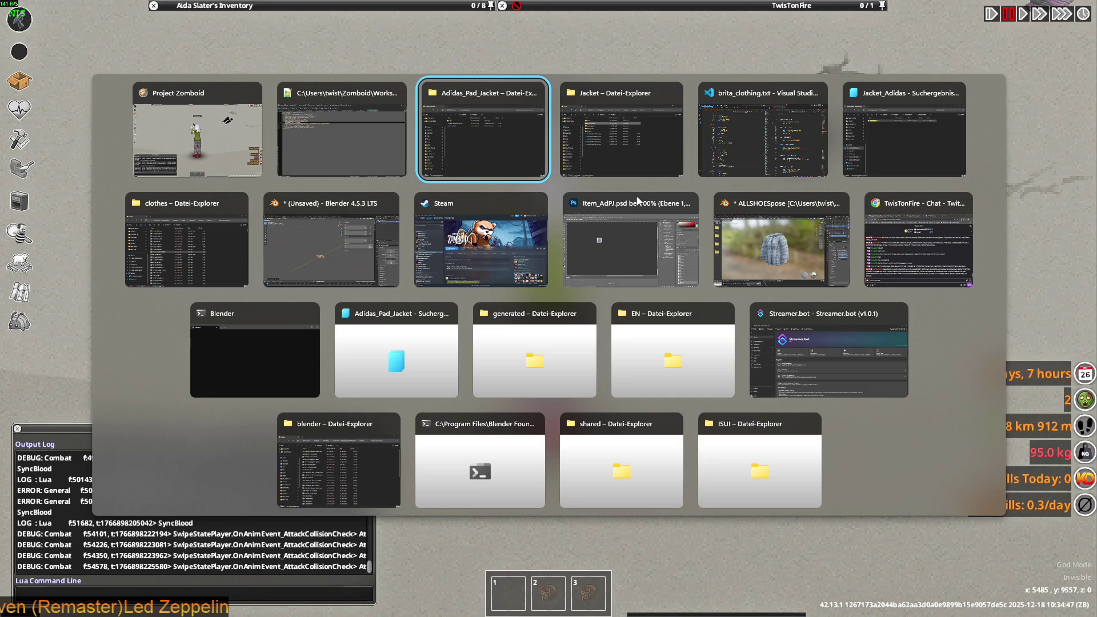
key(alt+Tab)
key(alt+Tab)
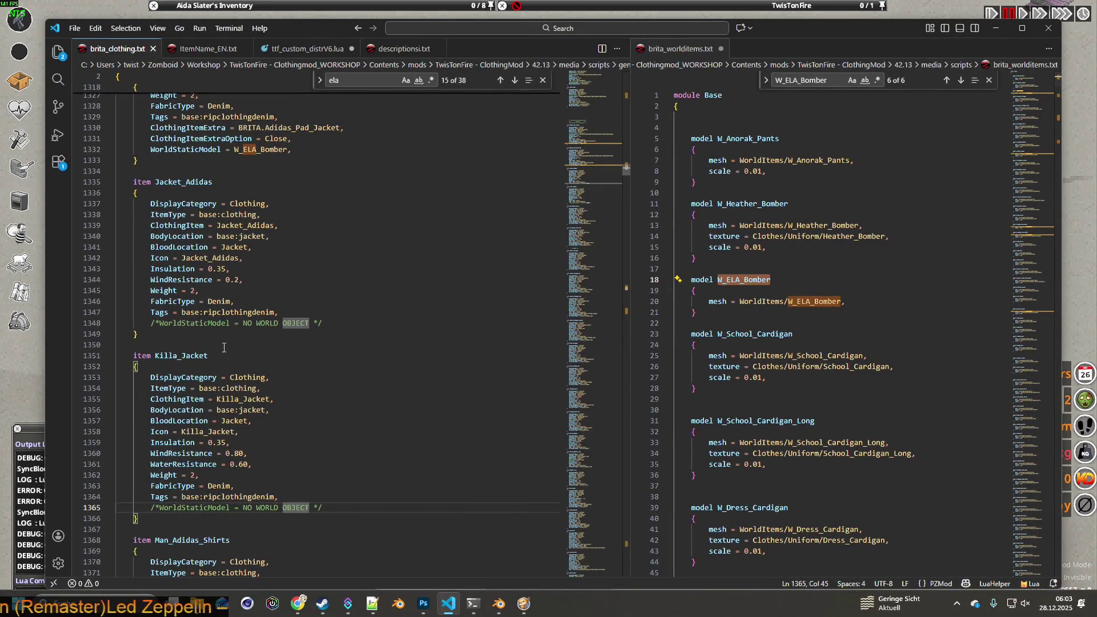
double_click(160, 355)
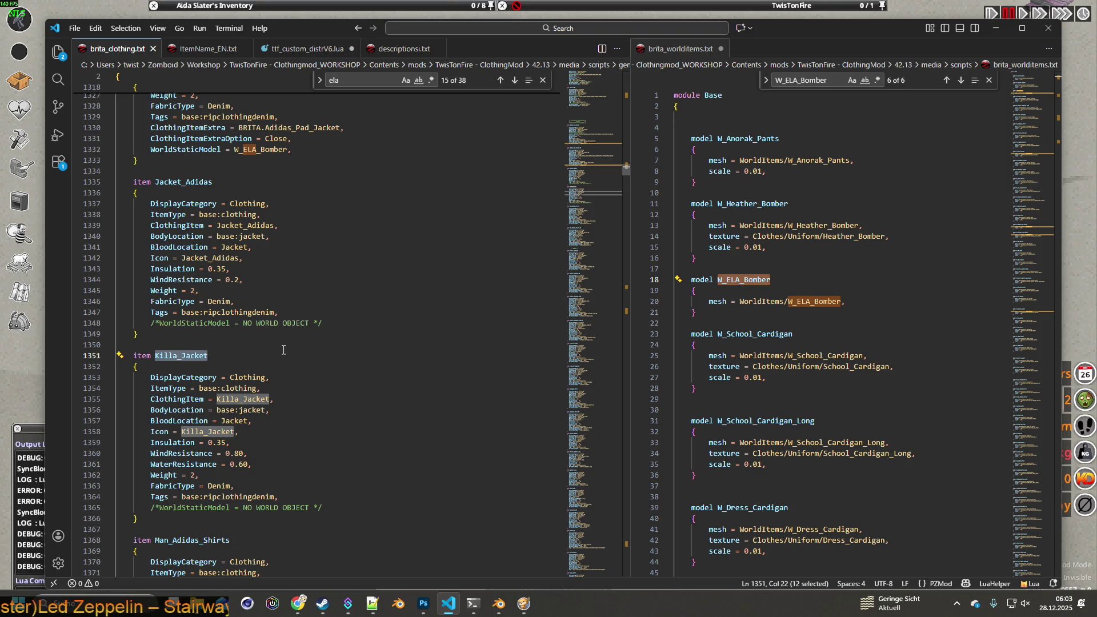
key(alt+Tab)
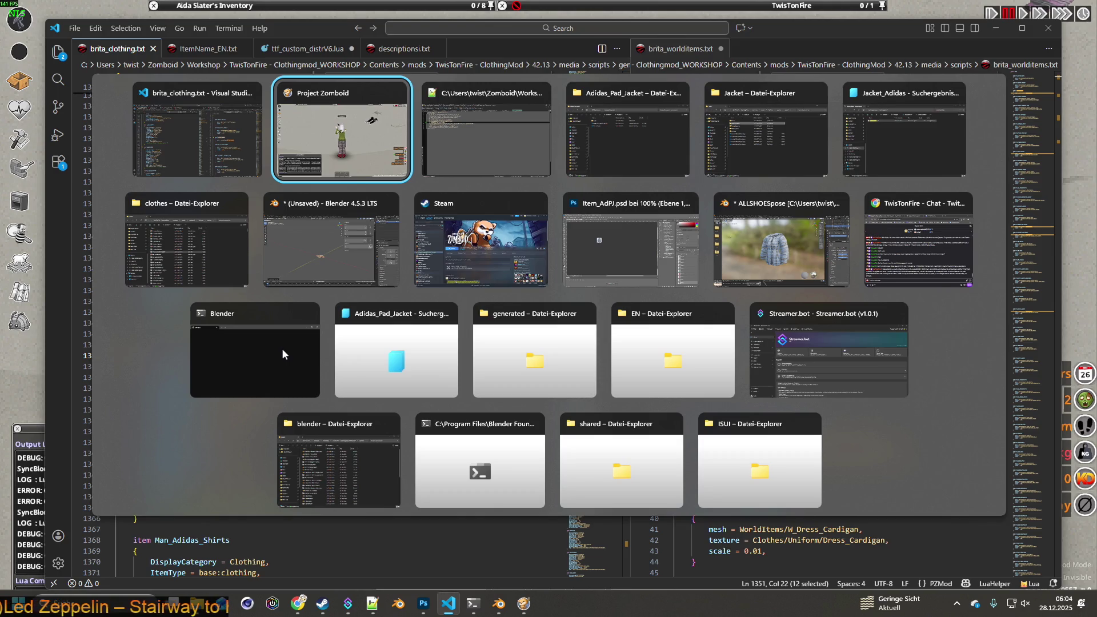
- Search the Explorer results for Killa_Jacket and open Killa_Jacket.xml with Notepad++
key(alt+Tab)
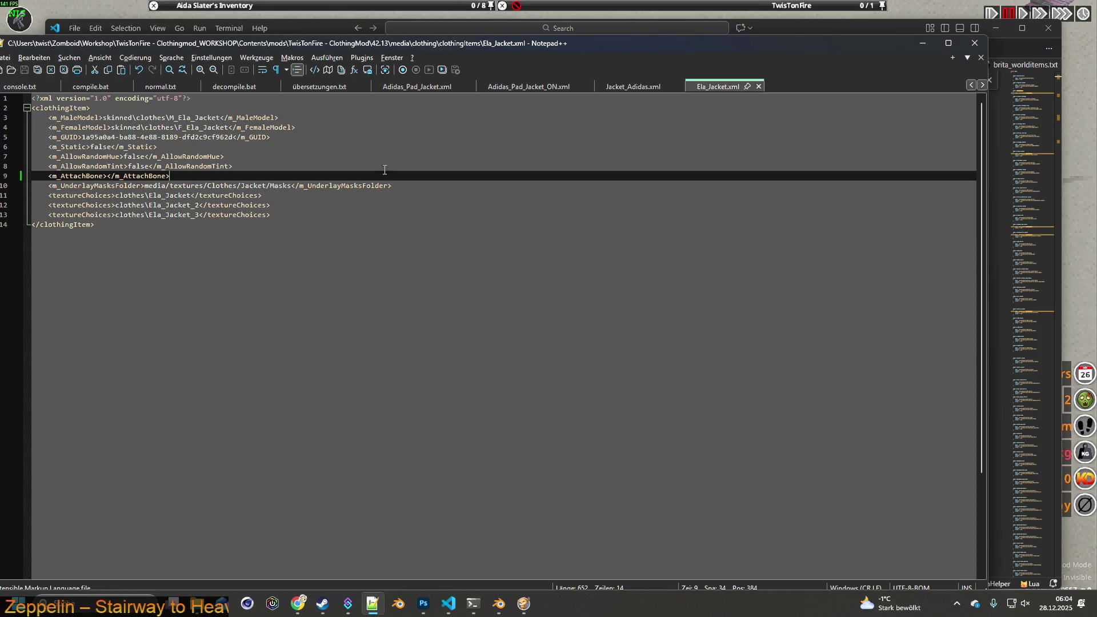
mouse_move(196, 604)
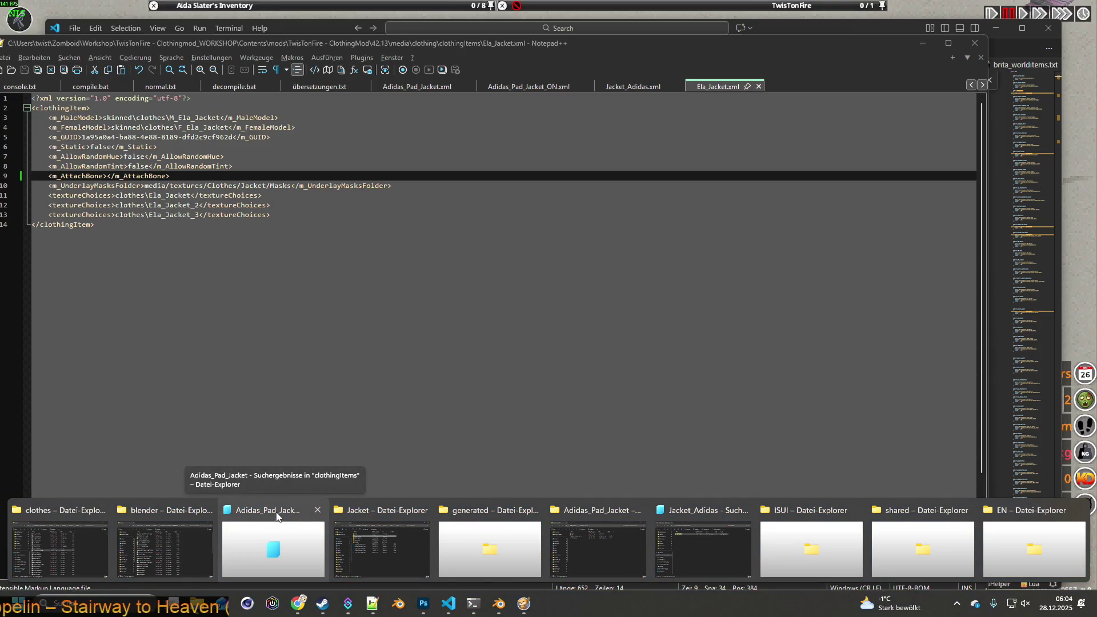
click(277, 517)
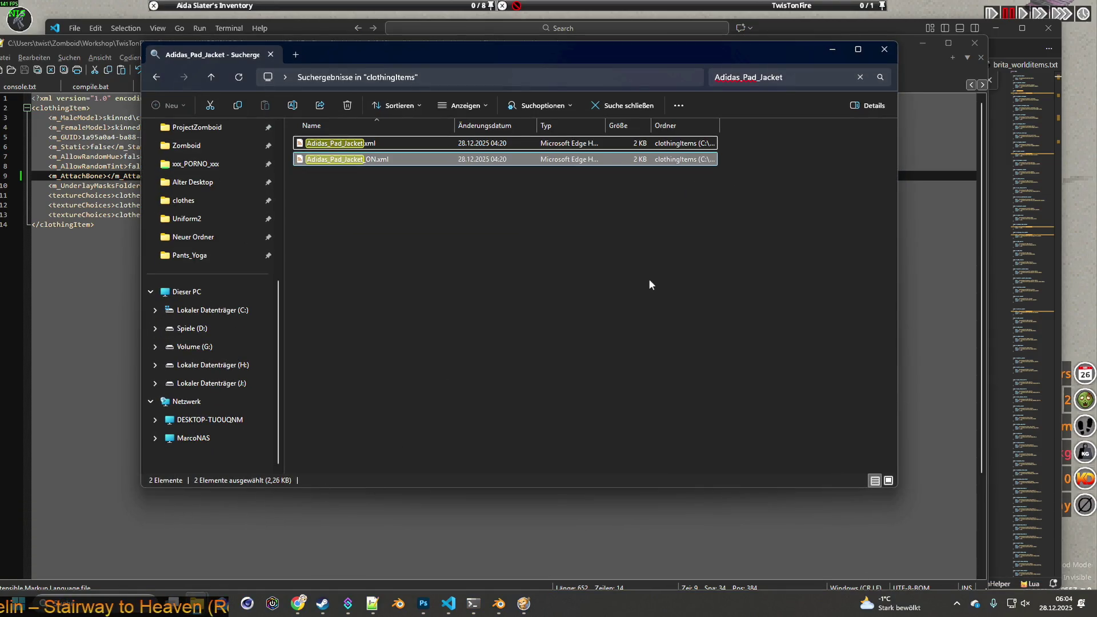
drag(812, 77, 714, 77)
text(Killa_Jacket)
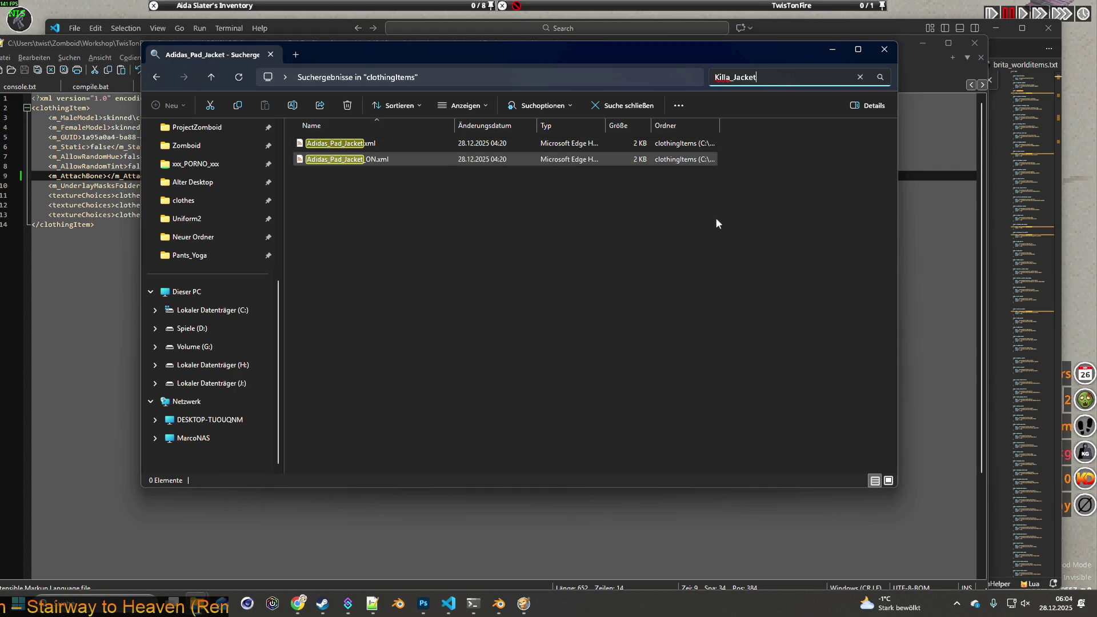
right_click(326, 144)
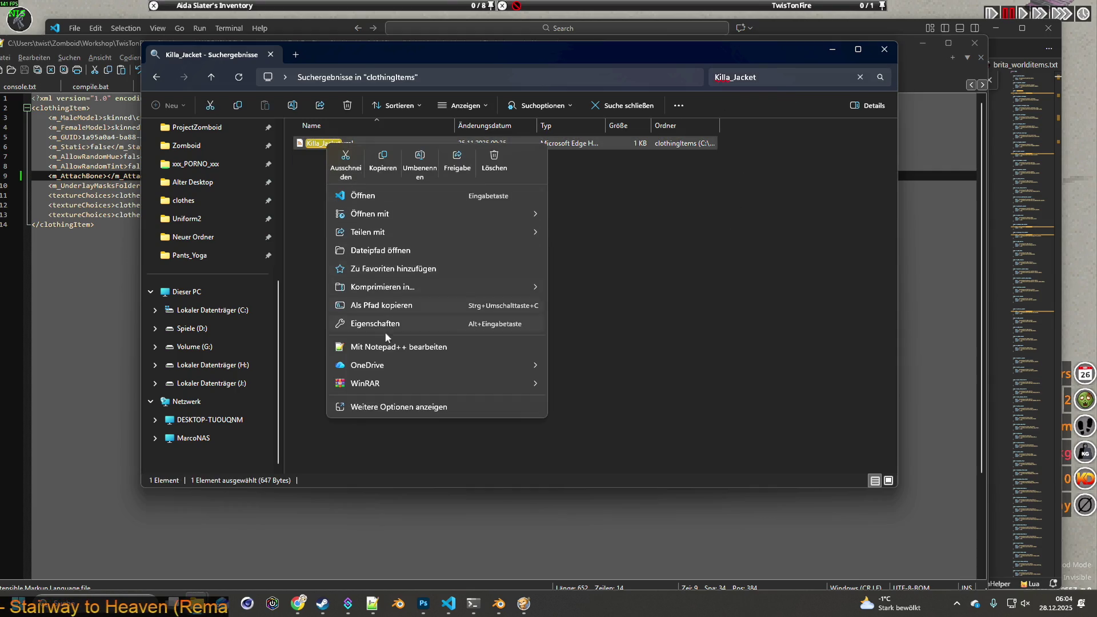
click(393, 347)
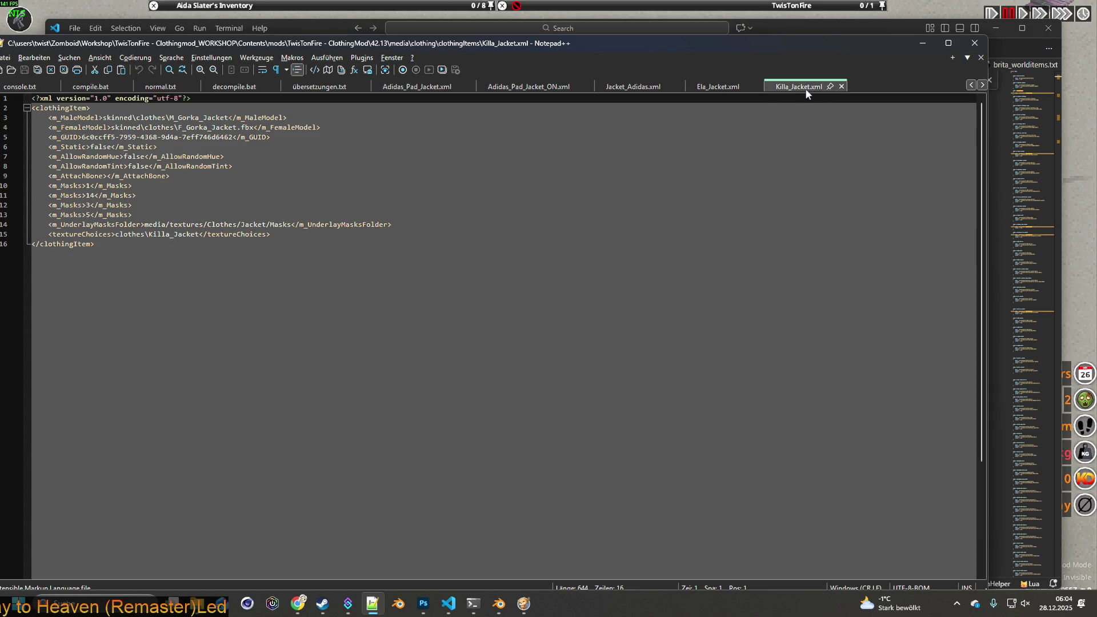
key(alt+Tab)
- Filter the debug Items List by gorka, browsing Gorka5_Jacket and Gorka_Jacket_New among seven results
mouse_move(261, 35)
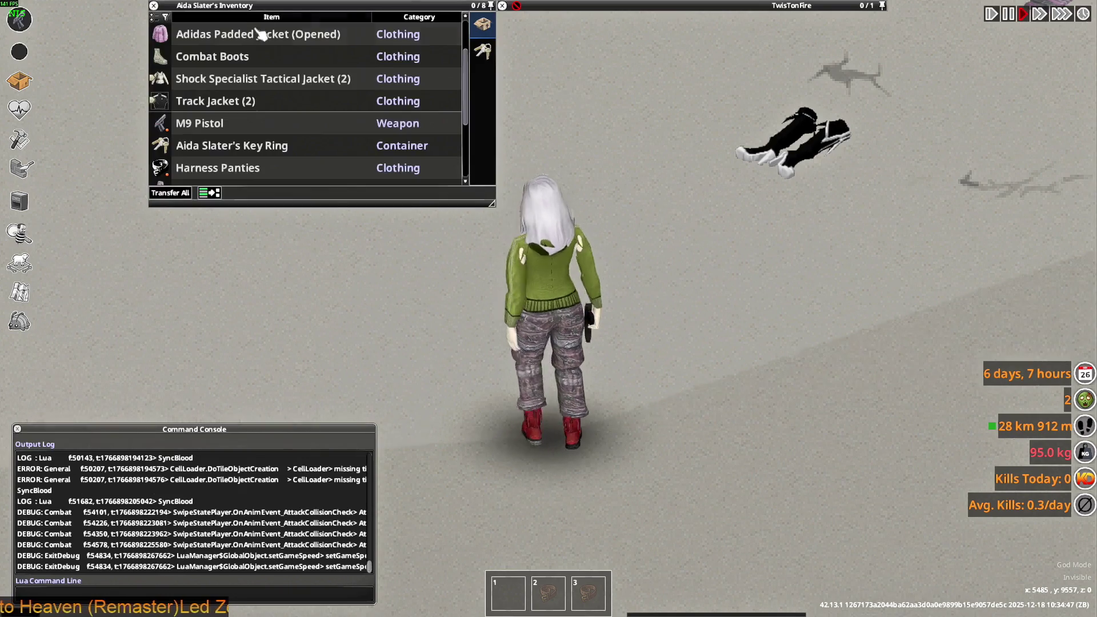
click(19, 321)
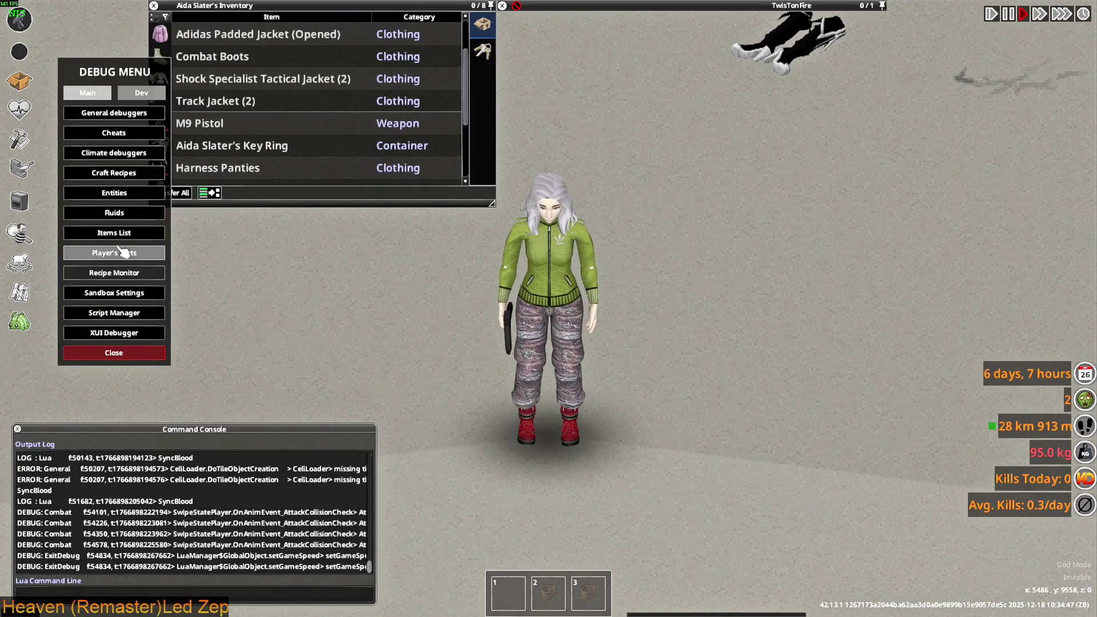
click(114, 232)
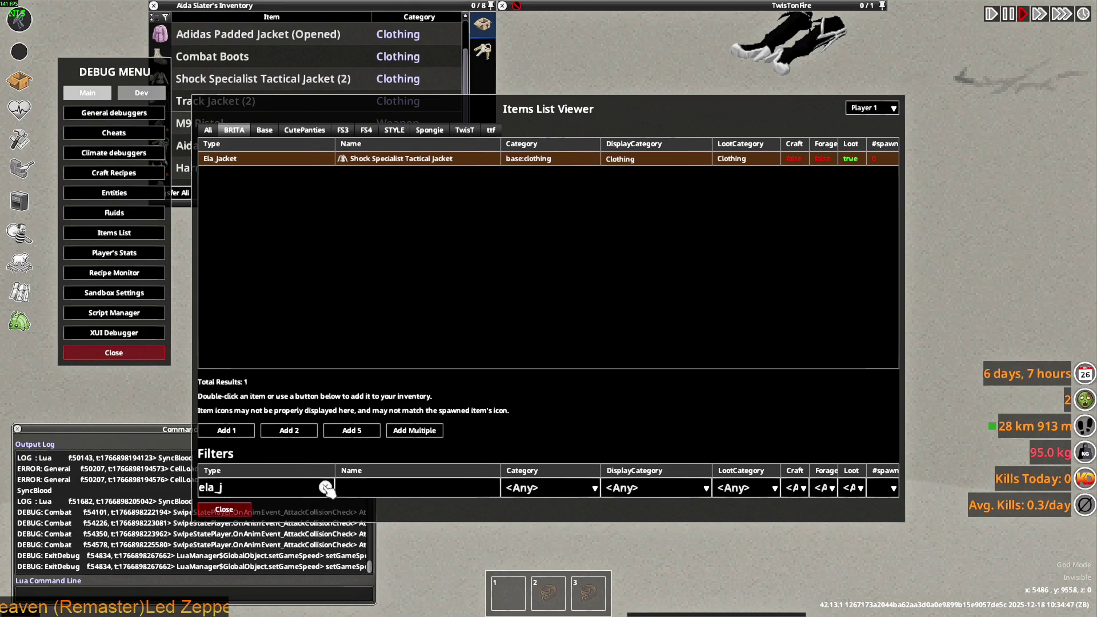
click(326, 488)
text(gorka)
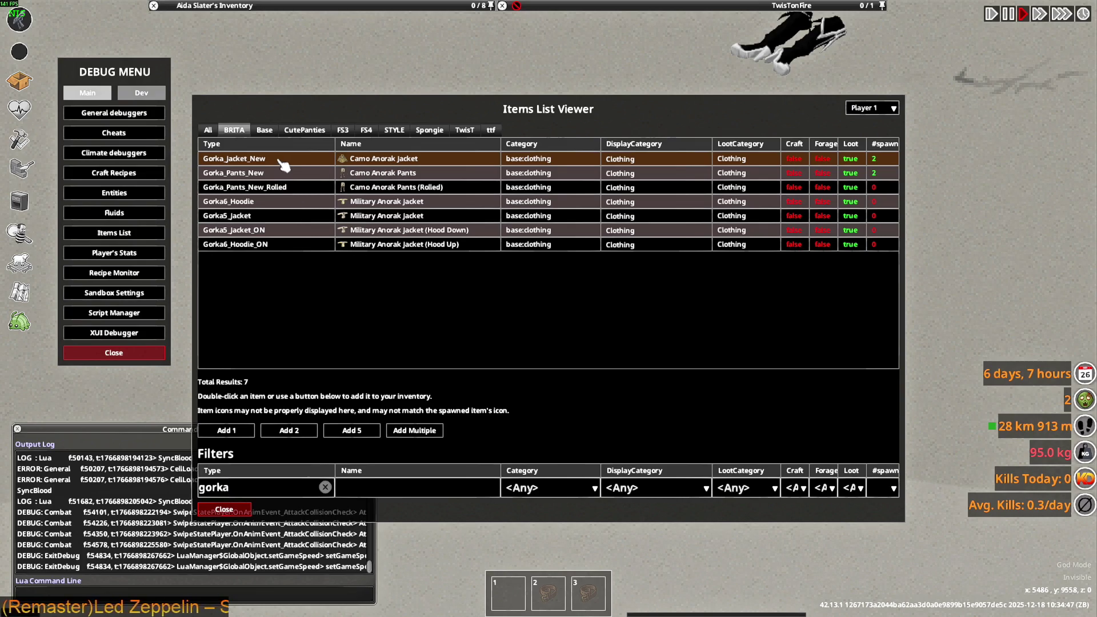
click(393, 219)
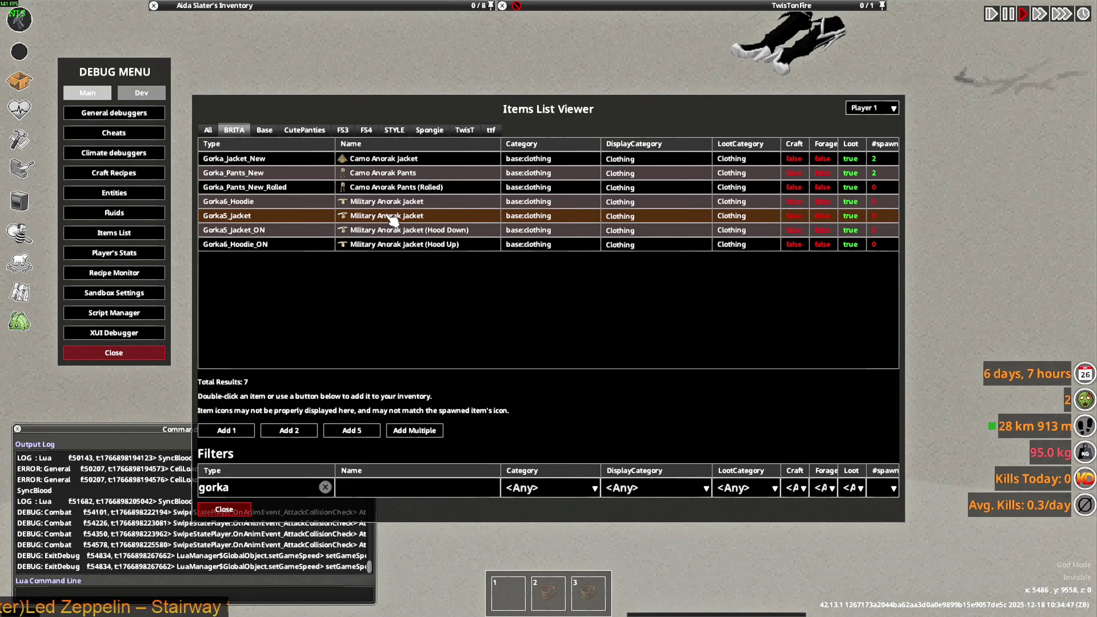
click(293, 161)
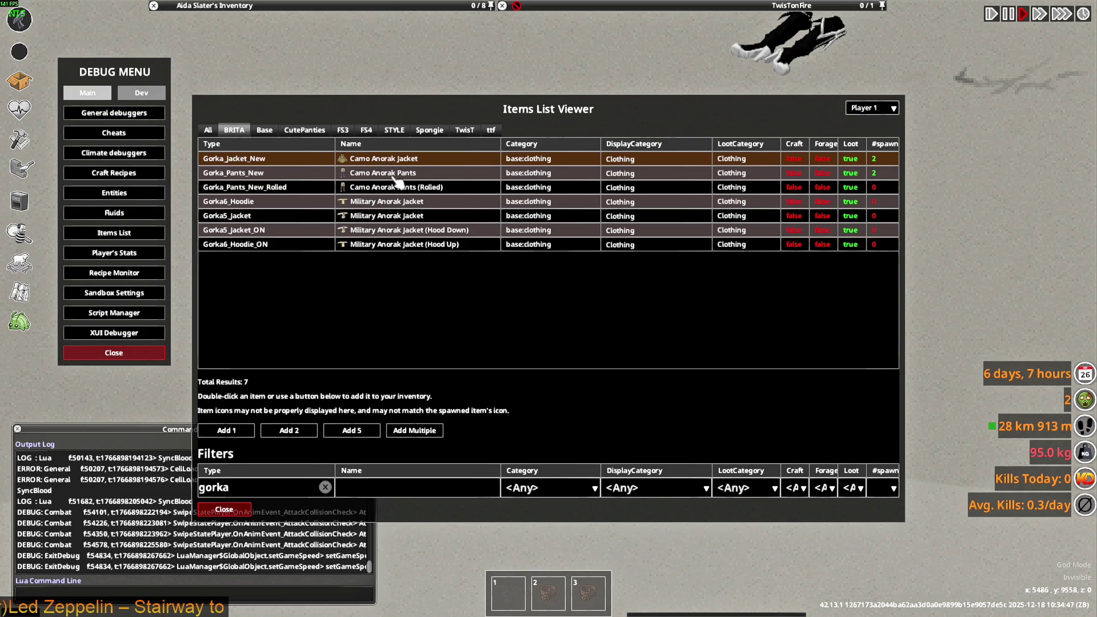
key(alt+Tab)
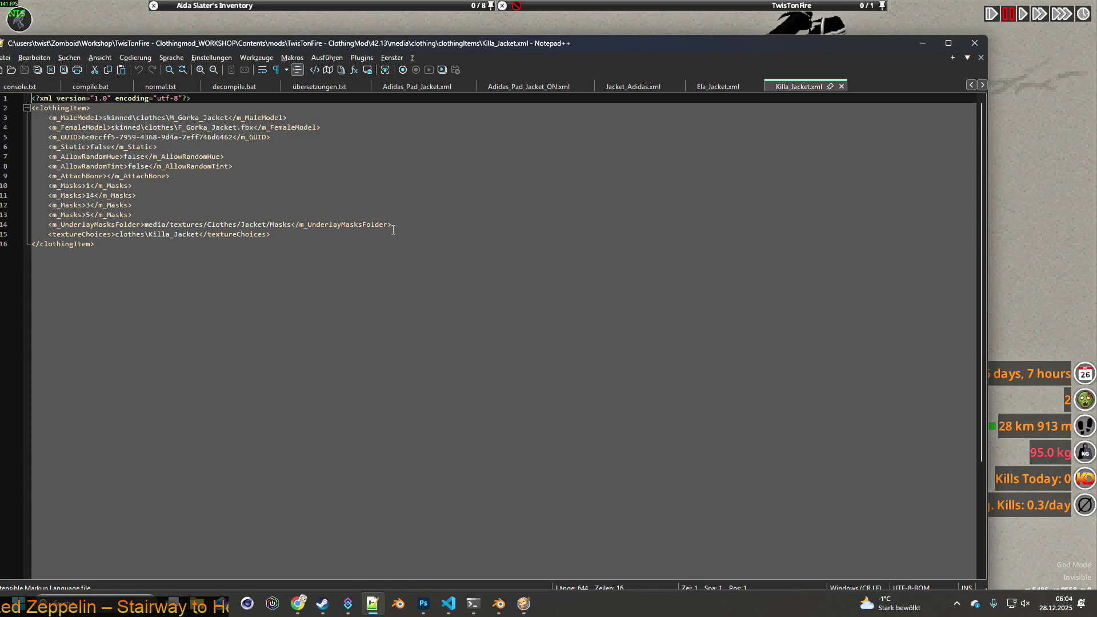
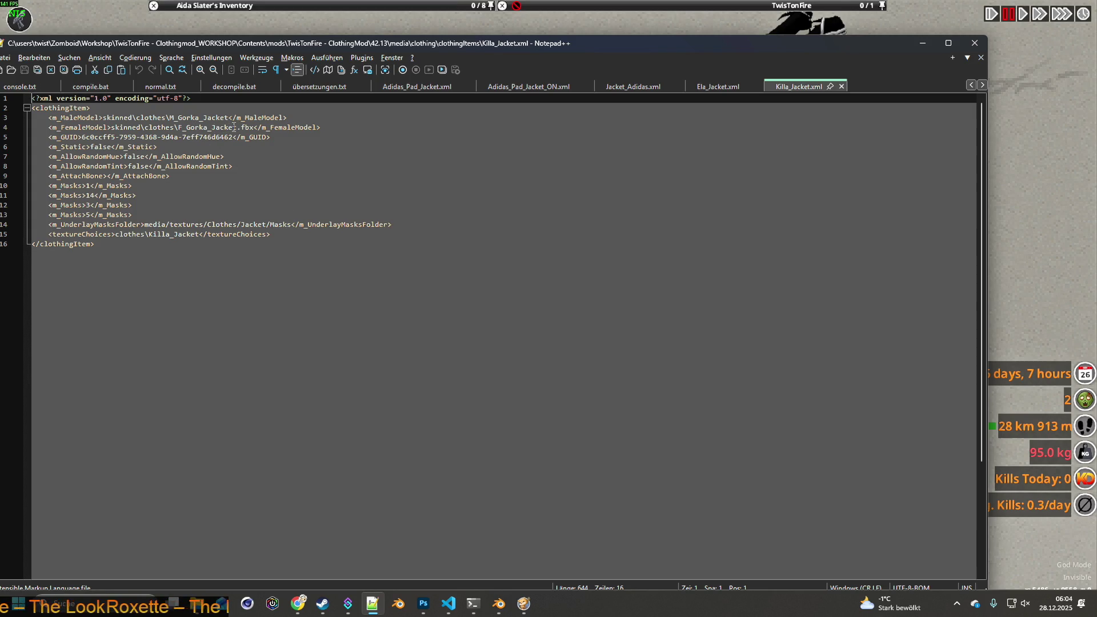
- Check the Gorka5_Jacket entry in the game's item list, then return to Killa_Jacket.xml
key(alt+Tab)
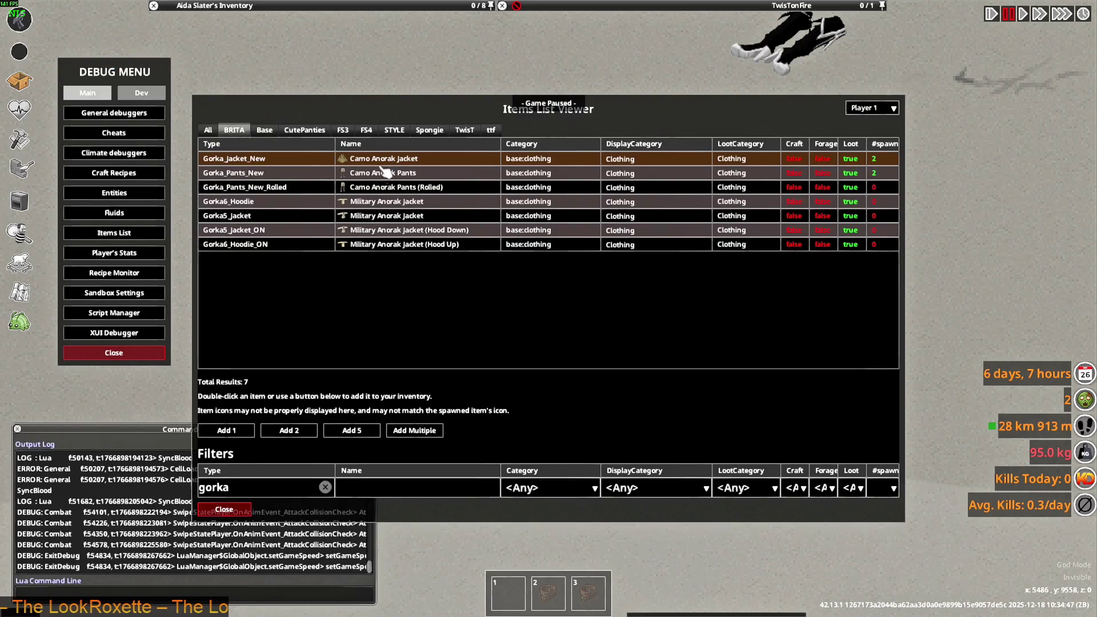
click(379, 217)
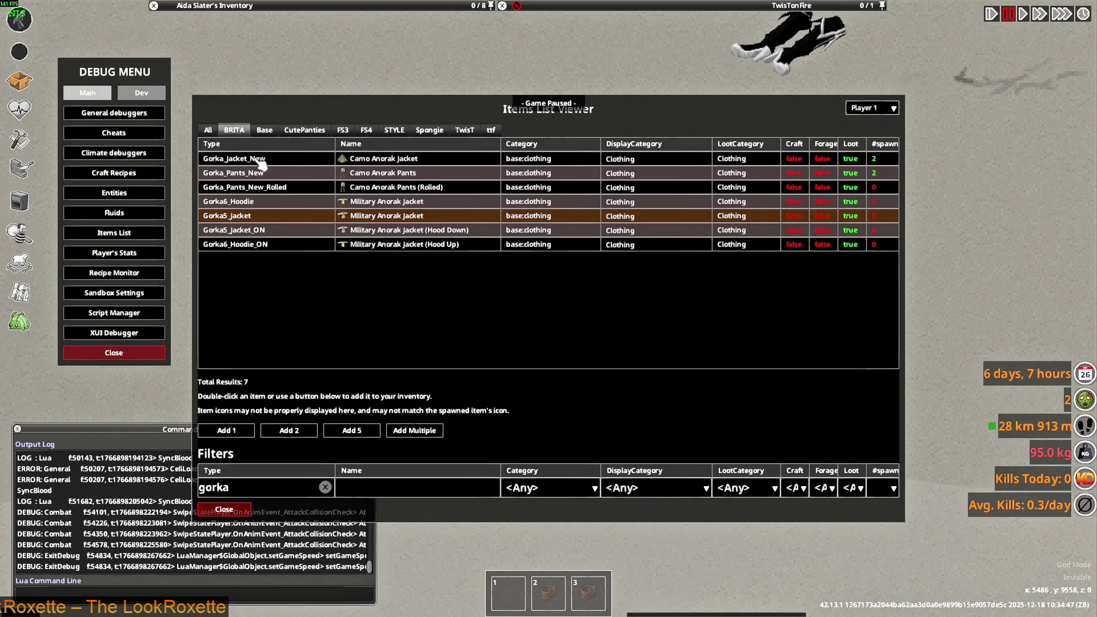
key(alt+Tab)
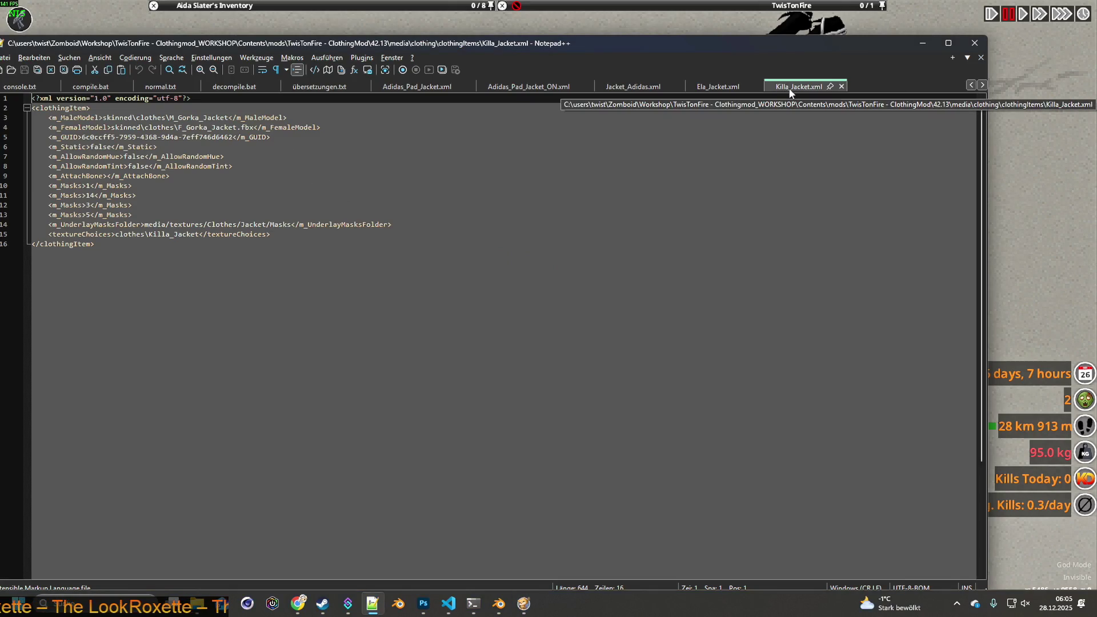
- Search the files for 'gork' and open Gorka_Jacket_New.xml with Notepad++
key(alt+Tab)
key(alt+Tab)
click(530, 159)
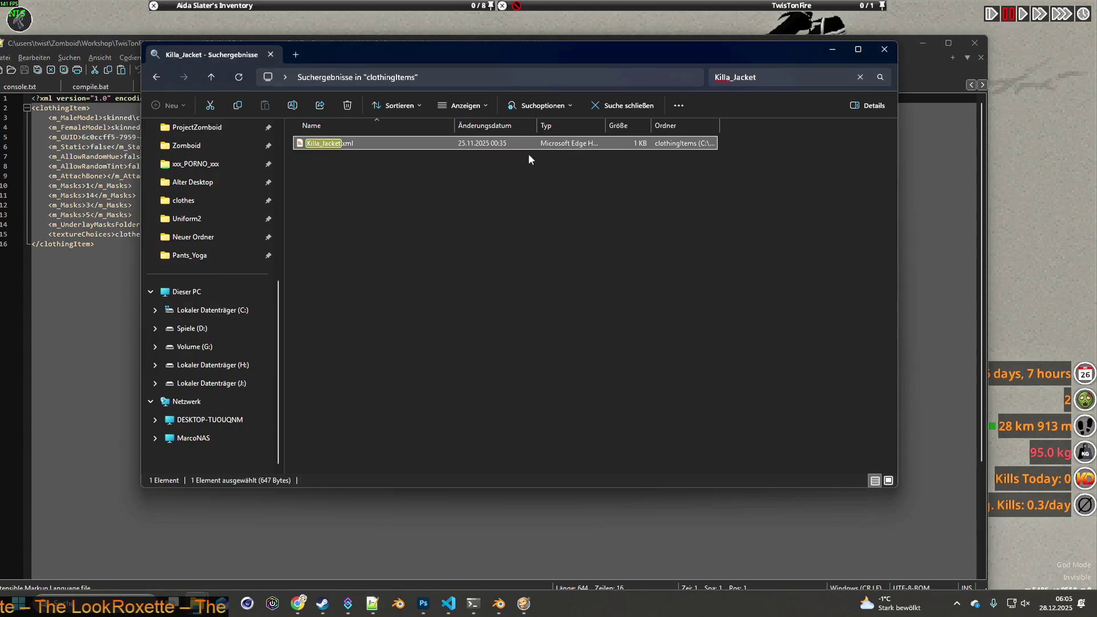
click(718, 77)
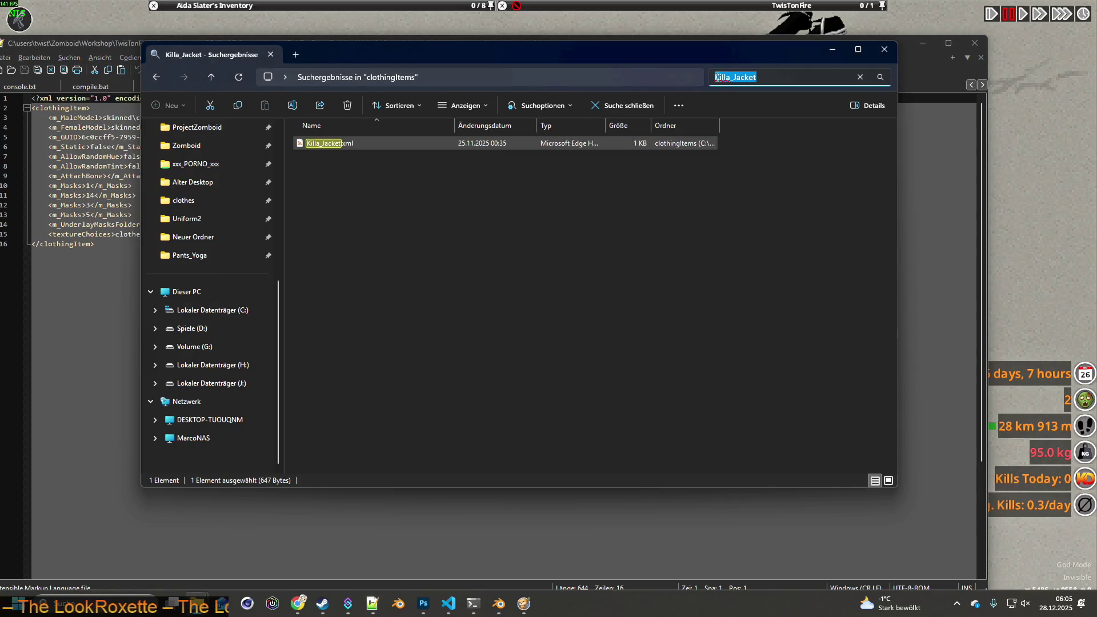
text(gork)
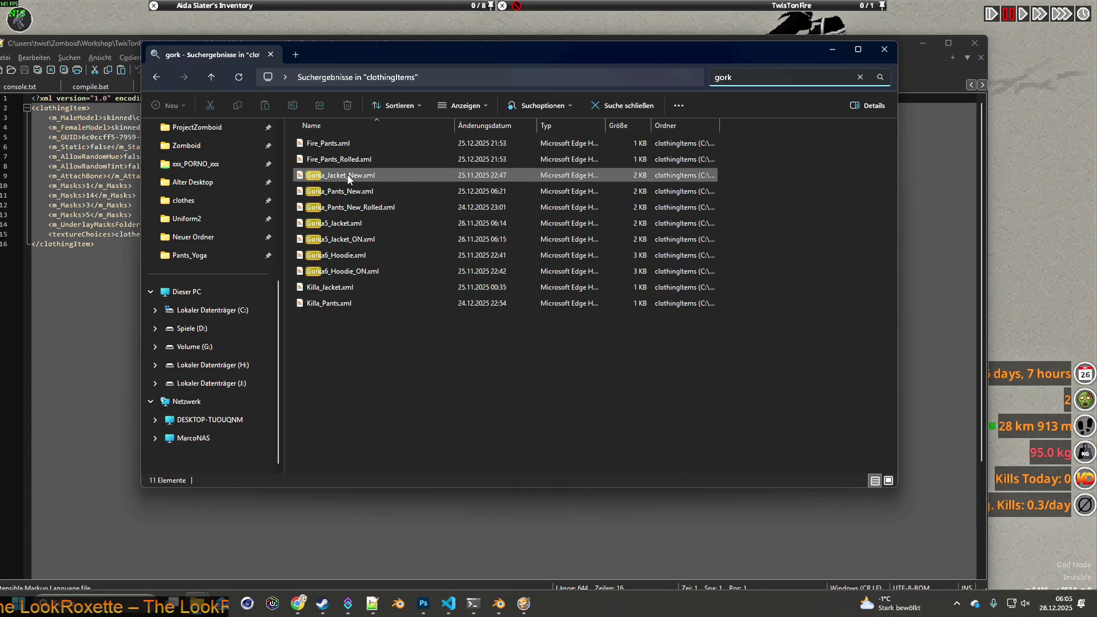
click(350, 224)
key(alt+Tab)
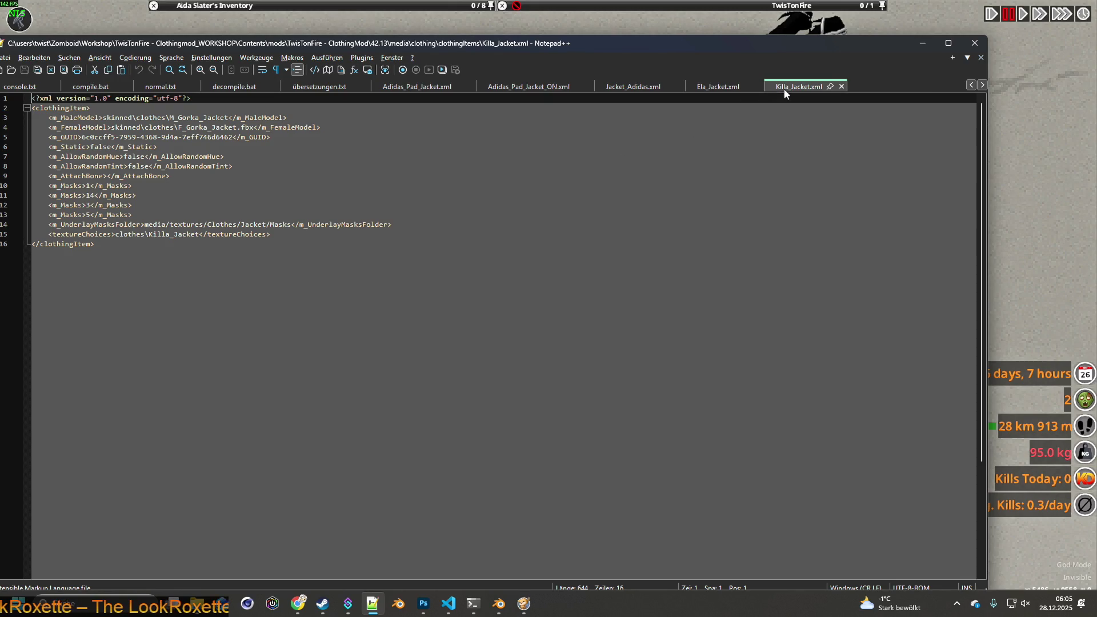
key(alt+Tab)
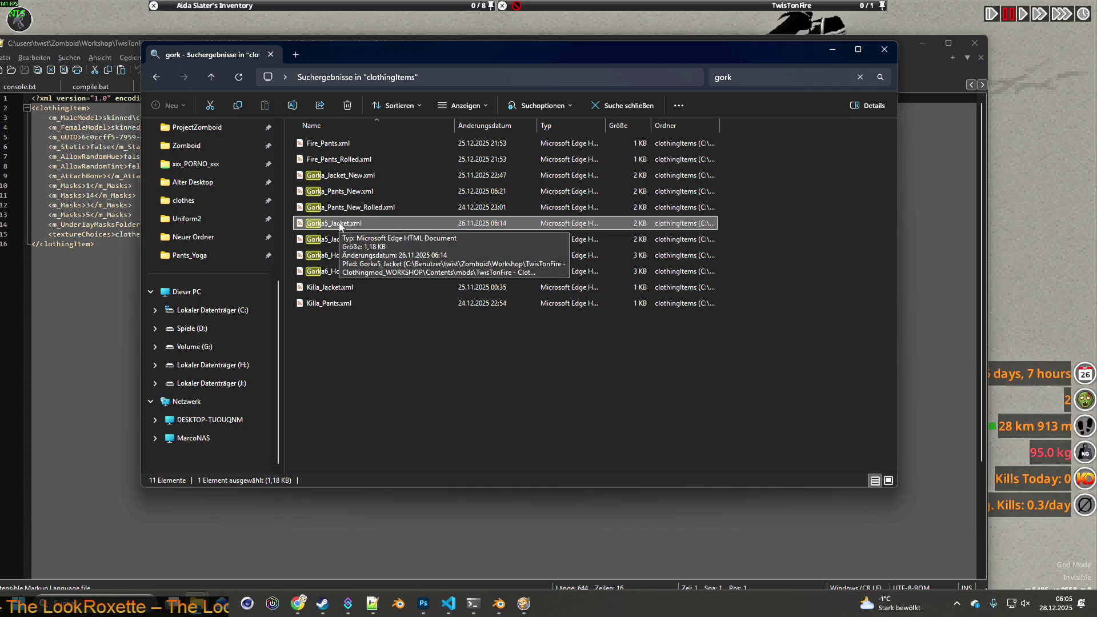
right_click(340, 178)
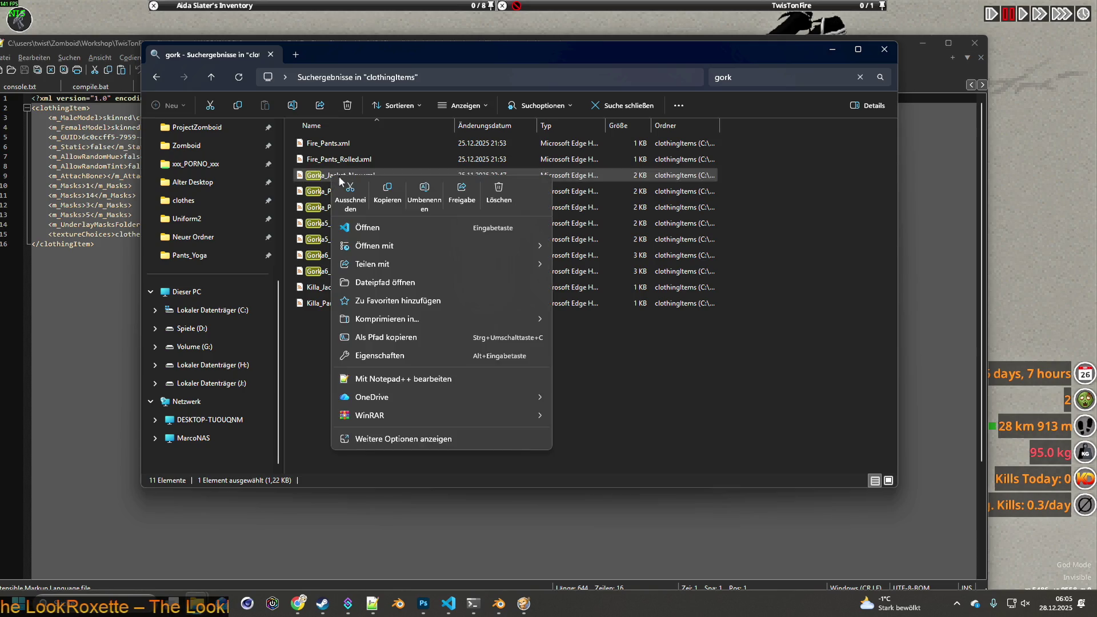
click(393, 378)
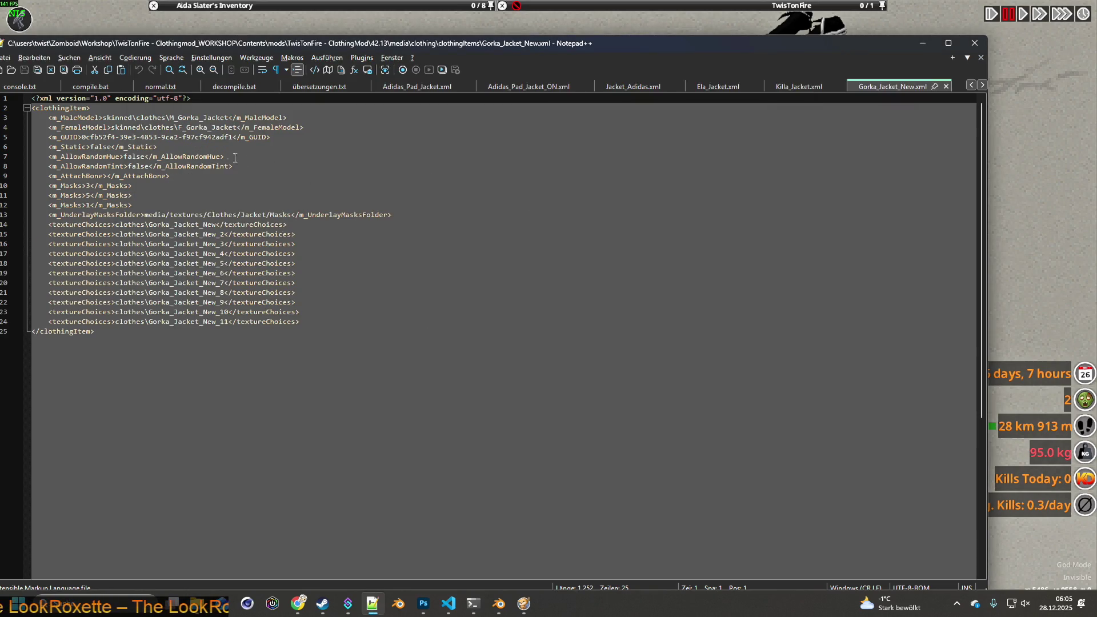
- Flip between the Killa_Jacket.xml, Ela_Jacket.xml and Gorka_Jacket_New.xml tabs to compare them
click(798, 87)
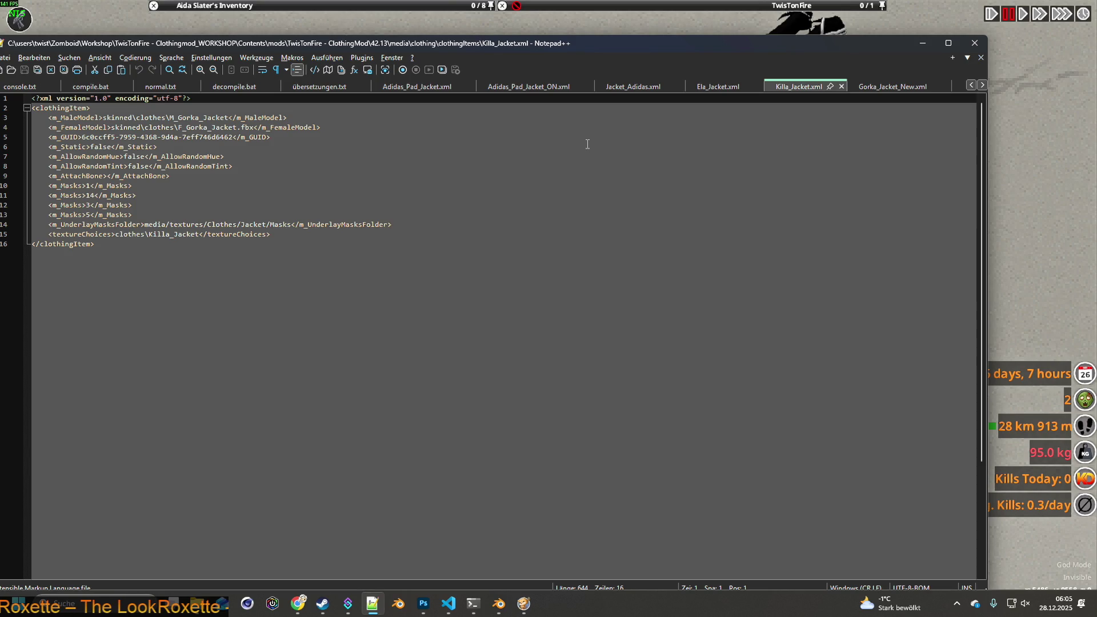
click(715, 91)
click(791, 91)
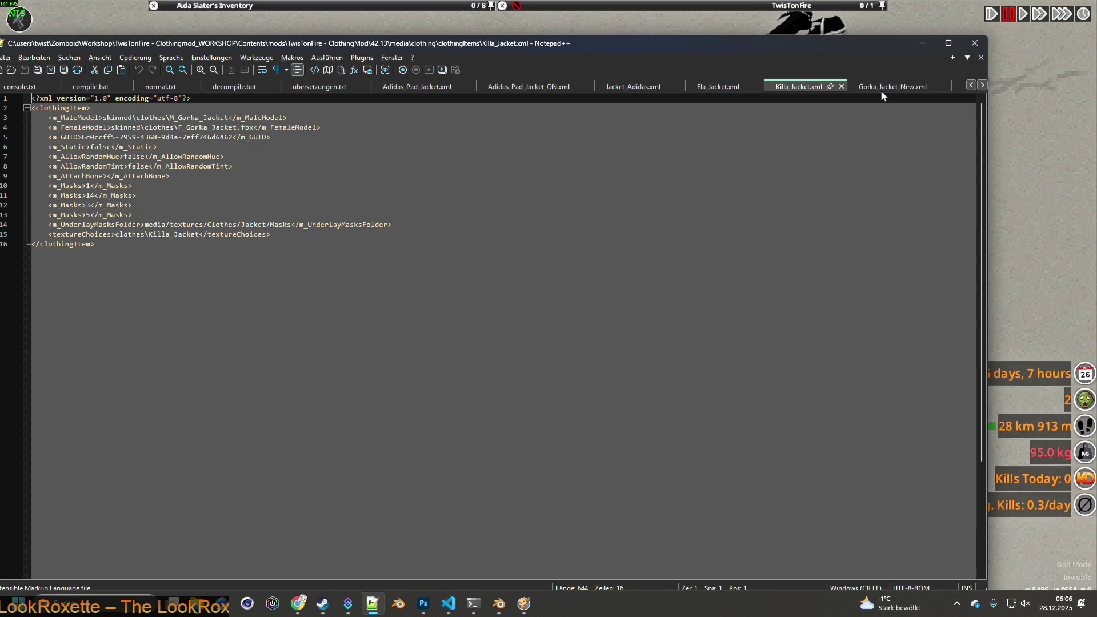
click(880, 91)
click(847, 89)
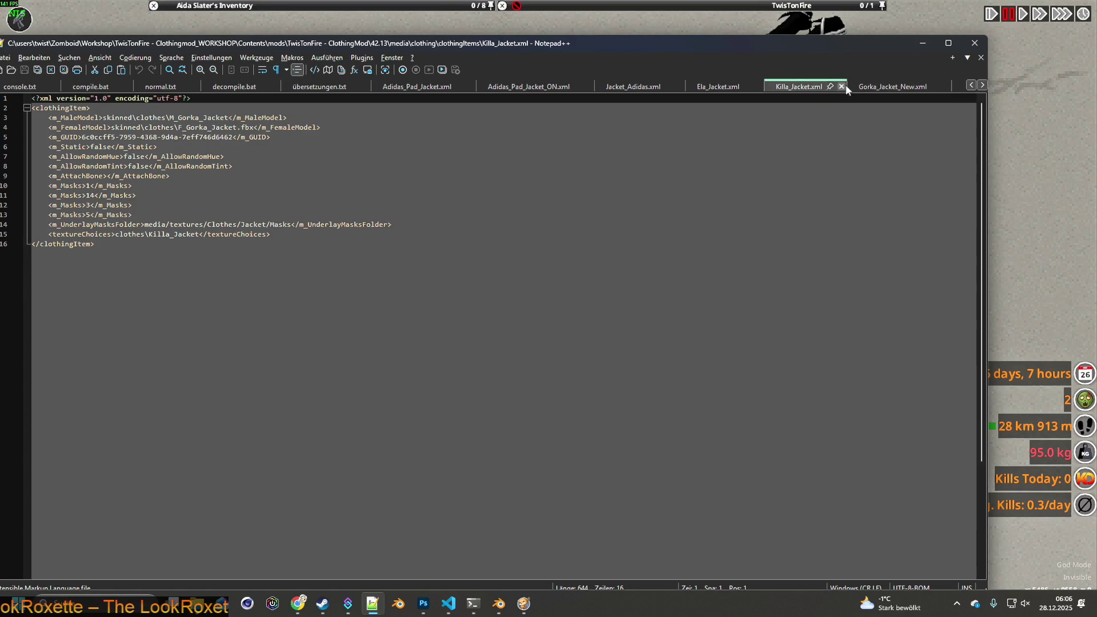
click(857, 88)
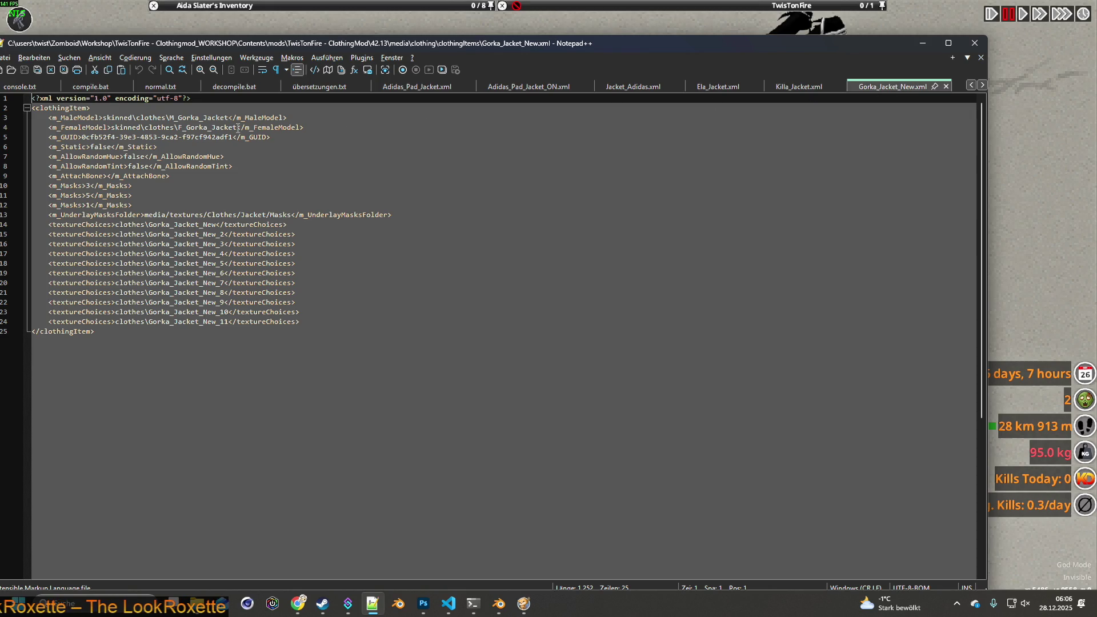
click(795, 85)
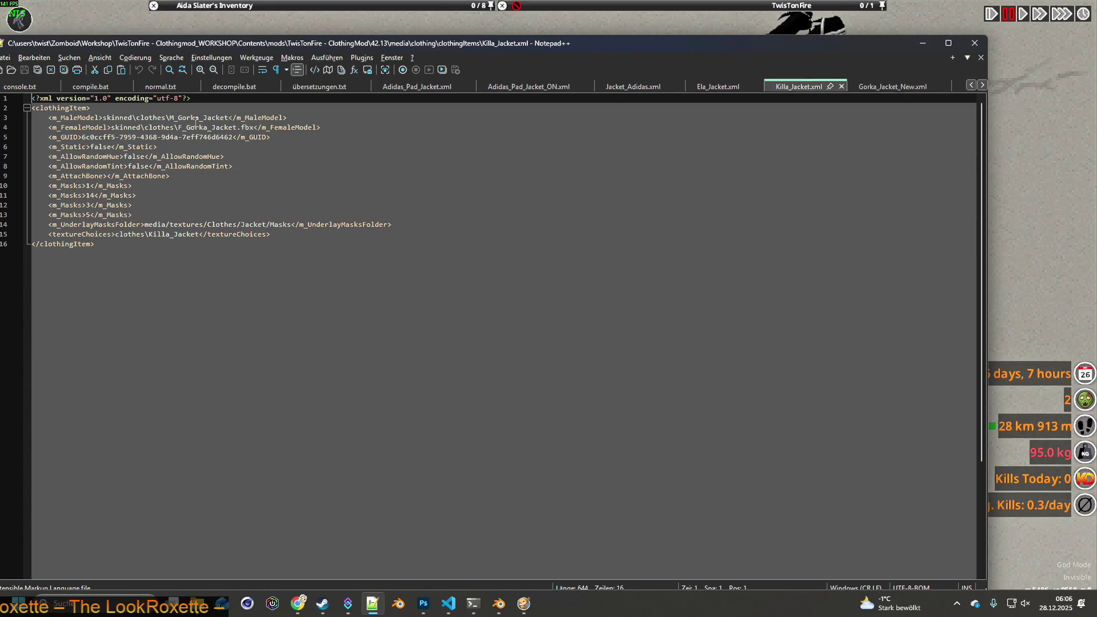
click(891, 87)
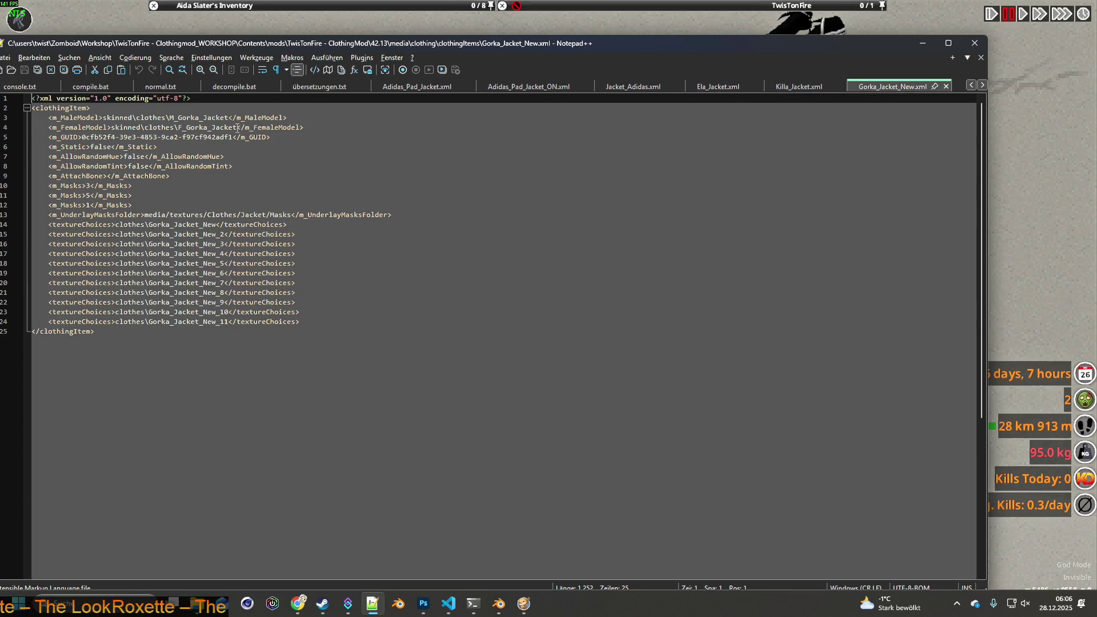
click(778, 87)
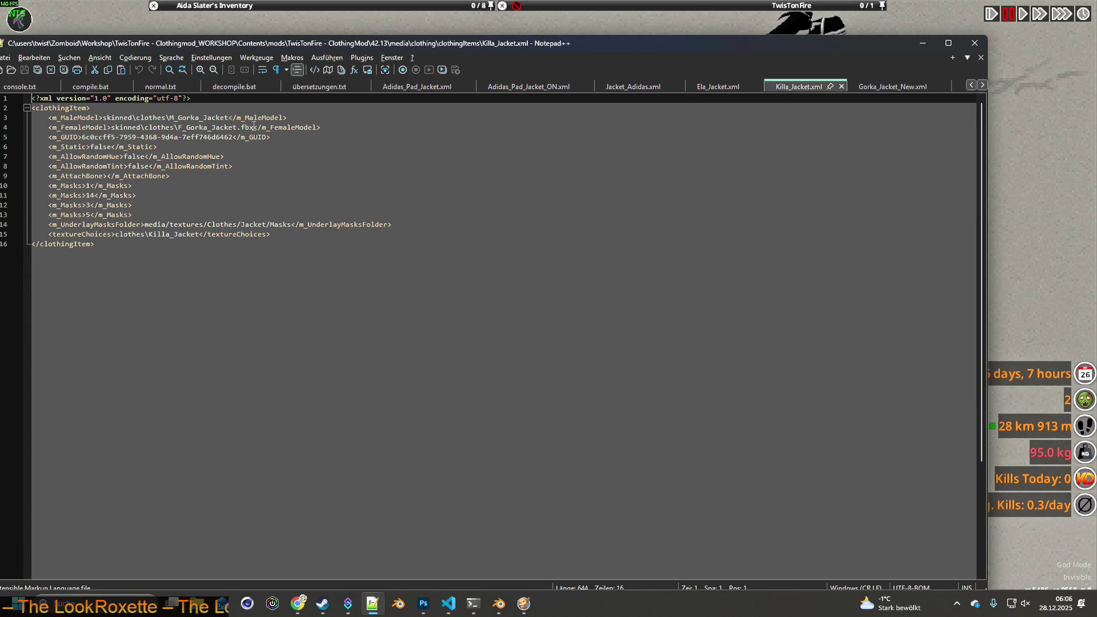
click(891, 87)
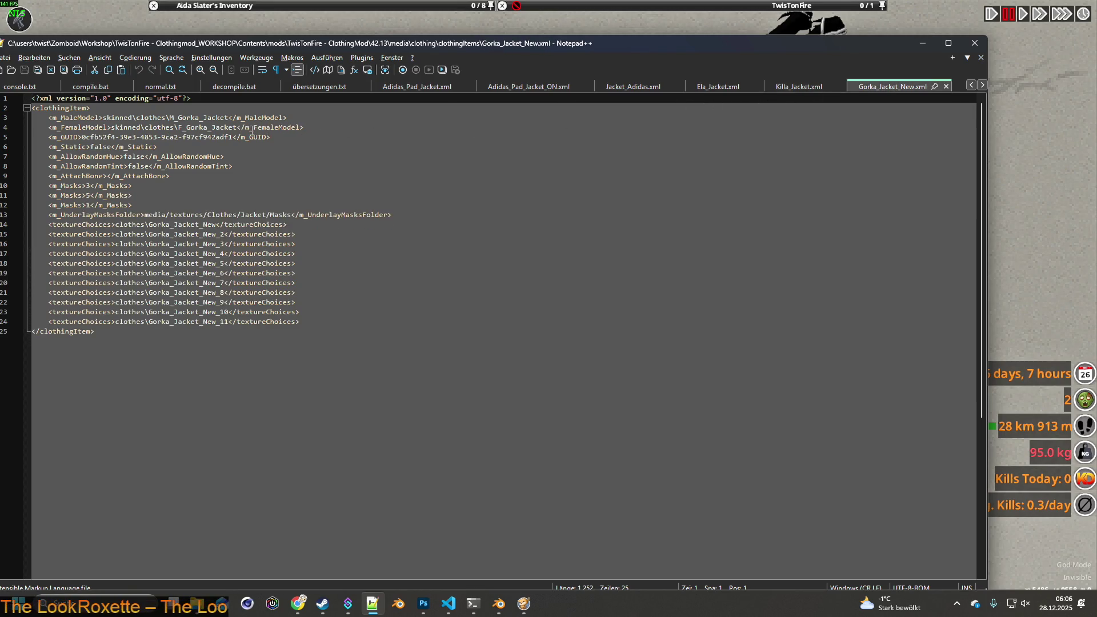
- Select the female model name on line 4 of Gorka_Jacket_New.xml and Killa_Jacket.xml, then return to the game
drag(236, 127, 178, 128)
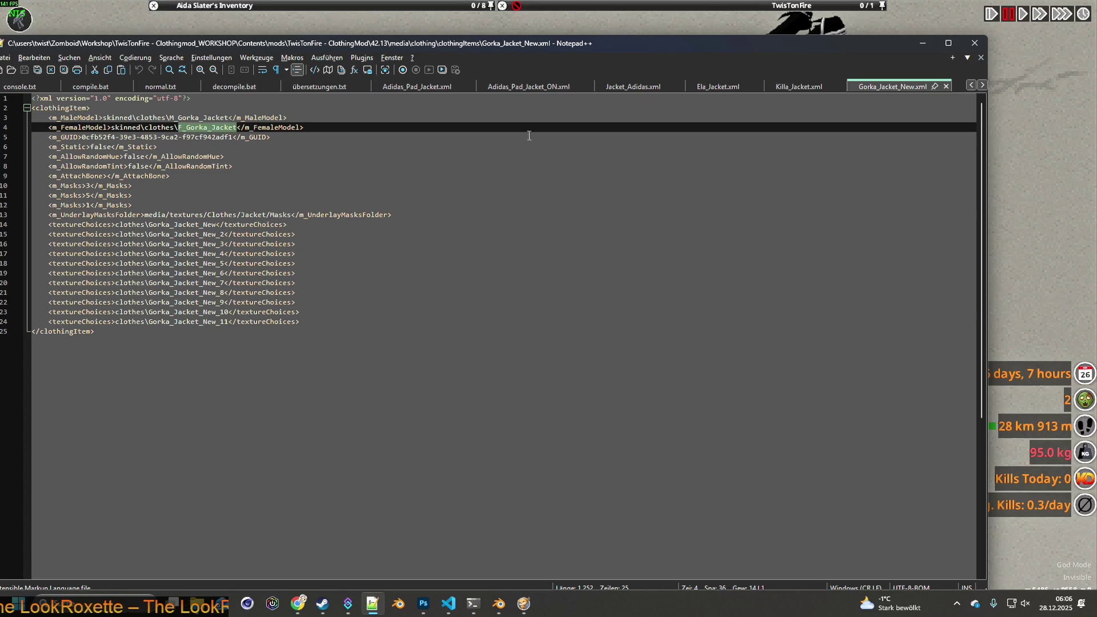
click(786, 91)
drag(179, 128, 227, 127)
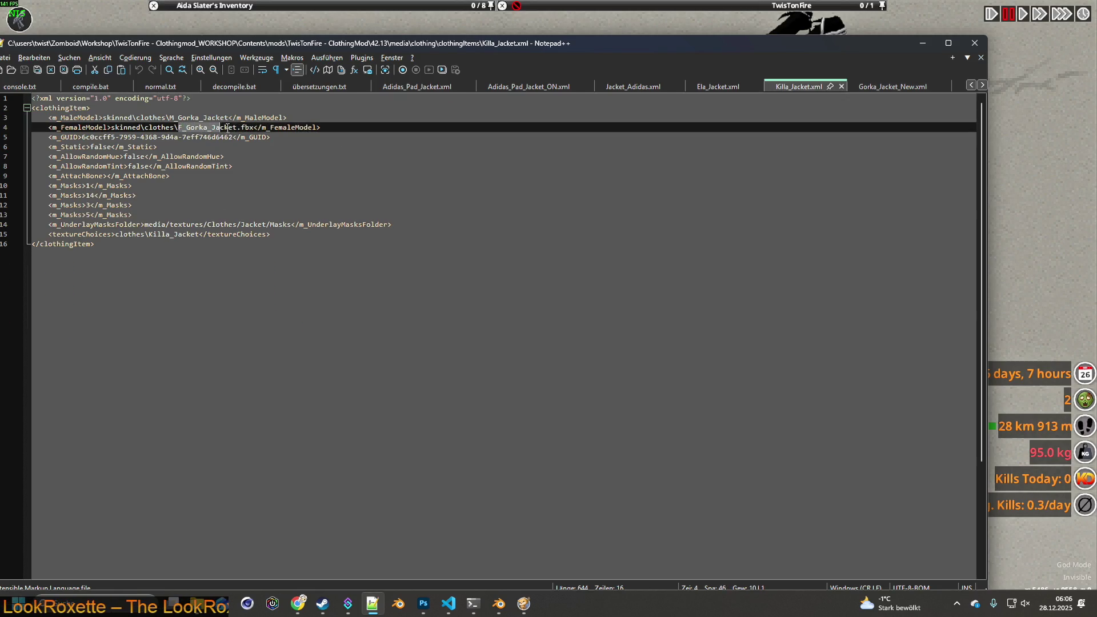
key(alt+Tab)
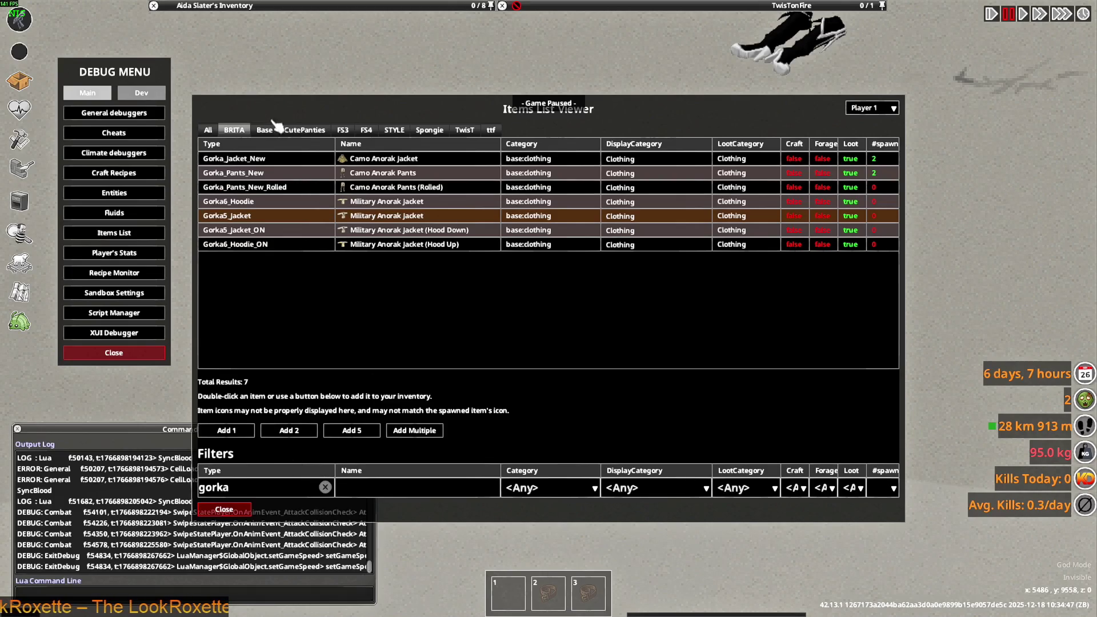
- Filter the item list to 'kill' and close the Items List Viewer
mouse_move(274, 7)
click(113, 353)
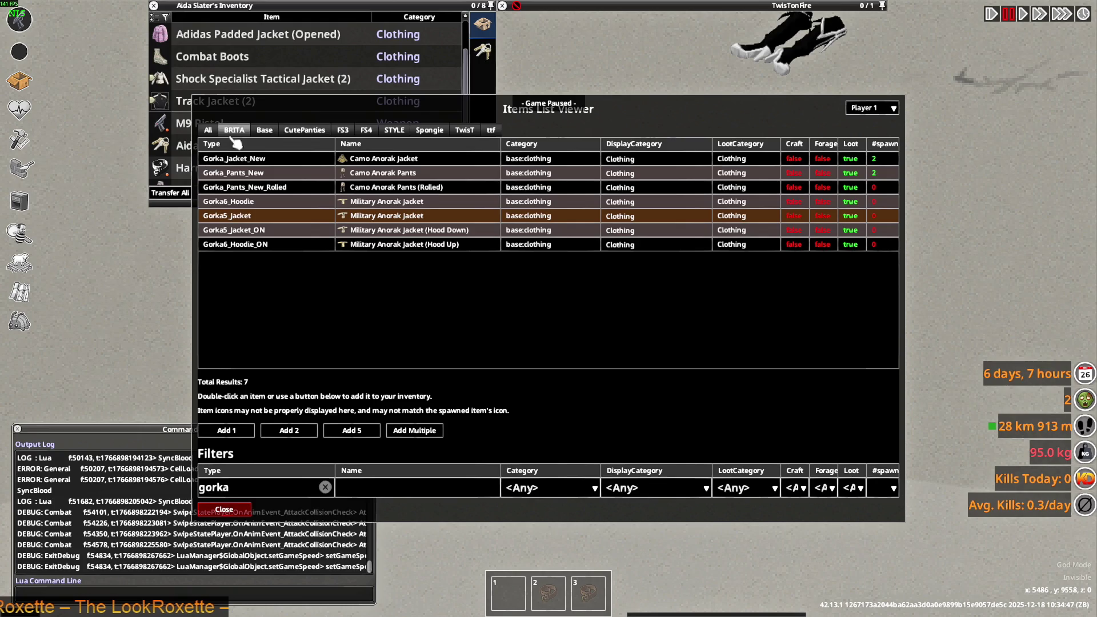
drag(466, 110, 561, 104)
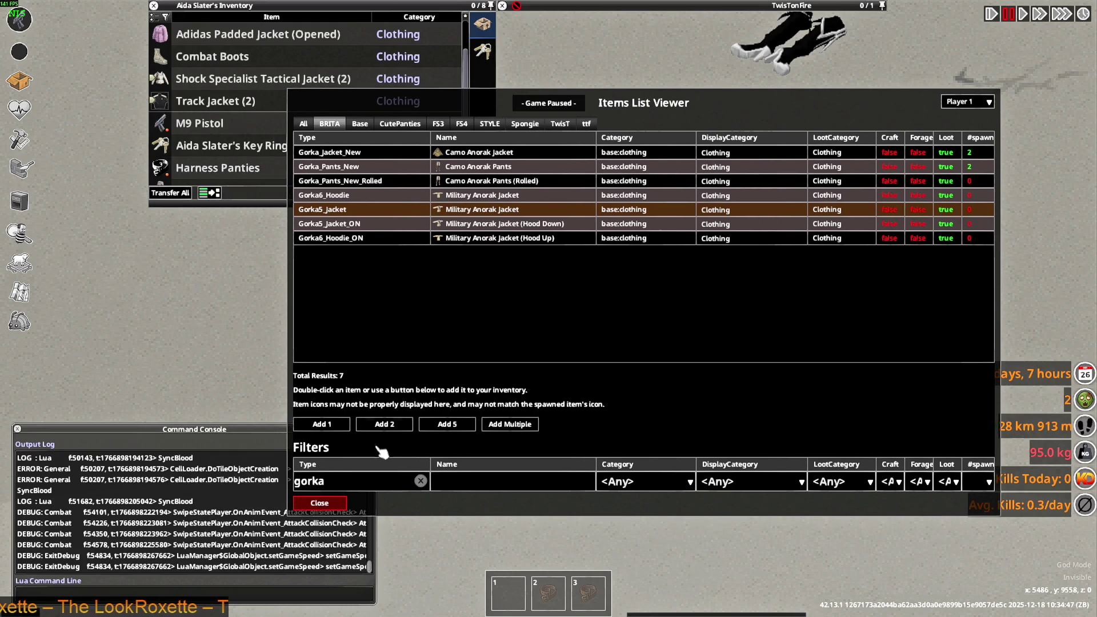
click(420, 480)
text(kill)
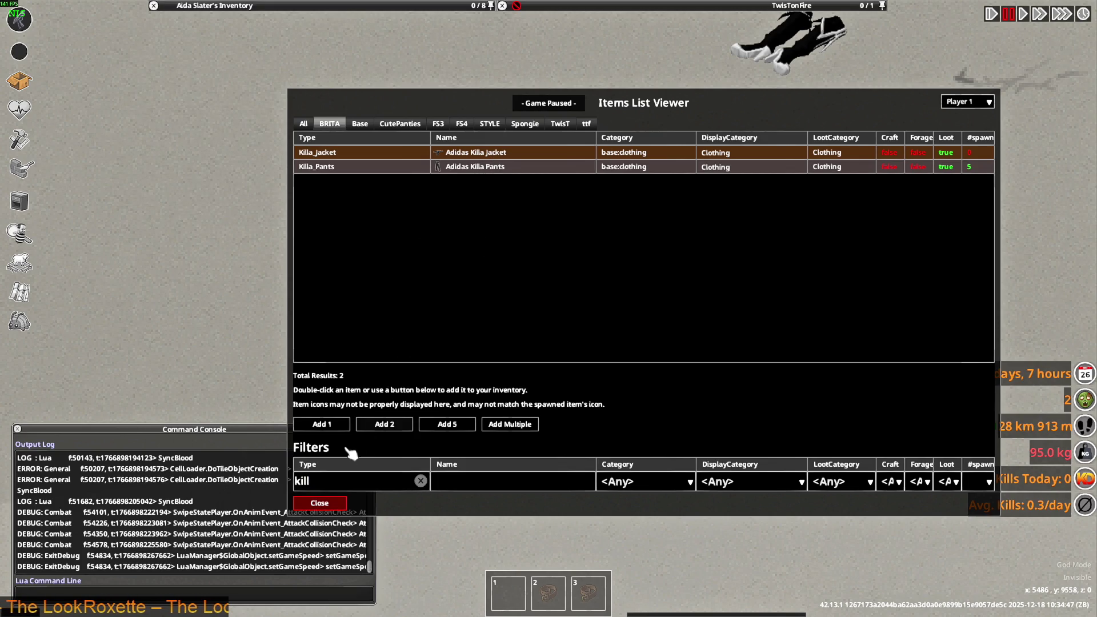
click(323, 500)
- Resume the game and have the character wear the Adidas Killa Jacket
key(space)
mouse_move(240, 7)
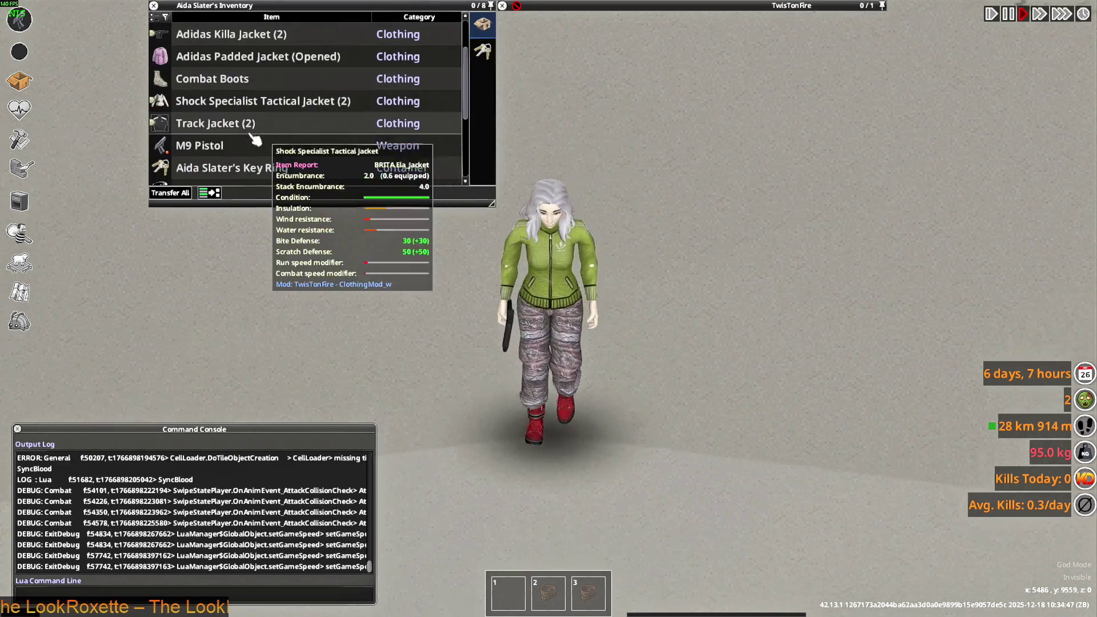
right_click(216, 121)
click(254, 150)
- Walk the character forward and back to show the jacket from front and behind
key(w)
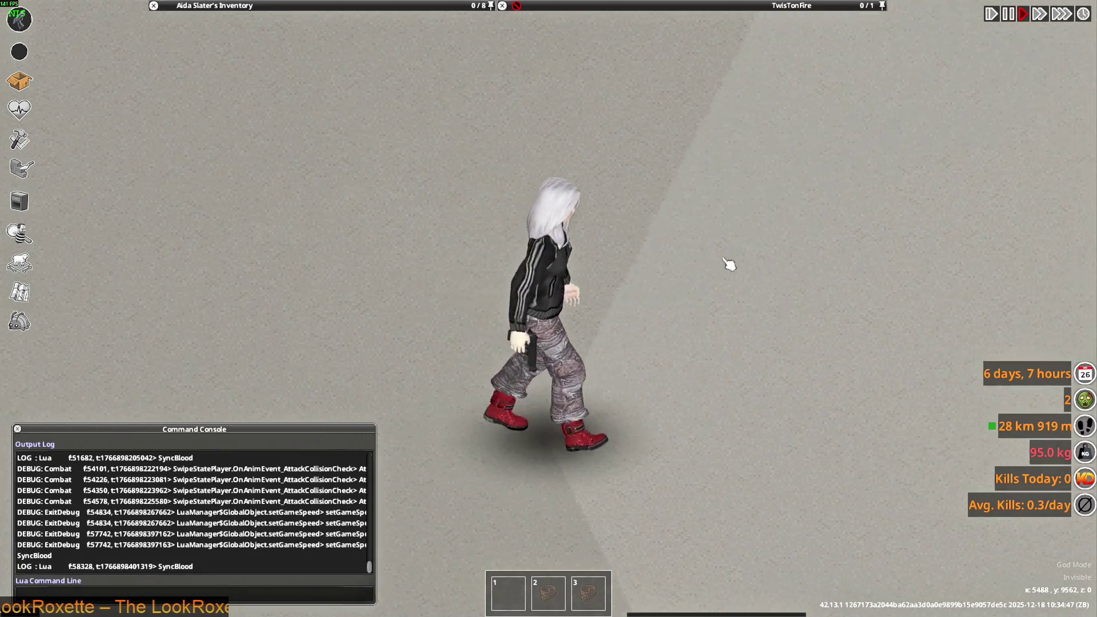
key(w)
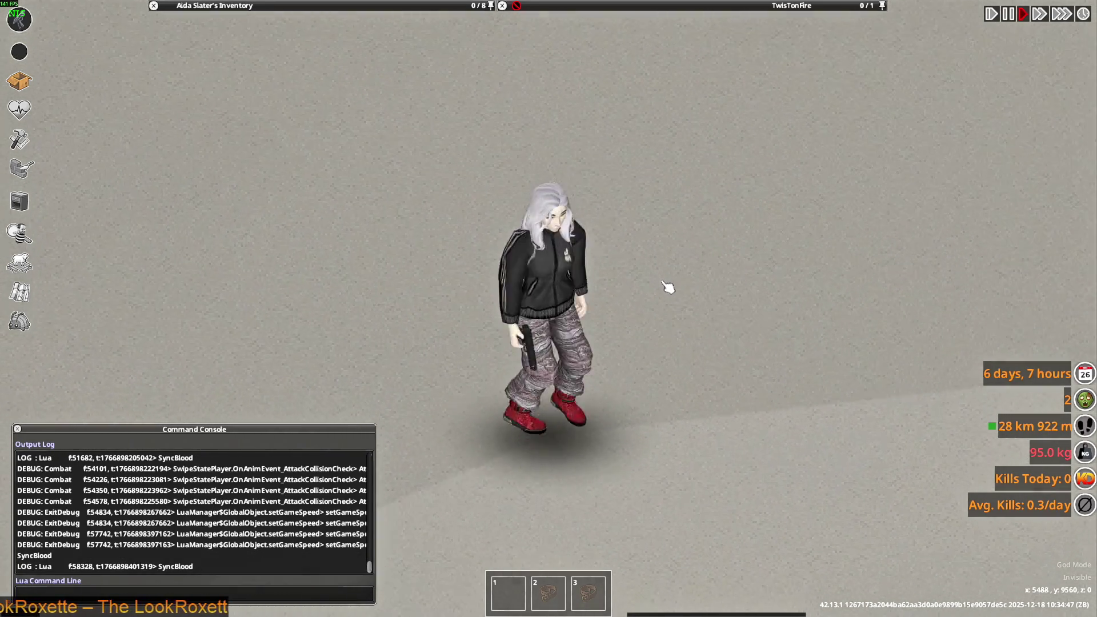
key(s)
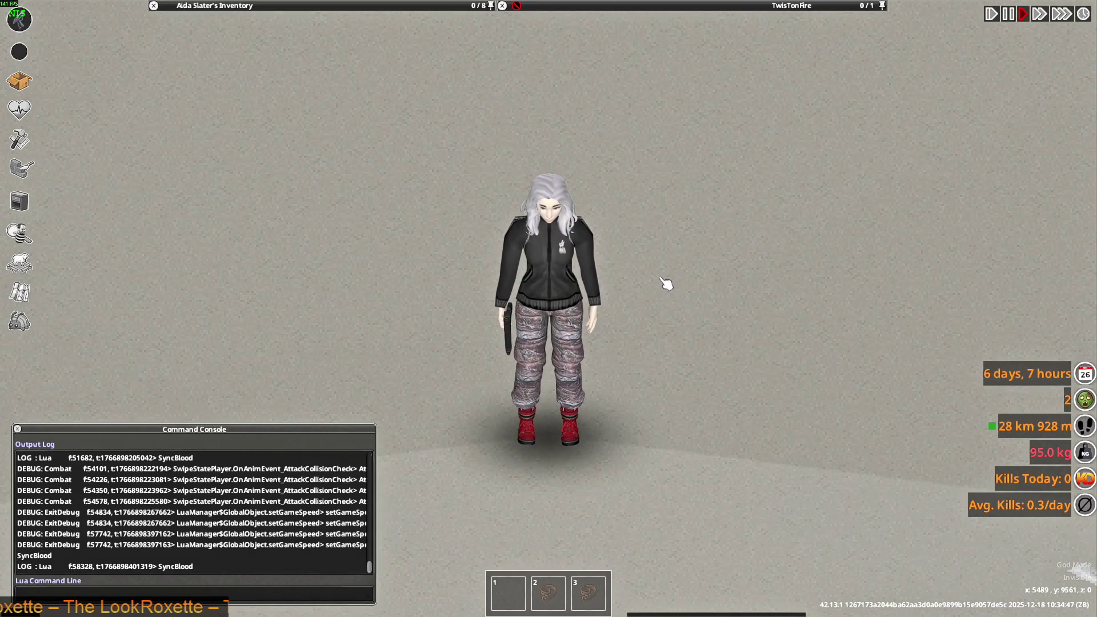
key(w)
key(s)
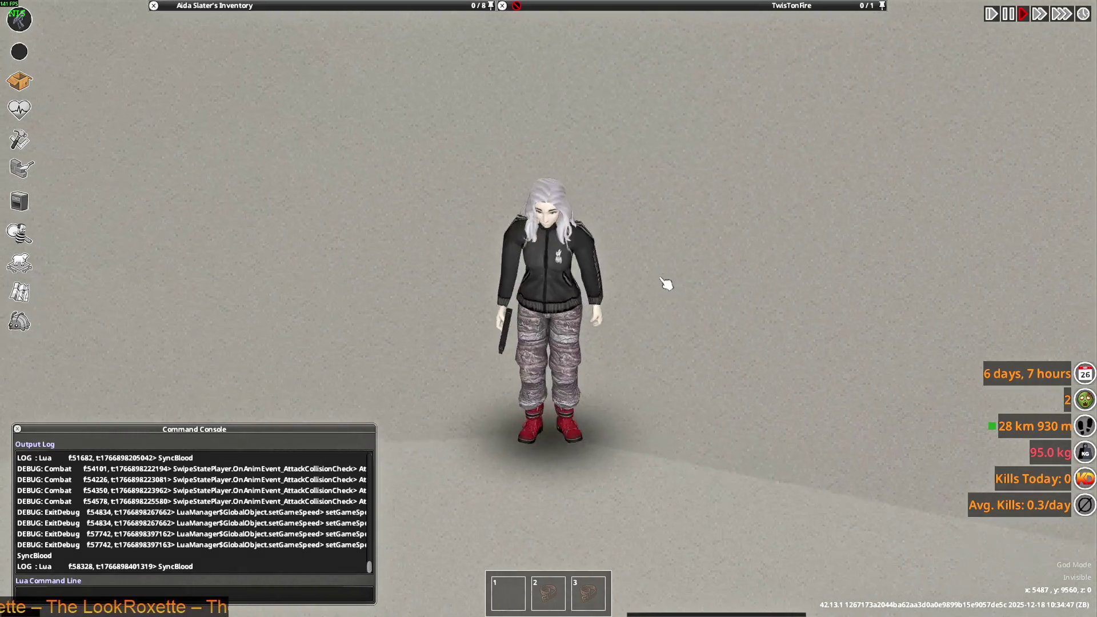
- Walk the character in all directions to inspect the Adidas Killa Jacket
key(a)
key(a)
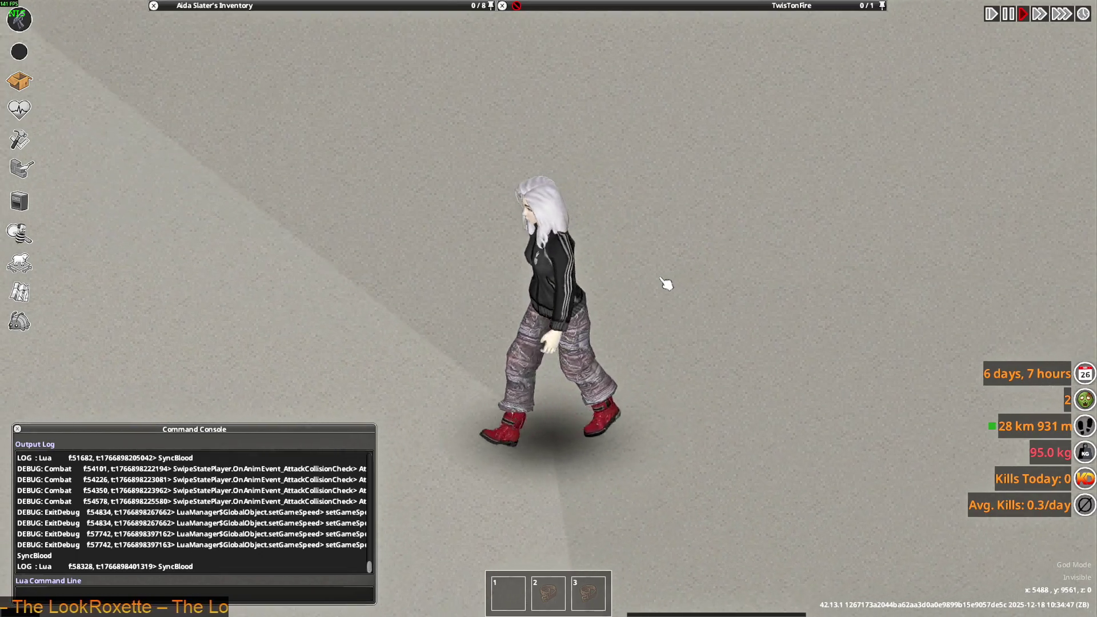
key(w)
key(d)
key(s)
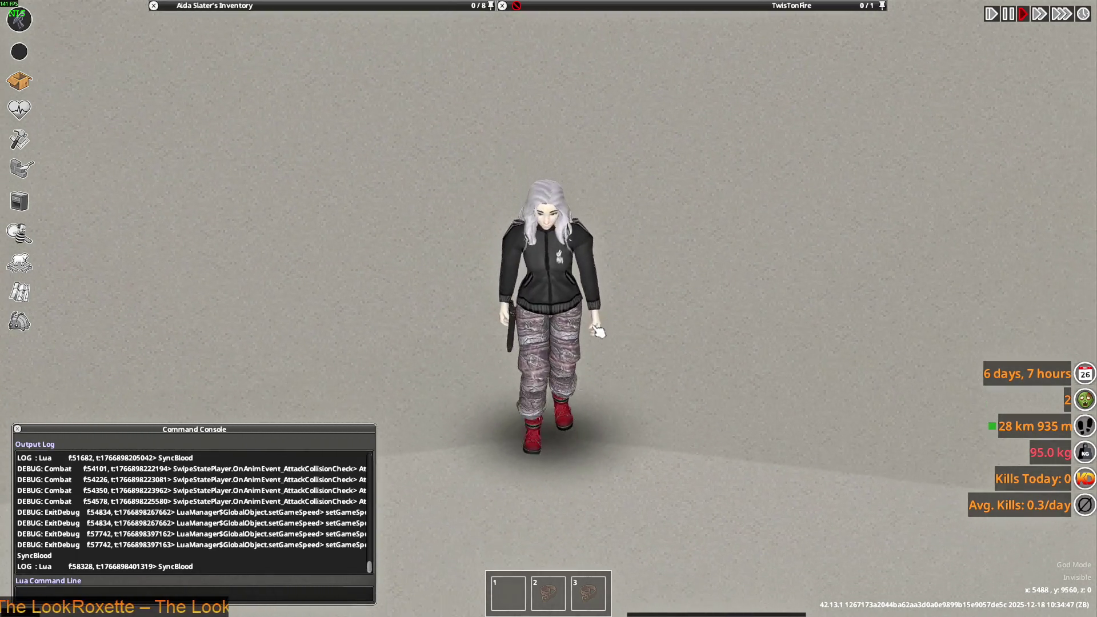
key(a)
key(d)
key(w)
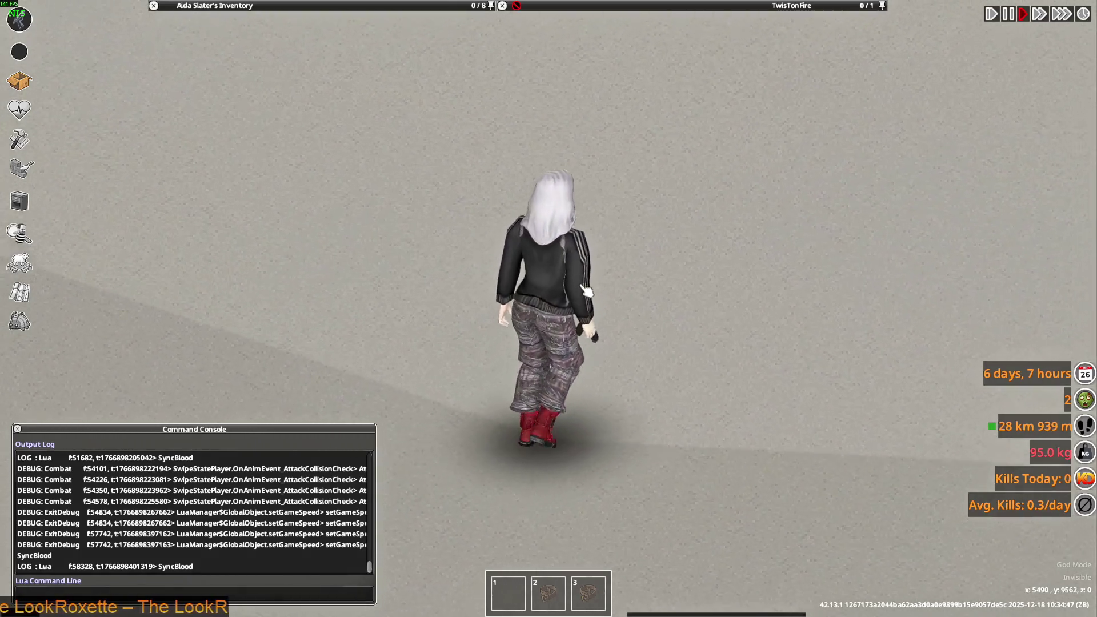
key(s)
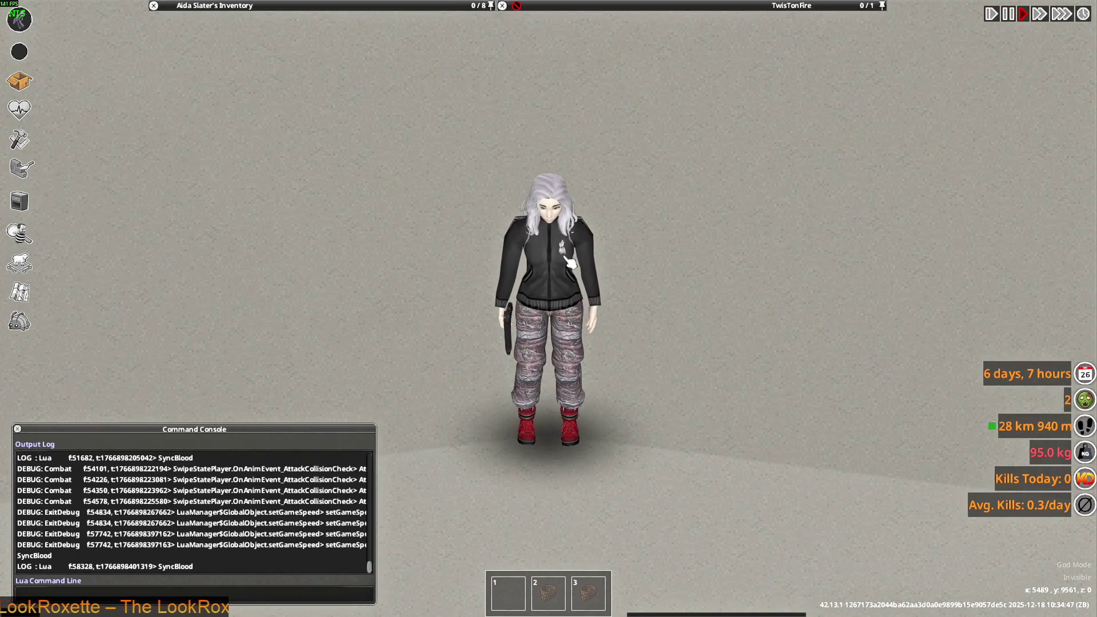
key(w)
mouse_move(272, 5)
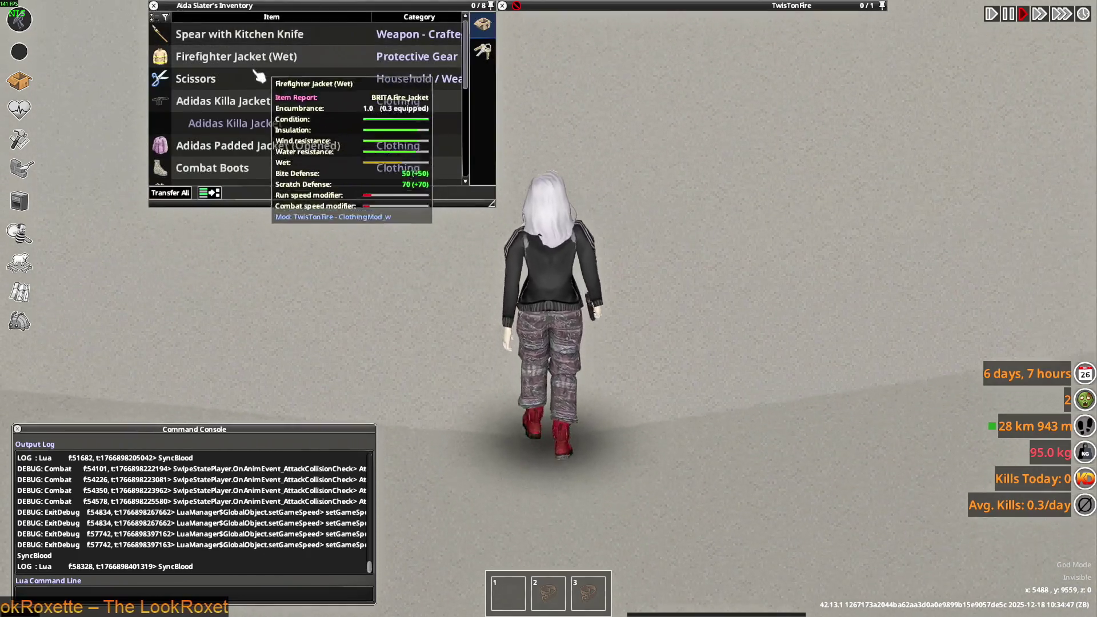
scroll(down, 3)
key(s)
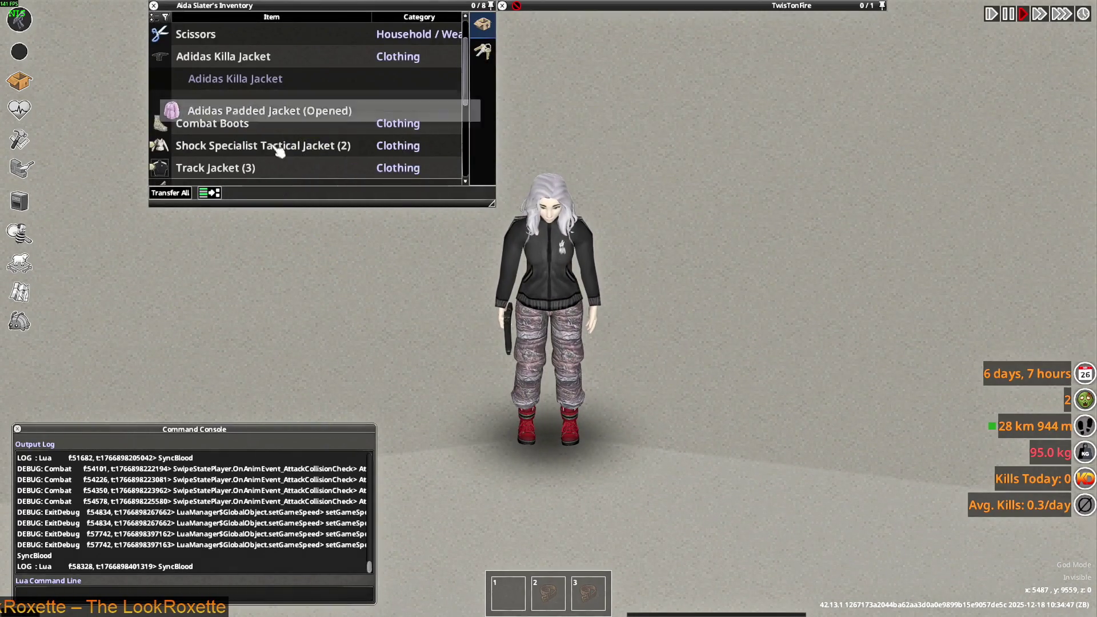
- Drop the Adidas Padded Jacket, then try on both Shock Specialist Tactical Jackets and a Track Jacket
drag(279, 150, 321, 240)
right_click(200, 125)
click(222, 144)
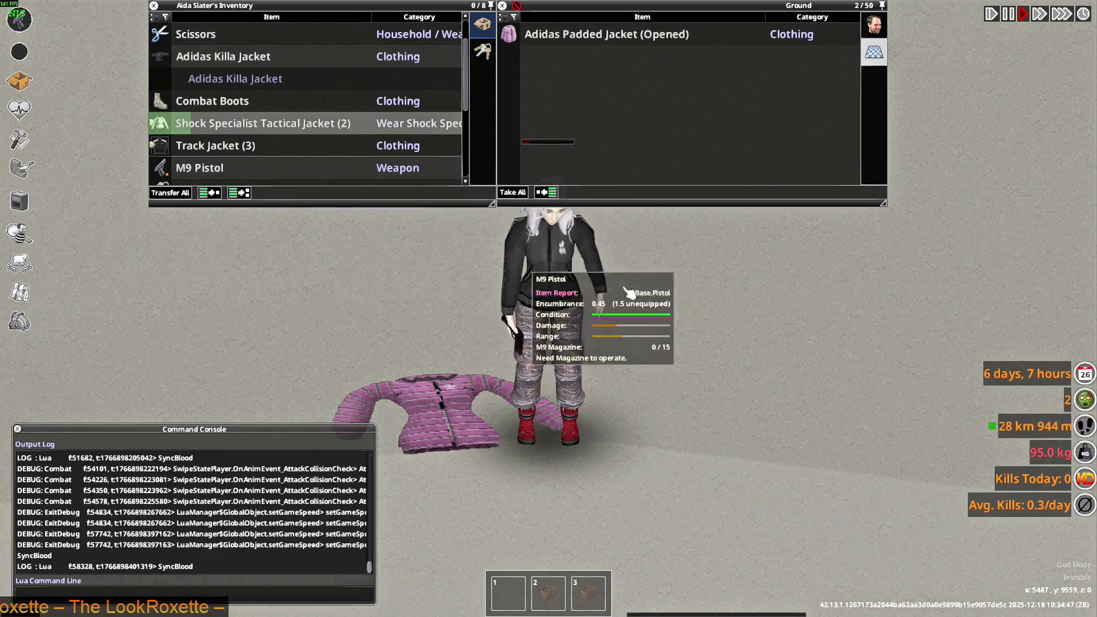
mouse_move(246, 6)
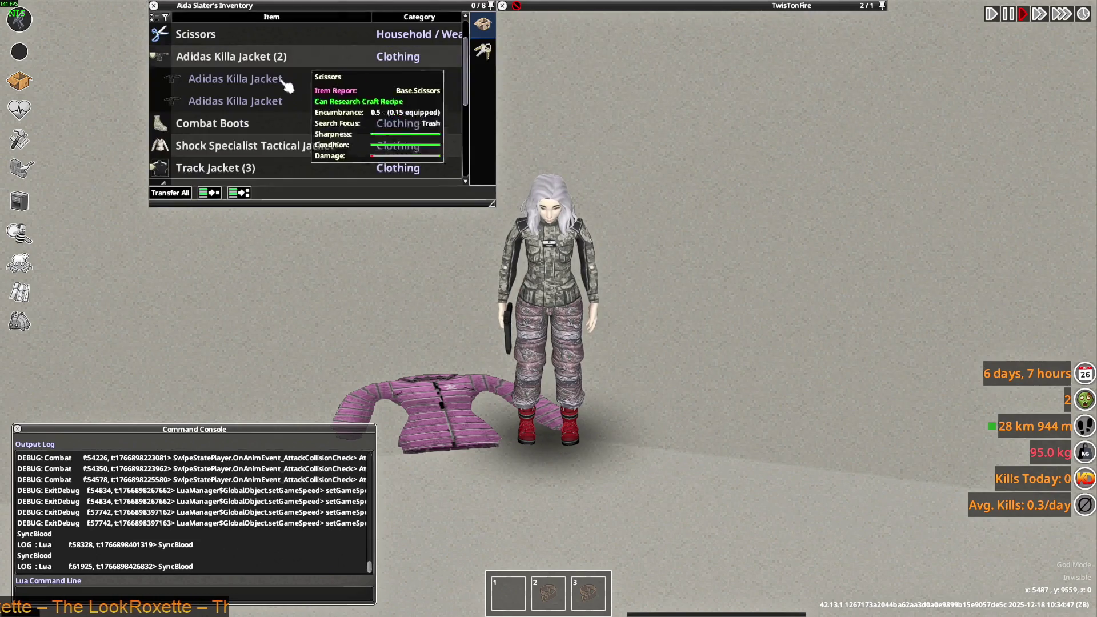
right_click(223, 146)
click(255, 176)
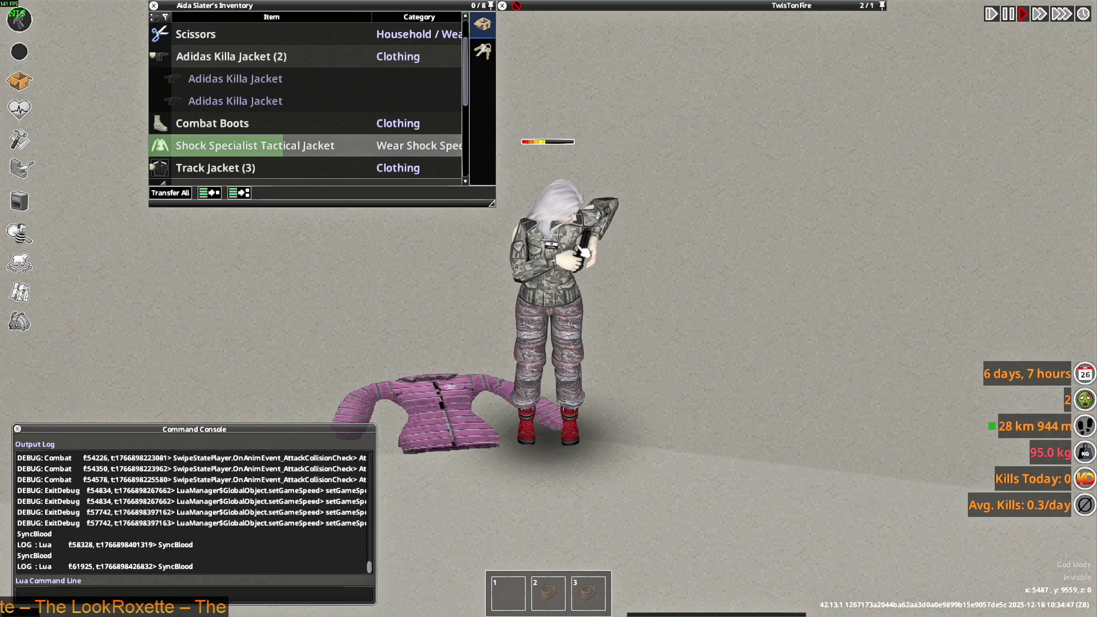
right_click(195, 169)
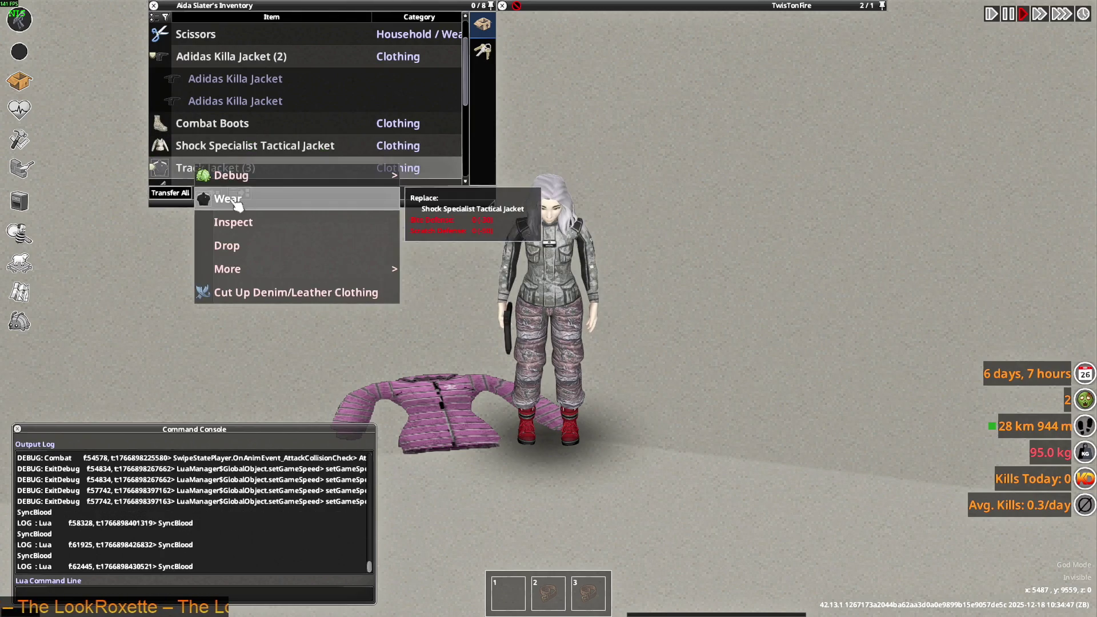
click(201, 204)
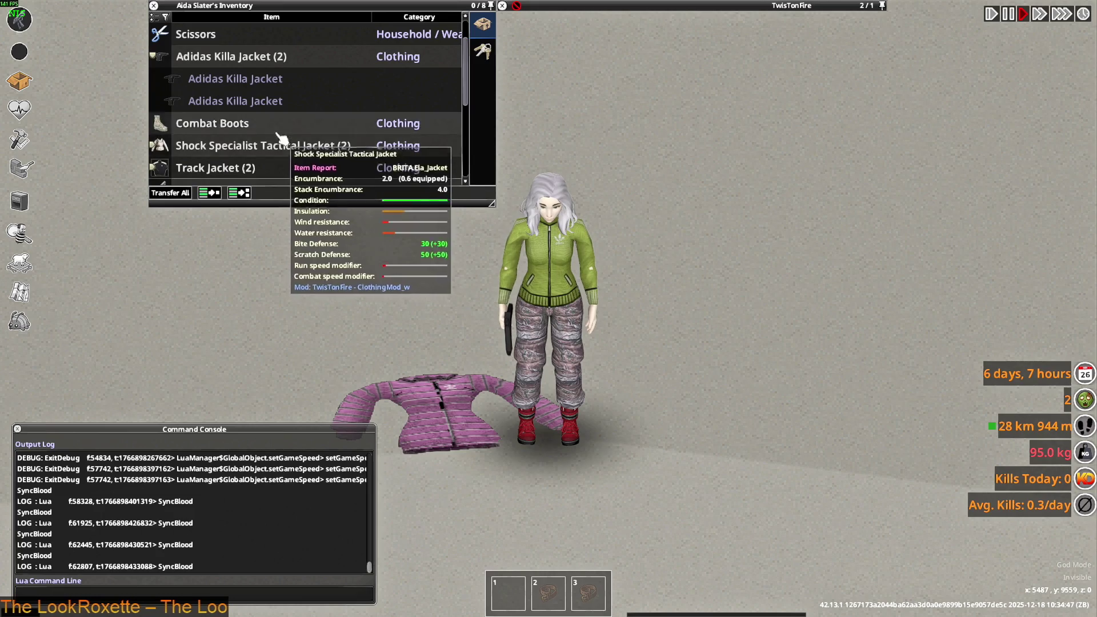
- Put the Adidas Killa Jacket back on
scroll(up, 3)
scroll(down, 3)
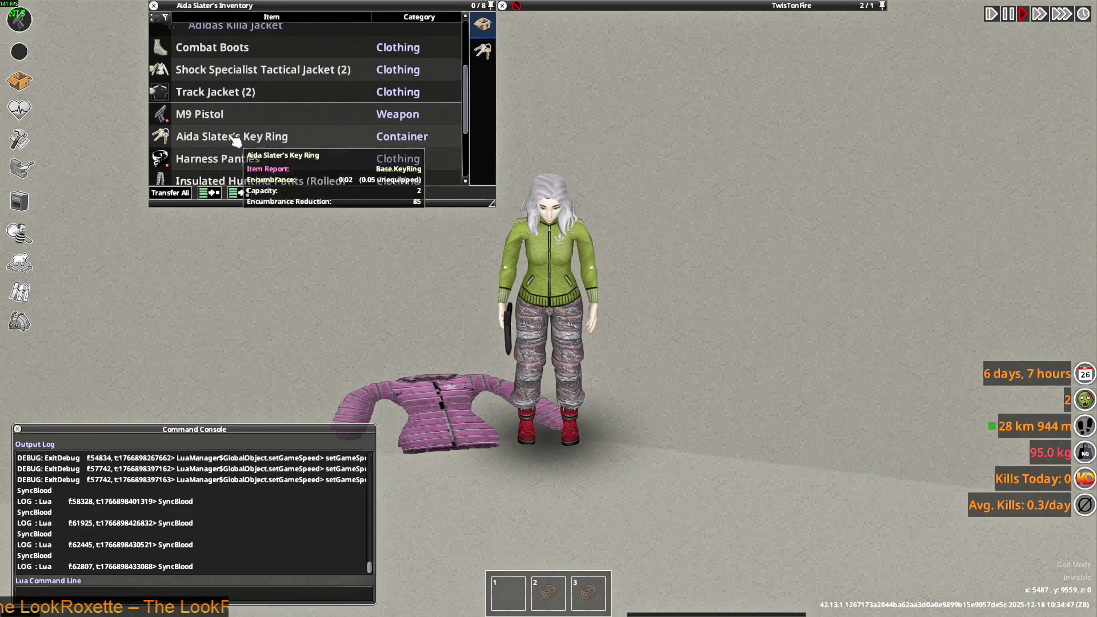
scroll(up, 3)
scroll(up, 3)
right_click(218, 122)
click(276, 154)
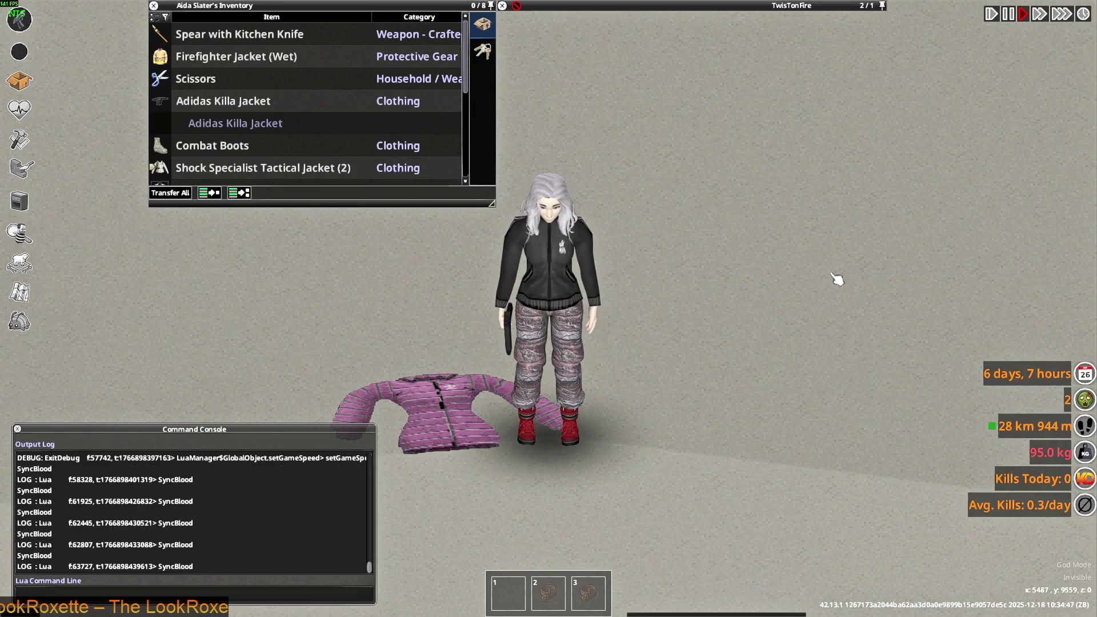
- Walk up the road and pick up the Adidas Killa Pants from the ground
key(d)
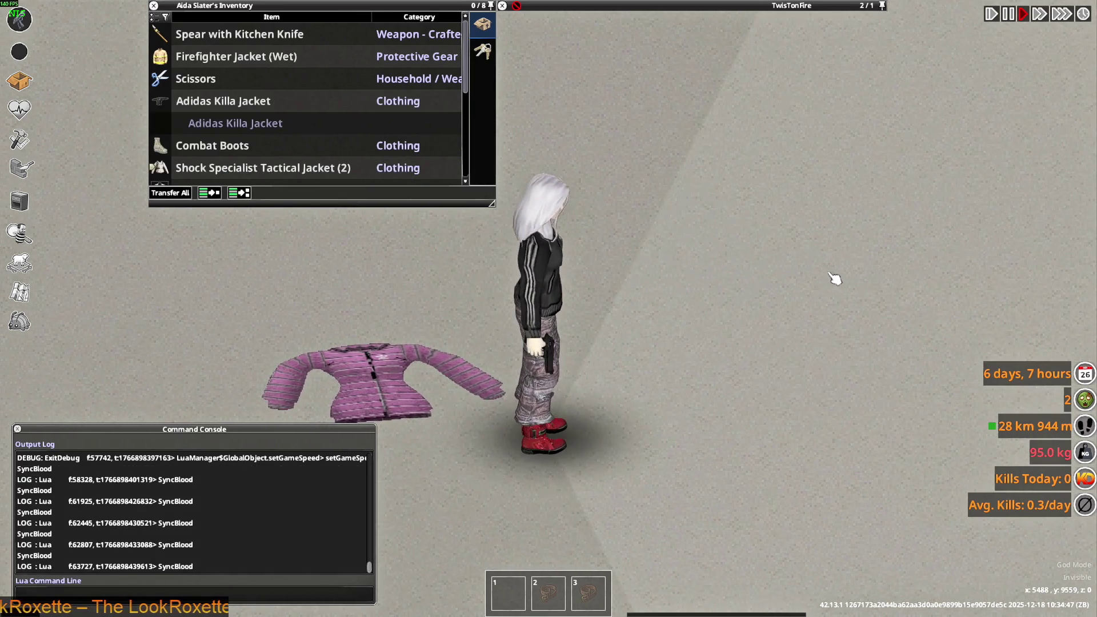
key(w)
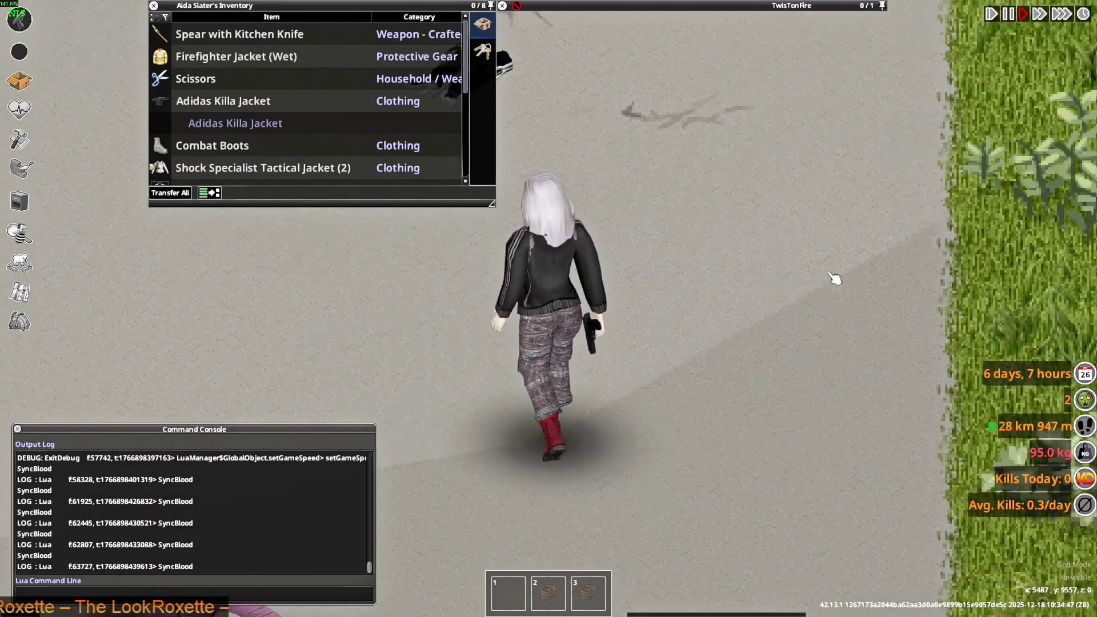
scroll(down, 3)
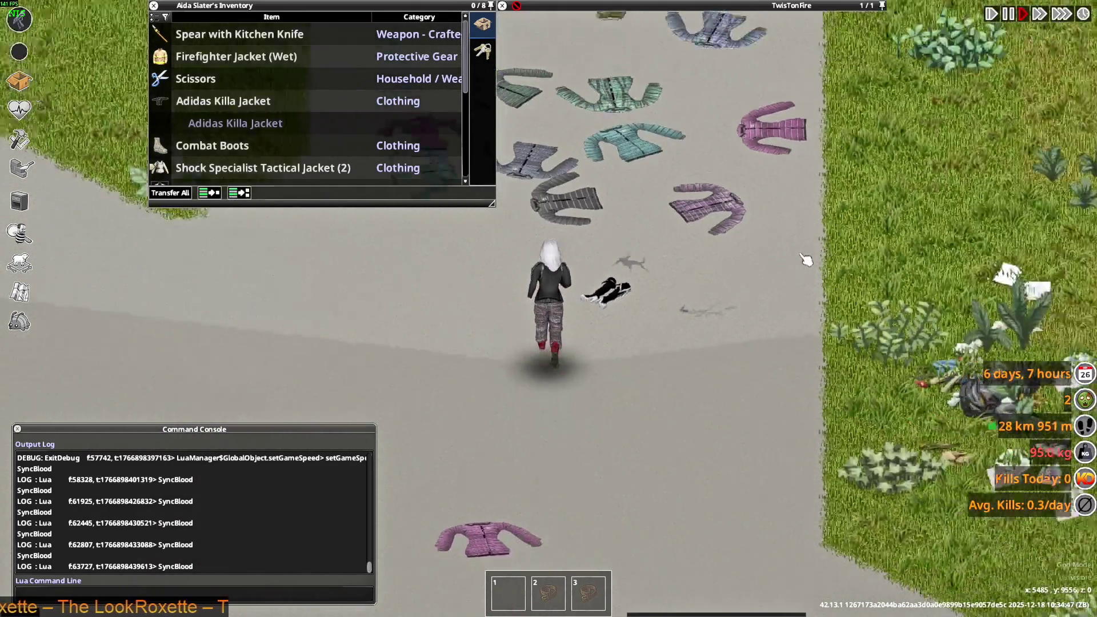
scroll(up, 3)
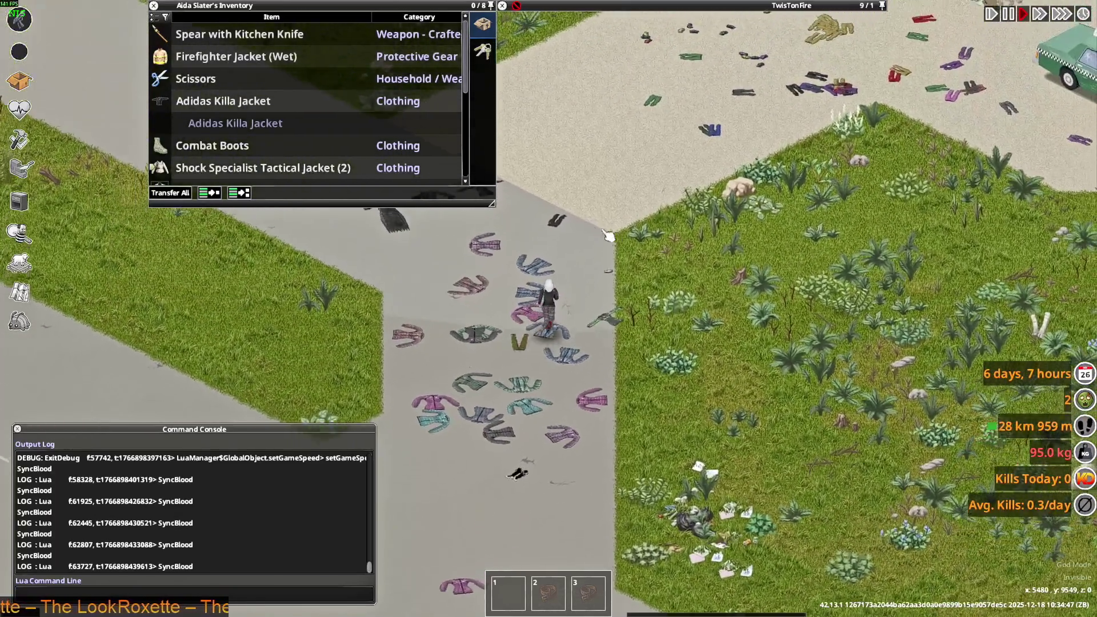
scroll(up, 3)
mouse_move(686, 5)
right_click(565, 34)
click(616, 93)
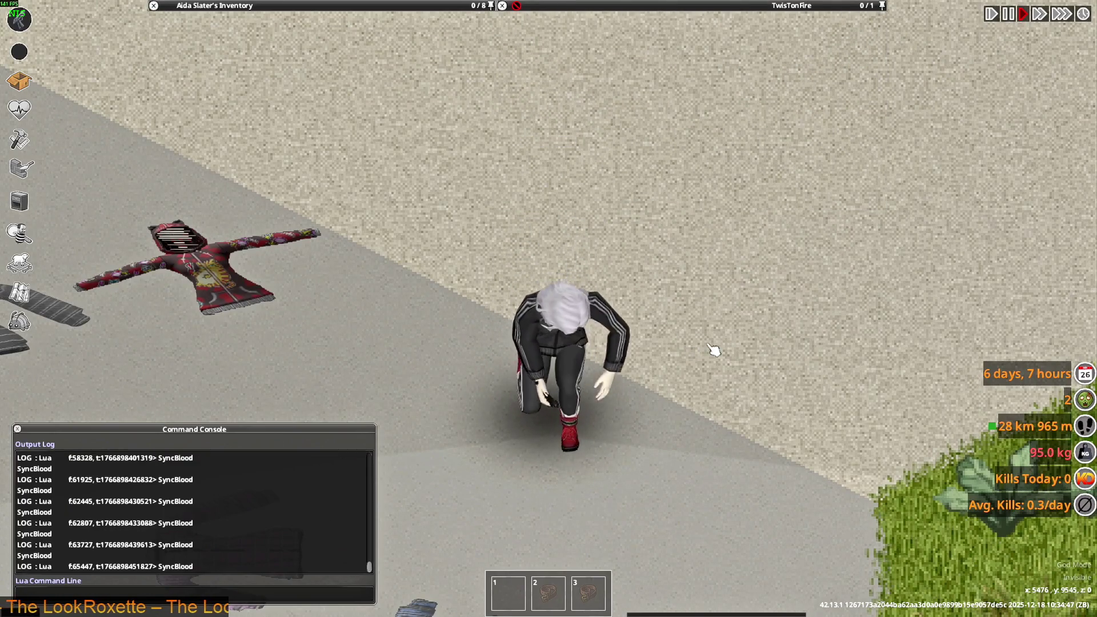
- Walk the character down-left past the dropped clothing and on down the screen
key(s)
key(a)
key(s)
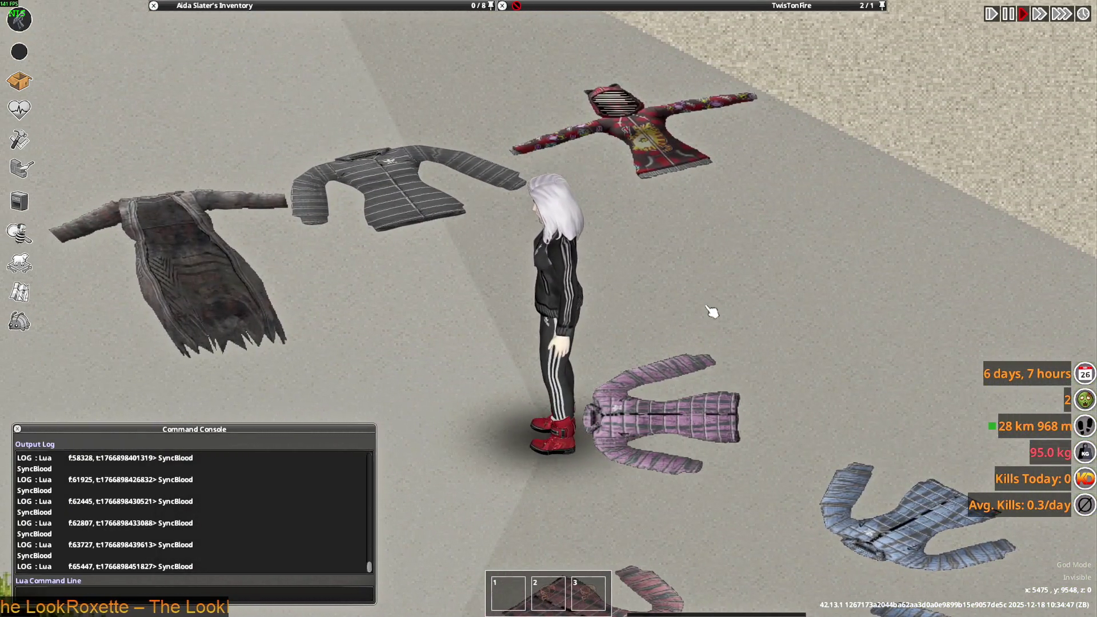
key(a)
key(s)
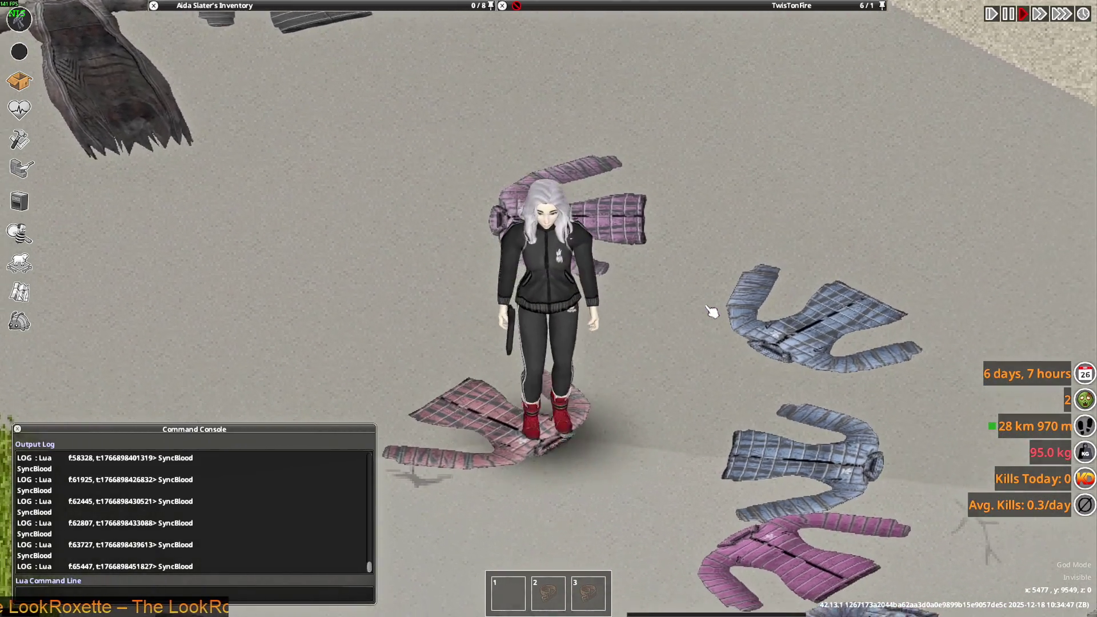
key(s)
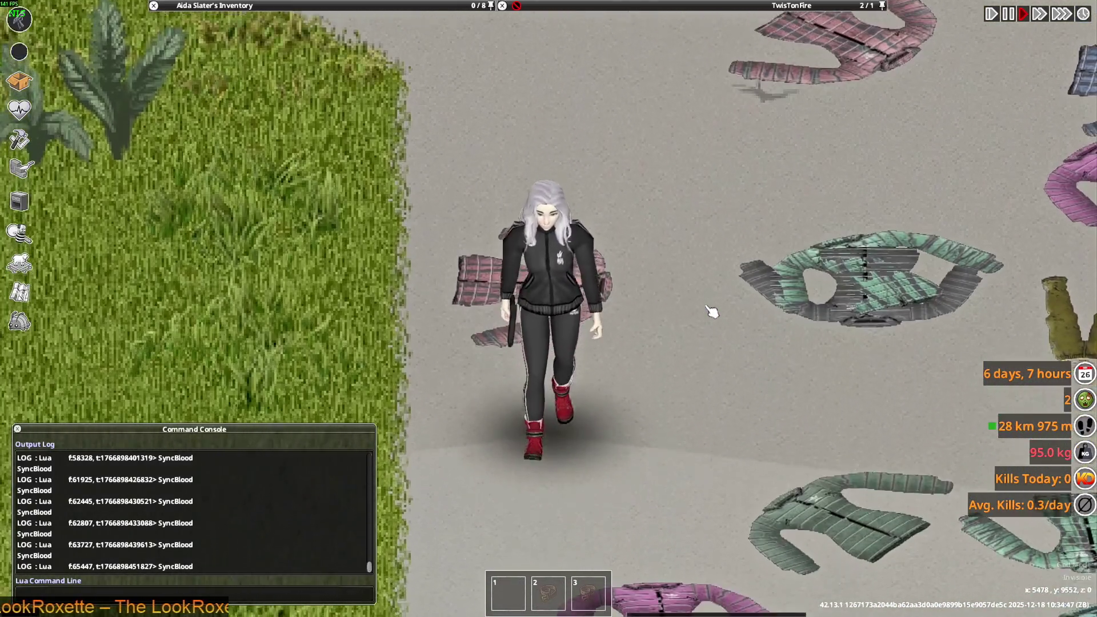
key(s)
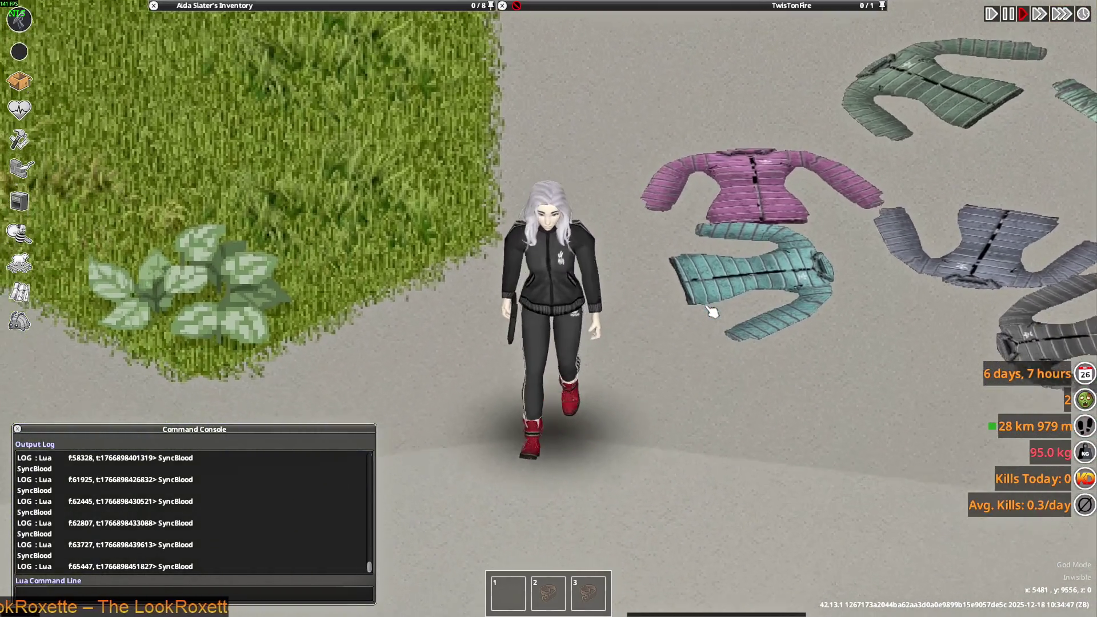
key(s)
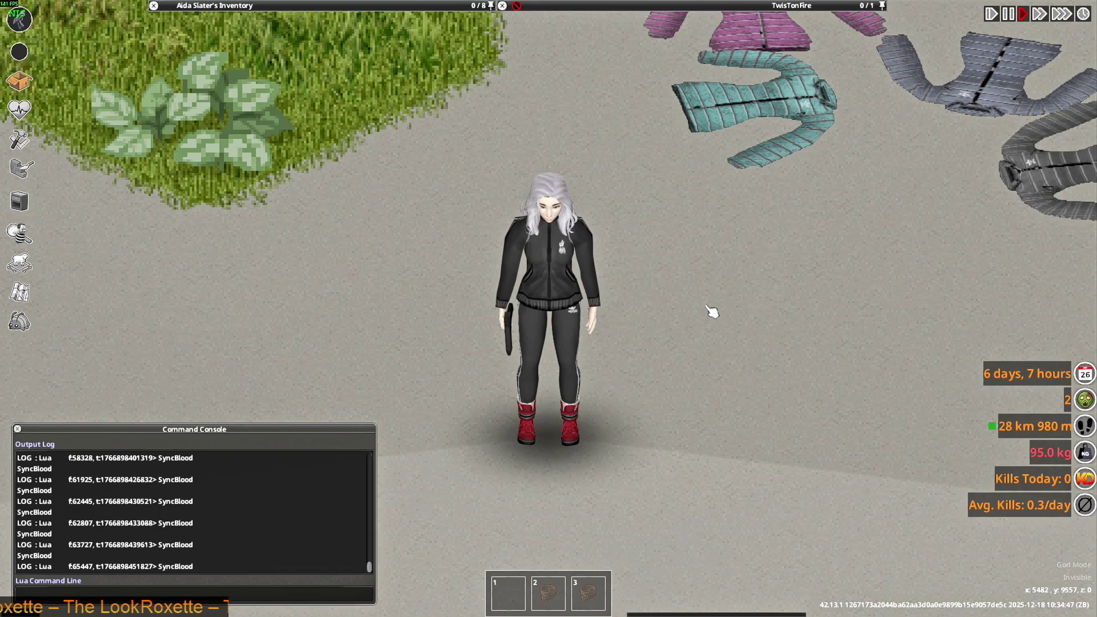
- Turn the character side-on and toward the camera to show the outfit, then open the window switcher
key(a)
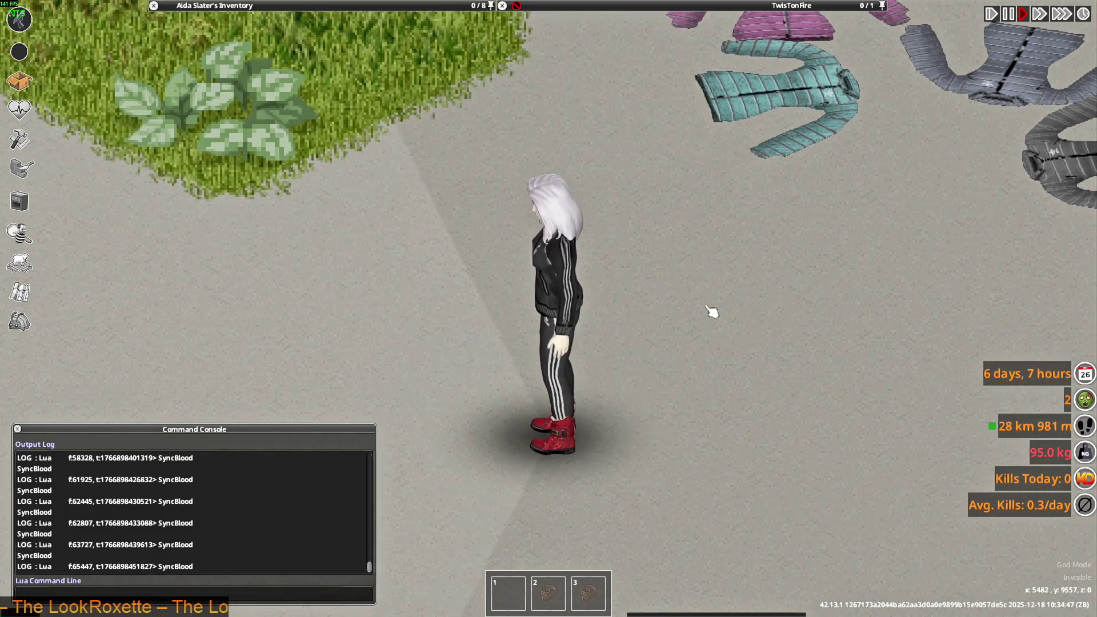
key(d)
key(s)
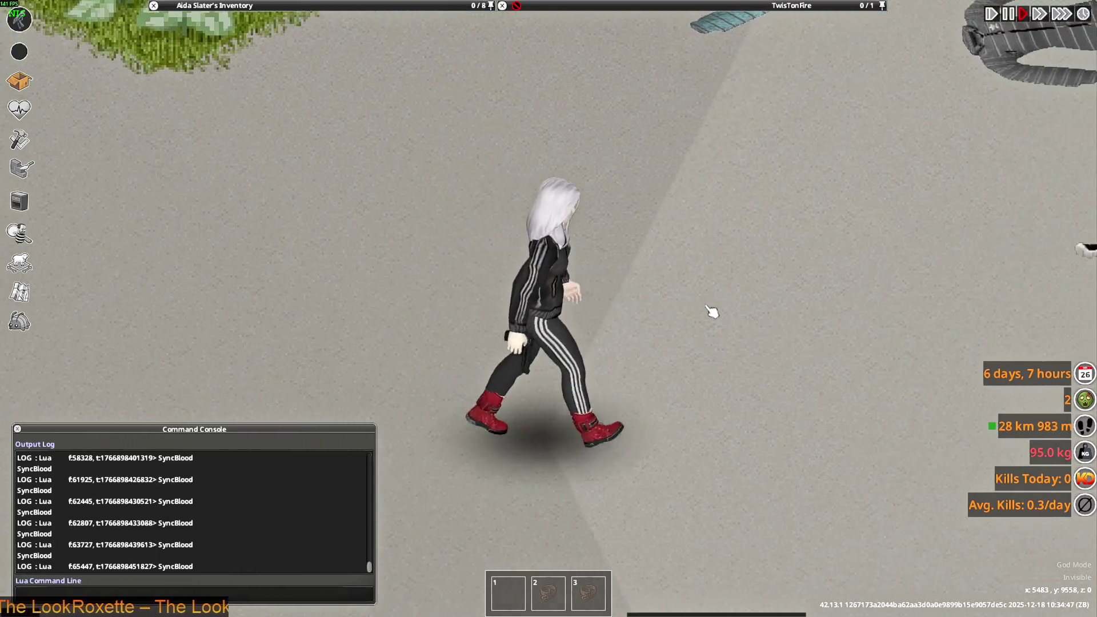
key(s)
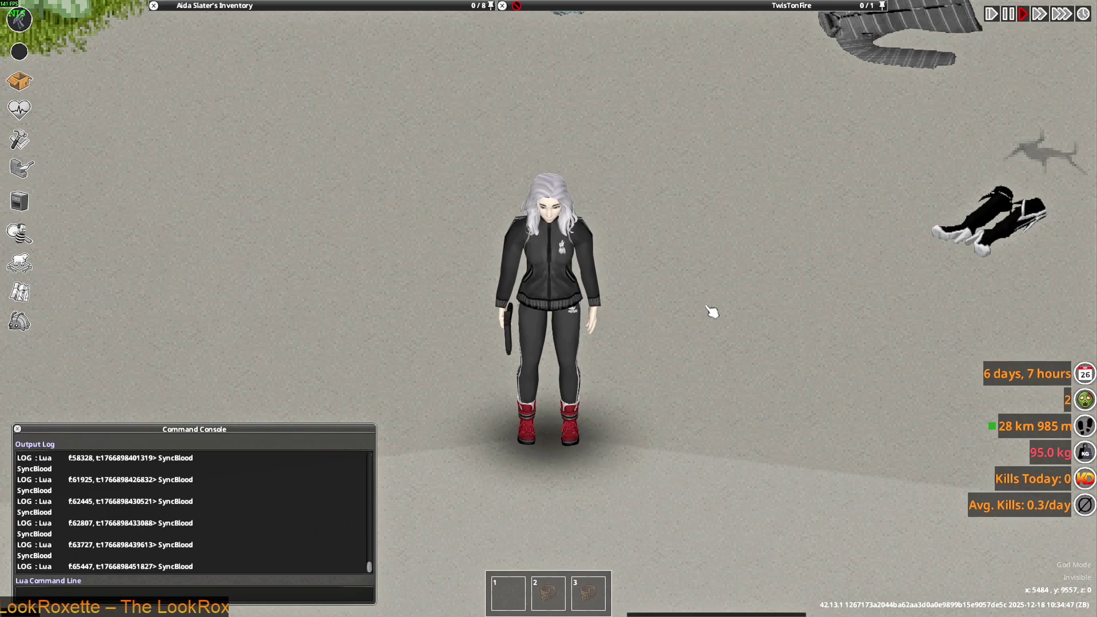
key(d)
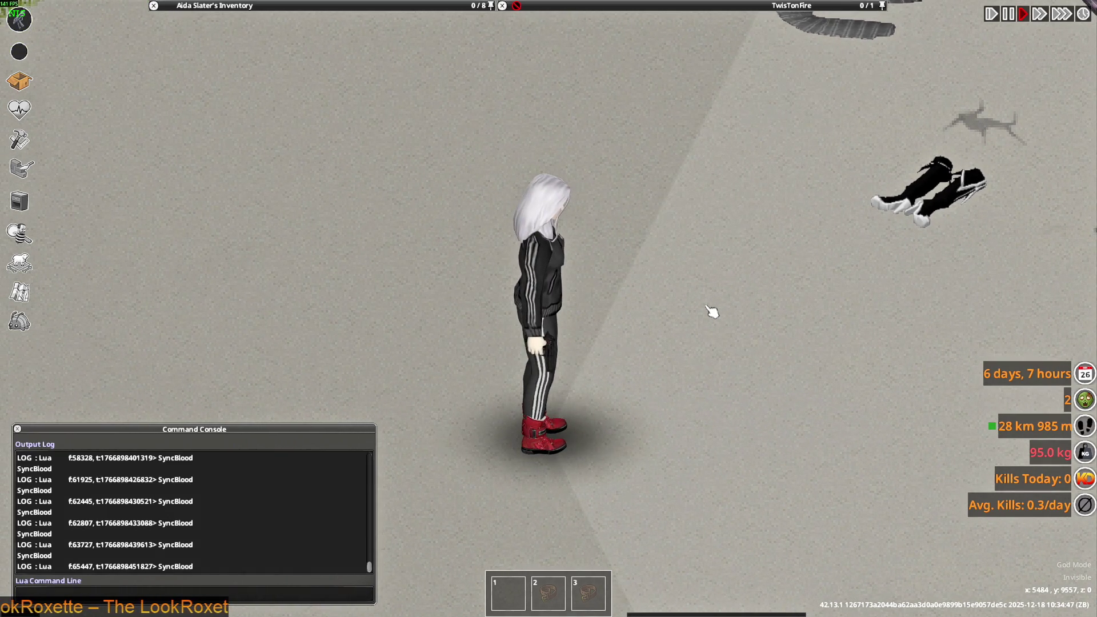
key(alt+Tab)
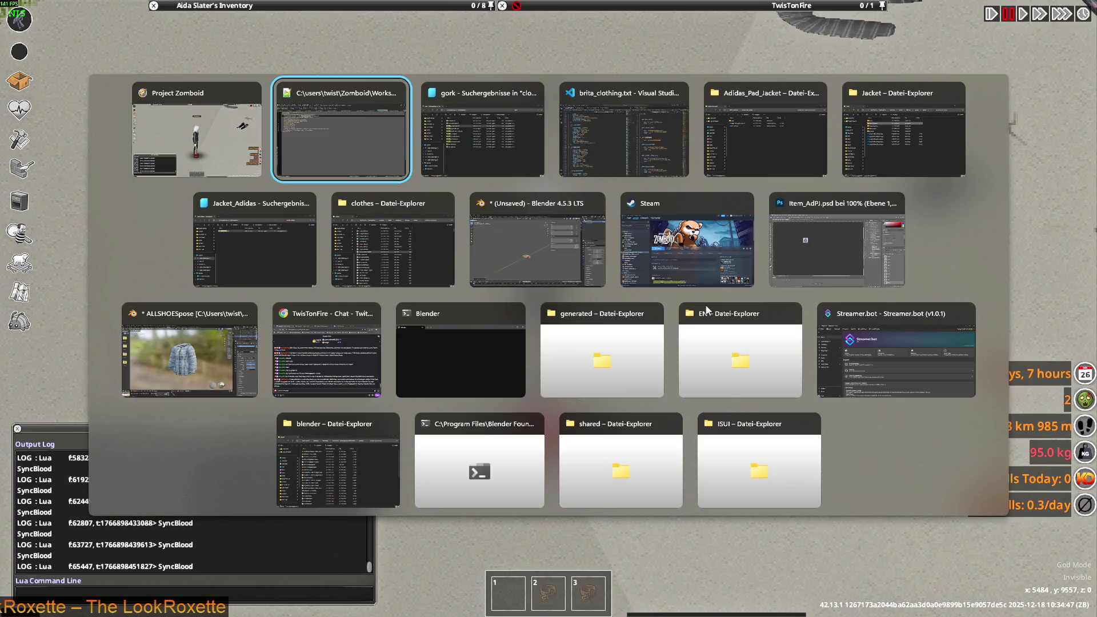
drag(325, 225, 213, 222)
key(alt+Tab)
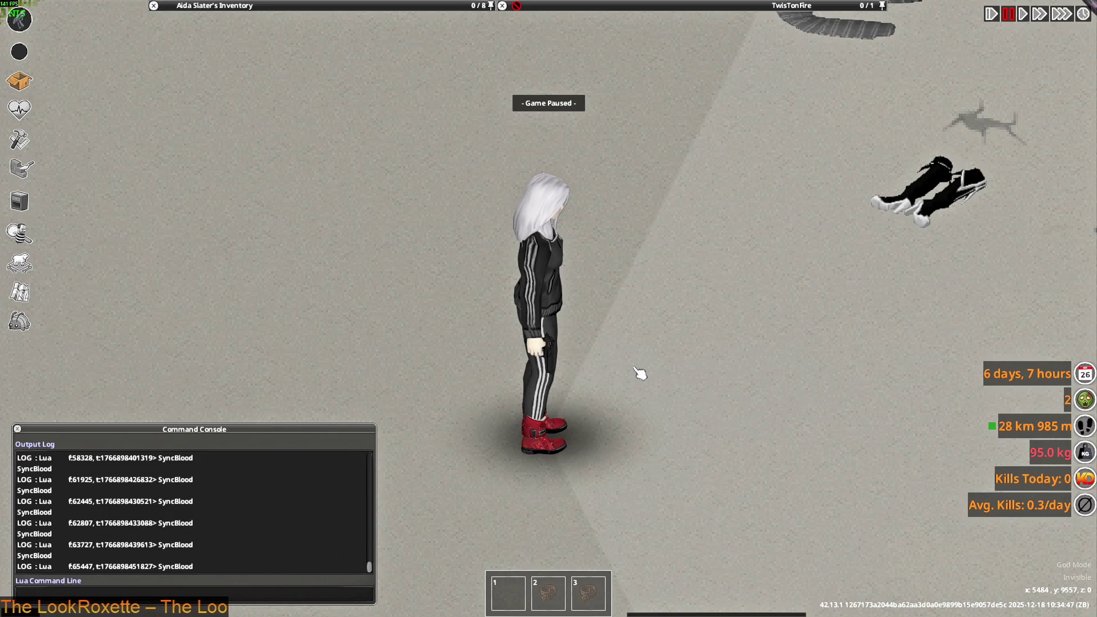
key(space)
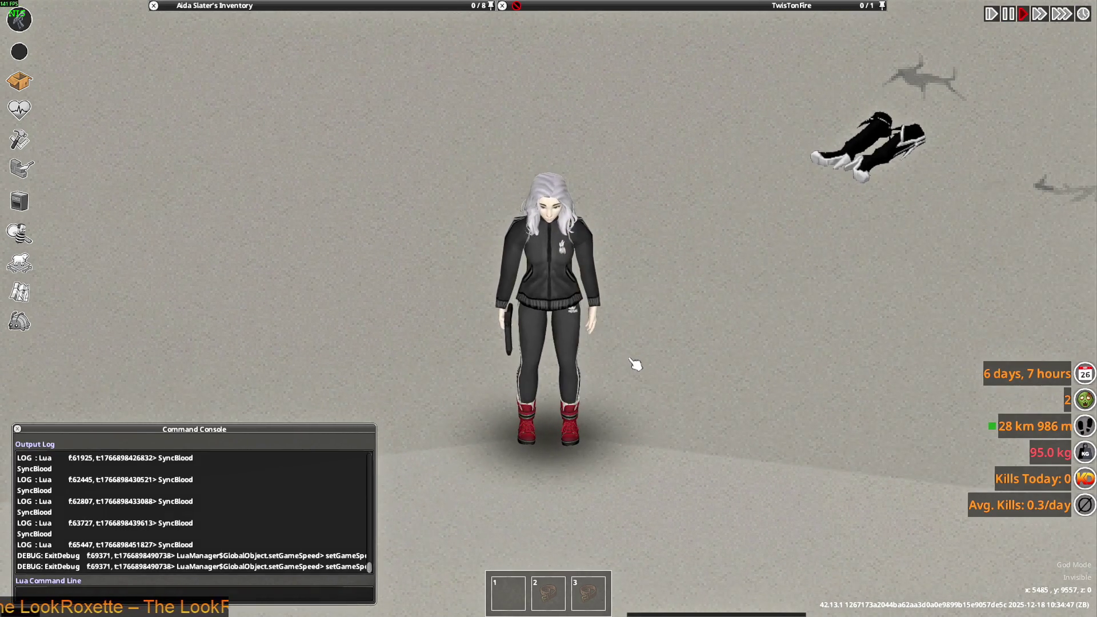
key(s)
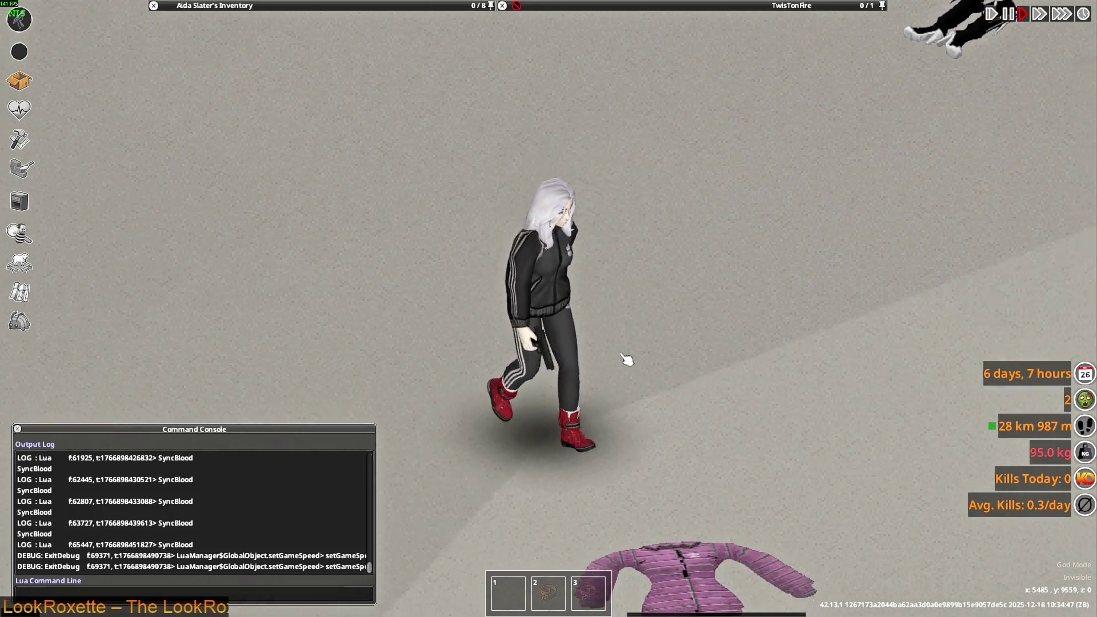
key(w)
key(s)
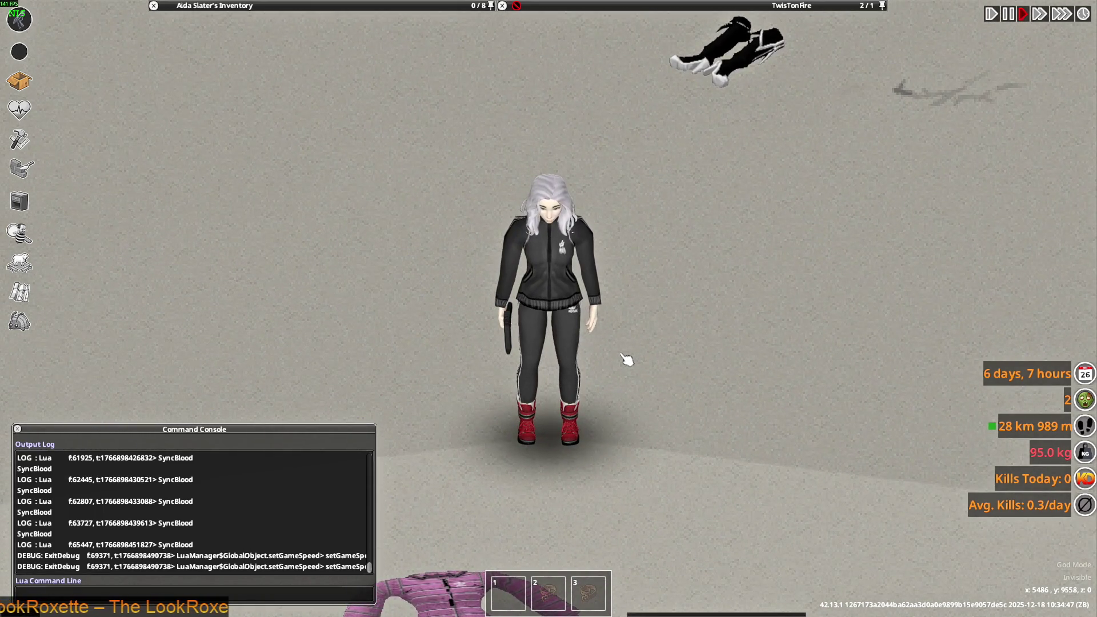
key(d)
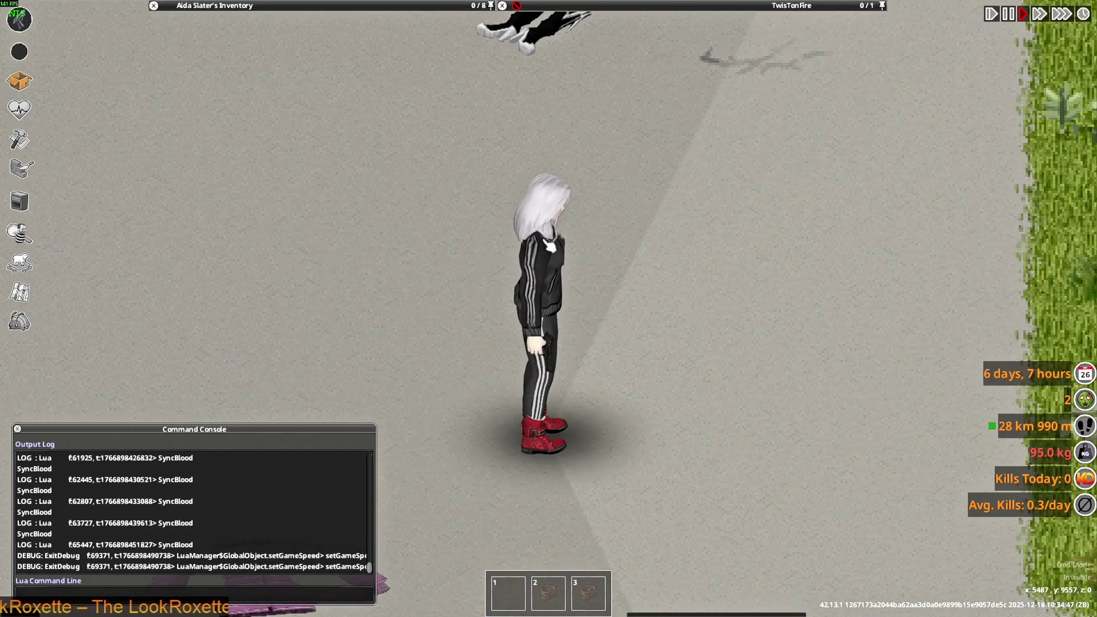
key(a)
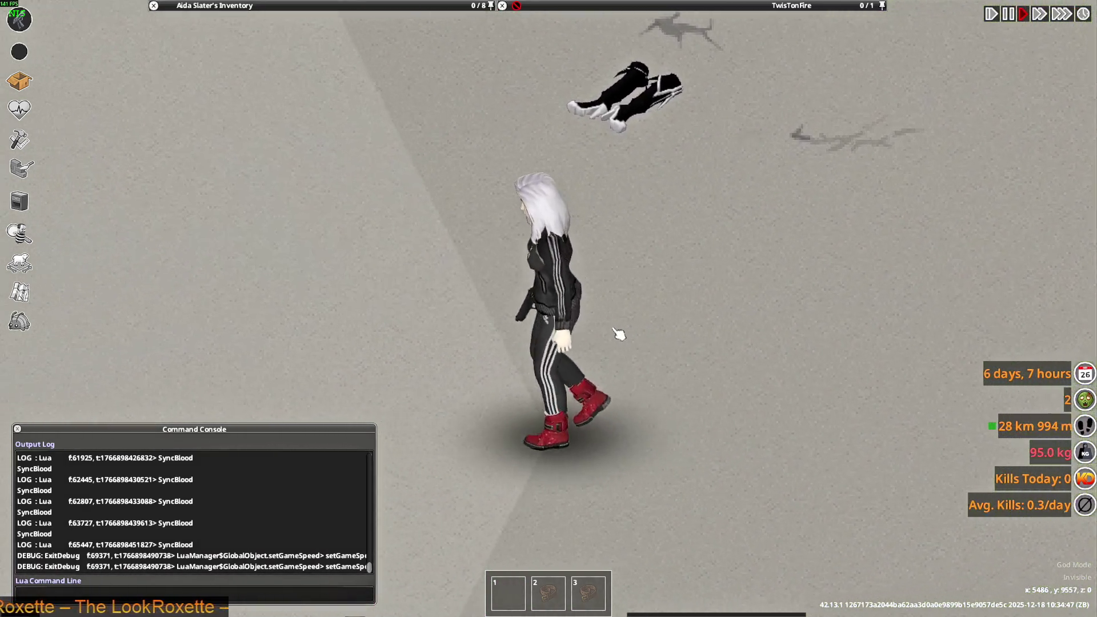
key(d)
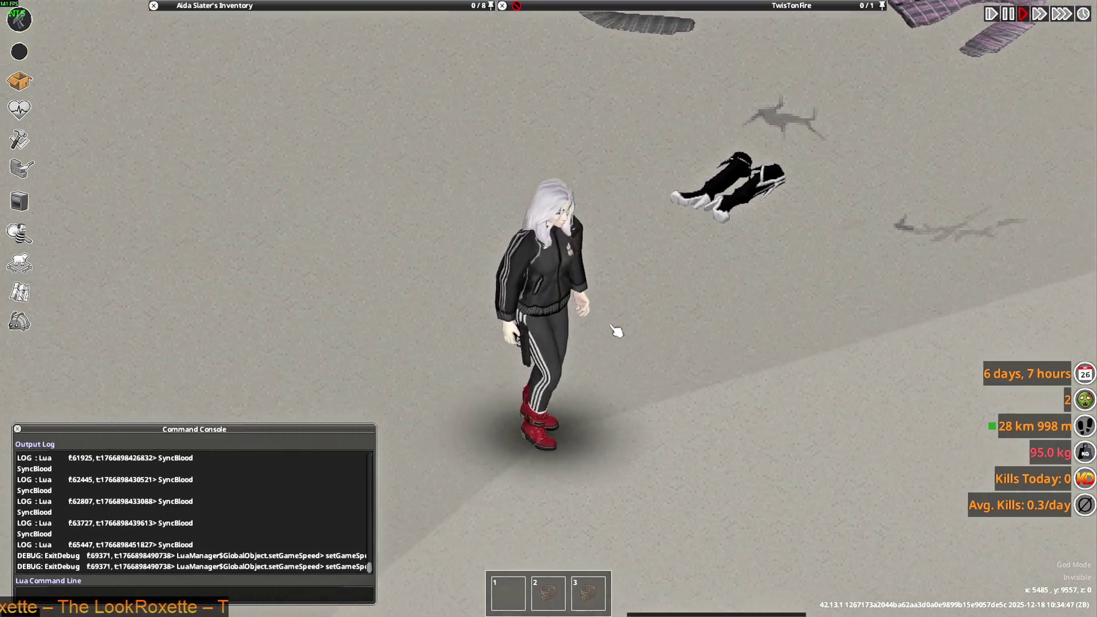
key(a)
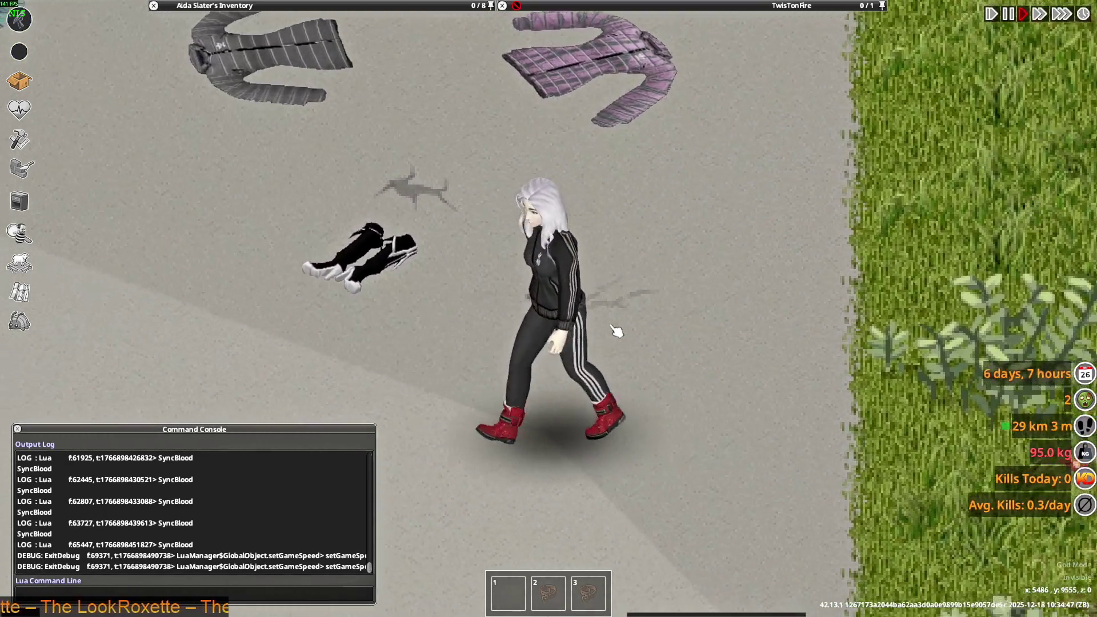
key(d)
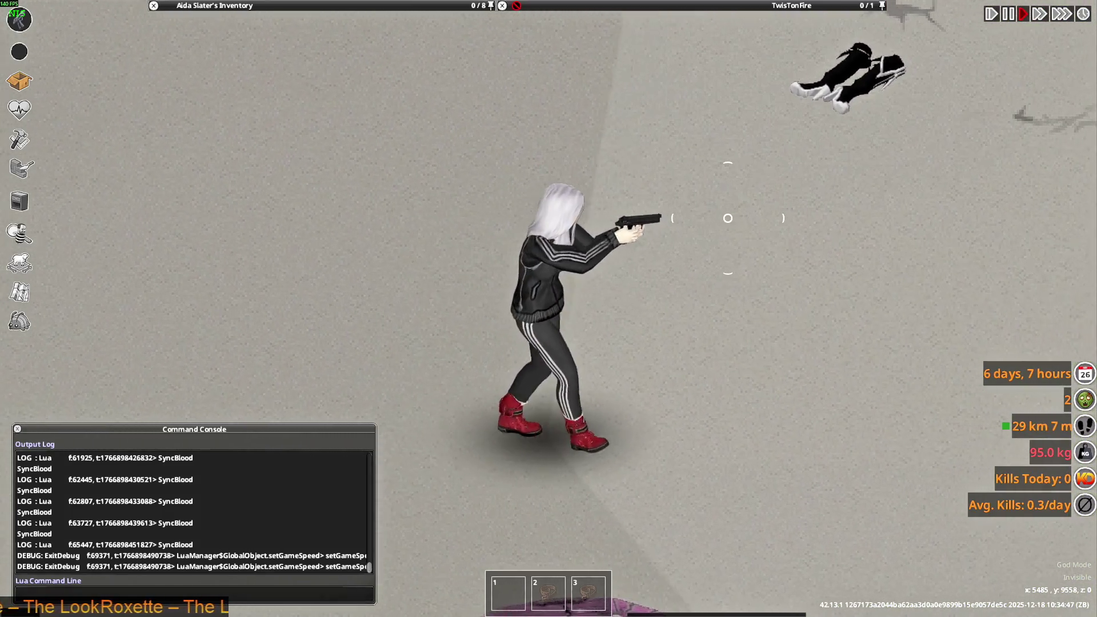
key(s)
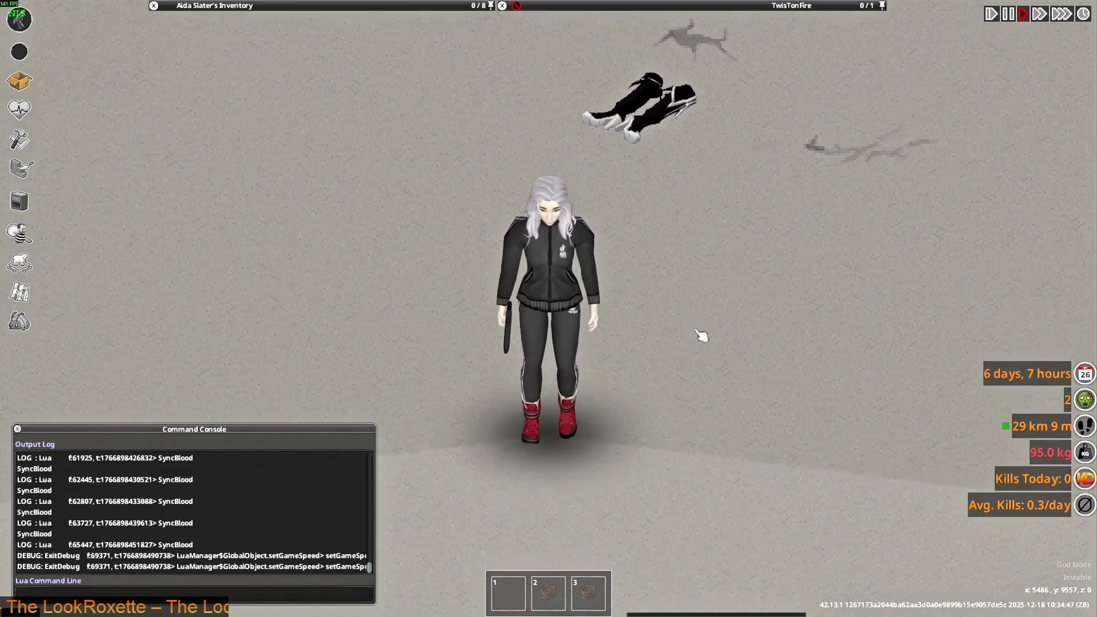
key(w)
- Walk the character left toward the grass
mouse_move(282, 85)
key(a)
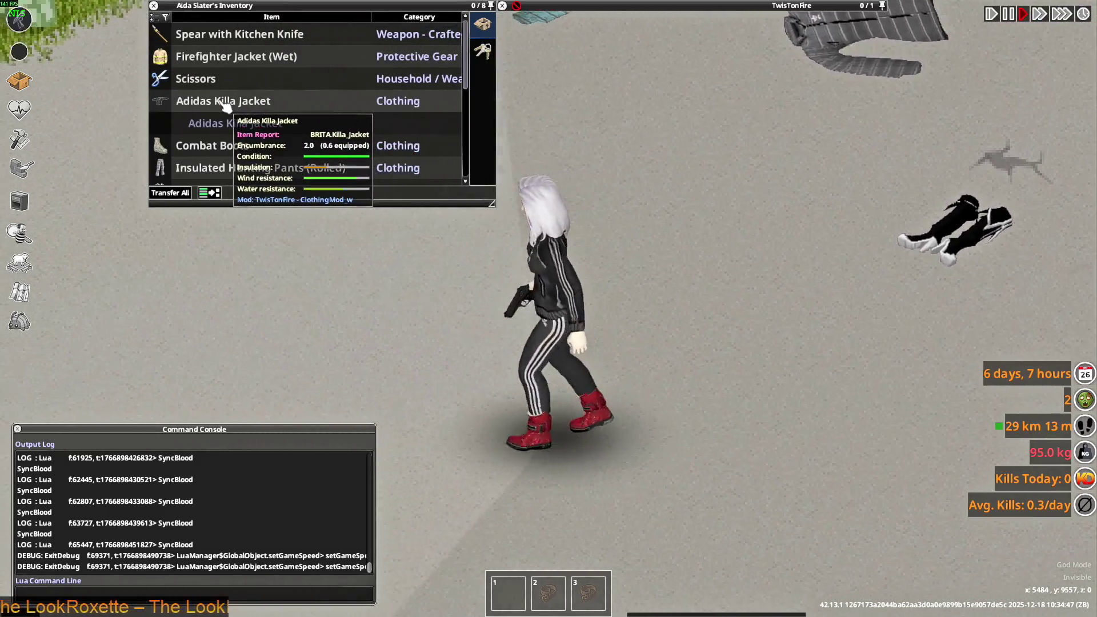
scroll(down, 3)
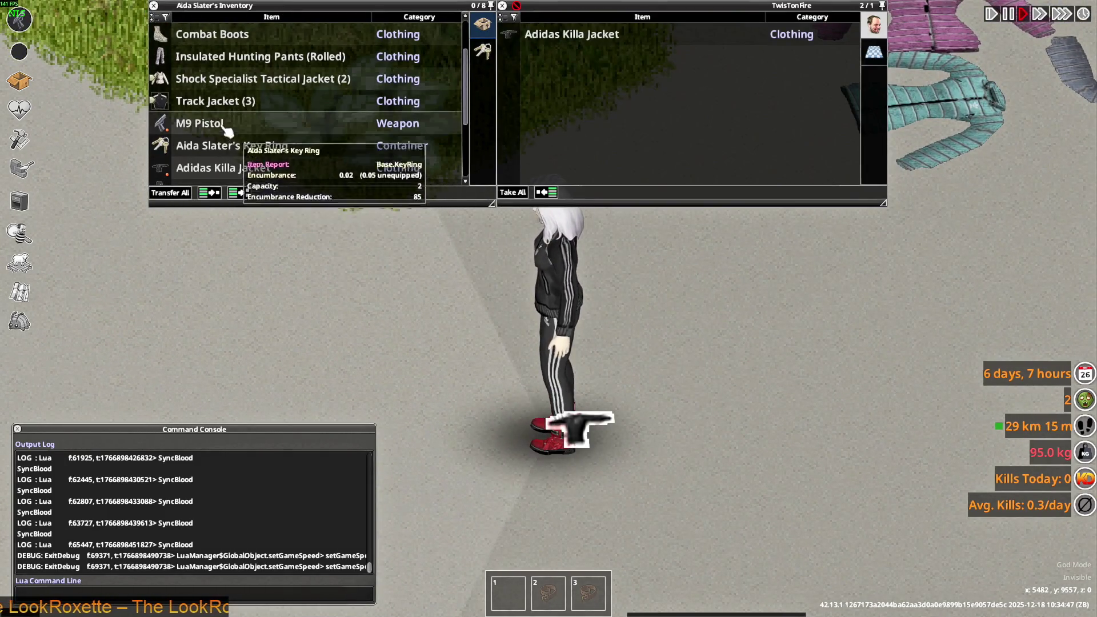
scroll(down, 3)
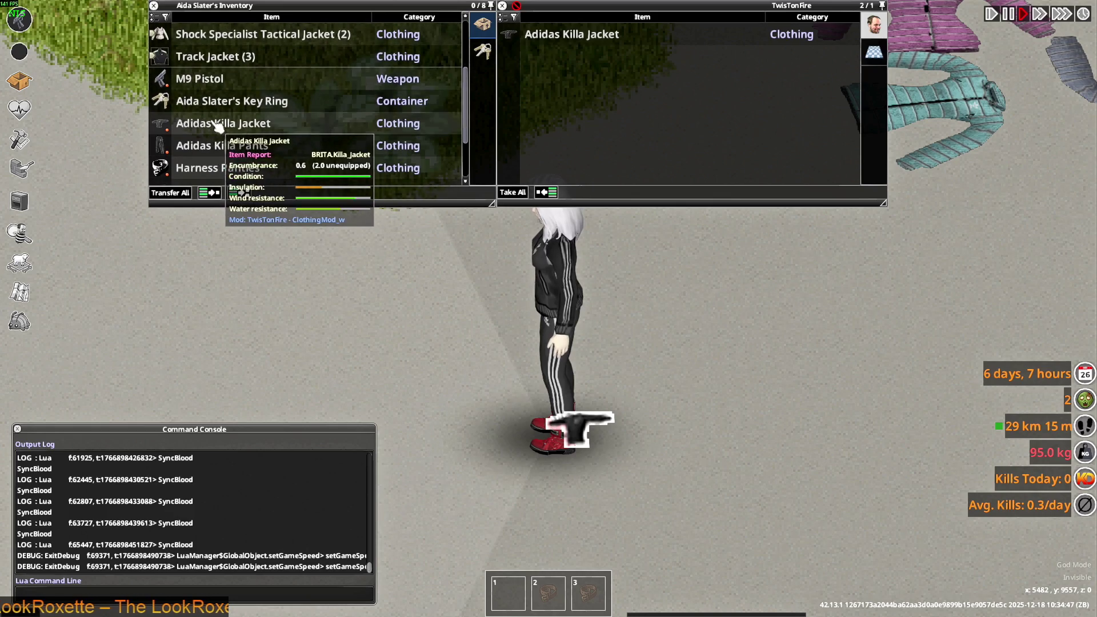
key(a)
- Take off the Adidas Killa Jacket and wear one of the three Track Jackets
mouse_move(311, 59)
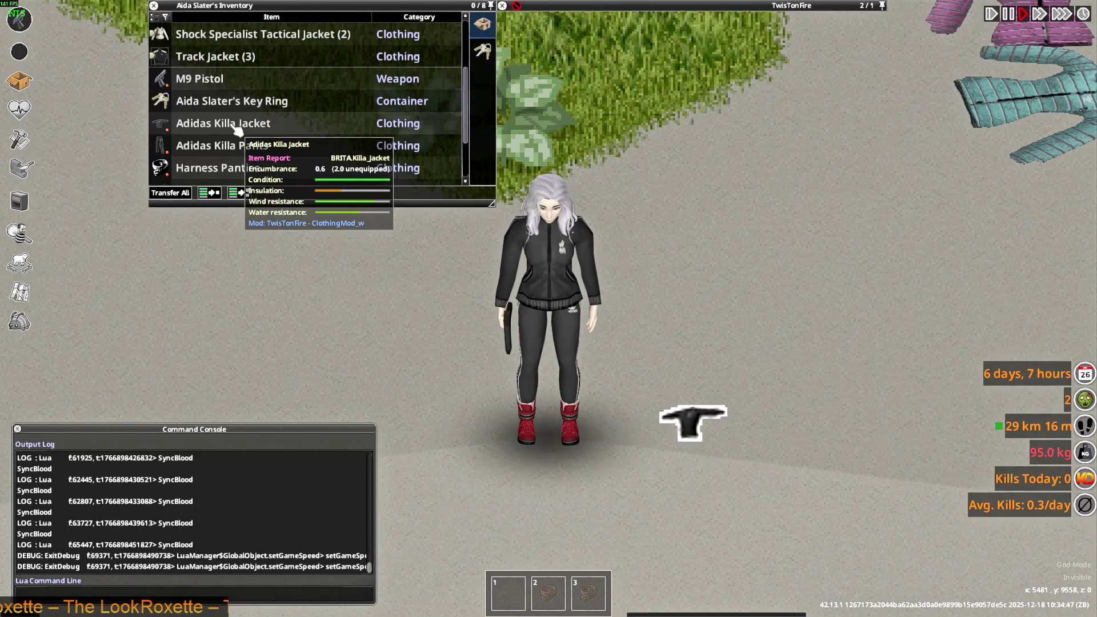
double_click(238, 126)
scroll(up, 3)
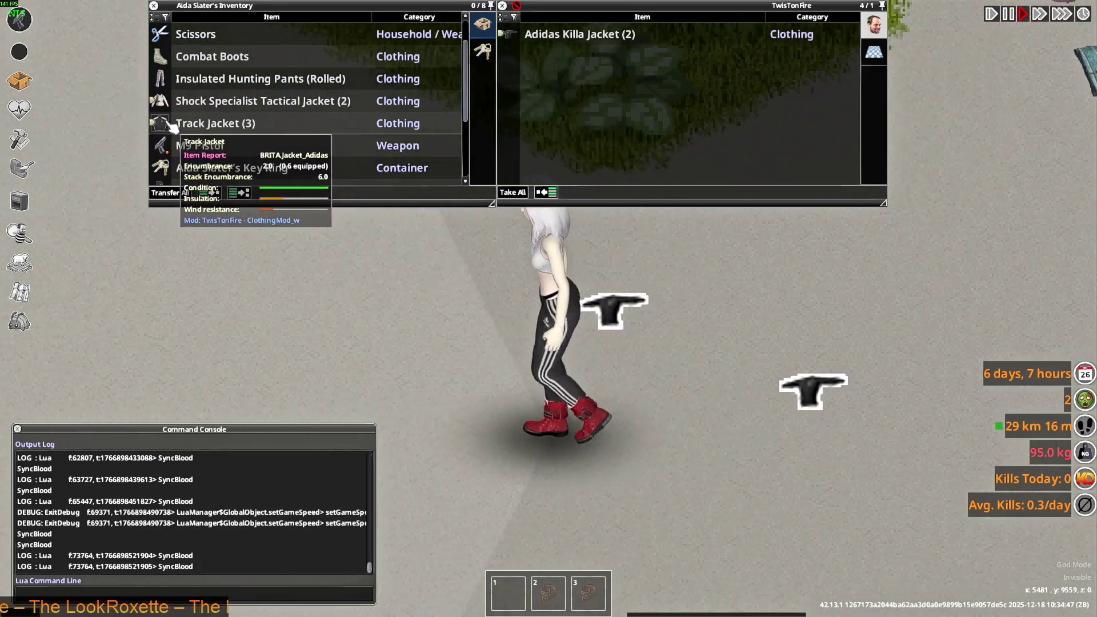
click(206, 125)
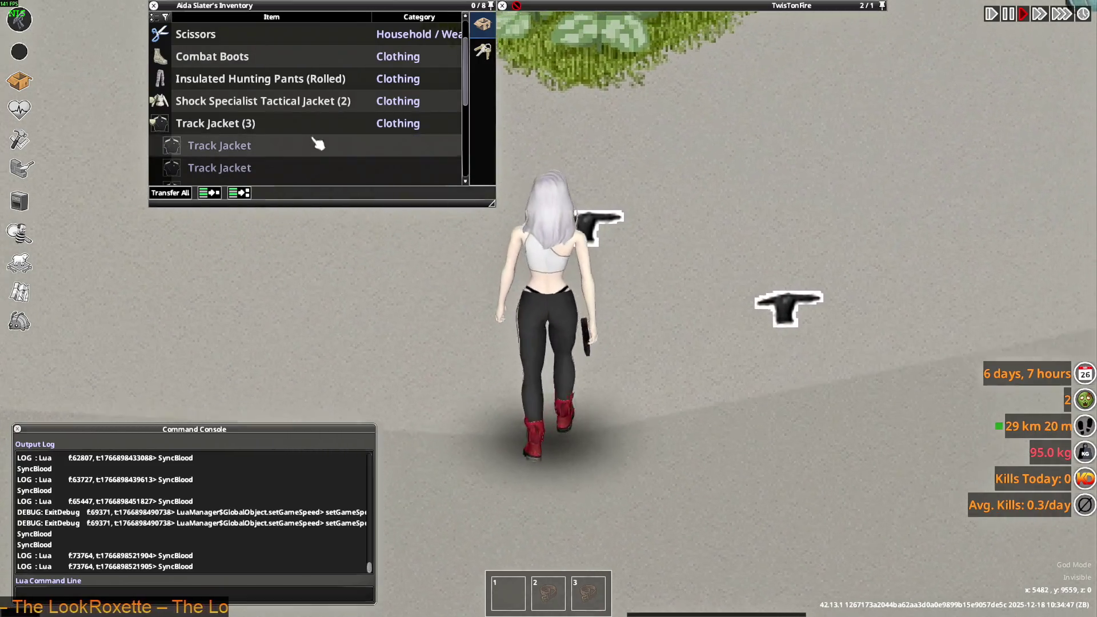
right_click(240, 145)
click(274, 179)
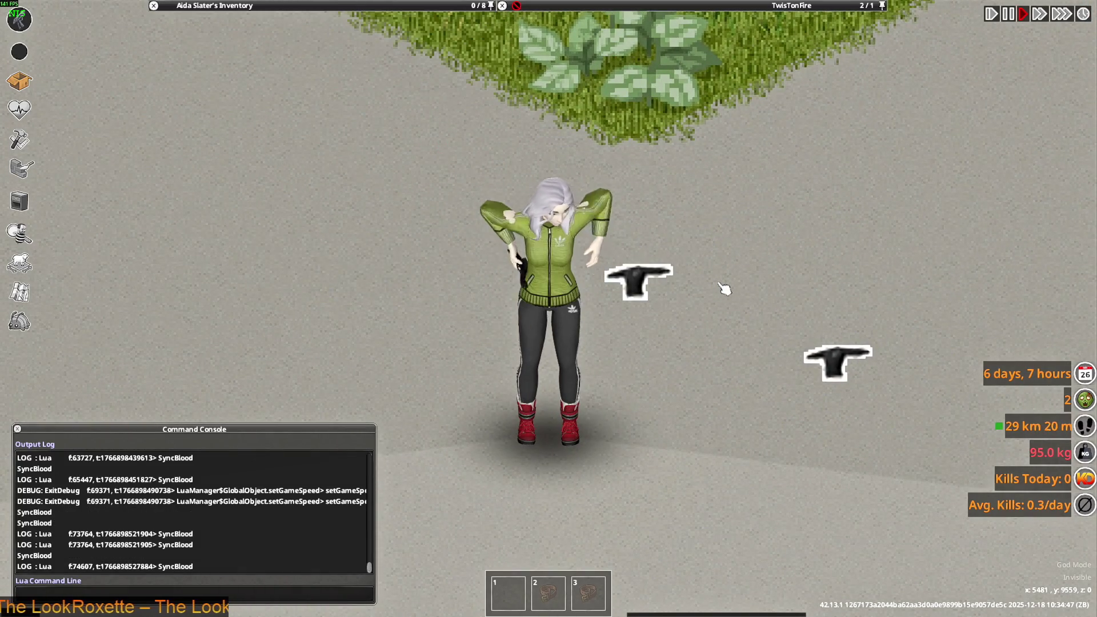
- Walk down-right and raise the pistol to show off the green Track Jacket
key(s)
key(d)
drag(725, 238, 756, 302)
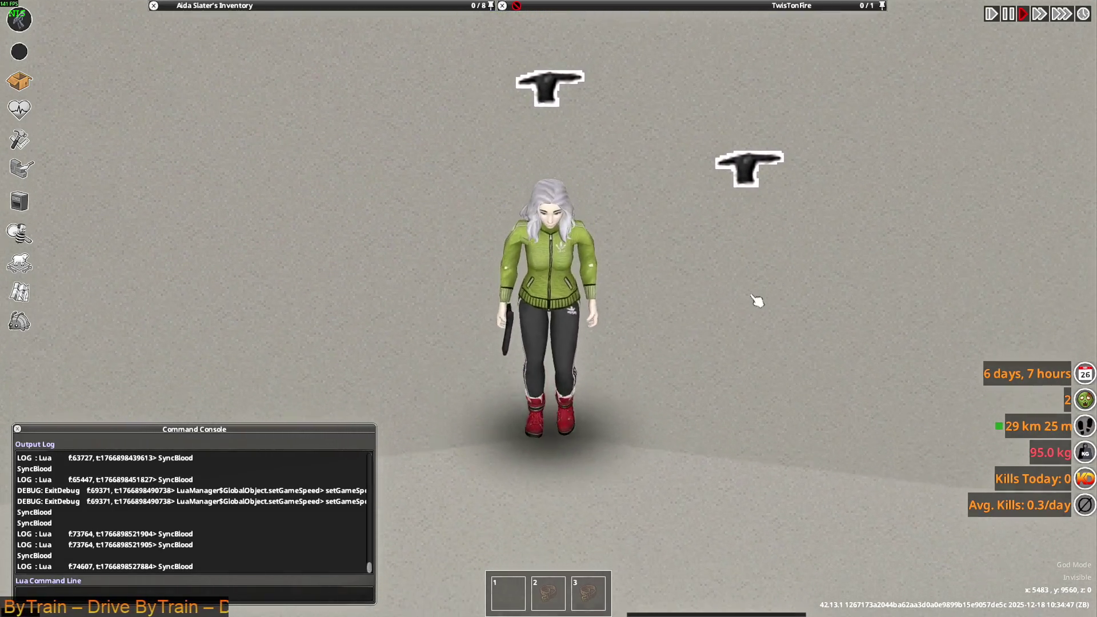
key(d)
key(s)
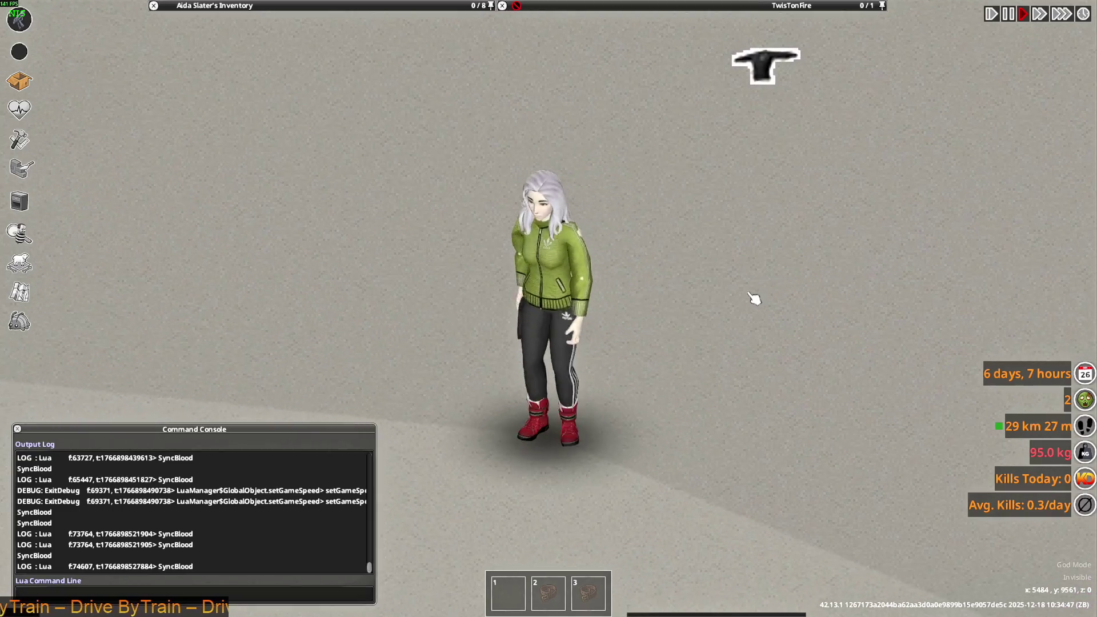
key(d)
key(s)
- Aim the pistol right, turn back toward the camera, then open the window switcher
key(w)
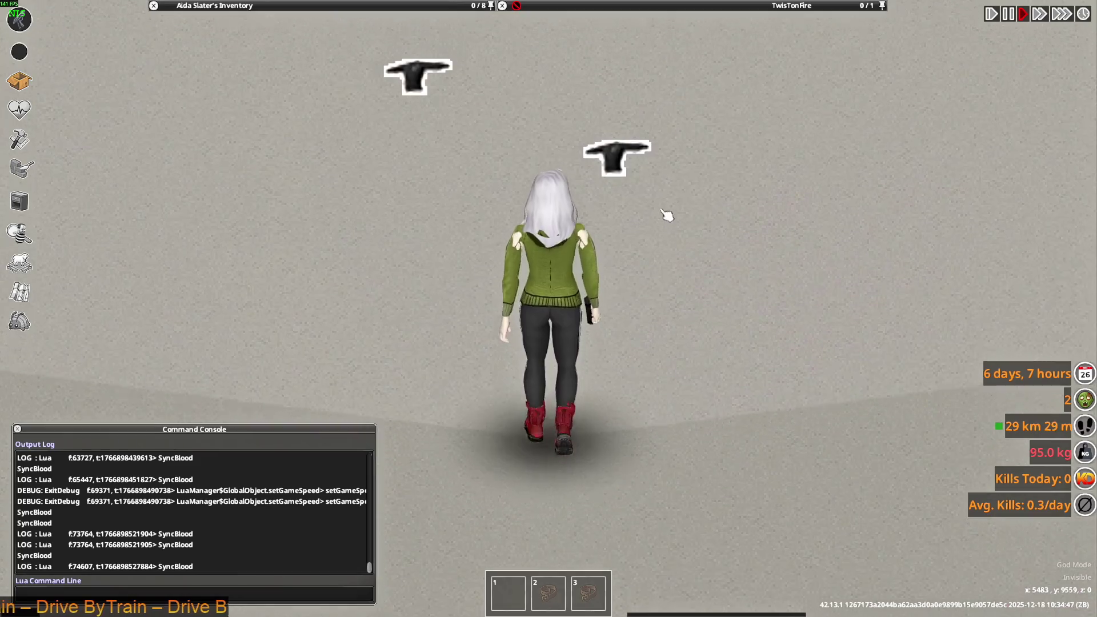
drag(709, 240, 774, 208)
key(s)
key(w)
key(s)
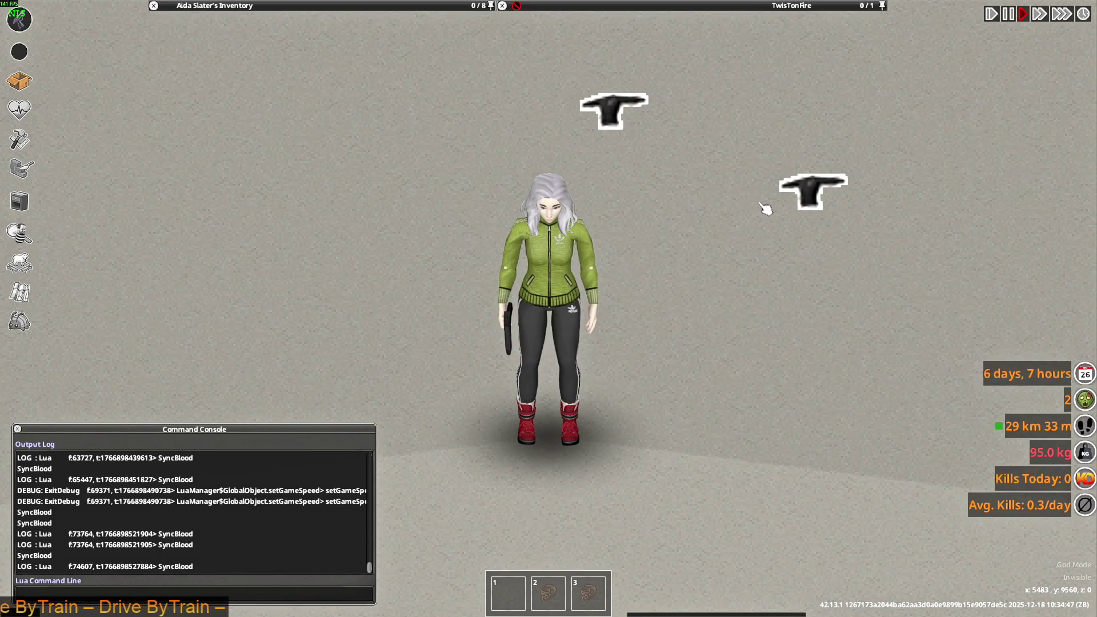
key(alt+Tab)
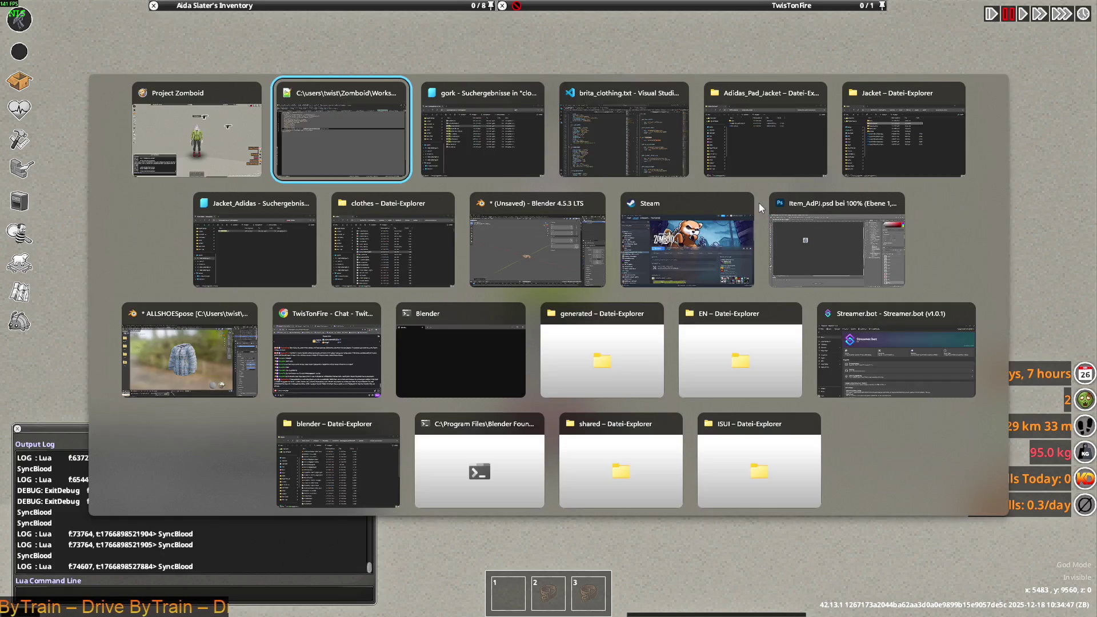
- Review the Adidas_Pad_Jacket, Jacket_Adidas and Killa_Jacket items in brita_clothing.txt, then return to Notepad++
key(alt+Tab)
key(alt+Tab)
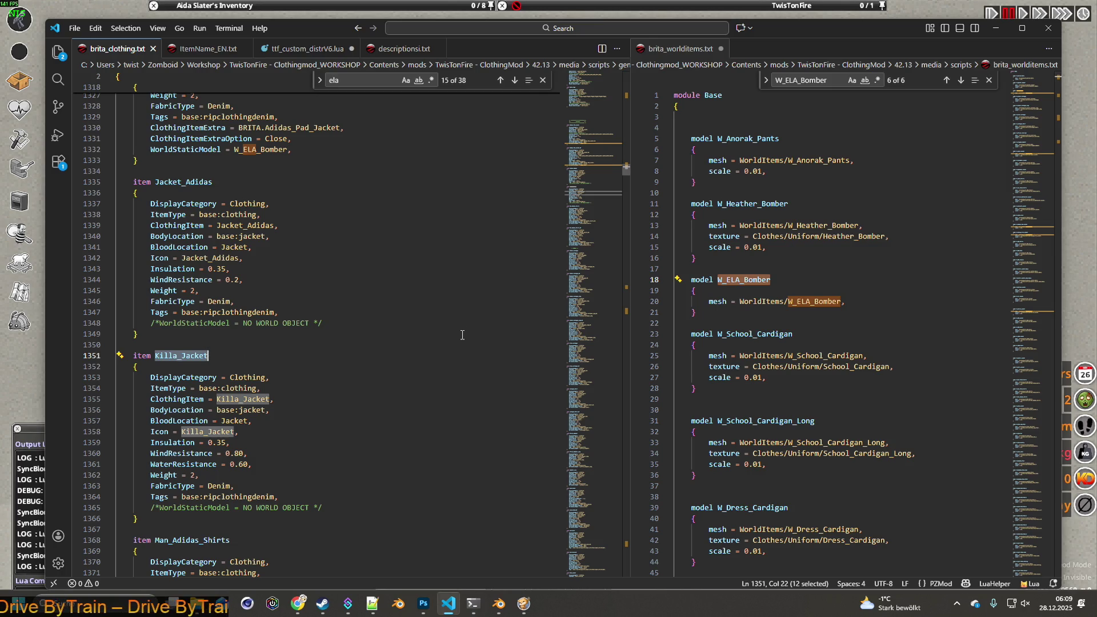
scroll(up, 3)
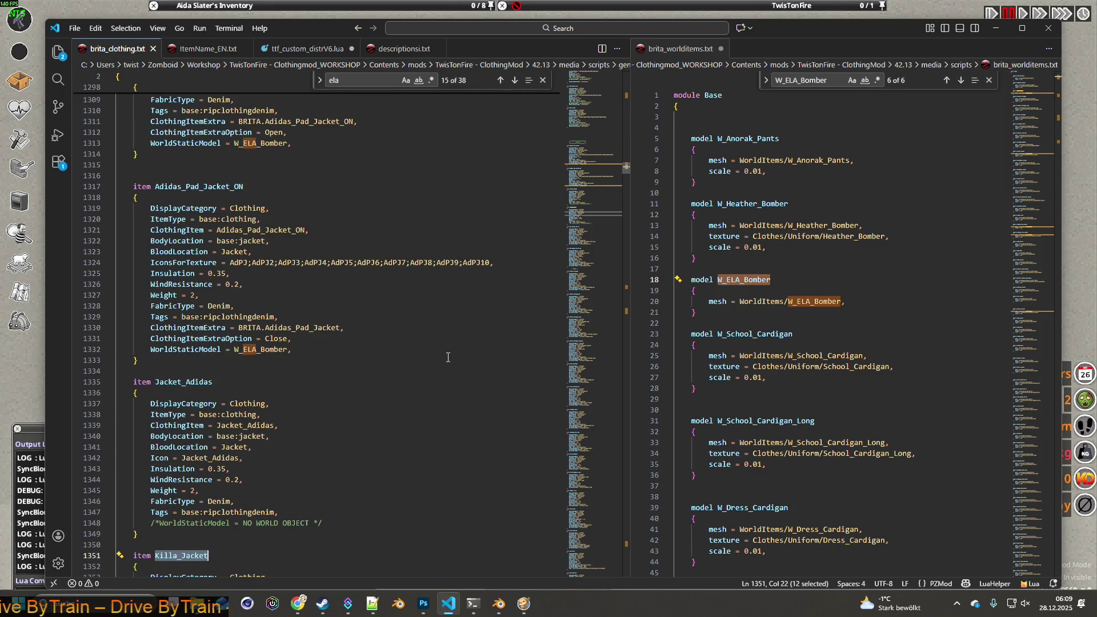
scroll(up, 3)
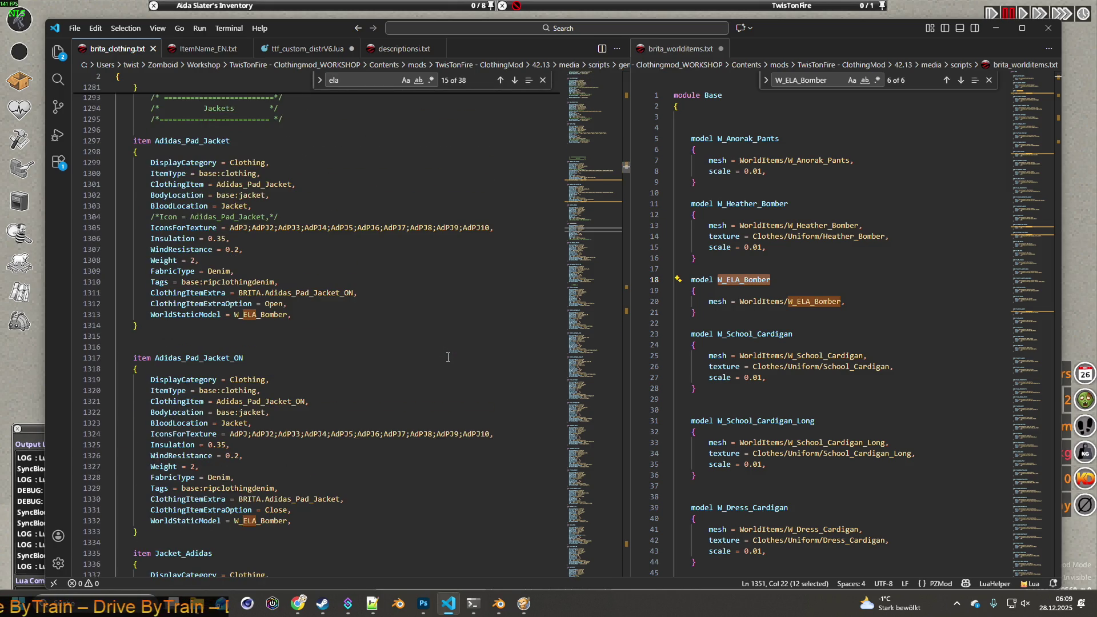
scroll(down, 3)
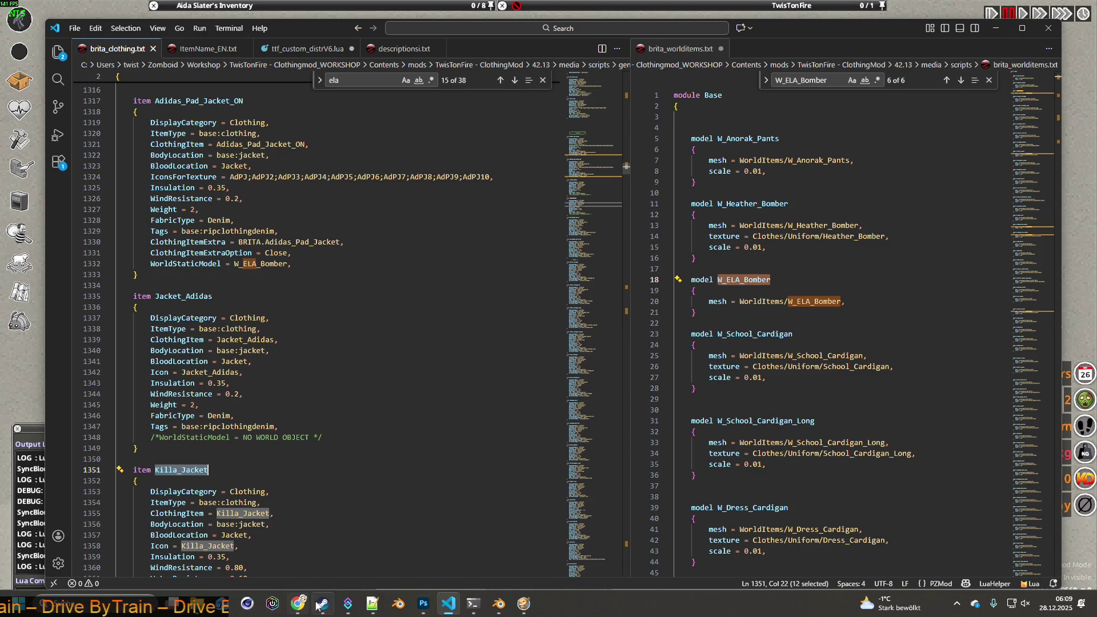
click(373, 603)
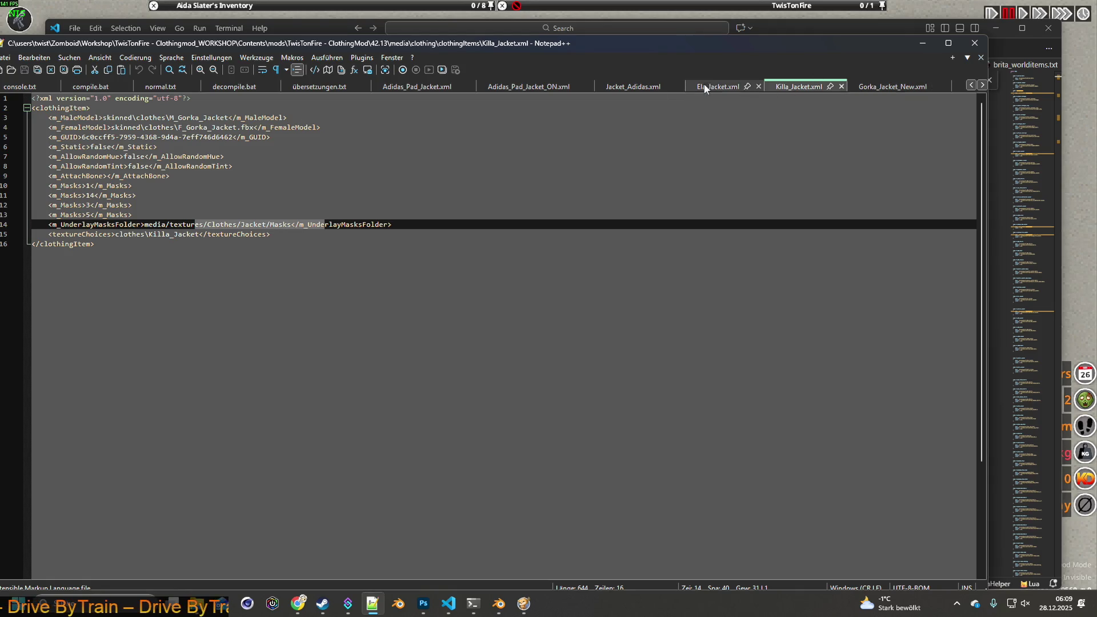
- Inspect the F_Ela_Jacket female model entry in Ela_Jacket.xml, then switch to the ALLSHOESpose Blender window
click(730, 88)
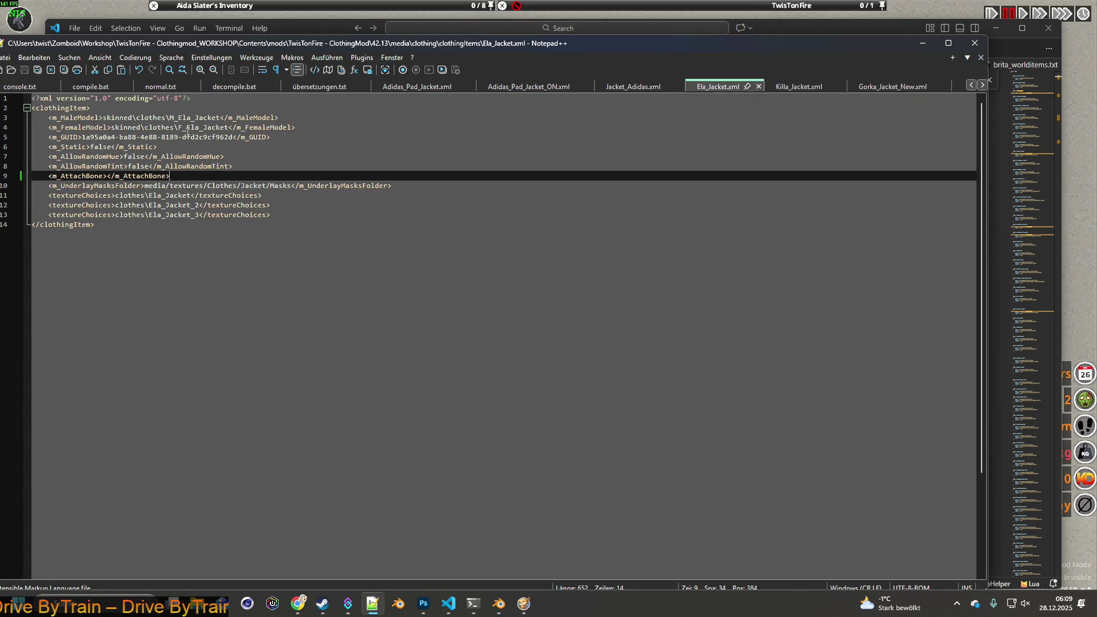
click(179, 128)
click(502, 608)
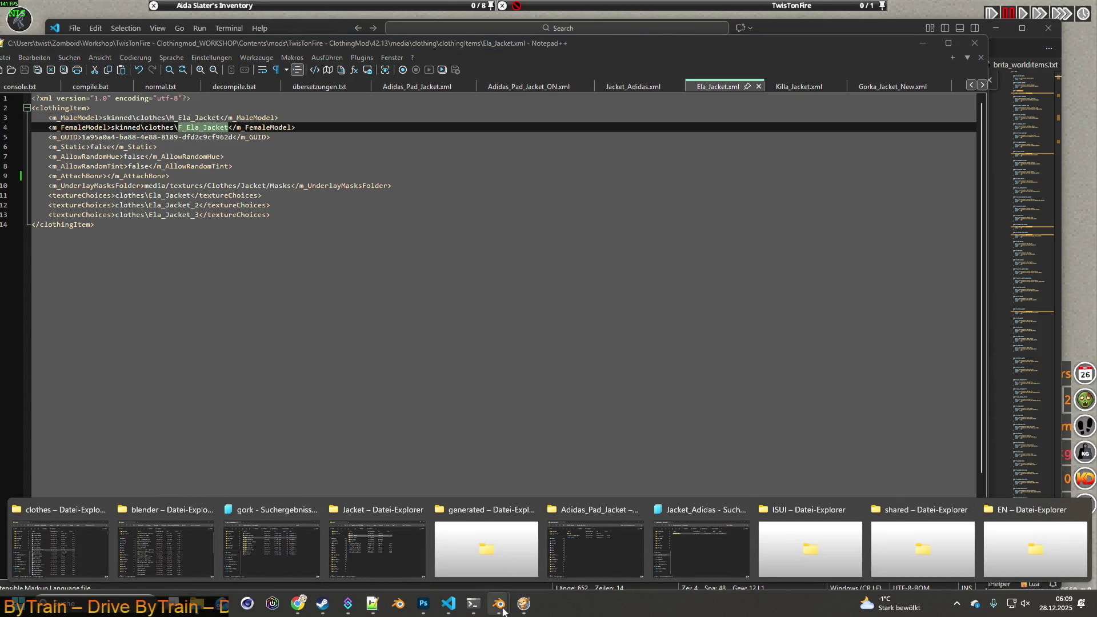
mouse_move(503, 610)
click(433, 511)
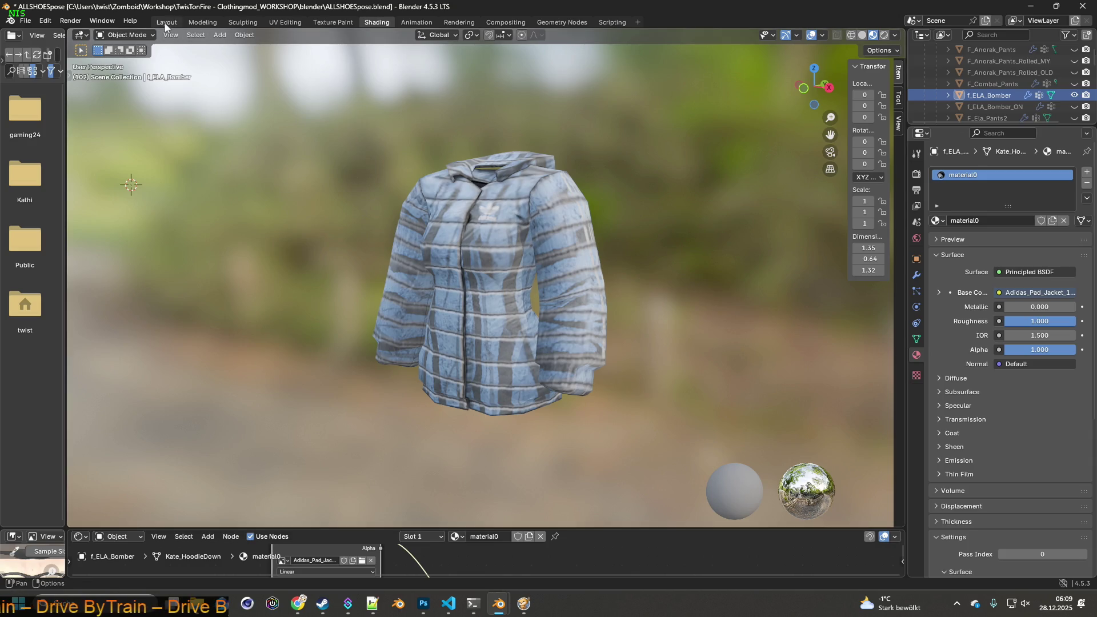
- Hide the jacket, show the Female body and Bip01 armature, and select the armature
click(166, 22)
scroll(down, 3)
click(1073, 186)
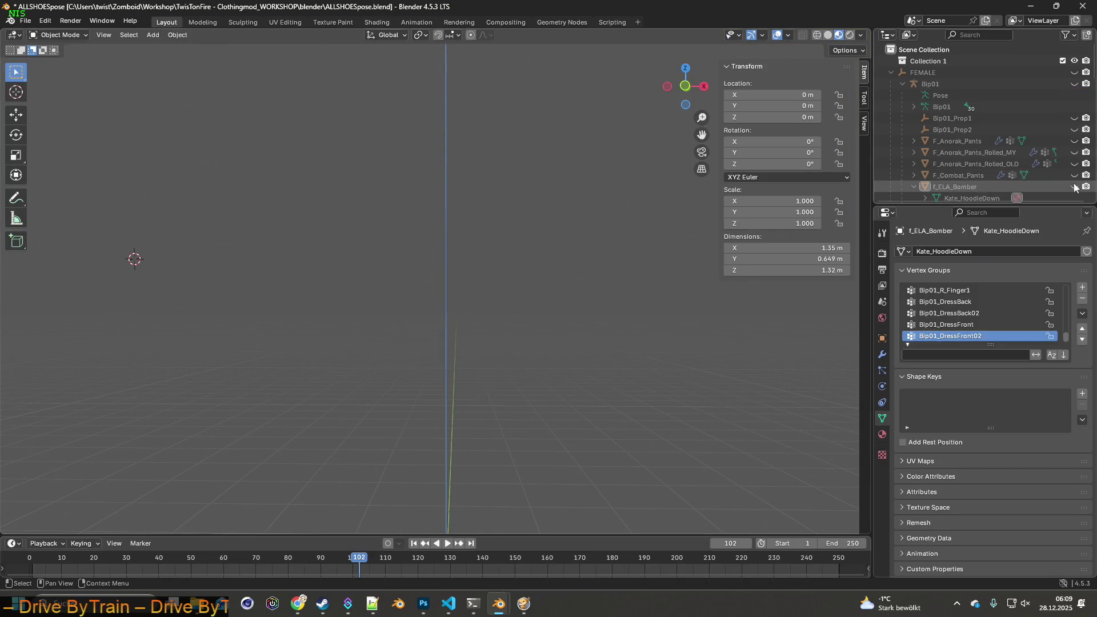
scroll(down, 3)
click(914, 117)
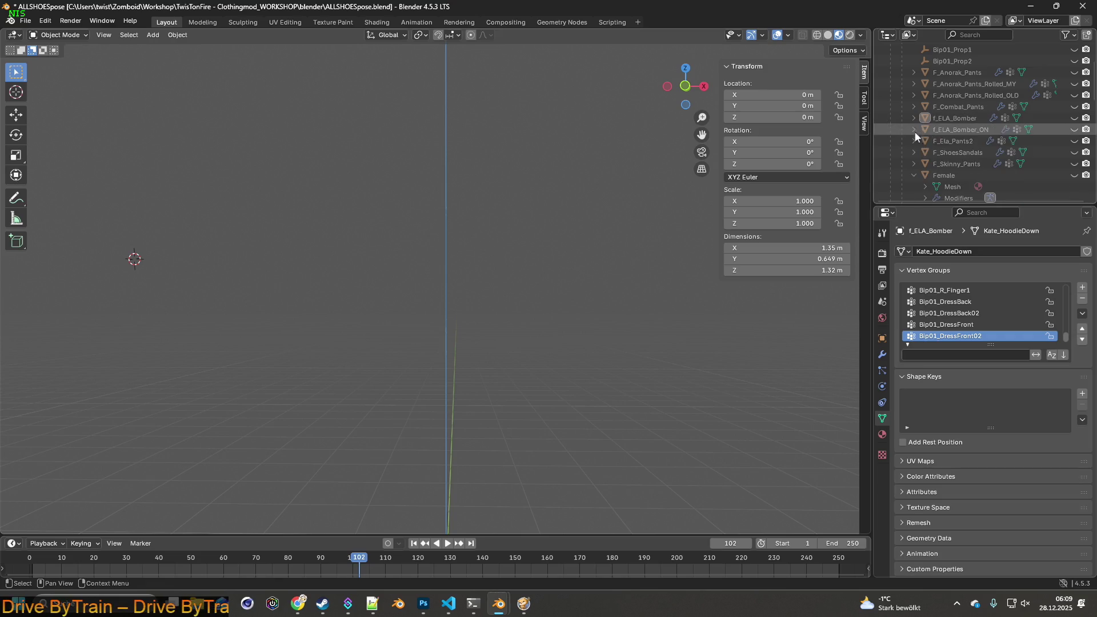
scroll(down, 3)
scroll(up, 3)
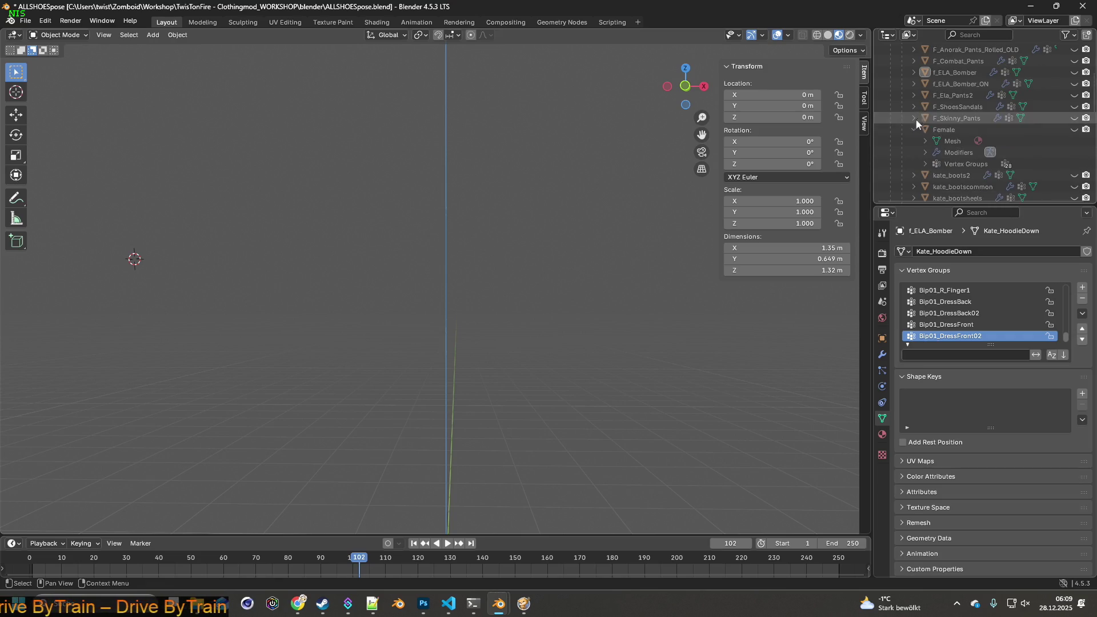
click(1073, 131)
scroll(down, 3)
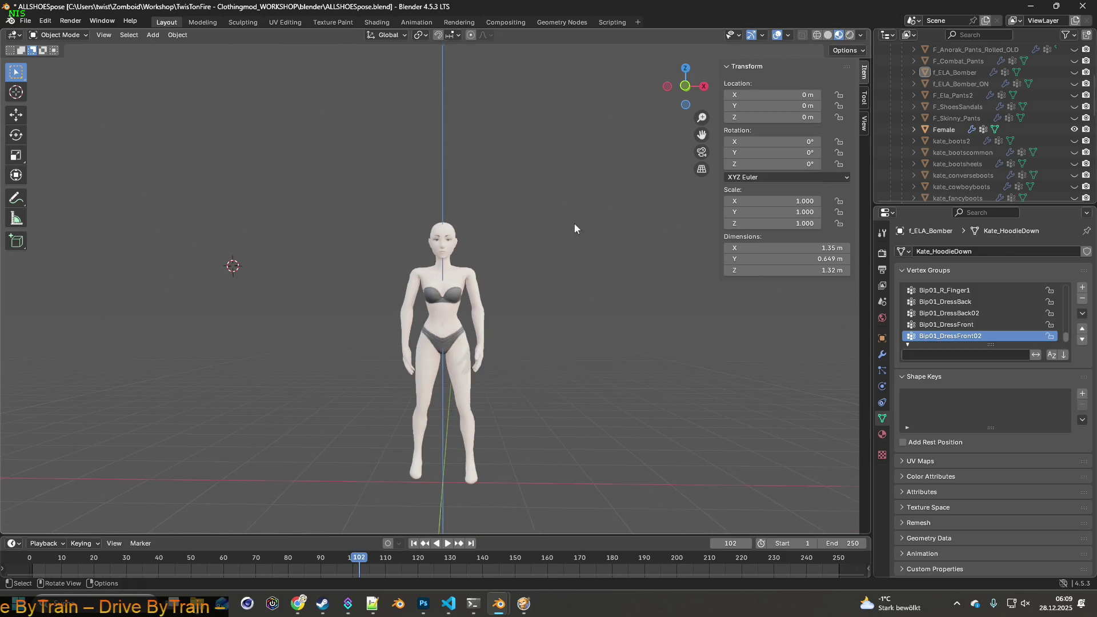
scroll(up, 3)
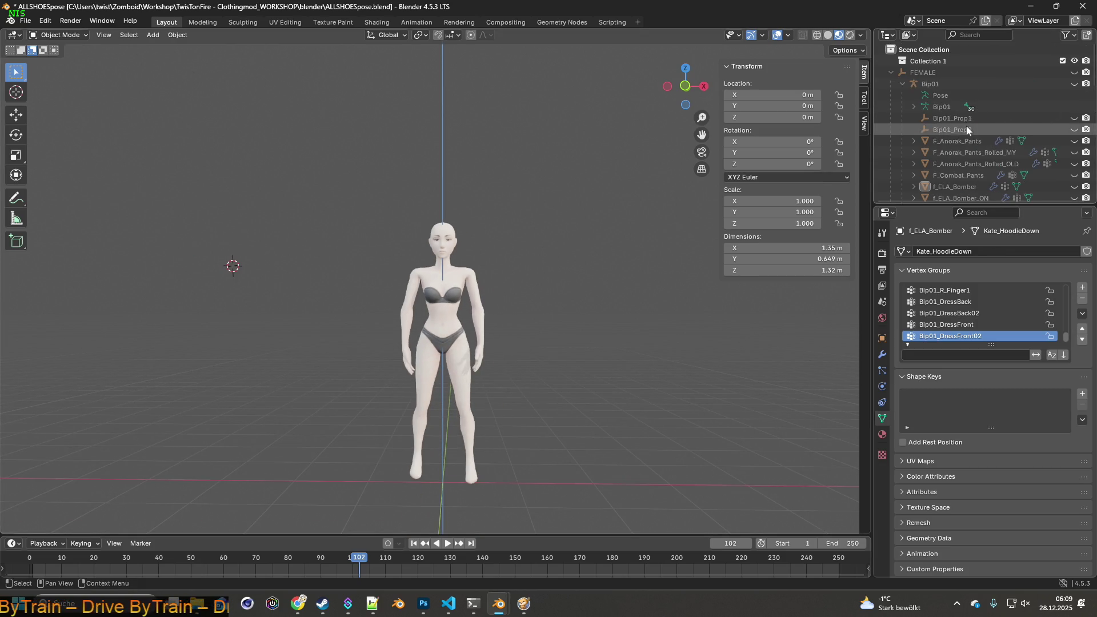
click(1074, 83)
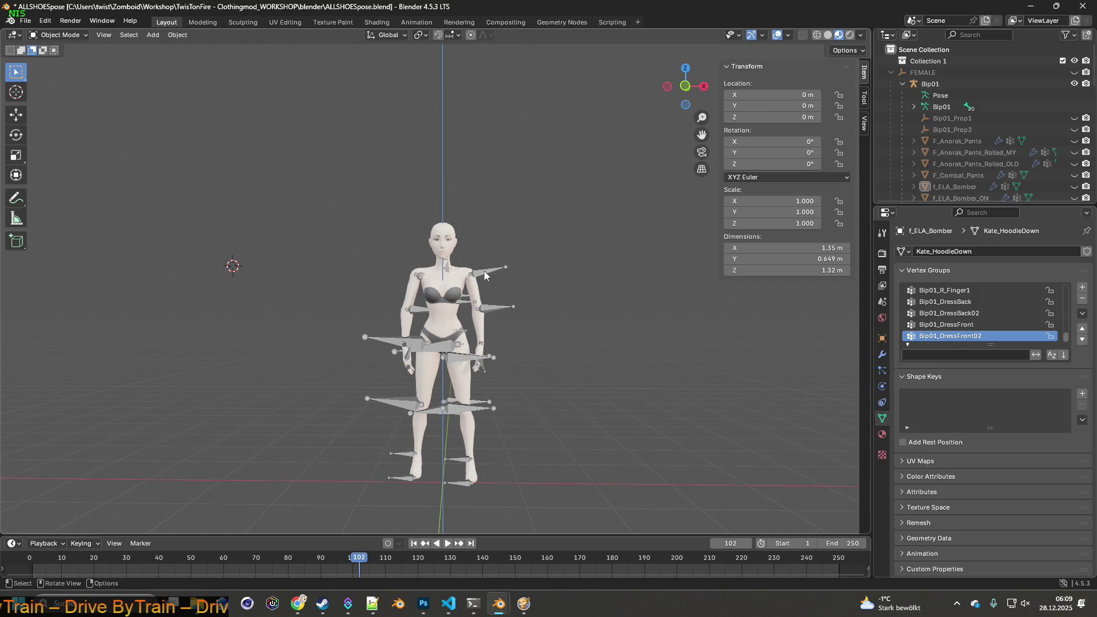
click(484, 272)
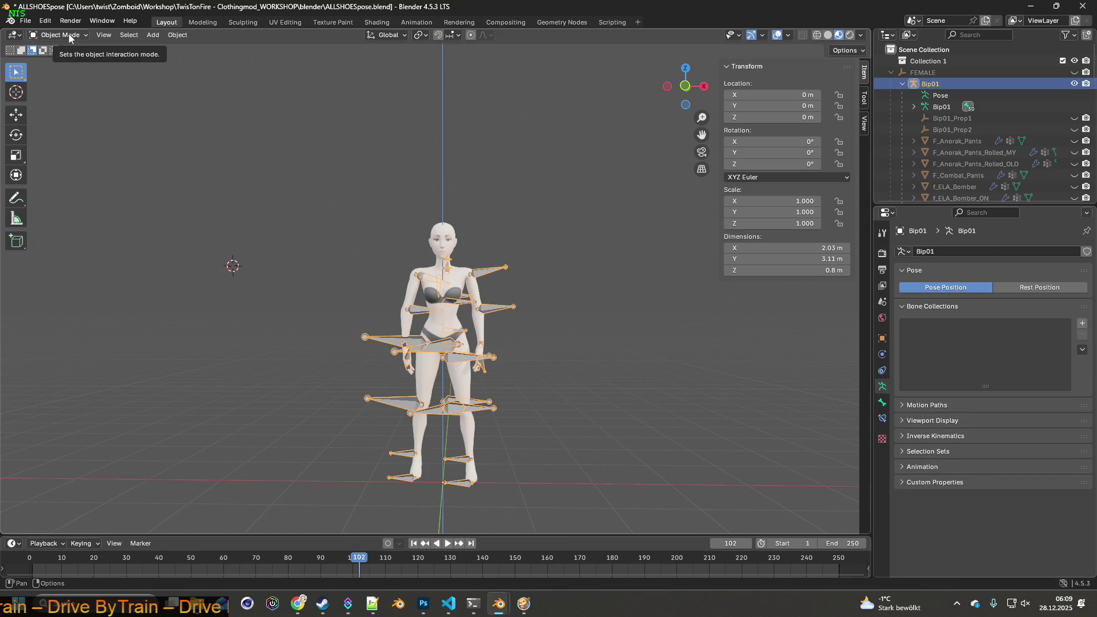
- Save ALLSHOESpose.blend
click(25, 21)
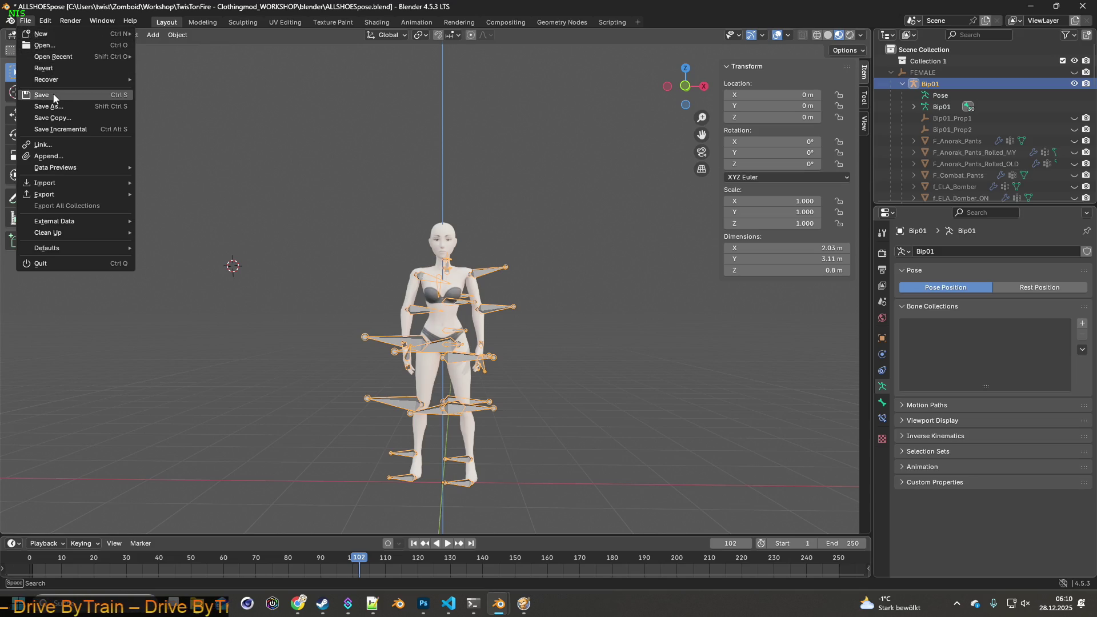
click(55, 96)
click(25, 20)
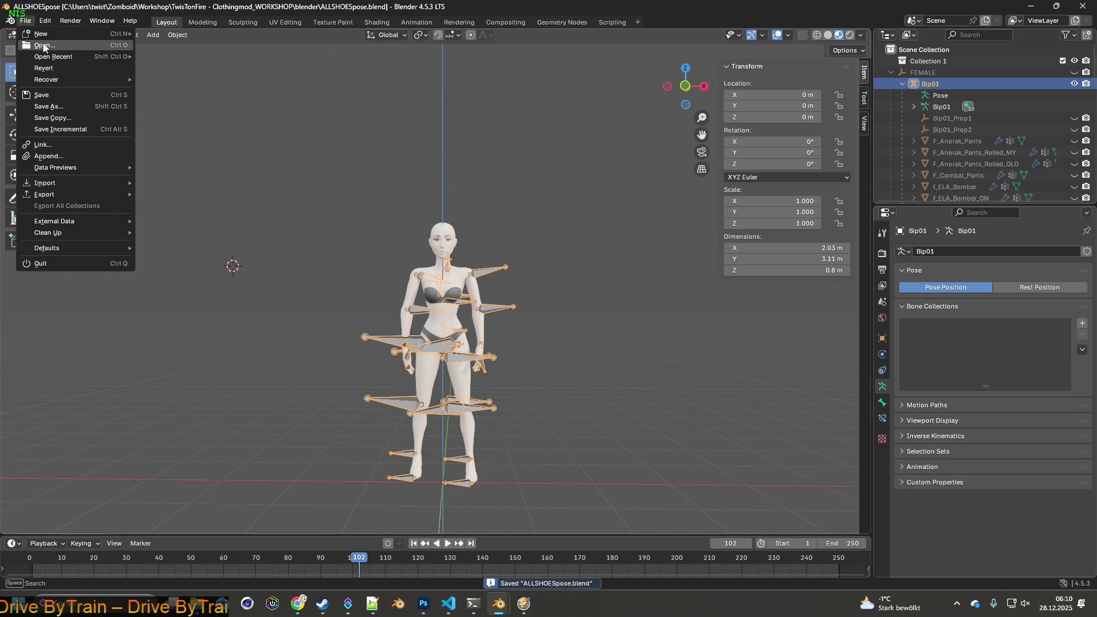
- Open ALLSHOES_LATEST1.blend, sorting the file list by date modified
click(44, 45)
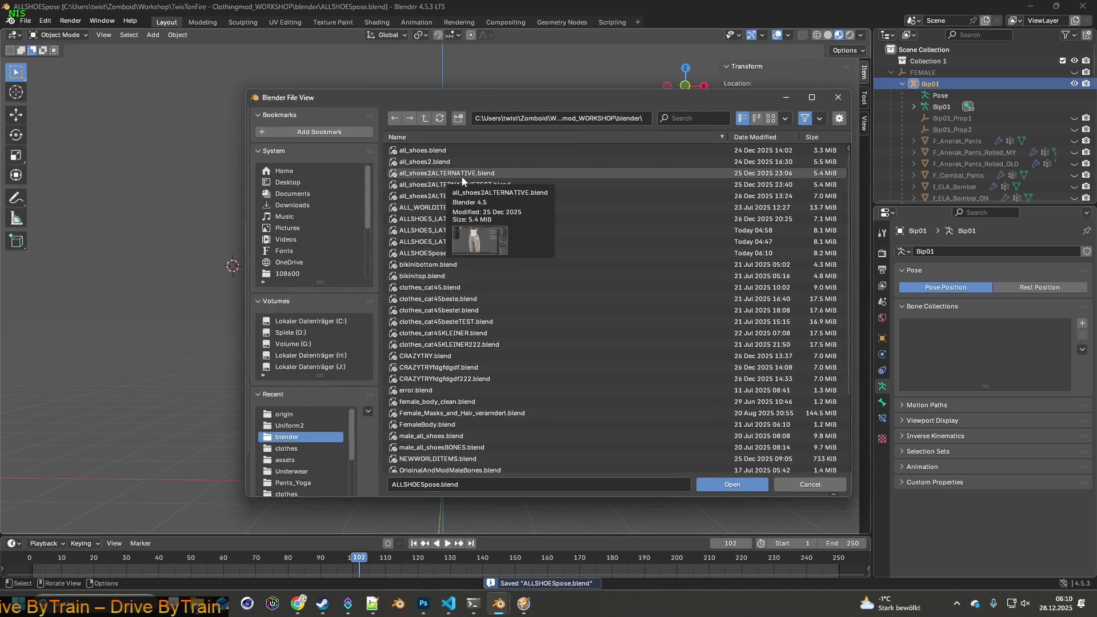
click(754, 137)
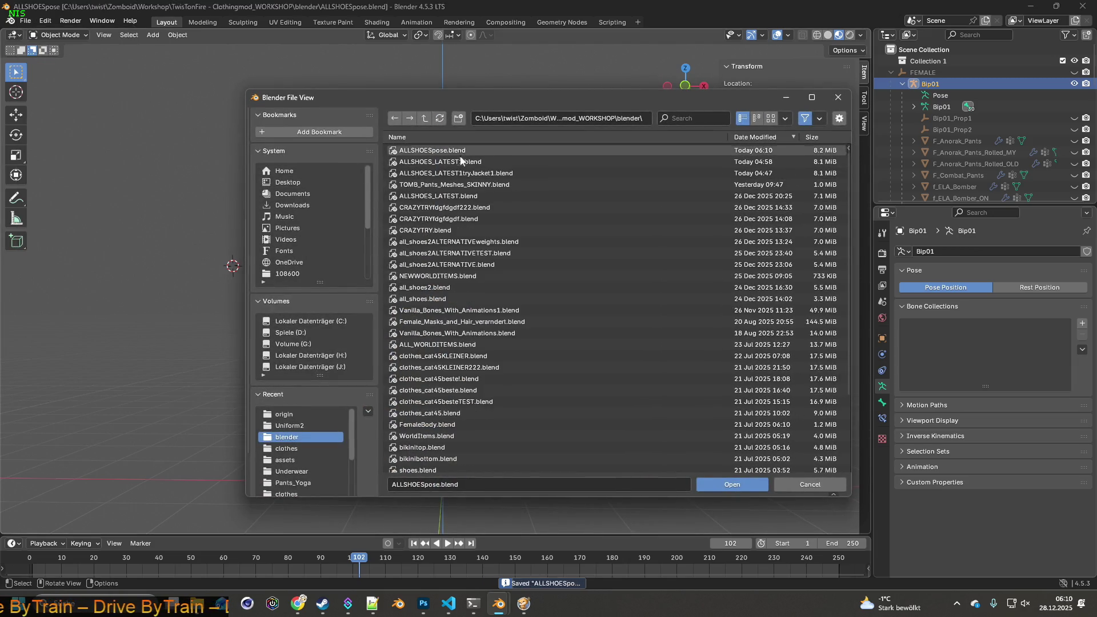
click(453, 162)
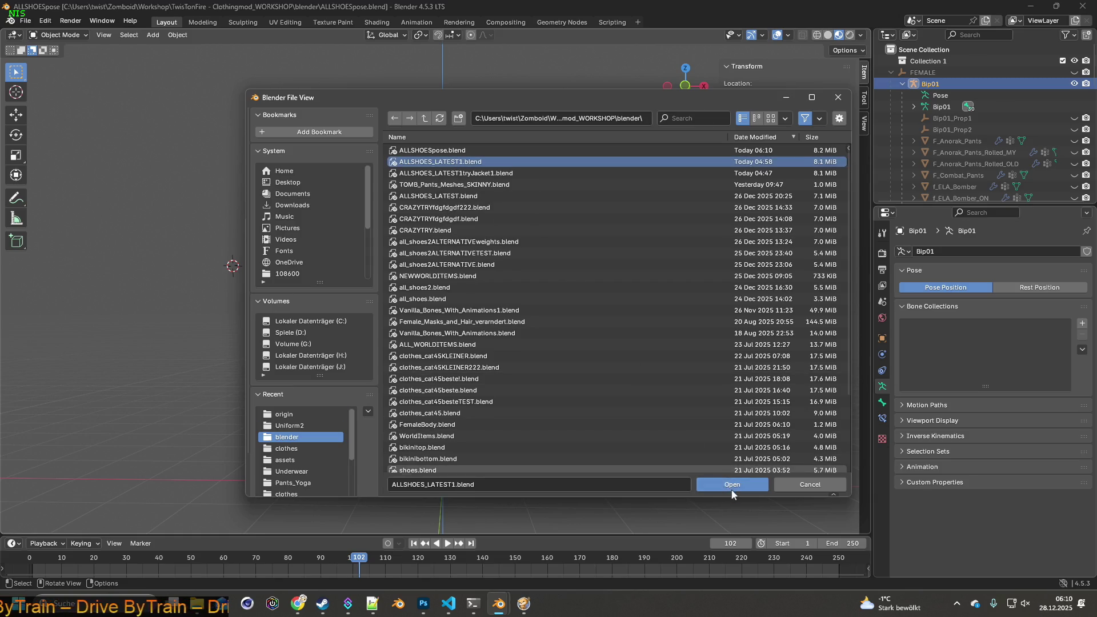
click(732, 486)
drag(627, 342, 593, 337)
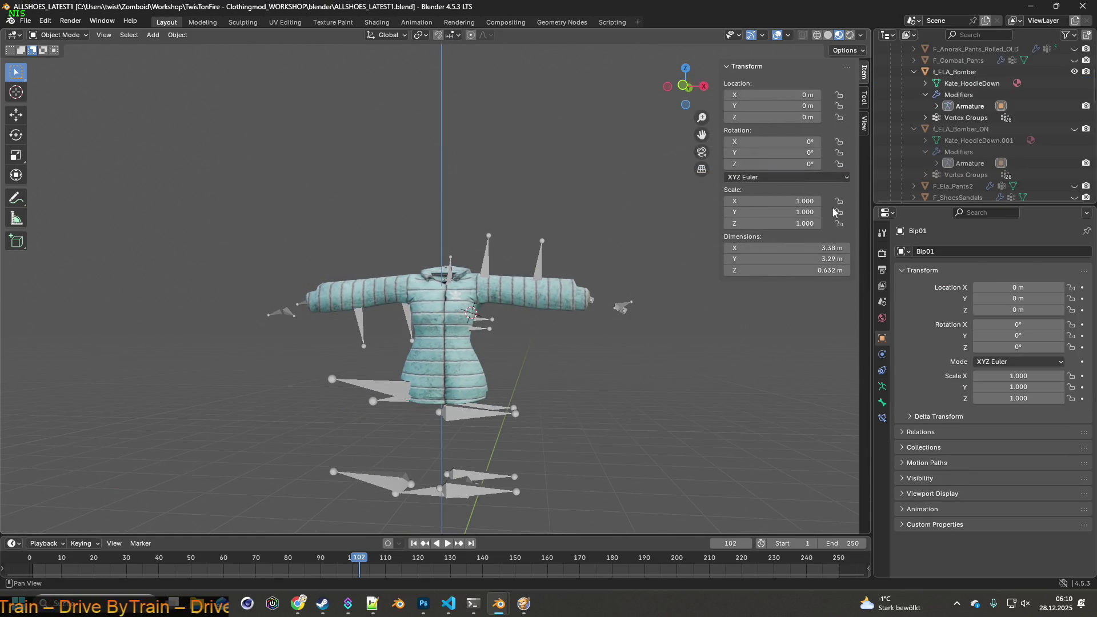
- In the Outliner, hide f_ELA_Bomber_ON and show the Female body
click(914, 72)
click(915, 84)
click(1073, 84)
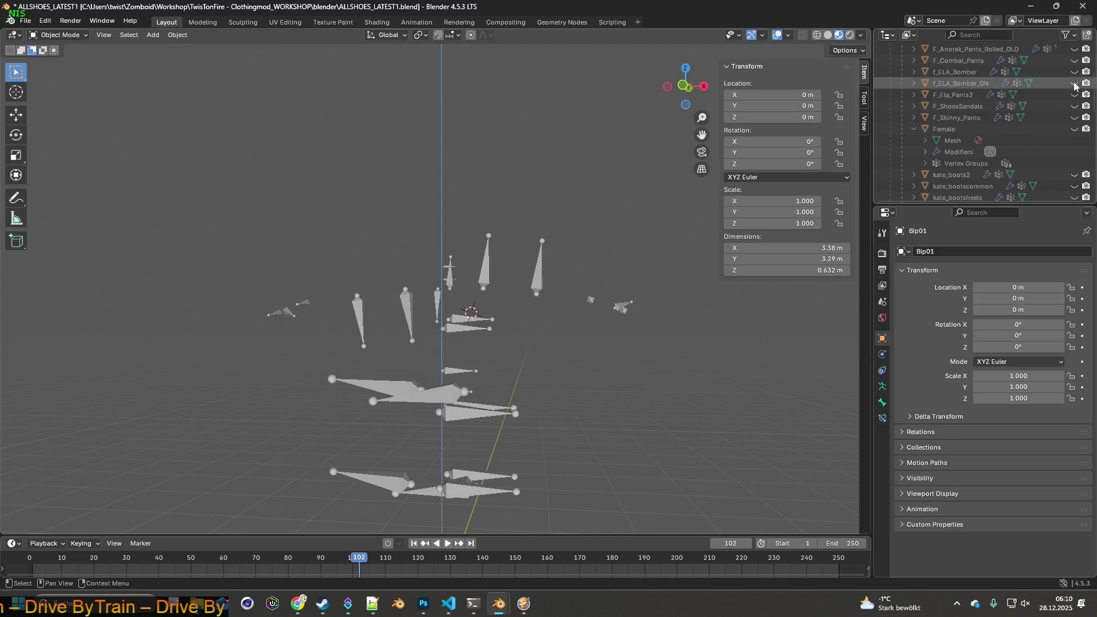
click(915, 129)
click(915, 129)
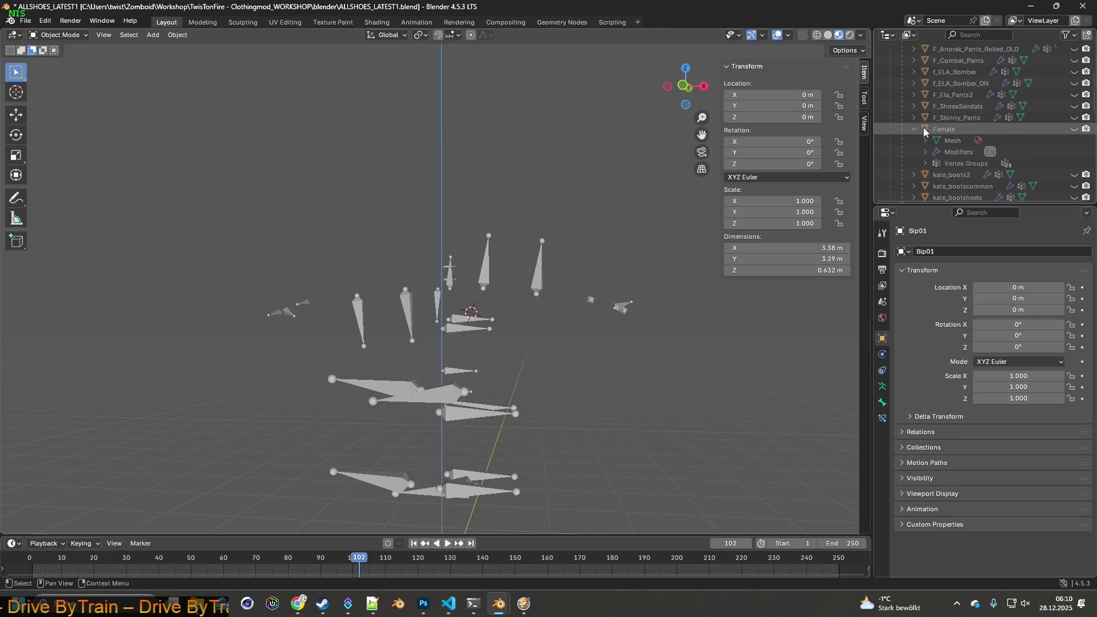
click(1074, 129)
scroll(up, 3)
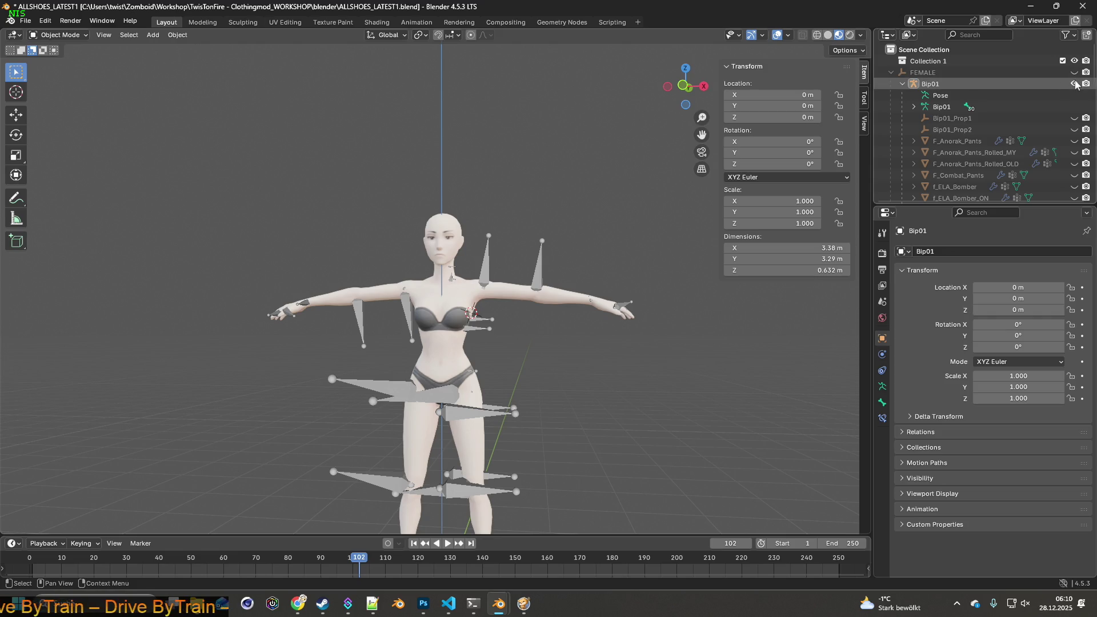
scroll(down, 3)
scroll(down, 3)
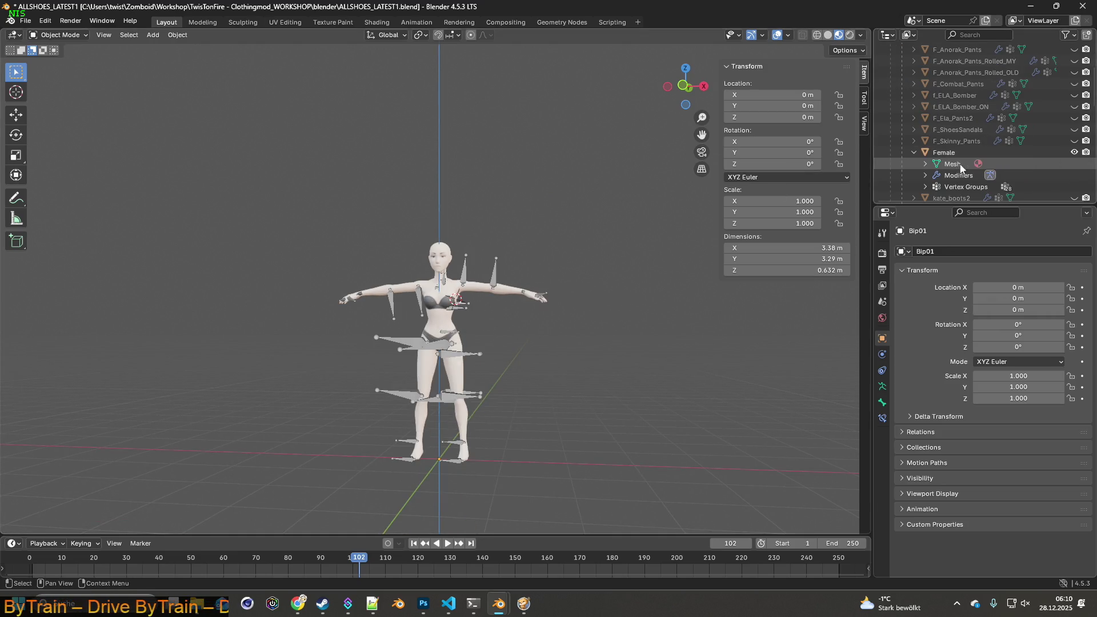
scroll(down, 3)
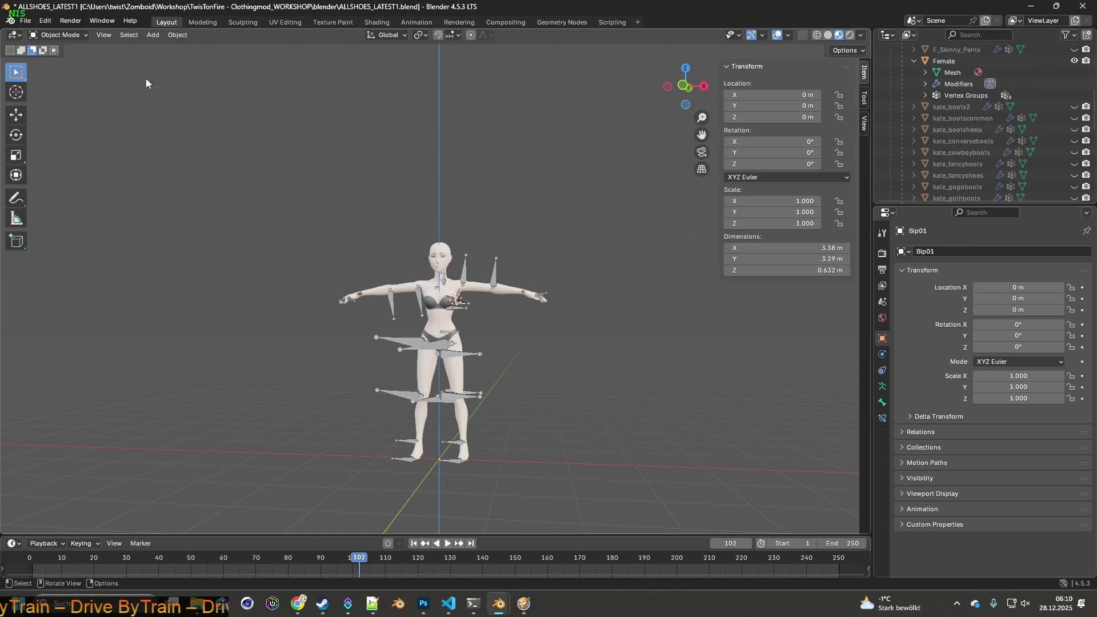
click(26, 21)
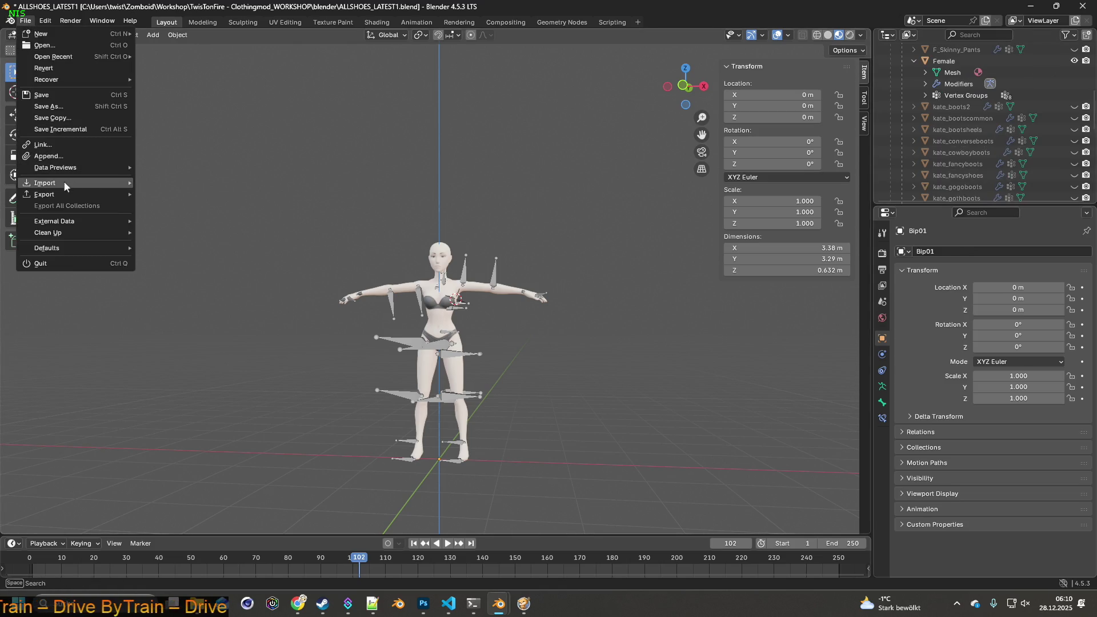
- Open the glTF 2.0 import browser on the recent assets folder, briefly filtering for Killa_Jacket
mouse_move(100, 183)
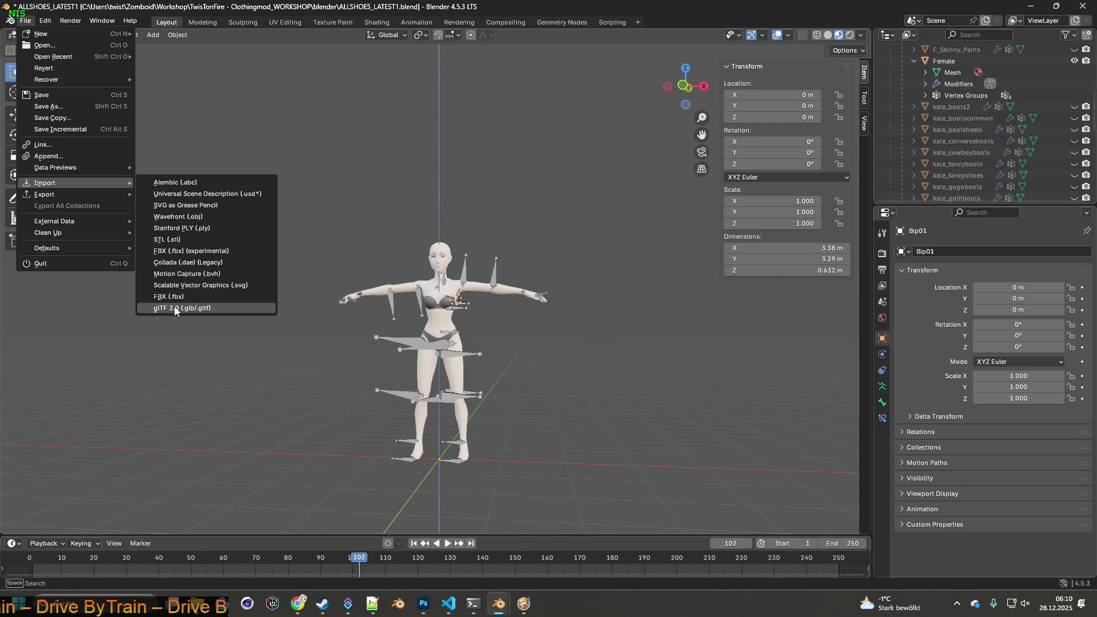
click(210, 309)
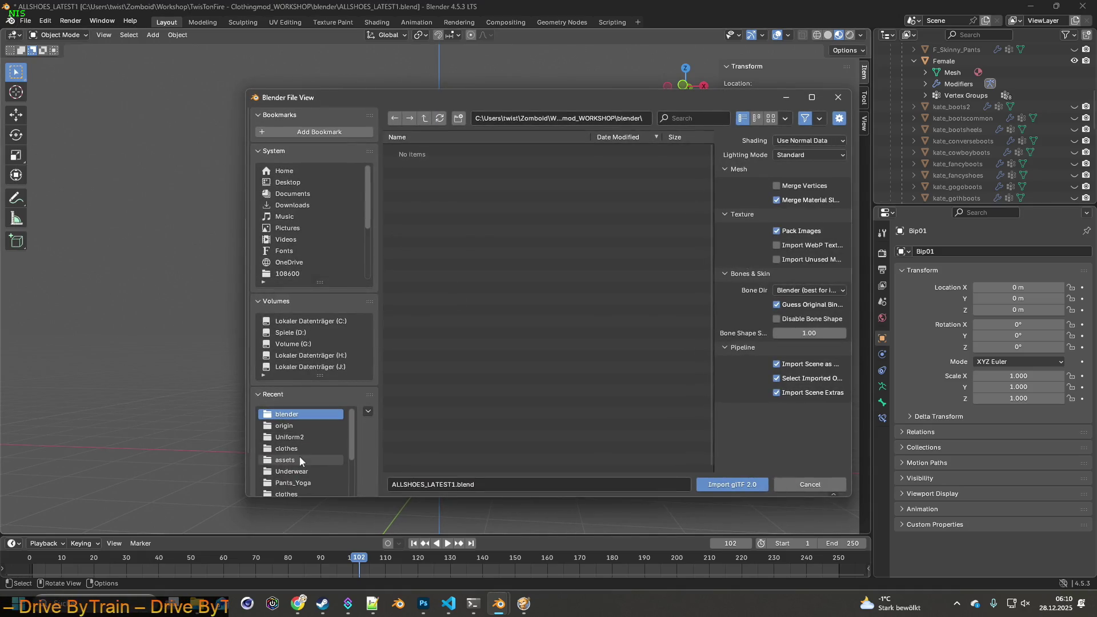
click(300, 457)
click(688, 118)
text(Killa_Jacket)
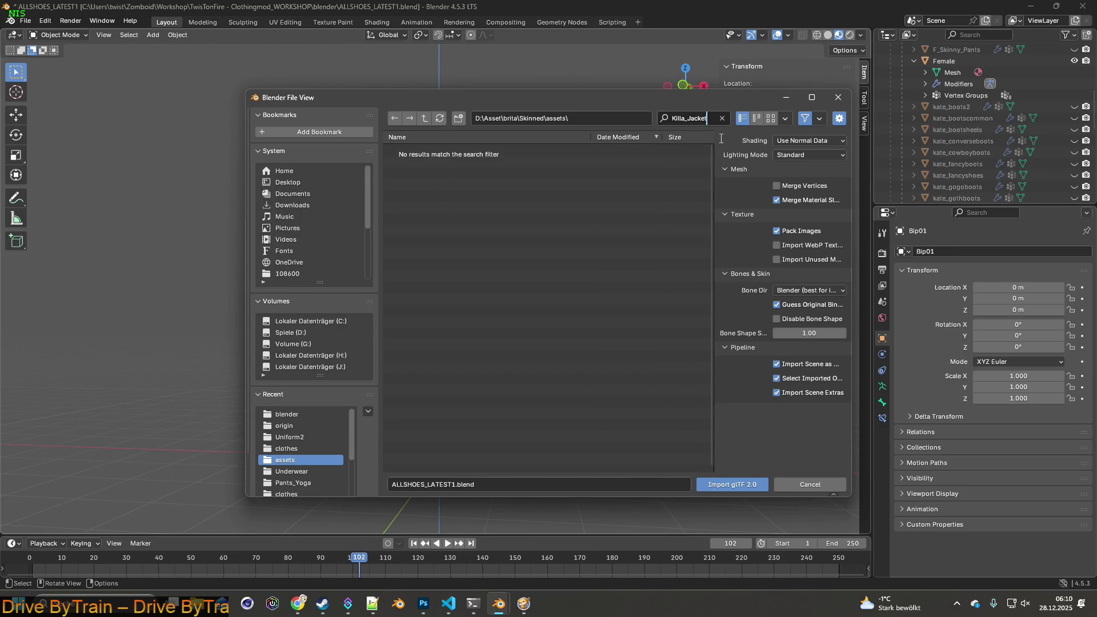
key(BackSpace)
key(BackSpace)
key(BackSpace)
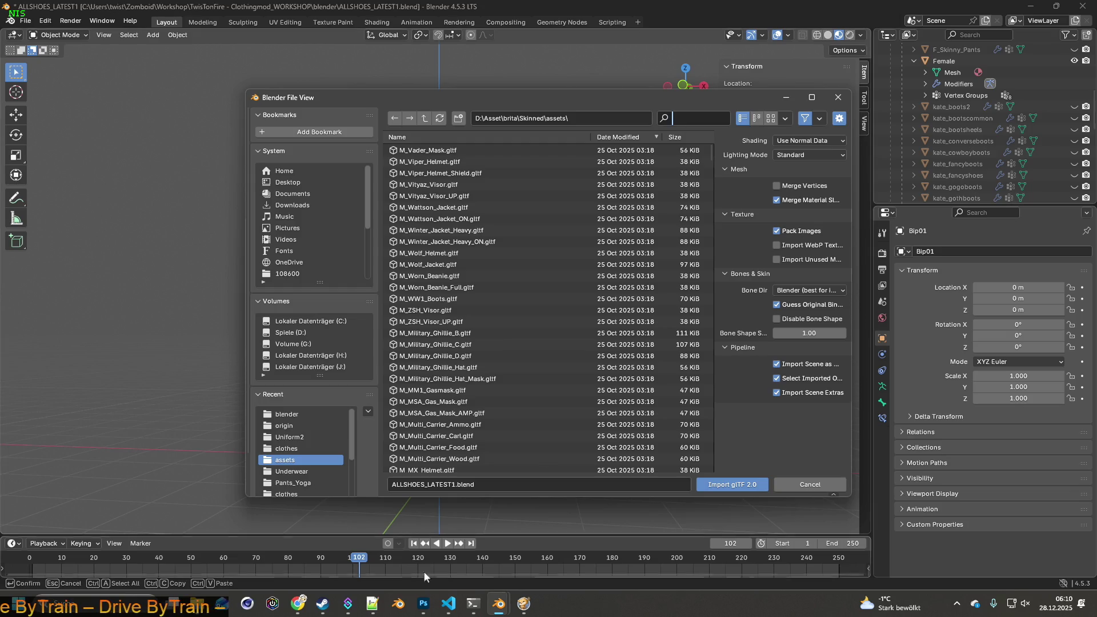
key(alt+Tab)
click(223, 128)
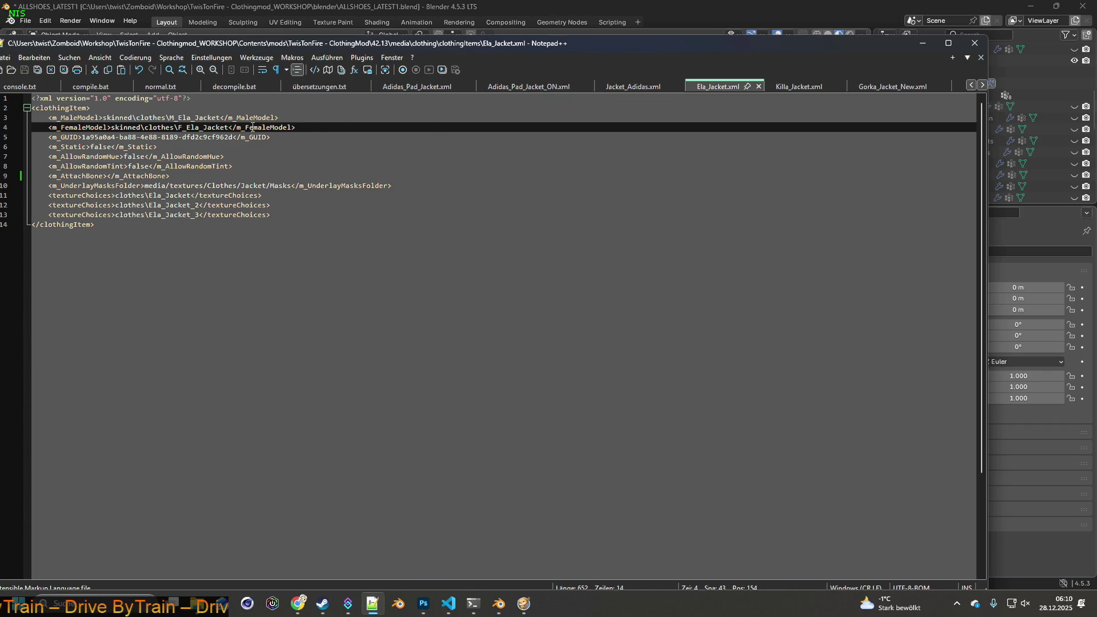
- Compare the jacket XML files and select F_Ela_Jacket on Jacket_Adidas.xml's female-model line
click(889, 87)
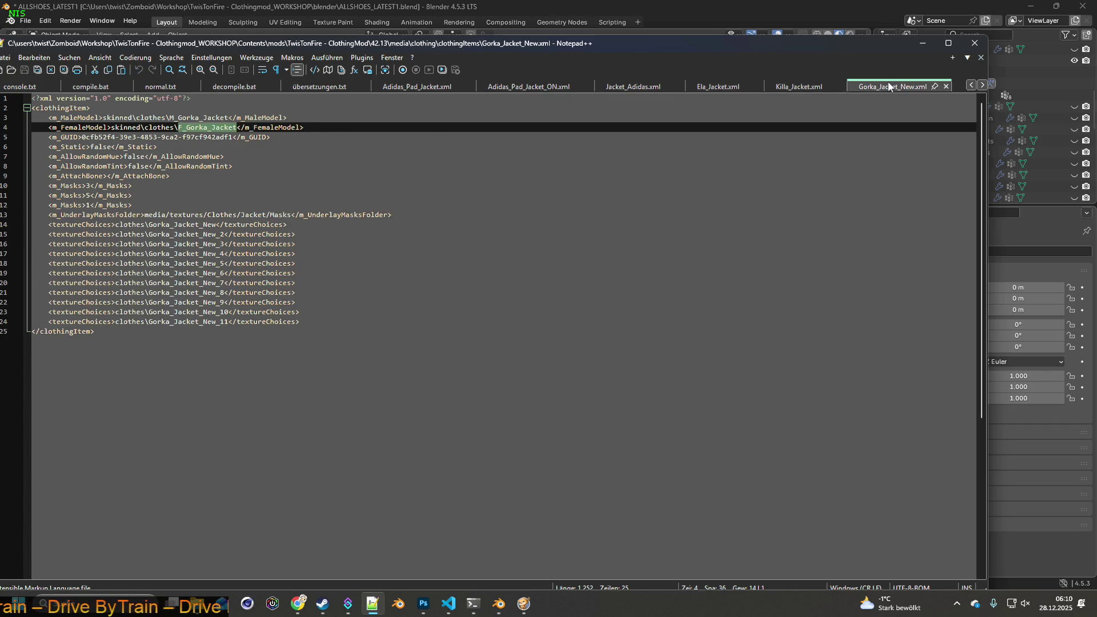
click(713, 87)
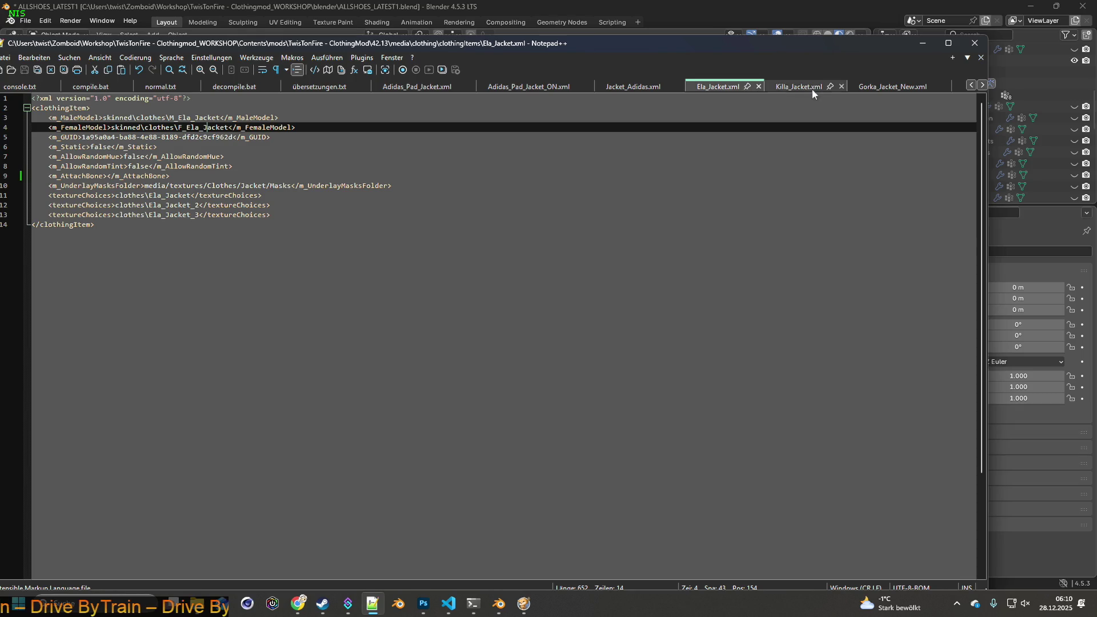
click(808, 87)
click(875, 89)
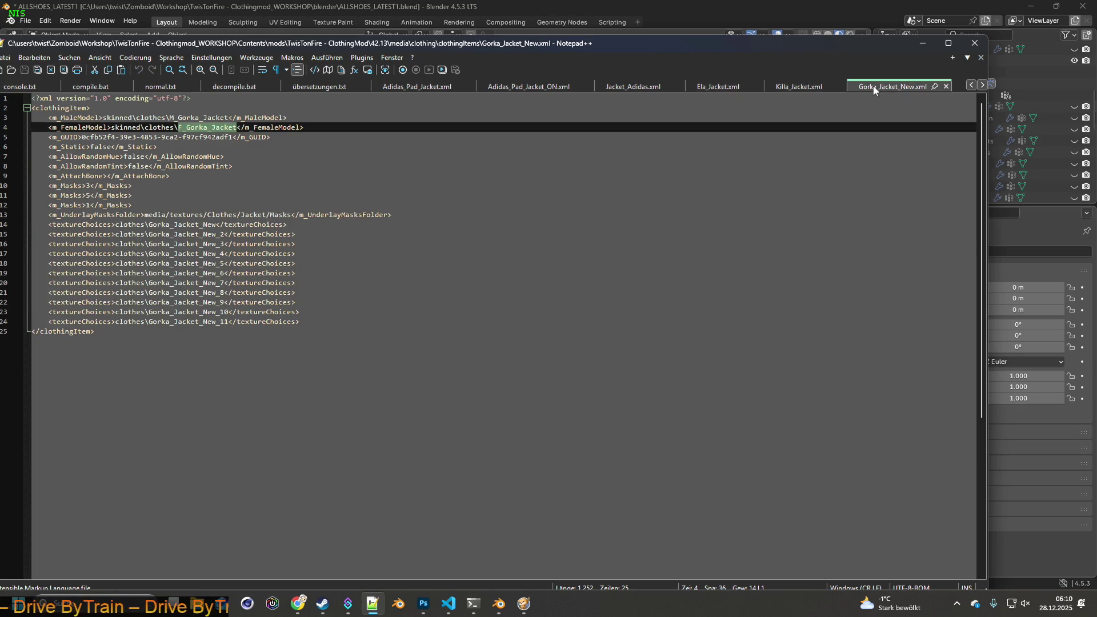
click(734, 87)
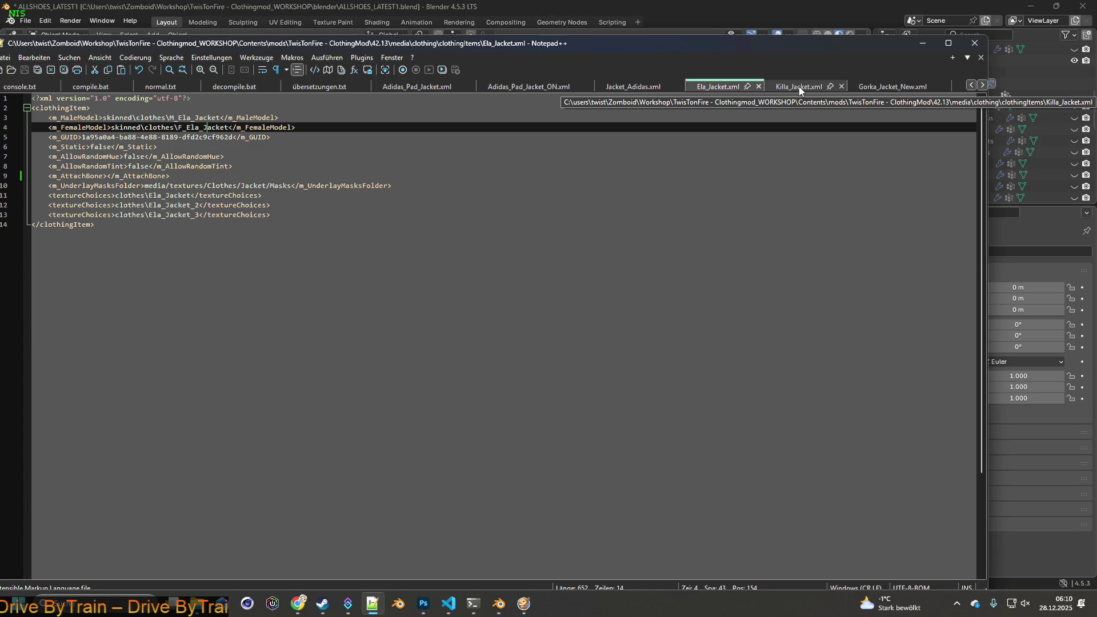
click(884, 91)
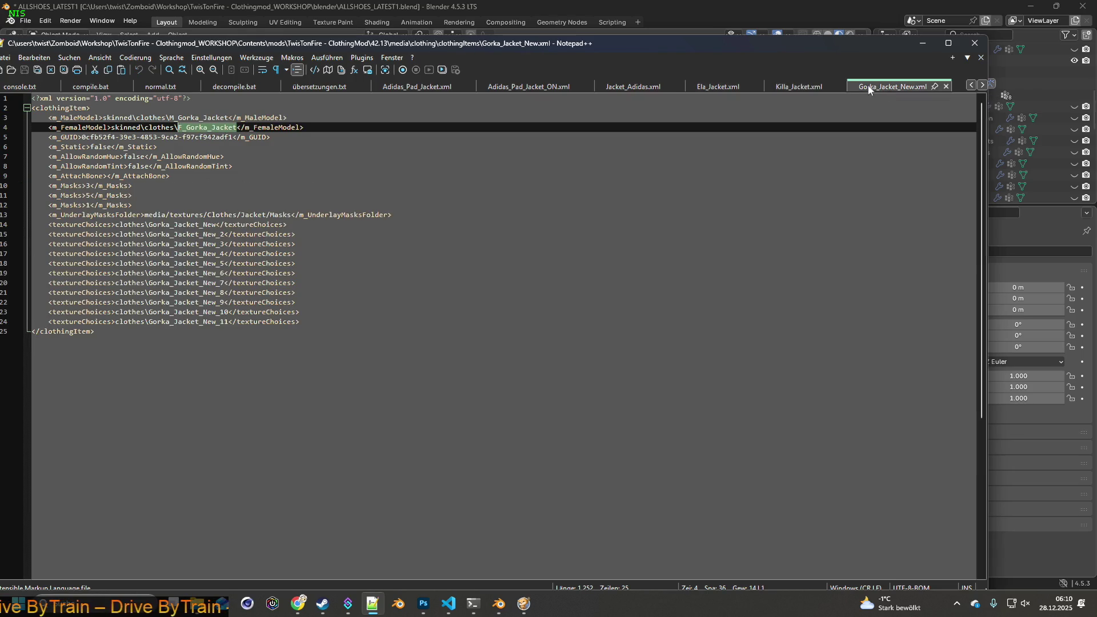
click(793, 87)
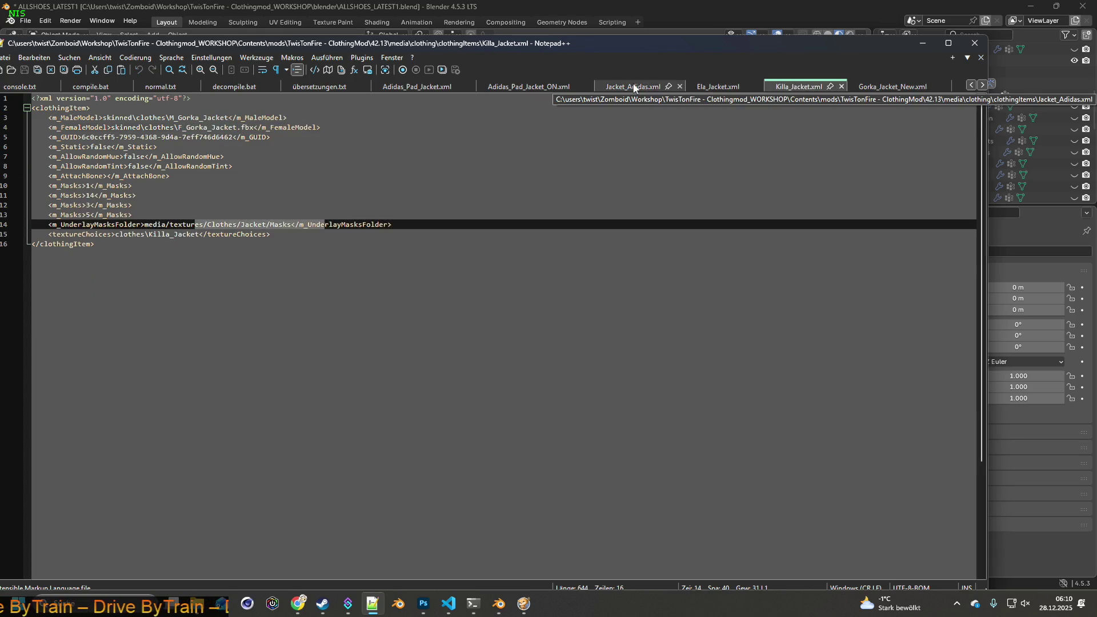
click(632, 91)
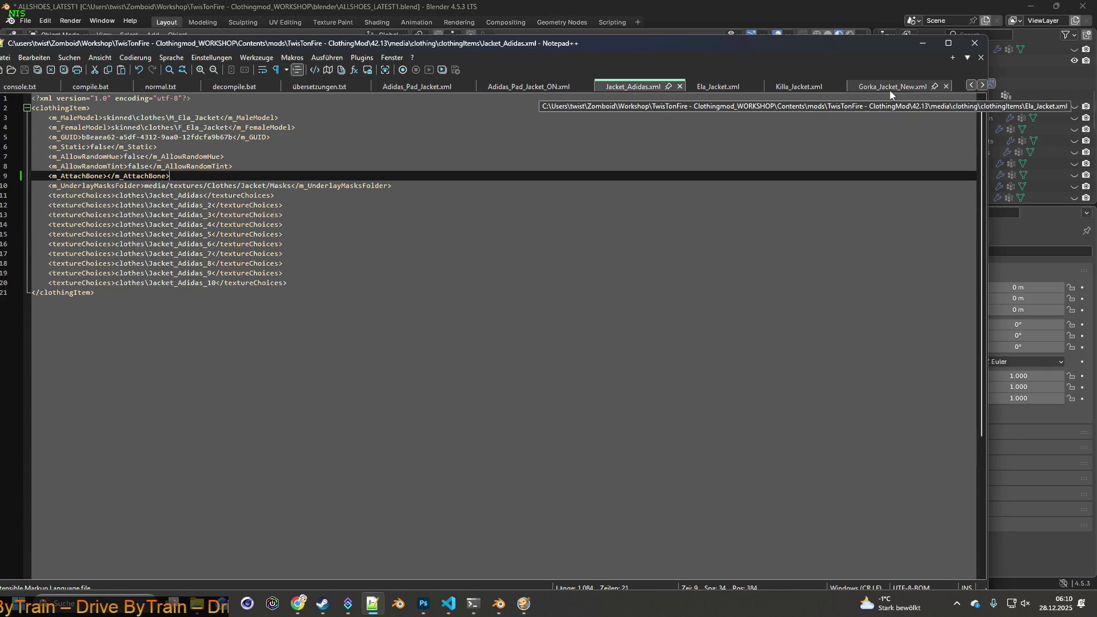
click(891, 86)
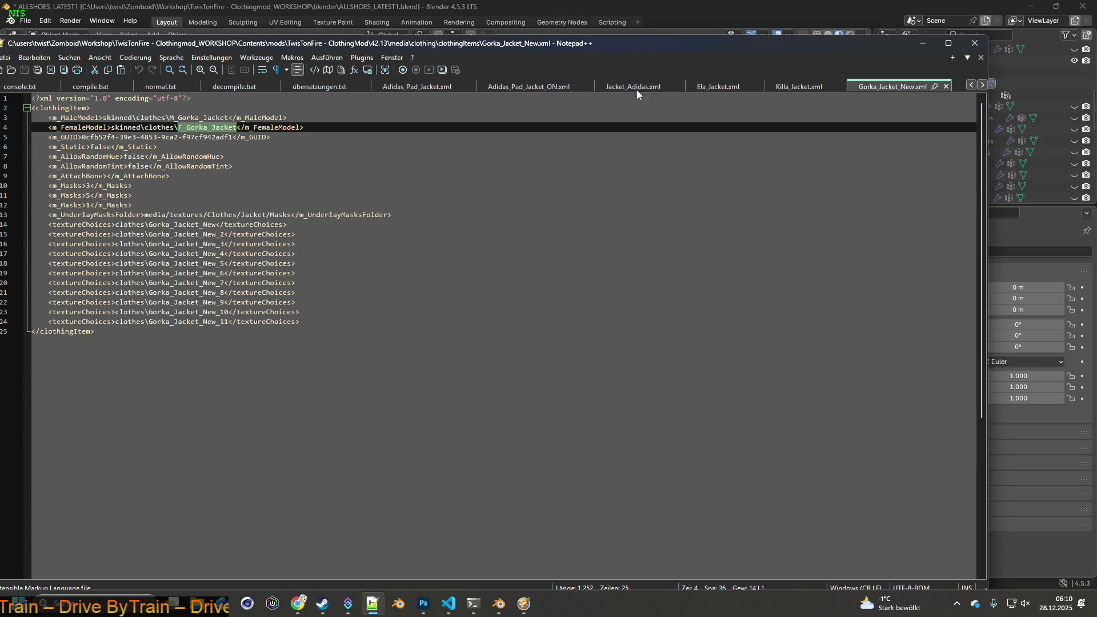
click(637, 89)
drag(178, 127, 223, 127)
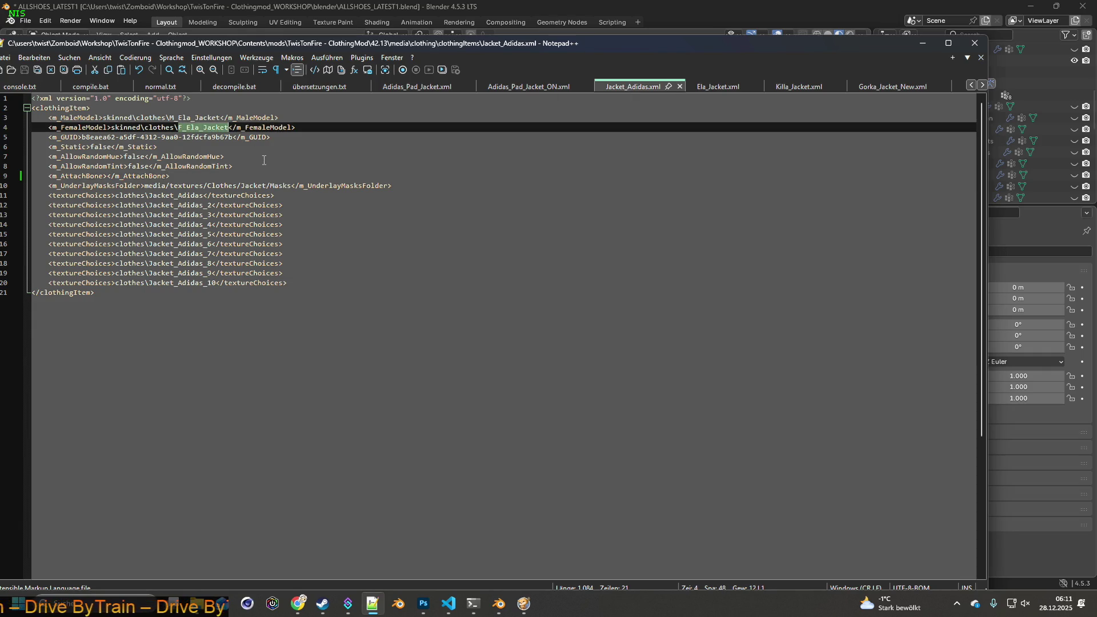
key(alt+Tab)
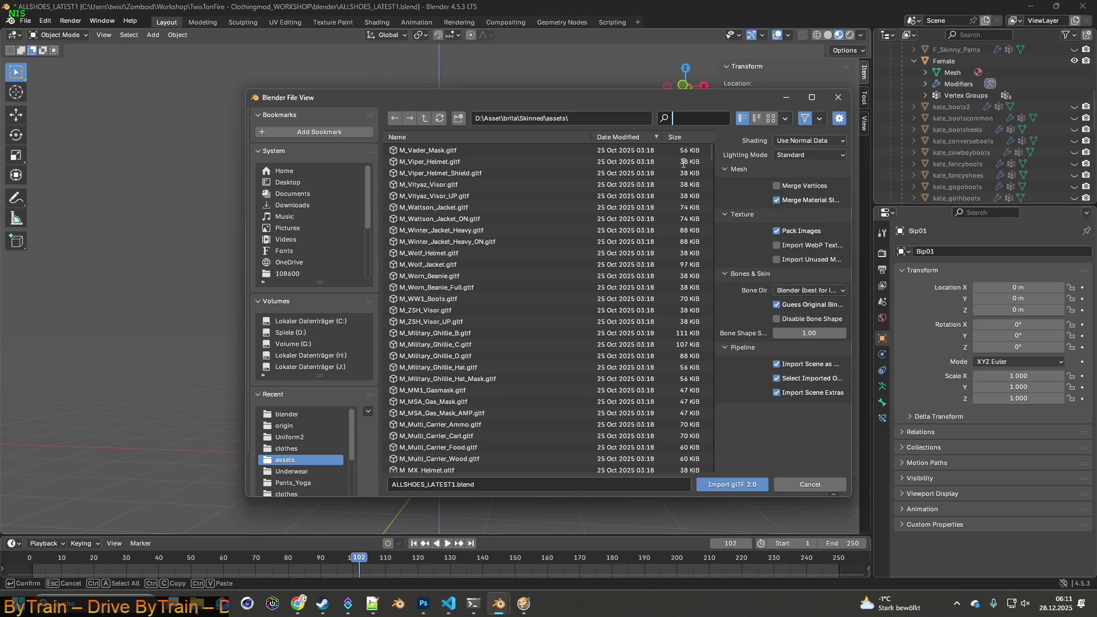
- Import F_Ela_Jacket.gltf from the assets folder and briefly preview its animation
text(F_Ela_Jacket)
click(441, 151)
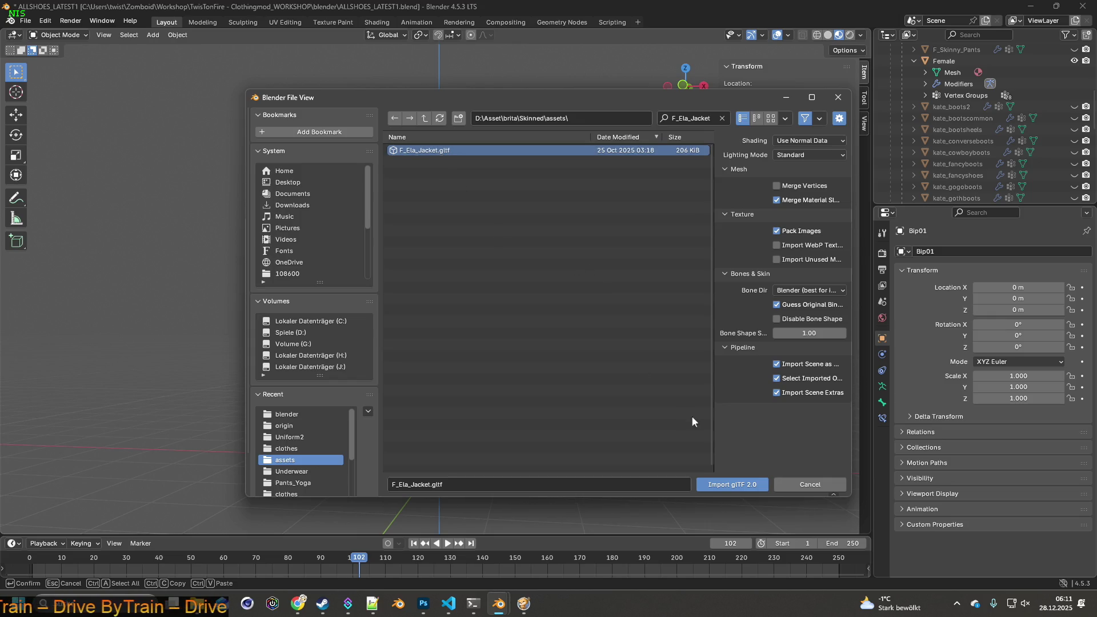
click(738, 484)
drag(618, 424, 555, 421)
key(space)
key(space)
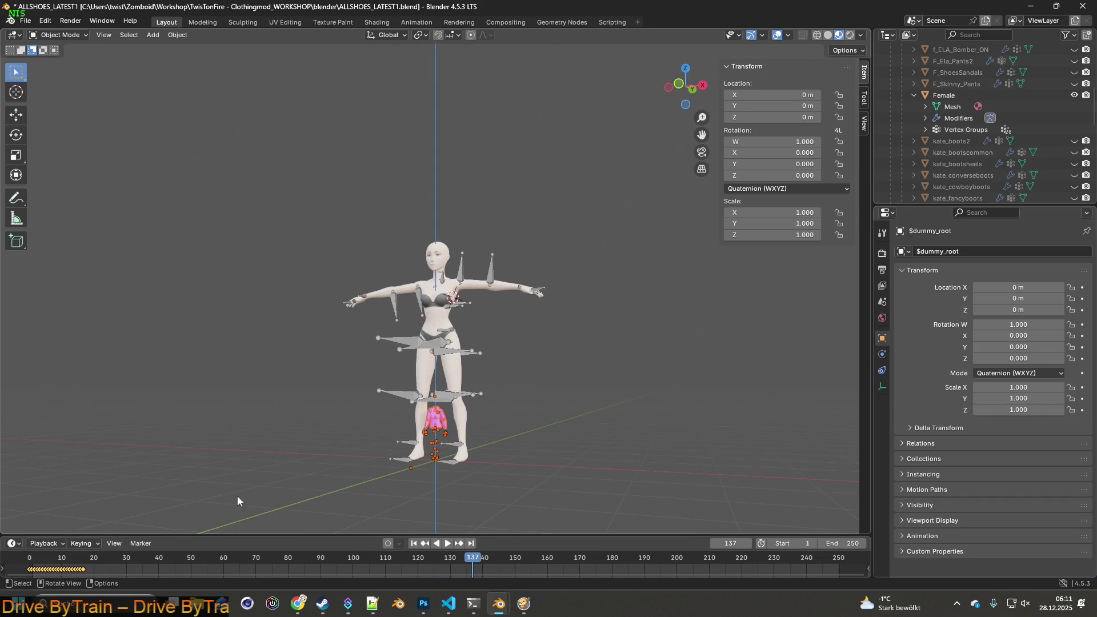
- Replay the animation from an early frame and expand $dummy_root in the Outliner
drag(457, 566, 58, 563)
key(space)
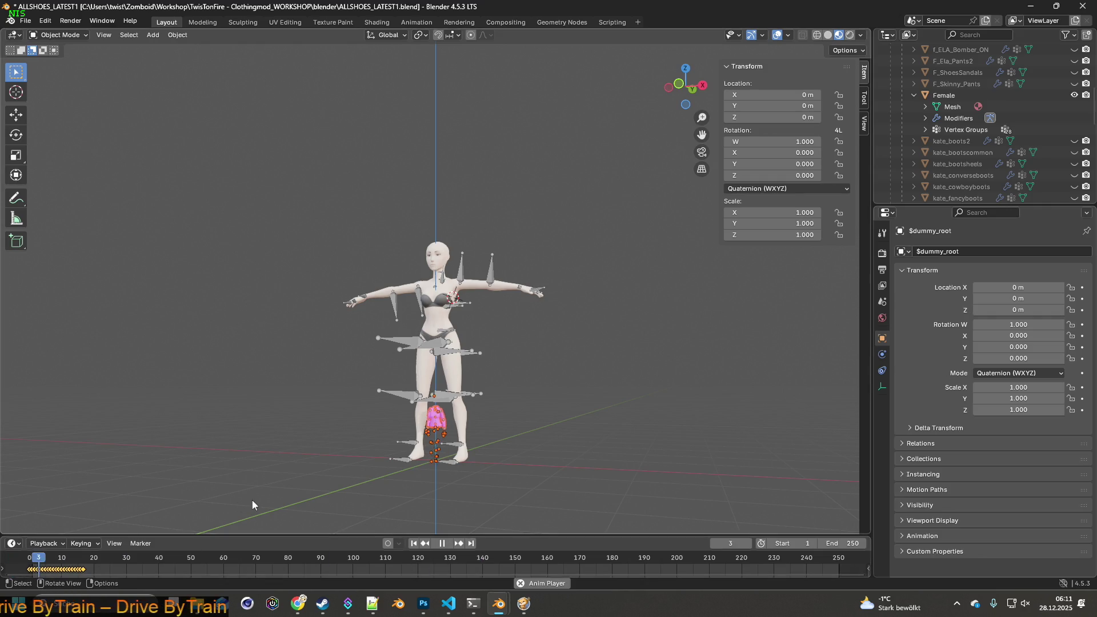
key(space)
drag(259, 496, 434, 492)
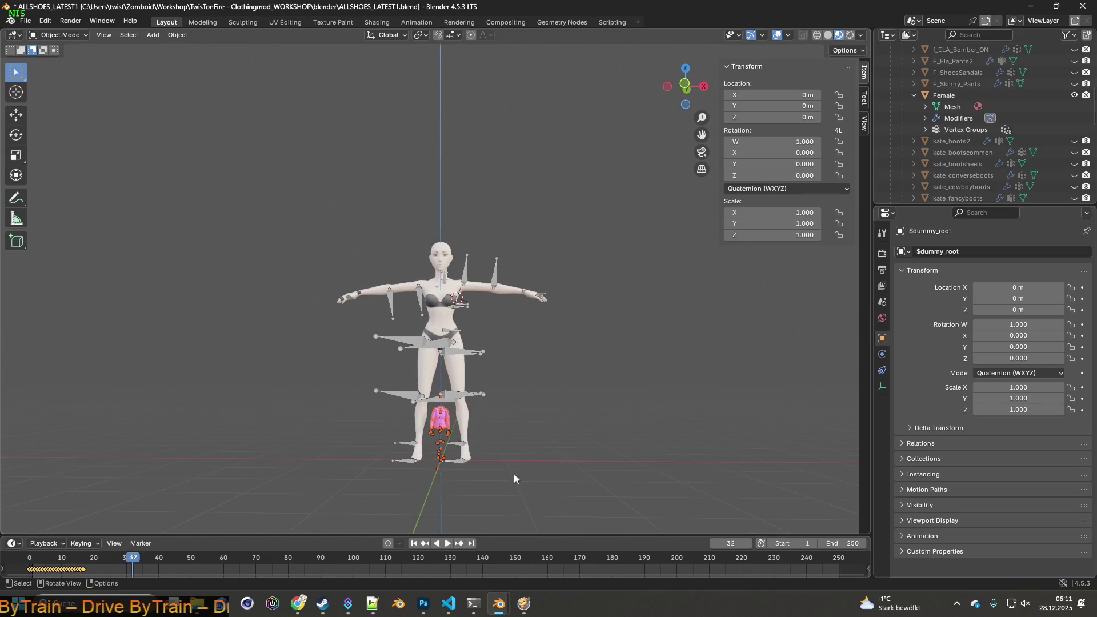
scroll(up, 3)
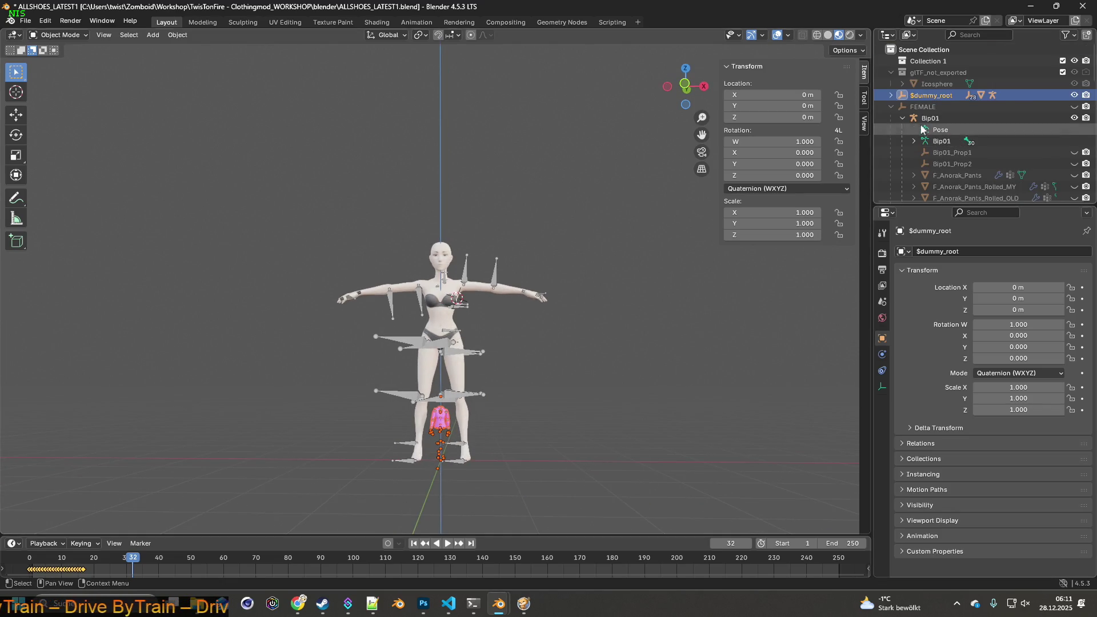
click(891, 95)
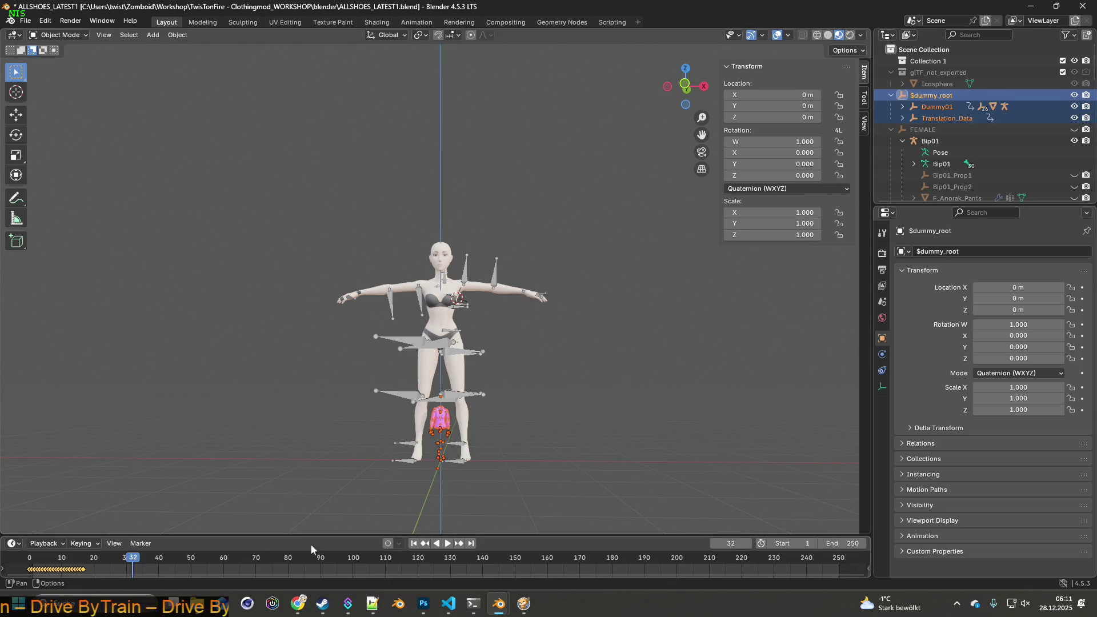
- Set the animation end frame to 16 and play it, zoomed in on the jacket
drag(84, 559, 84, 559)
click(855, 548)
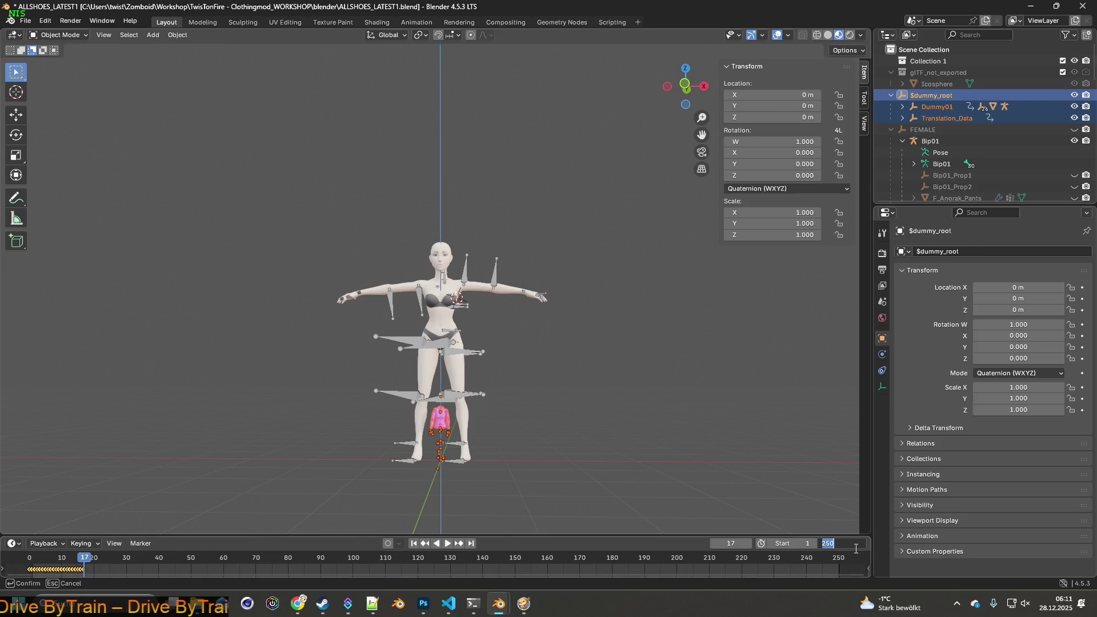
text(16)
key(Return)
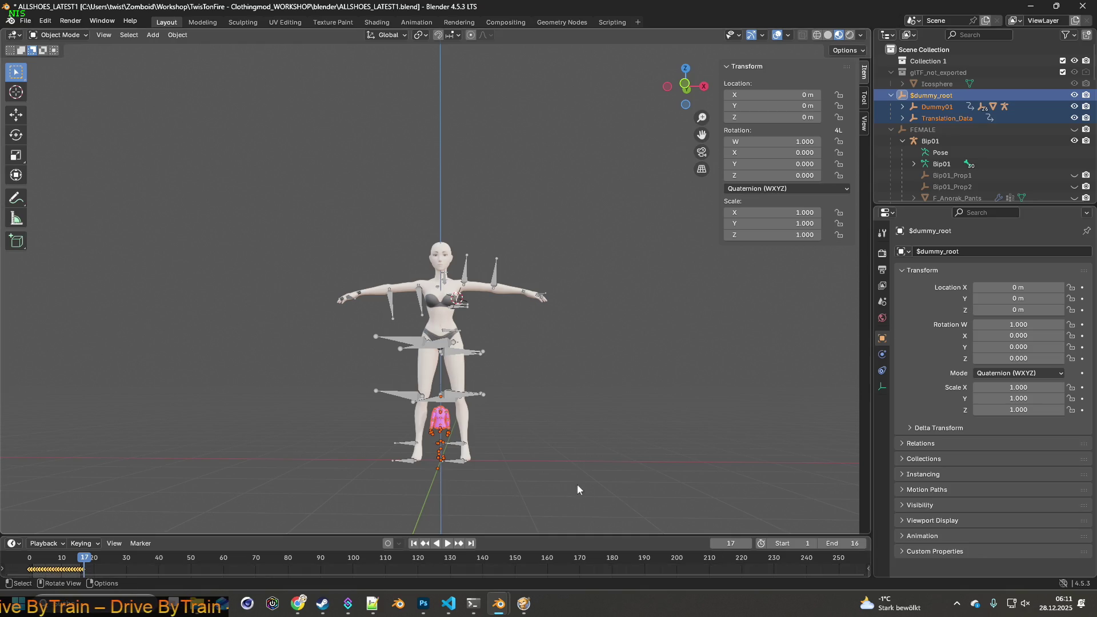
scroll(up, 3)
key(space)
drag(560, 499, 472, 396)
scroll(up, 3)
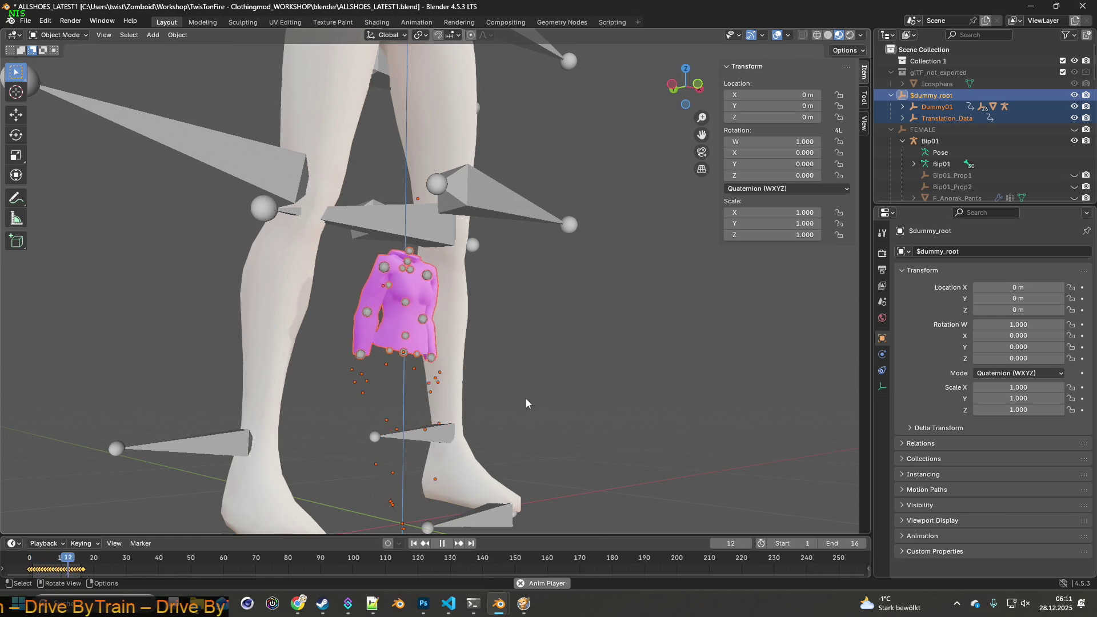
- Stop playback and expand Dummy01 and Bip01.001 in the Outliner
key(space)
scroll(down, 3)
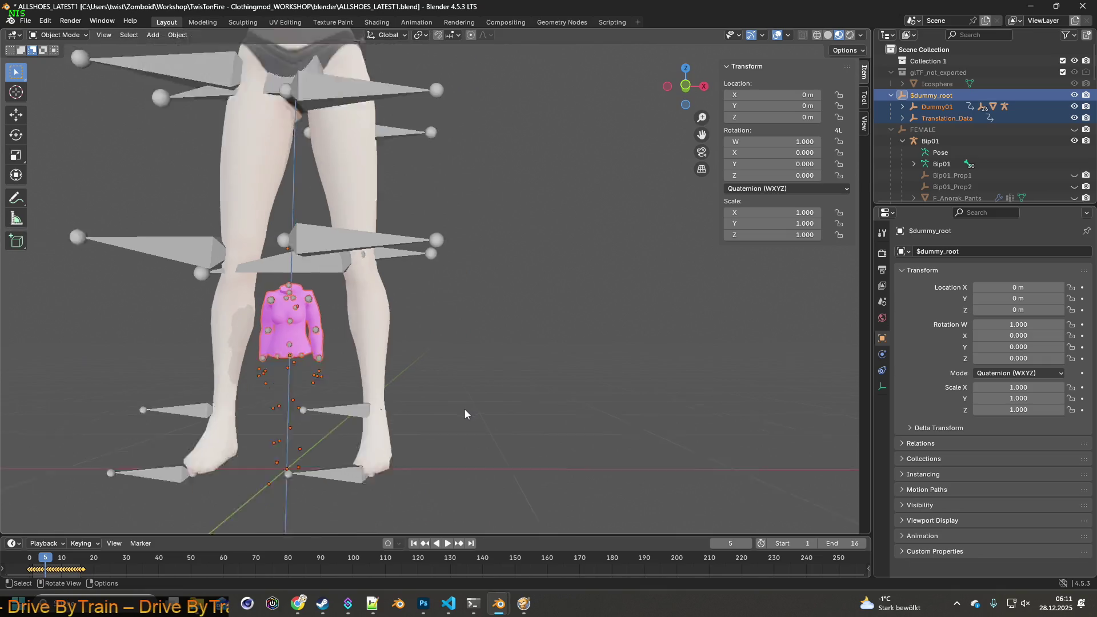
click(902, 106)
click(914, 130)
scroll(down, 3)
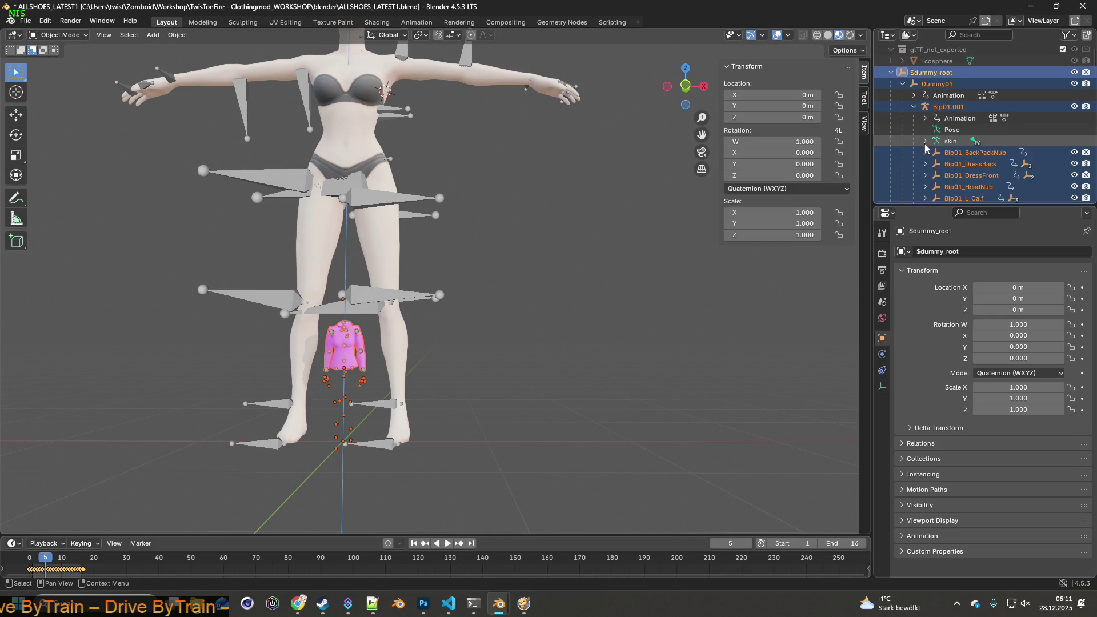
scroll(down, 3)
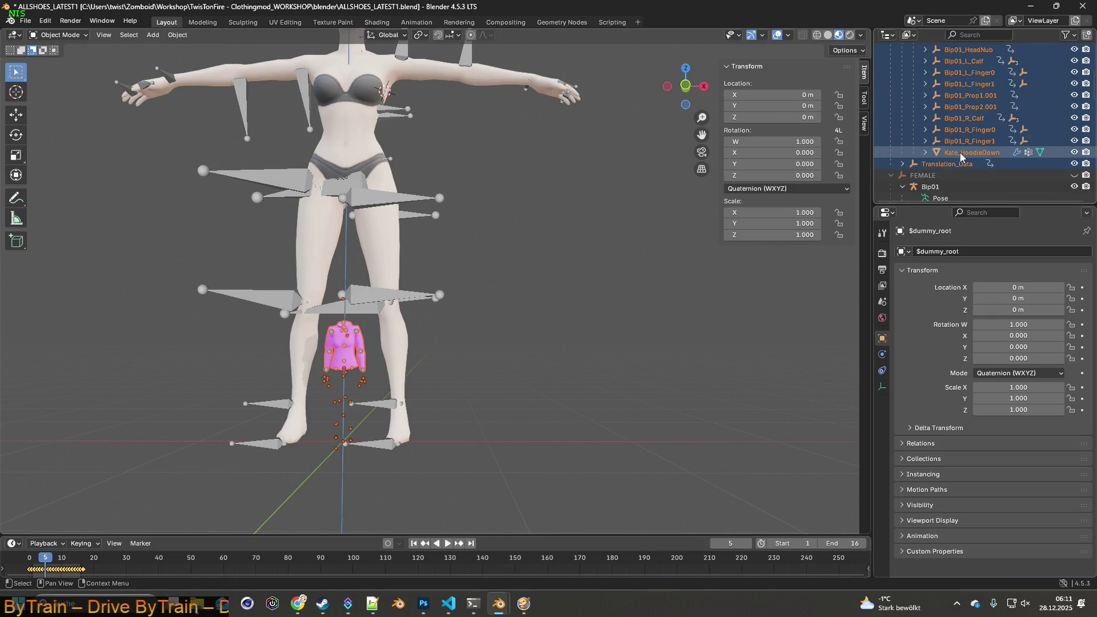
- Rename Kate_HoodieDown to F_Ela_Jacket and delete the Translation_Data object
click(960, 153)
click(926, 153)
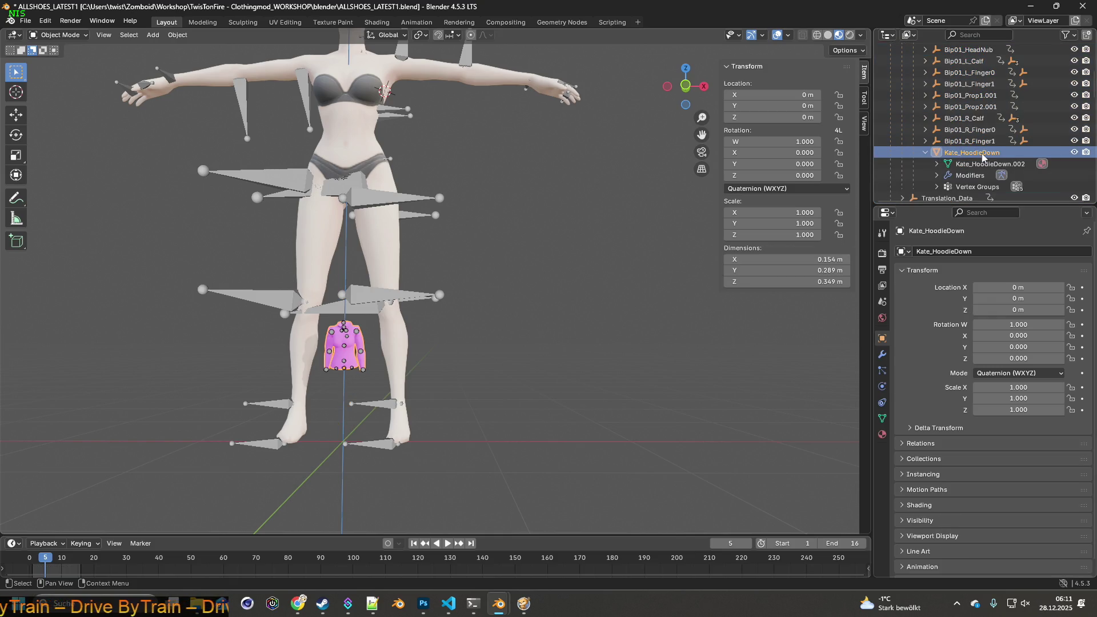
scroll(down, 3)
key(F2)
text(F_Ela_Jacket)
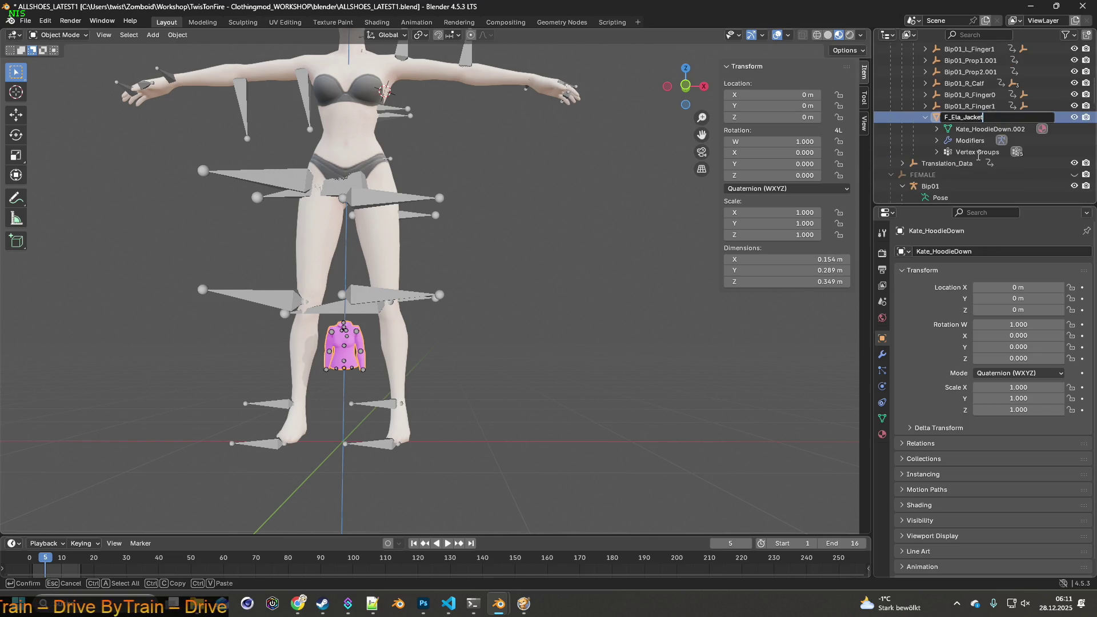
key(Return)
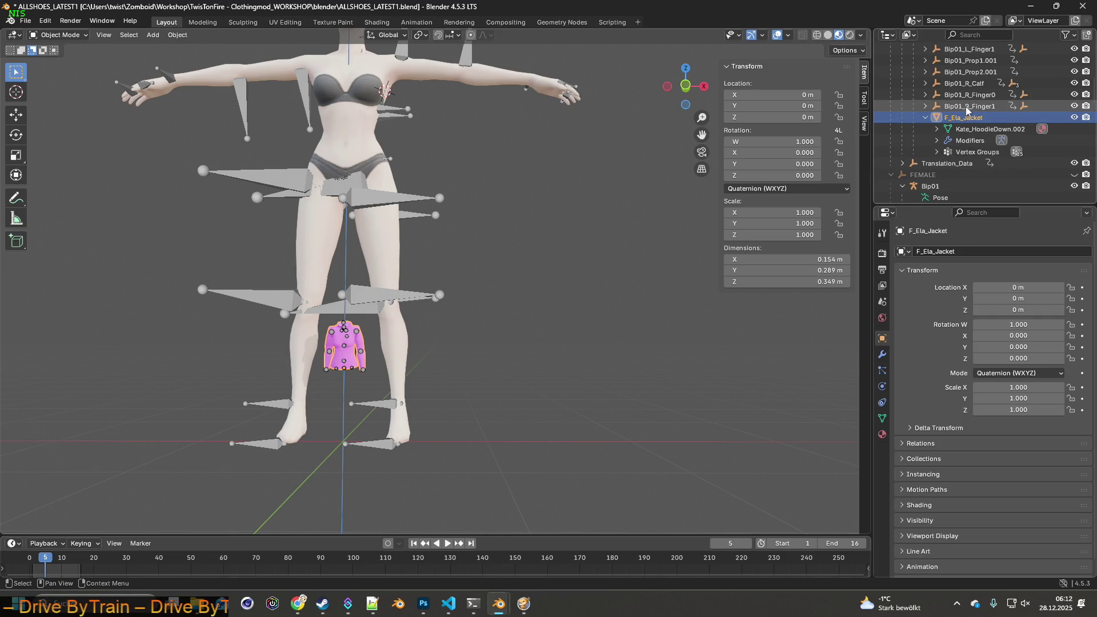
click(953, 165)
key(Delete)
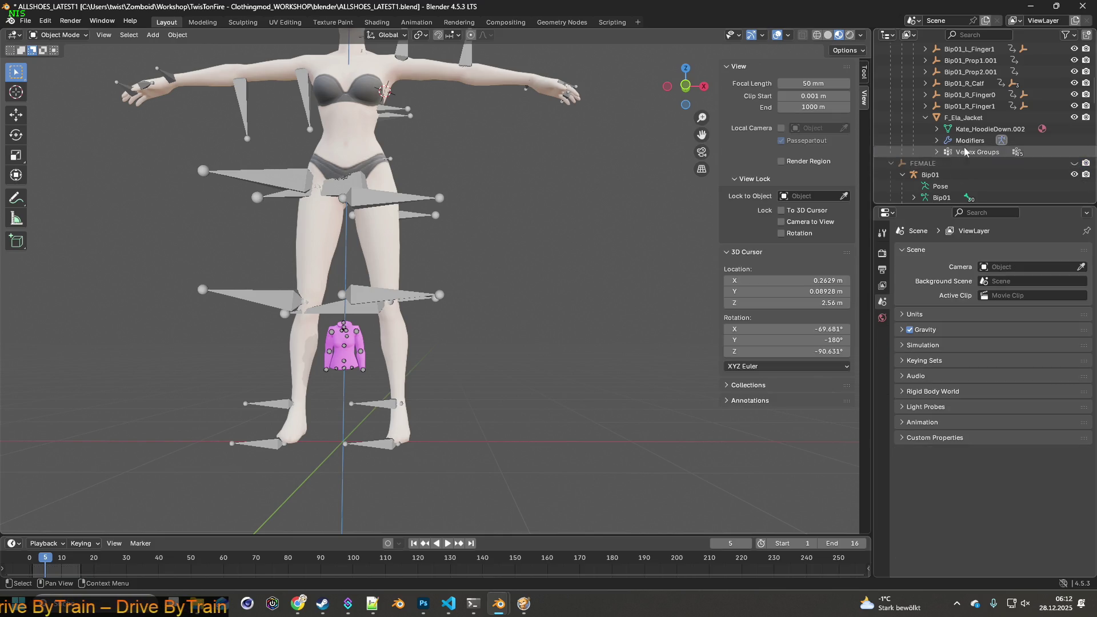
- Undo the Translation_Data deletion and delete the gltf_not_exported Icosphere
key(ctrl+z)
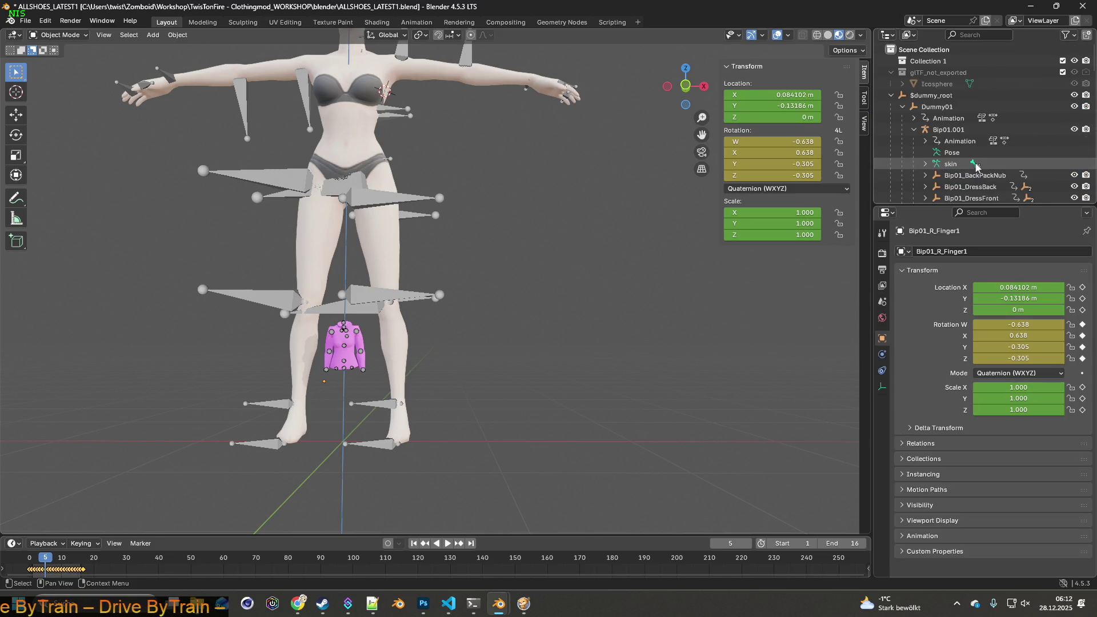
click(942, 84)
click(942, 72)
key(Delete)
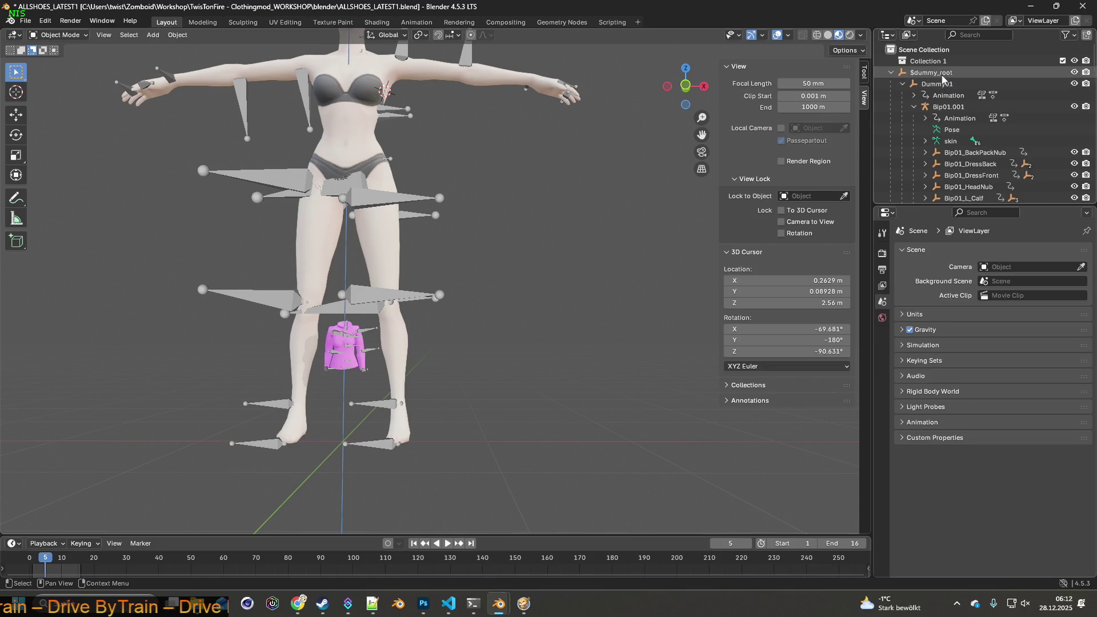
- Delete the first ranges of imported Bip01 bone objects, from $dummy_root down to Bip01_R_Foot
scroll(down, 3)
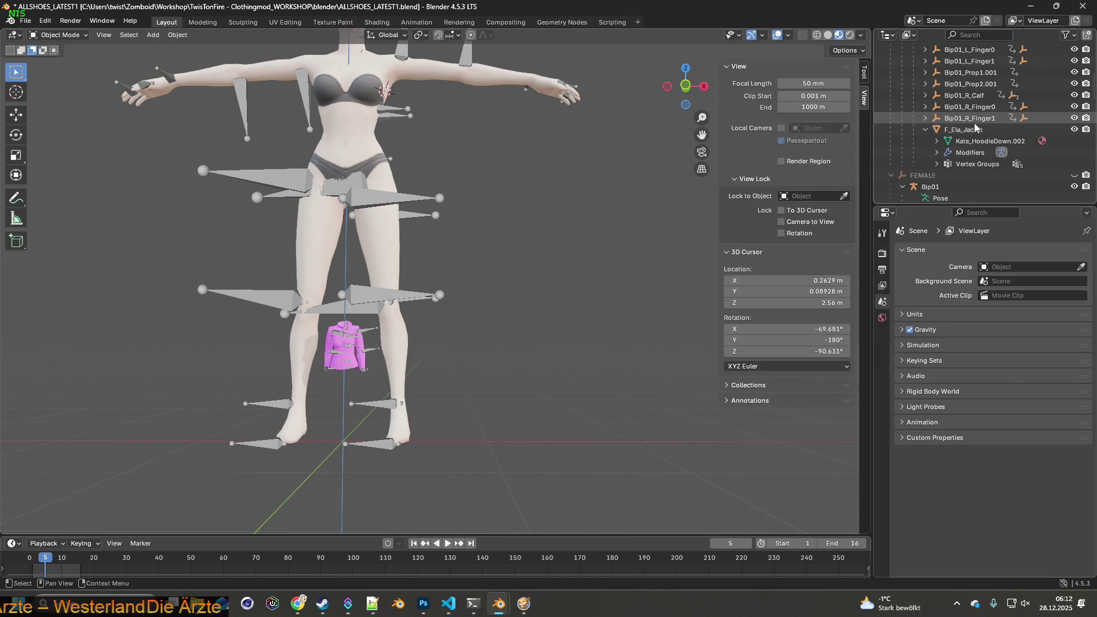
click(975, 120)
scroll(up, 3)
click(946, 73)
scroll(down, 3)
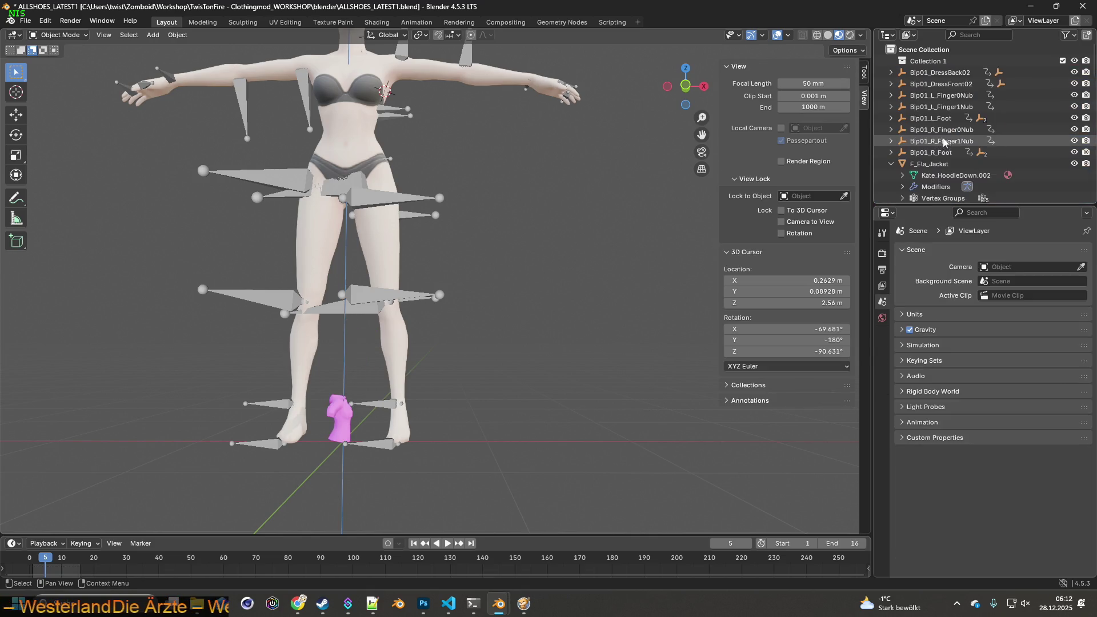
click(938, 153)
click(943, 74)
key(Delete)
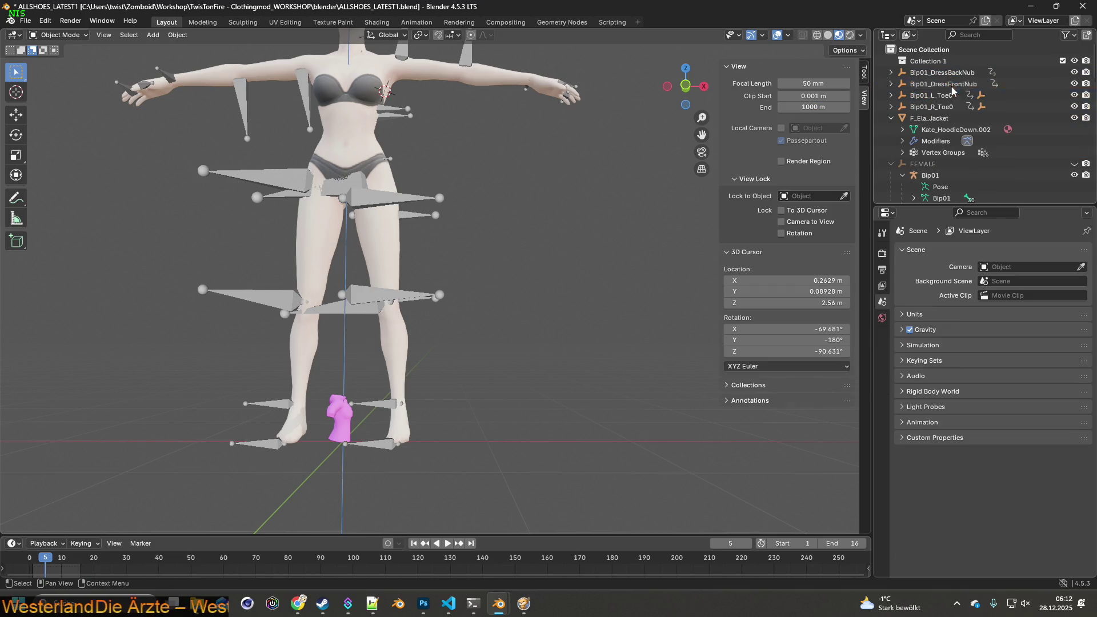
- Delete the remaining Bip01 bone objects, including the last two toe nubs
click(943, 107)
click(943, 73)
key(Delete)
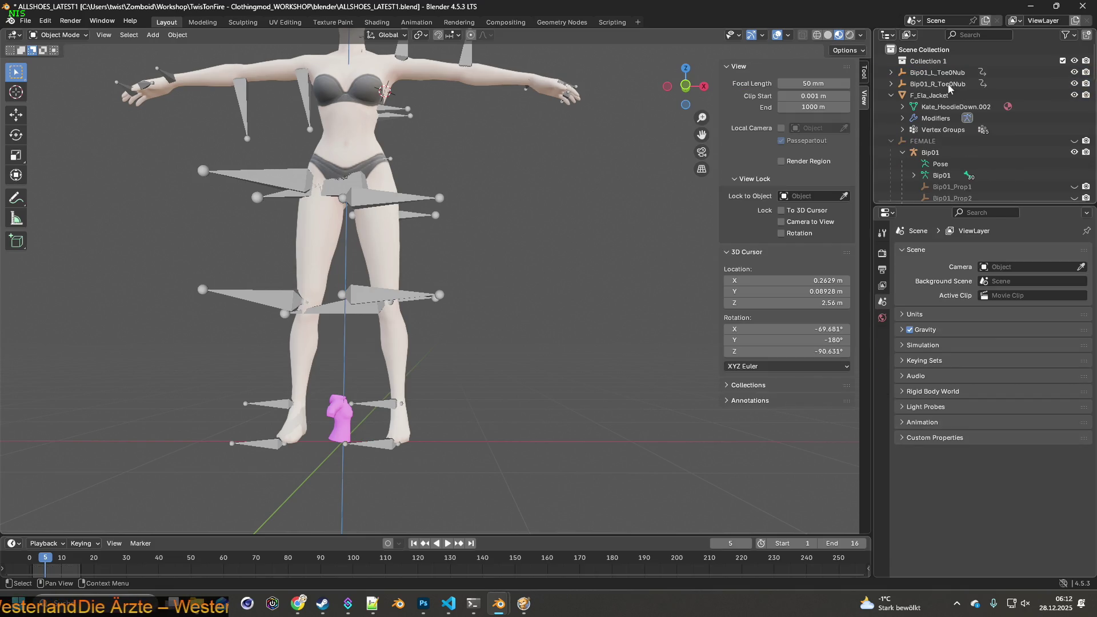
click(942, 83)
click(941, 73)
key(Delete)
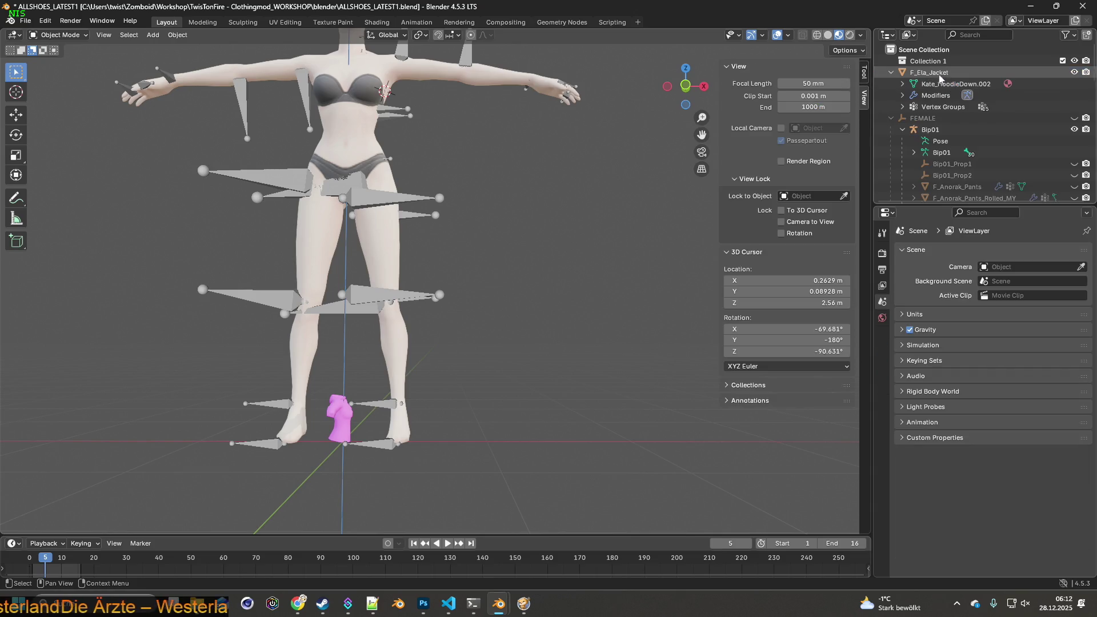
- Remove the Armature modifier from F_Ela_Jacket
click(938, 73)
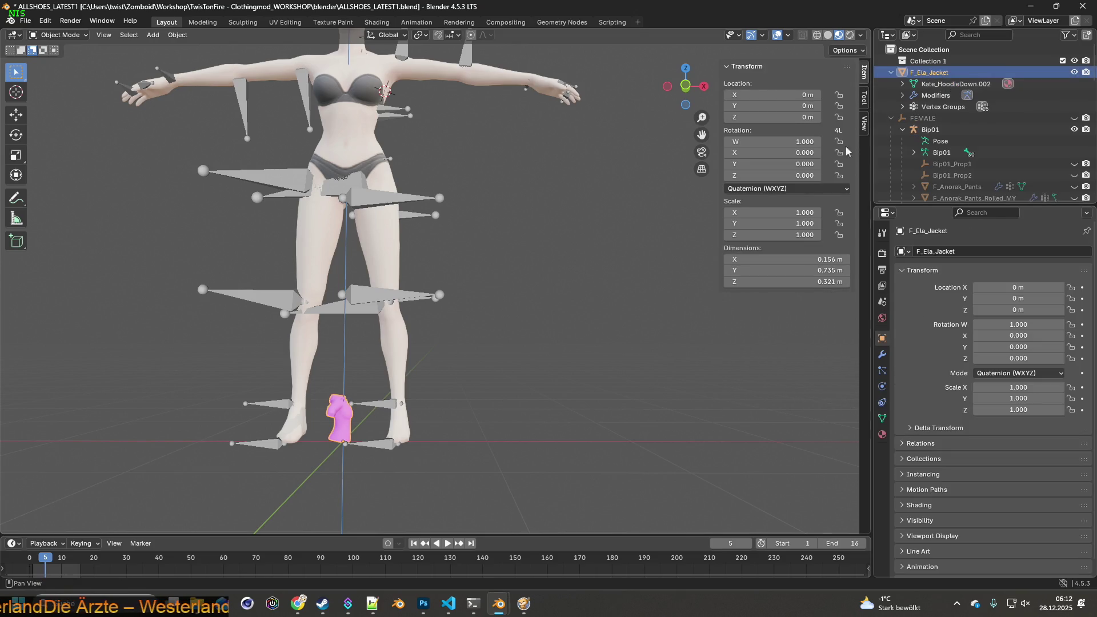
drag(656, 228, 656, 231)
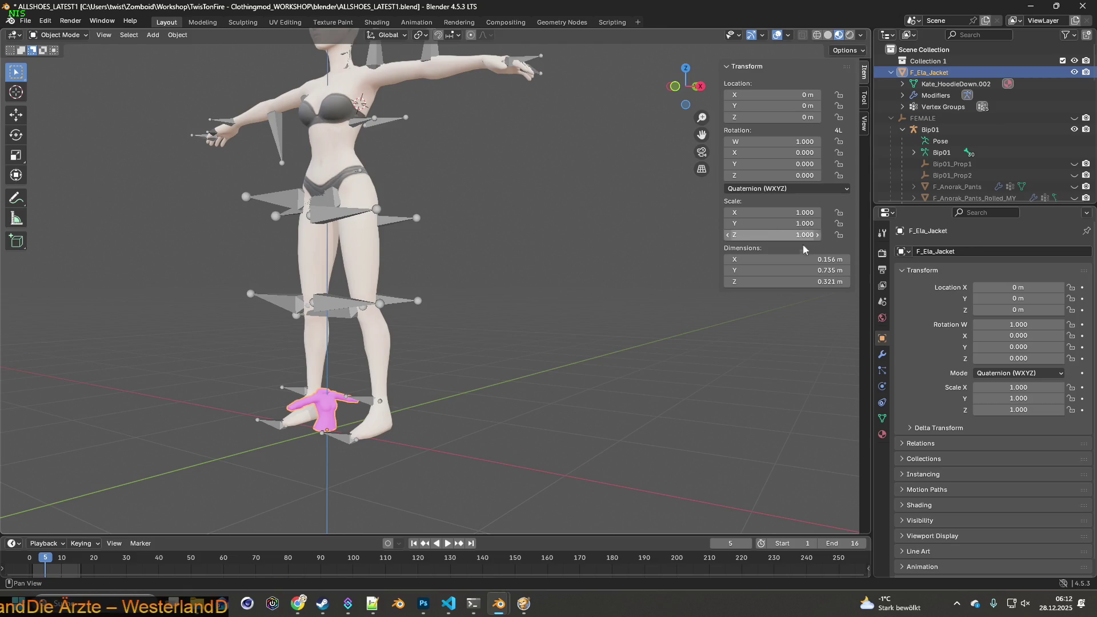
click(883, 355)
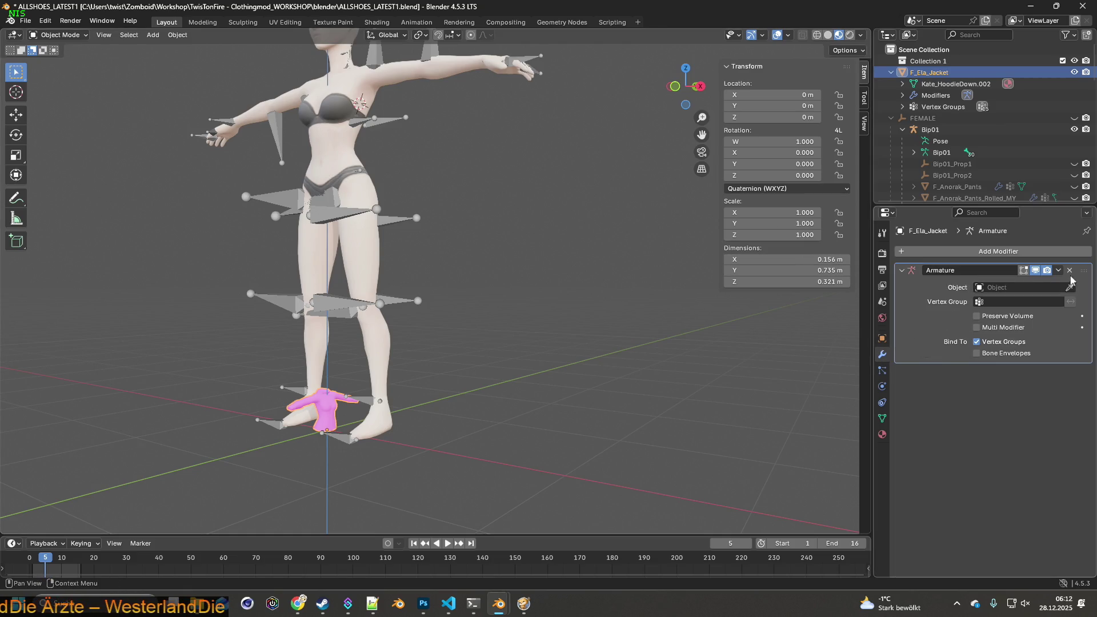
click(1070, 270)
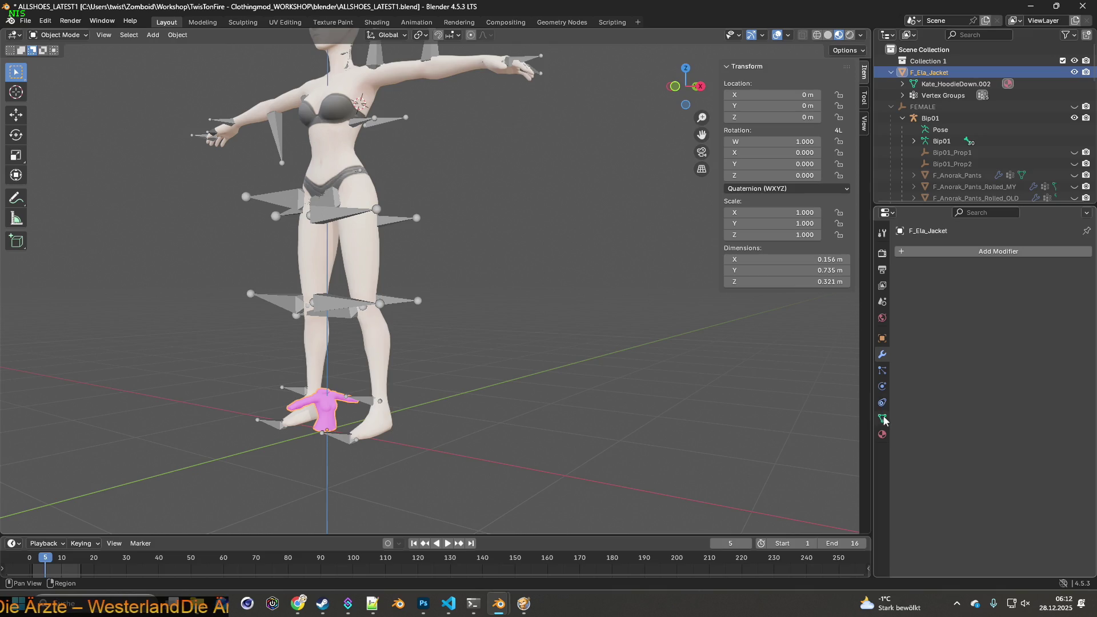
- Delete all of the jacket's old Bip01 vertex groups
click(883, 419)
click(1082, 299)
click(1082, 300)
click(1083, 300)
click(1083, 300)
click(1082, 300)
click(1083, 299)
- Select the pink jacket mesh and switch to the Shading workspace
scroll(up, 3)
drag(482, 347, 604, 337)
scroll(up, 3)
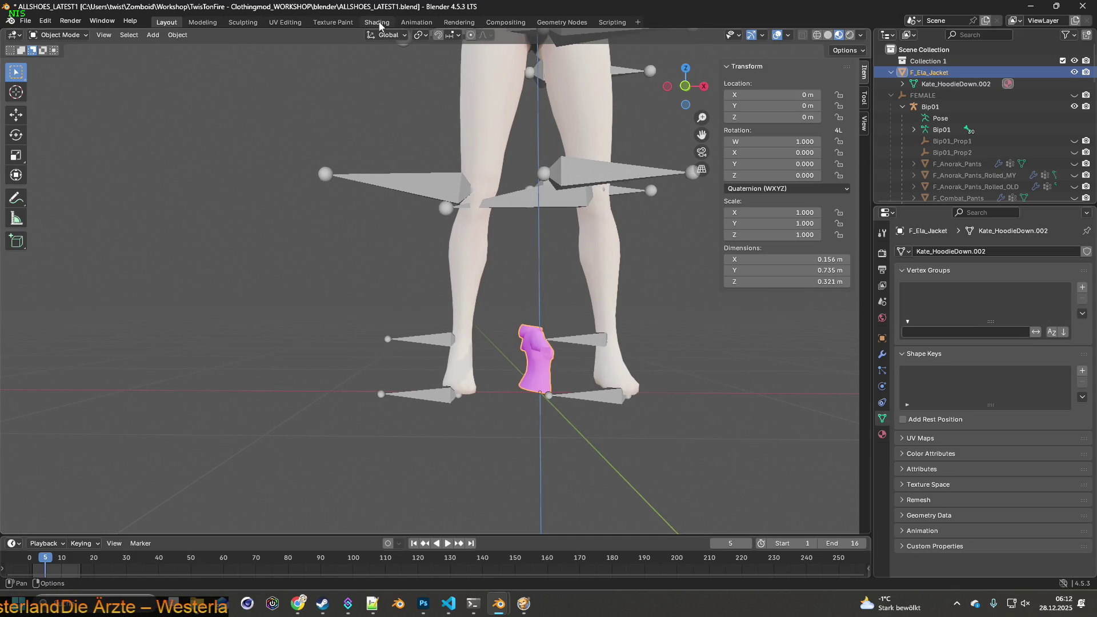
click(545, 369)
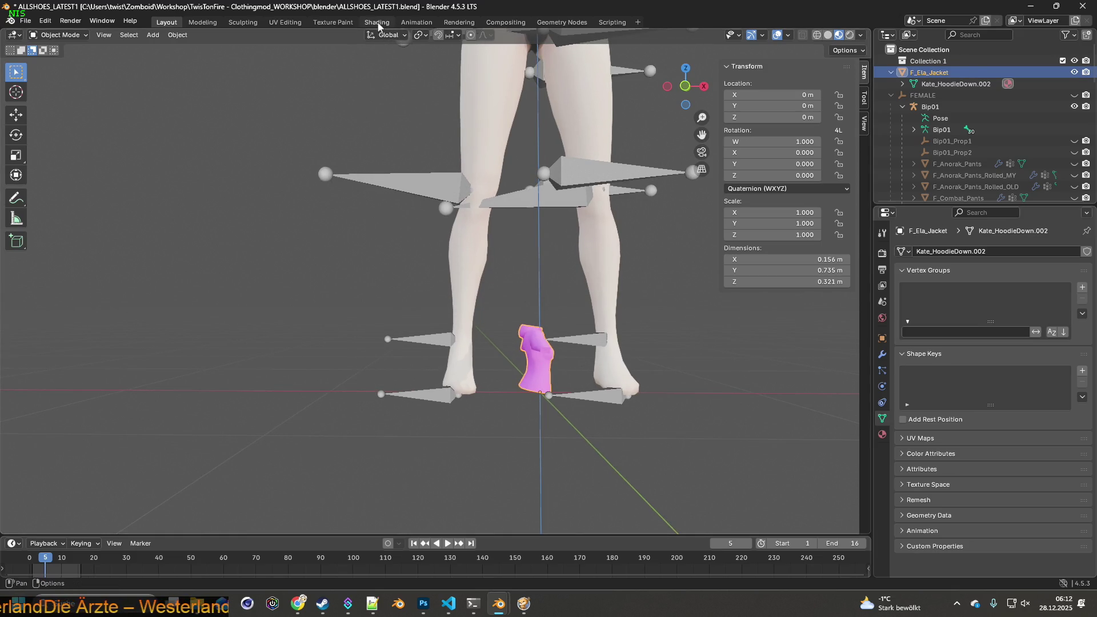
click(377, 22)
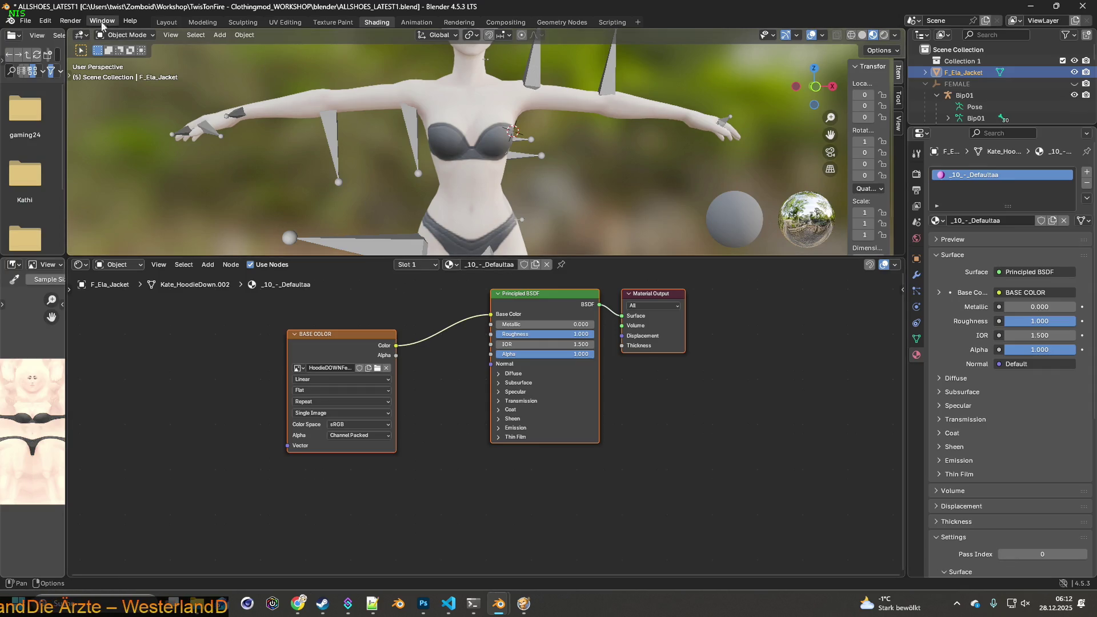
- Reselect the jacket and browse for a new base colour image on its Image Texture node
click(166, 22)
click(531, 365)
click(377, 22)
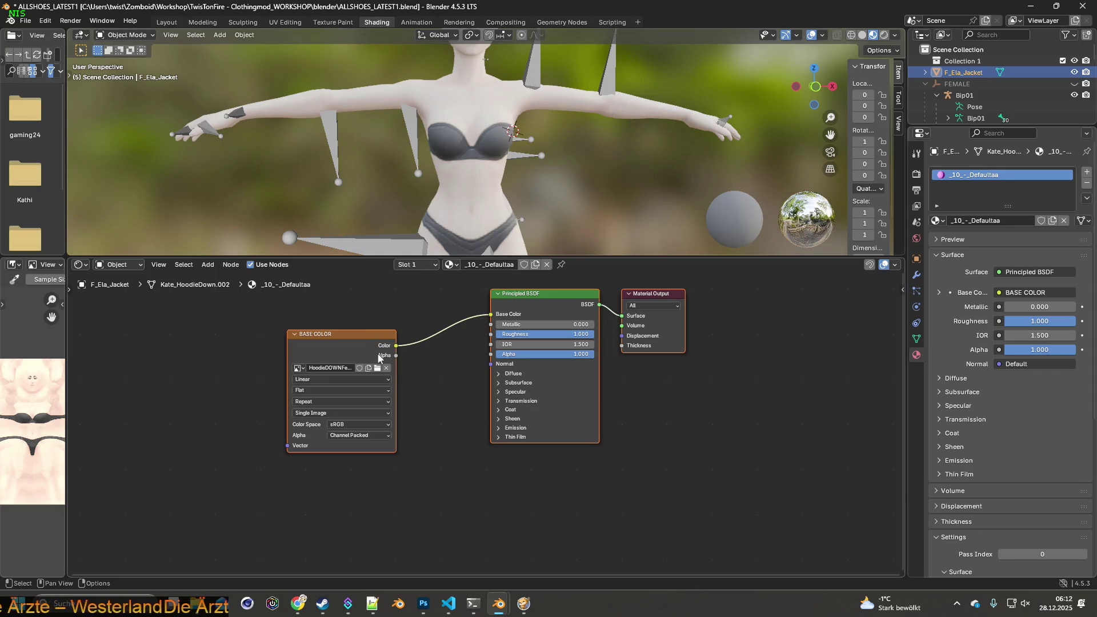
click(377, 369)
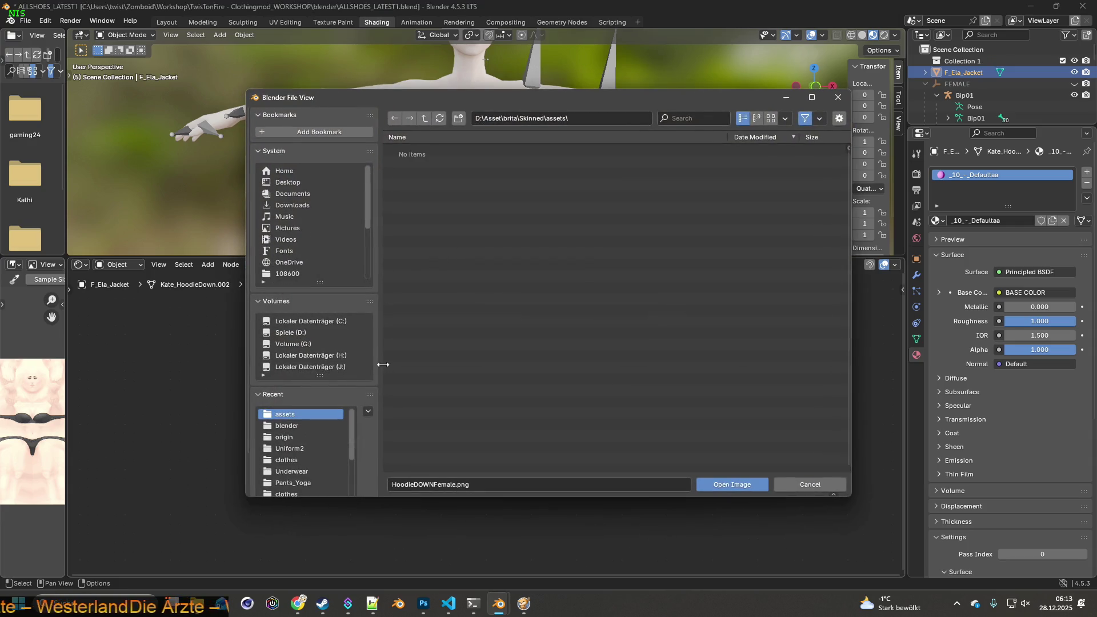
- Copy the Jacket_Adidas_10 texture name from the jacket's XML in Notepad++
key(alt+Tab)
key(alt+Tab)
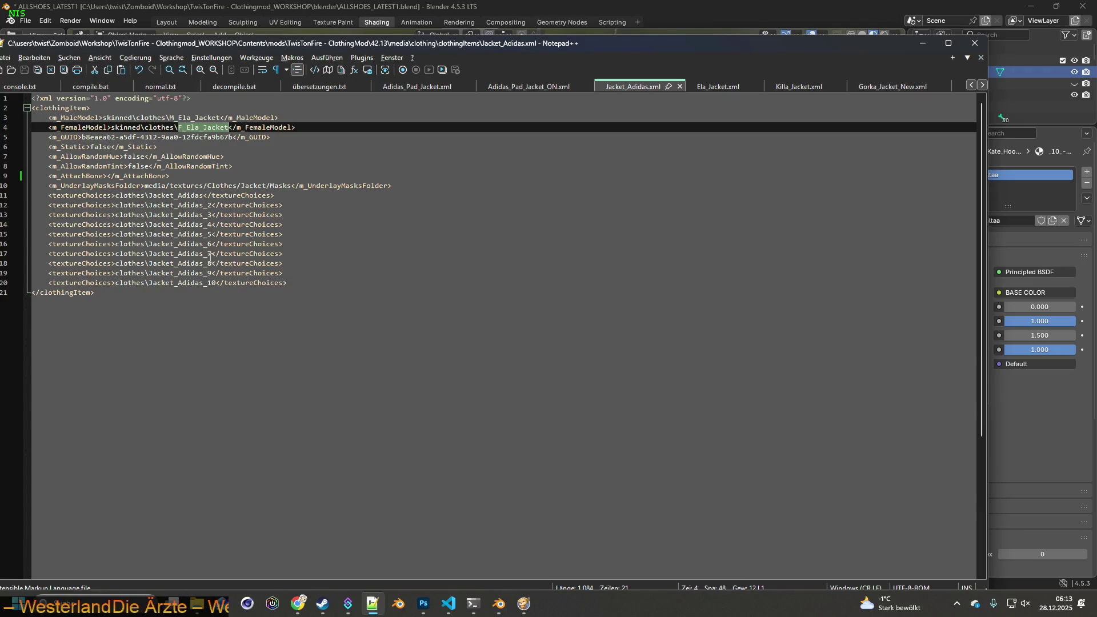
click(151, 196)
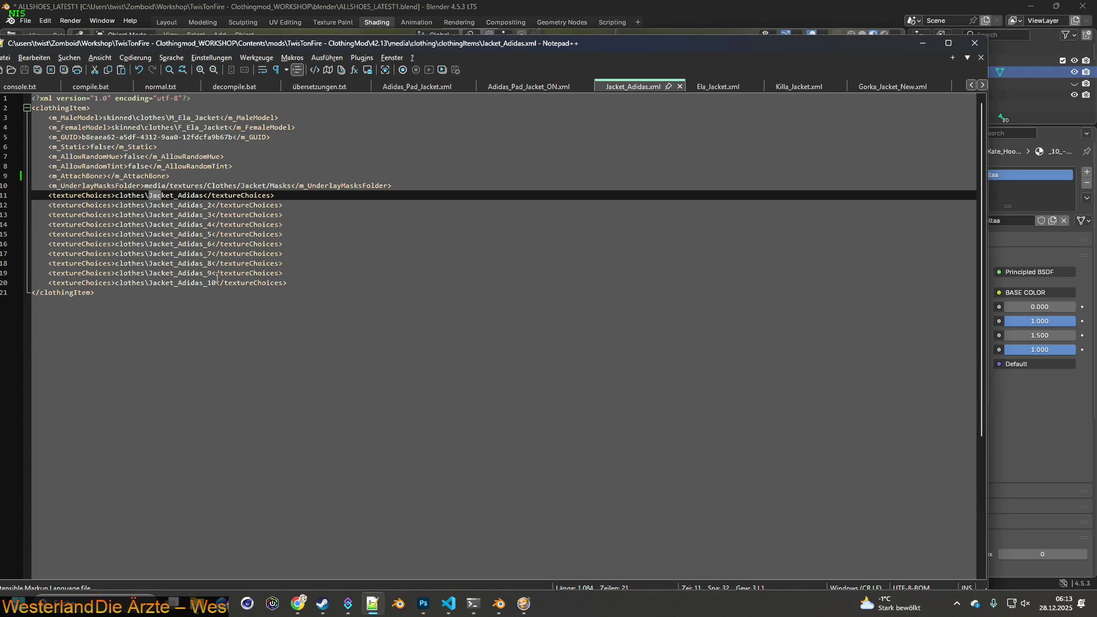
drag(217, 284, 181, 284)
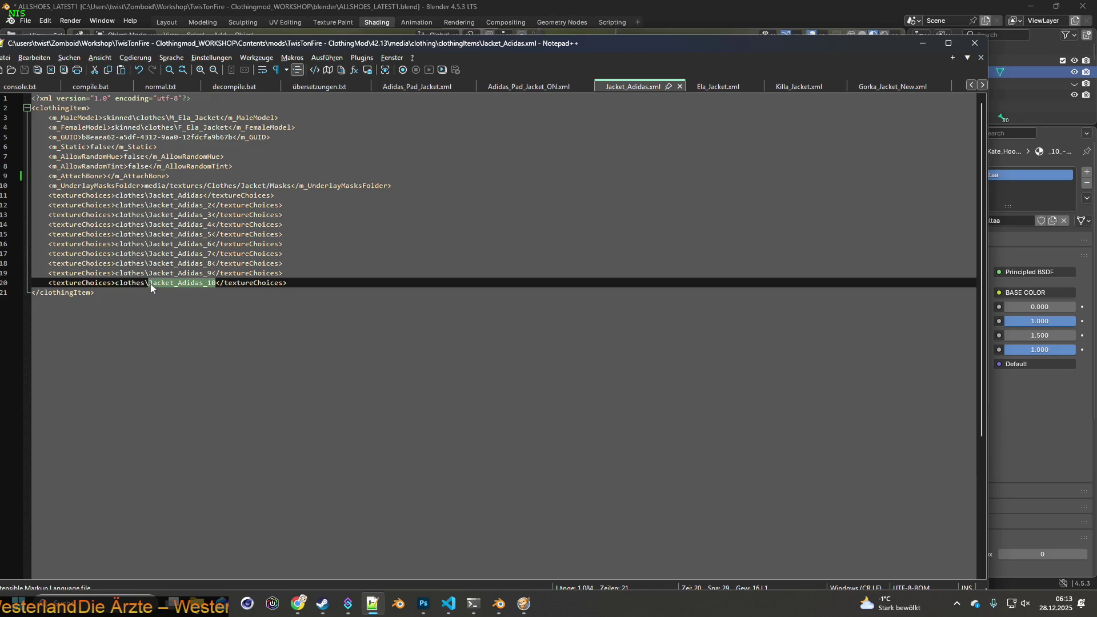
key(alt+Tab)
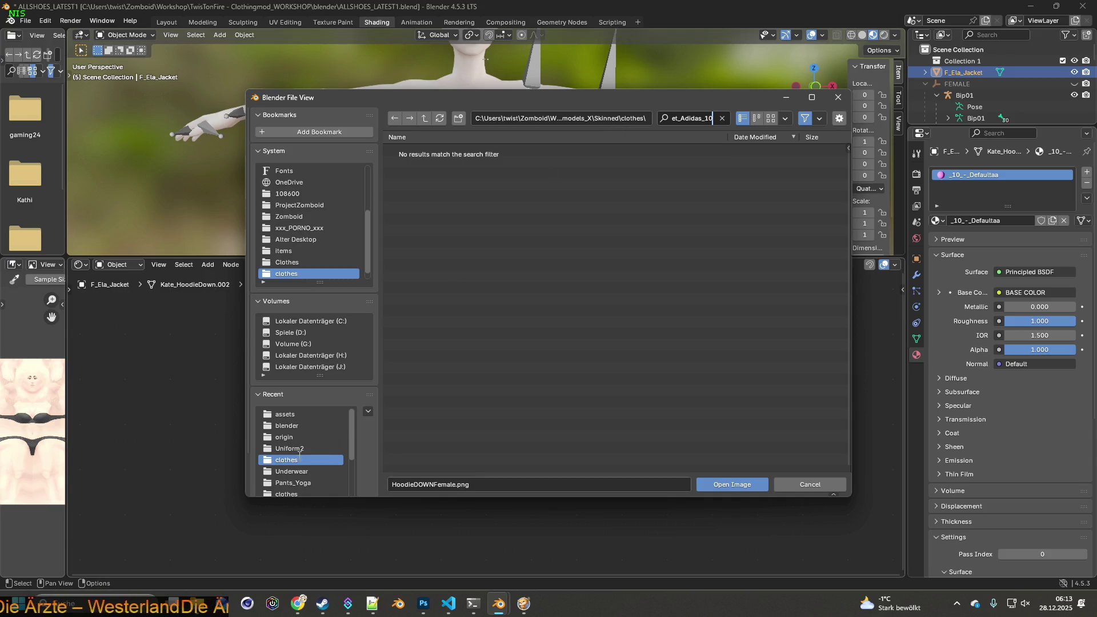
- Load Jacket_Adidas_10.png from the clothes textures folder as the base colour and view the whole model
click(294, 495)
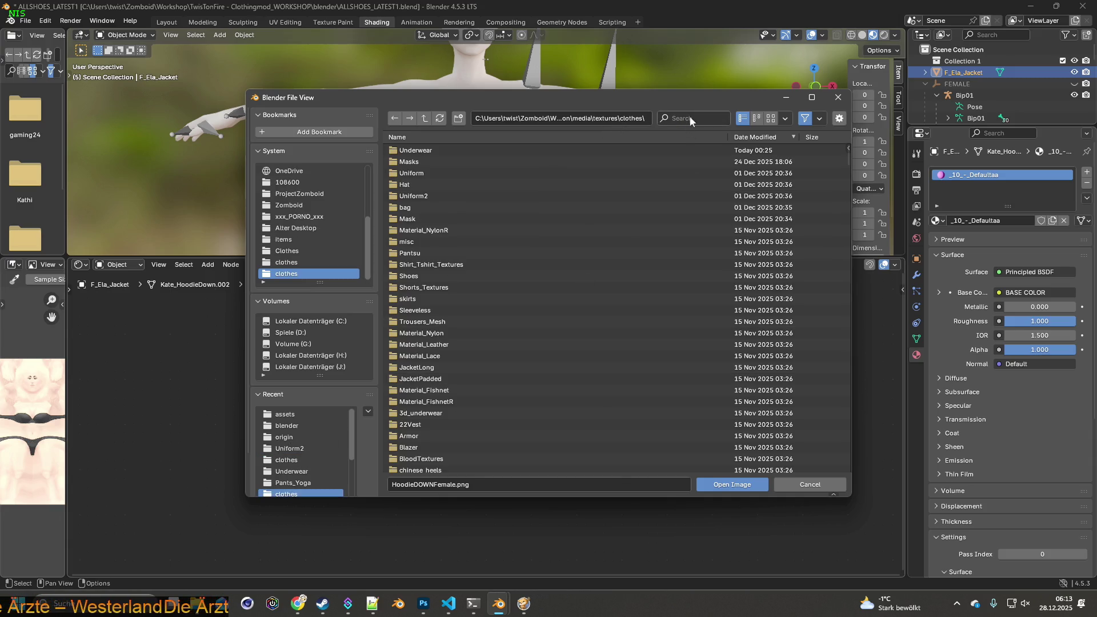
click(692, 117)
text(Jacket_Adi)
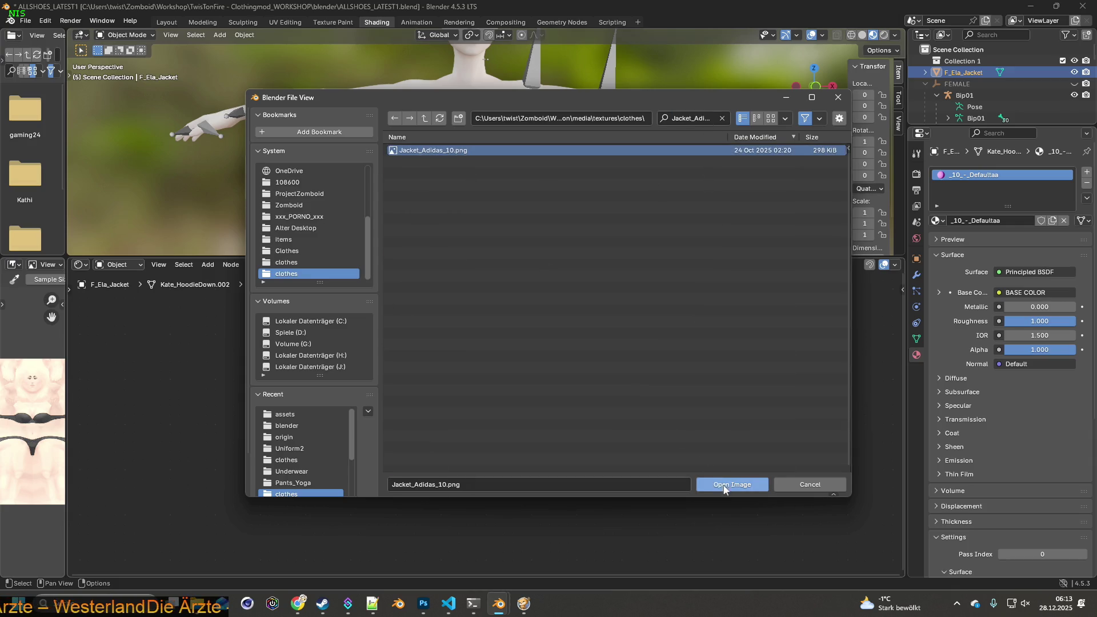
click(724, 486)
drag(582, 259, 581, 450)
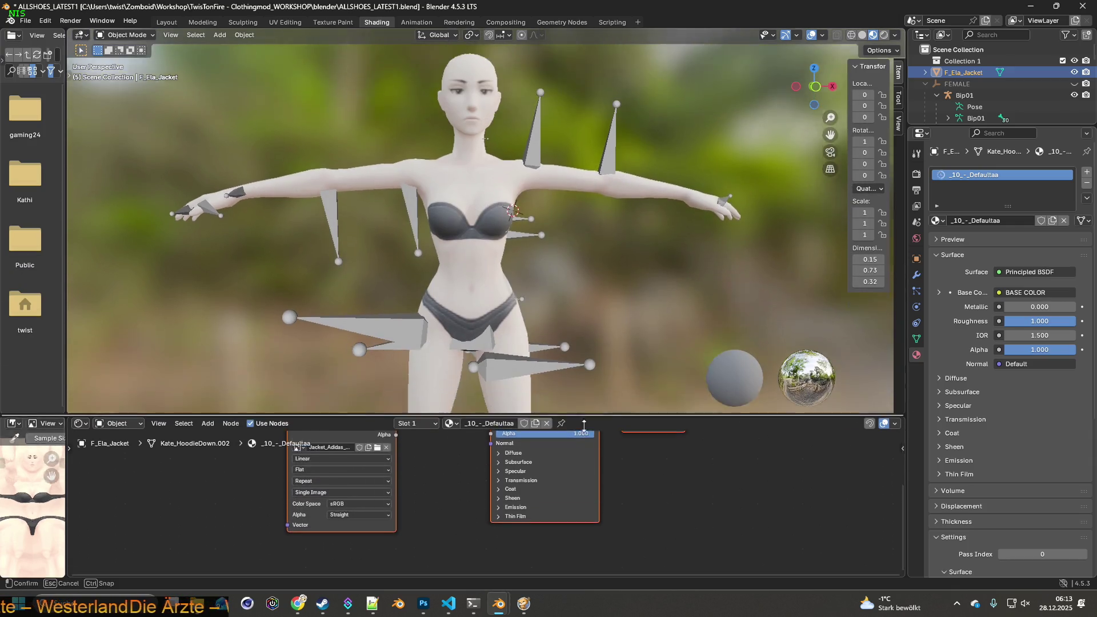
click(167, 22)
drag(478, 304, 698, 258)
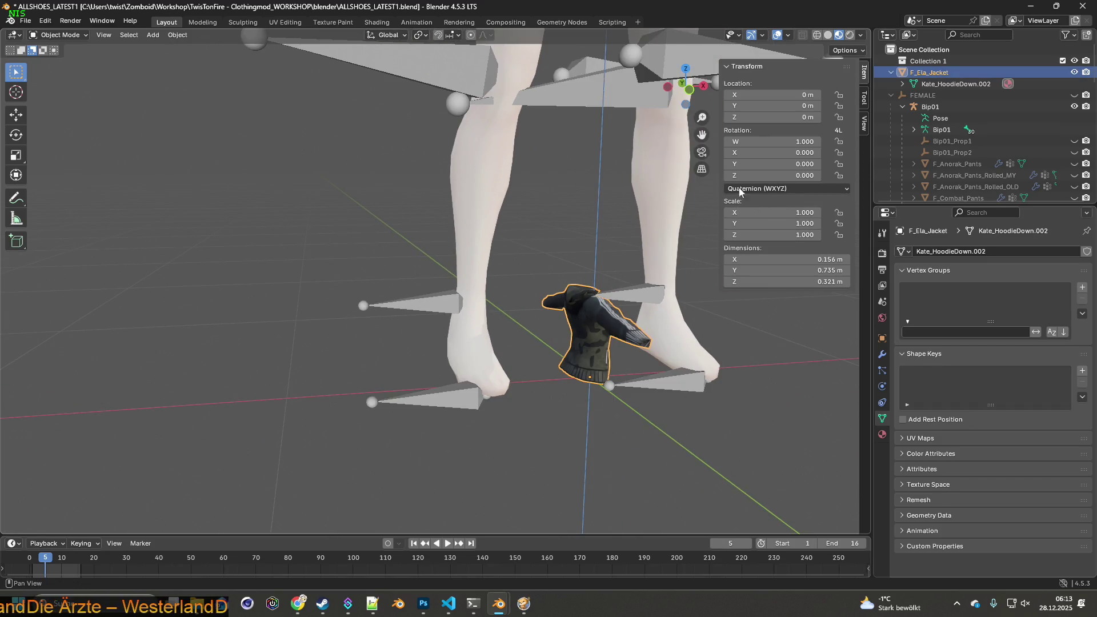
- Set the jacket's rotation mode to XYZ Euler and rotate it -90° about Z to face forward
click(743, 189)
click(744, 229)
drag(643, 293, 600, 303)
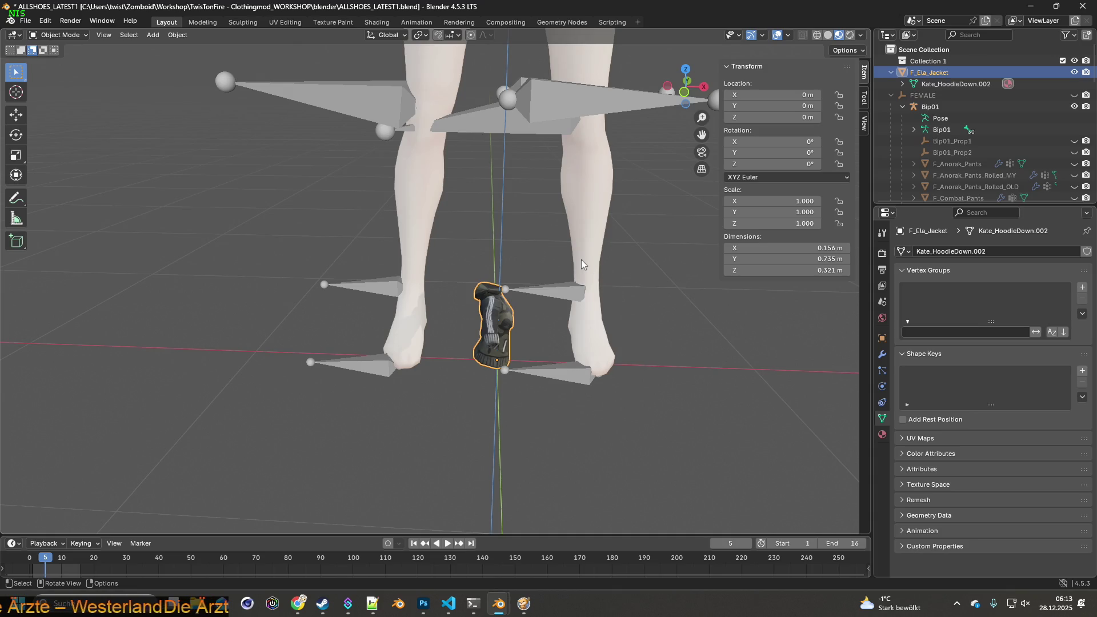
drag(580, 260, 571, 252)
key(r)
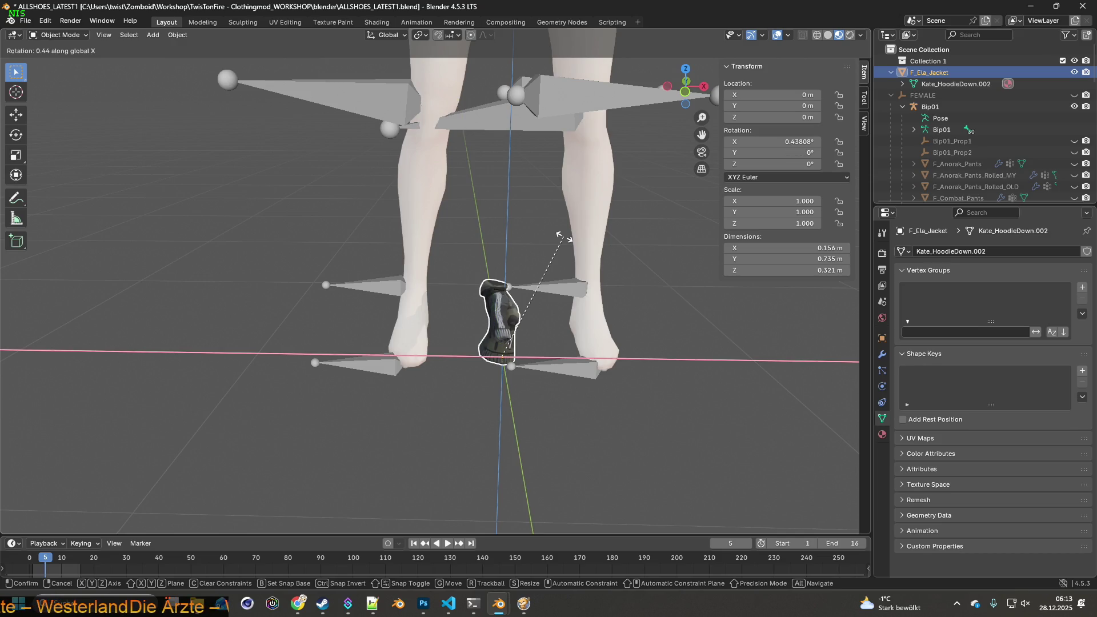
mouse_move(560, 309)
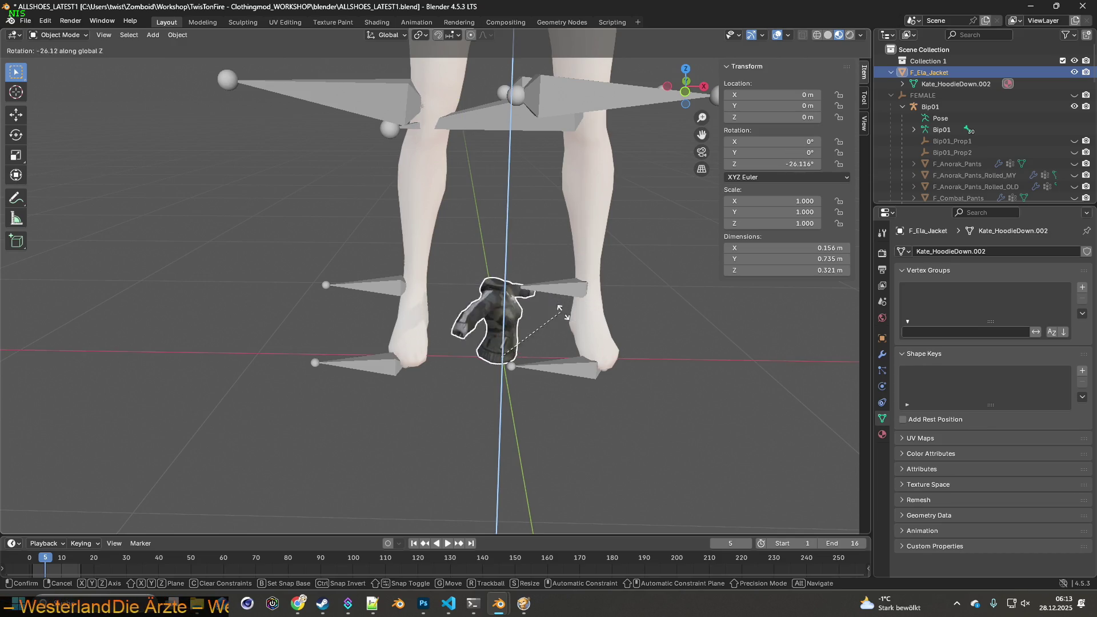
click(566, 381)
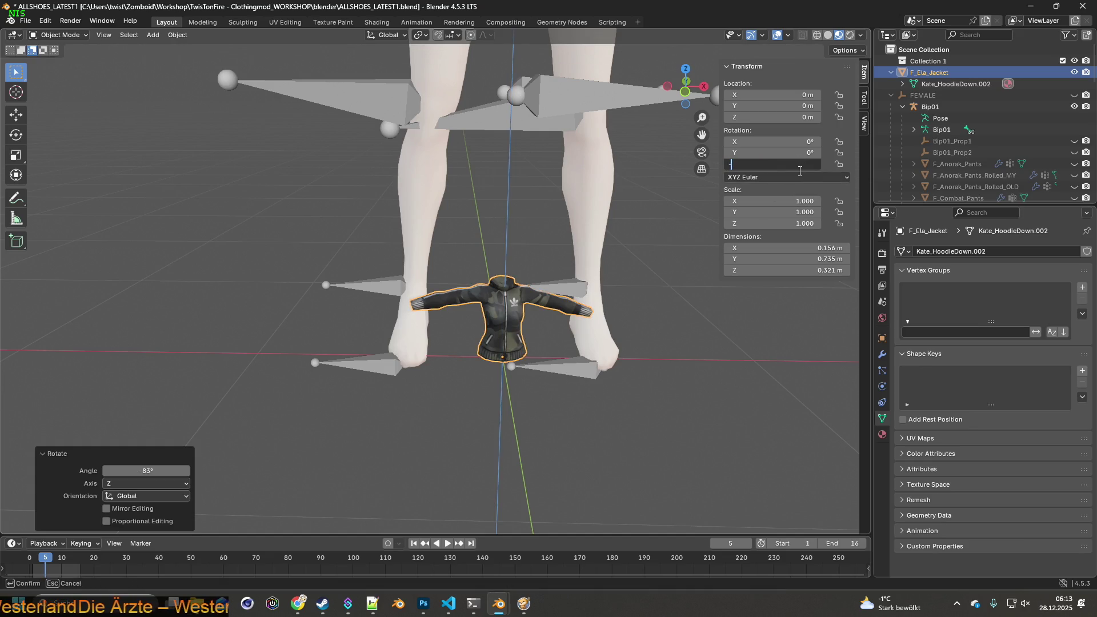
click(773, 163)
text(-90)
key(Return)
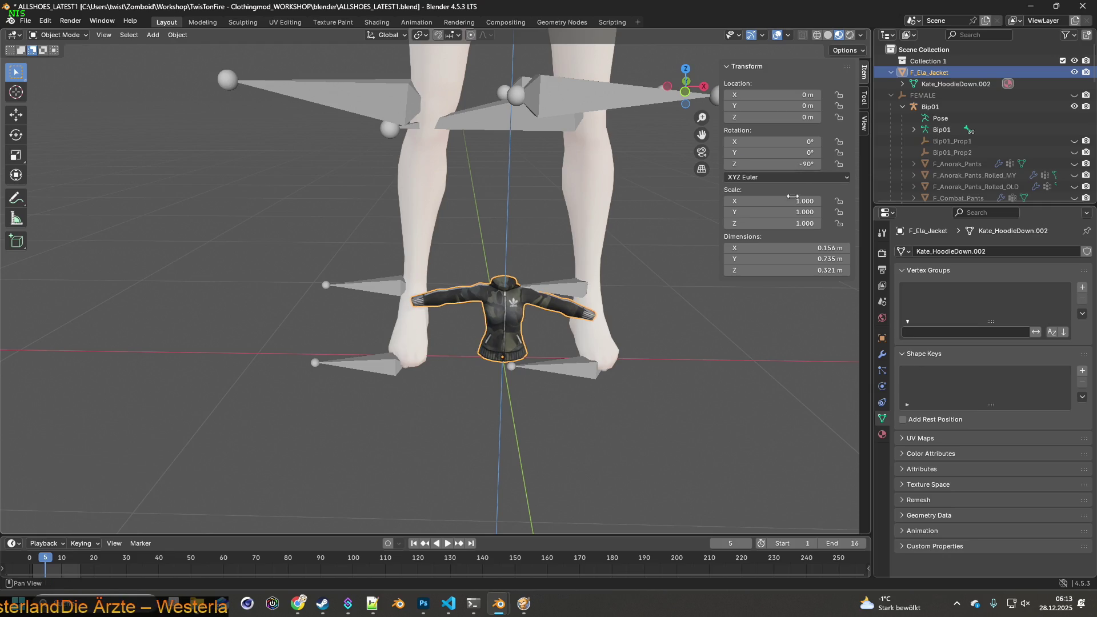
drag(612, 263, 598, 343)
- Lift the jacket along Z to chest height and scale it up to 4.432
key(g)
key(z)
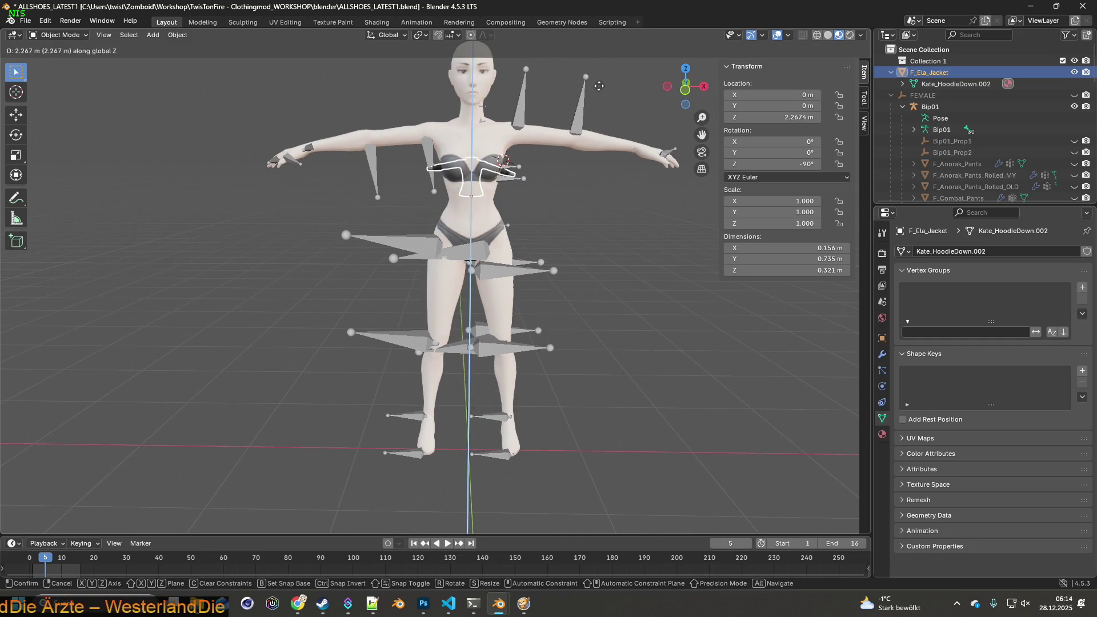
click(597, 95)
drag(550, 249, 575, 272)
key(s)
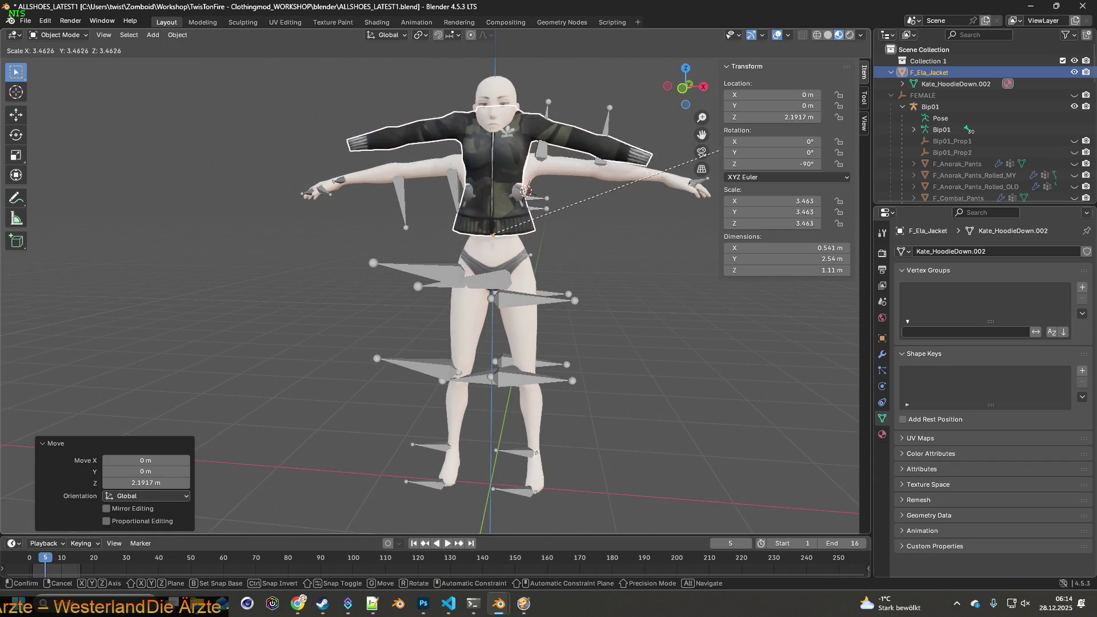
click(724, 152)
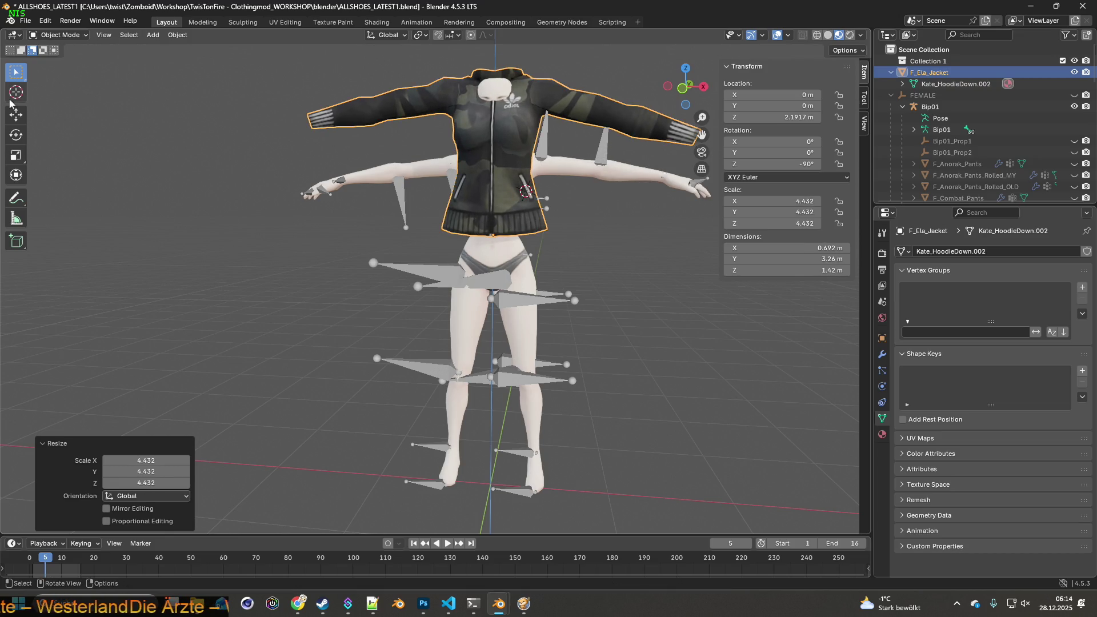
drag(223, 287, 256, 287)
drag(426, 261, 373, 269)
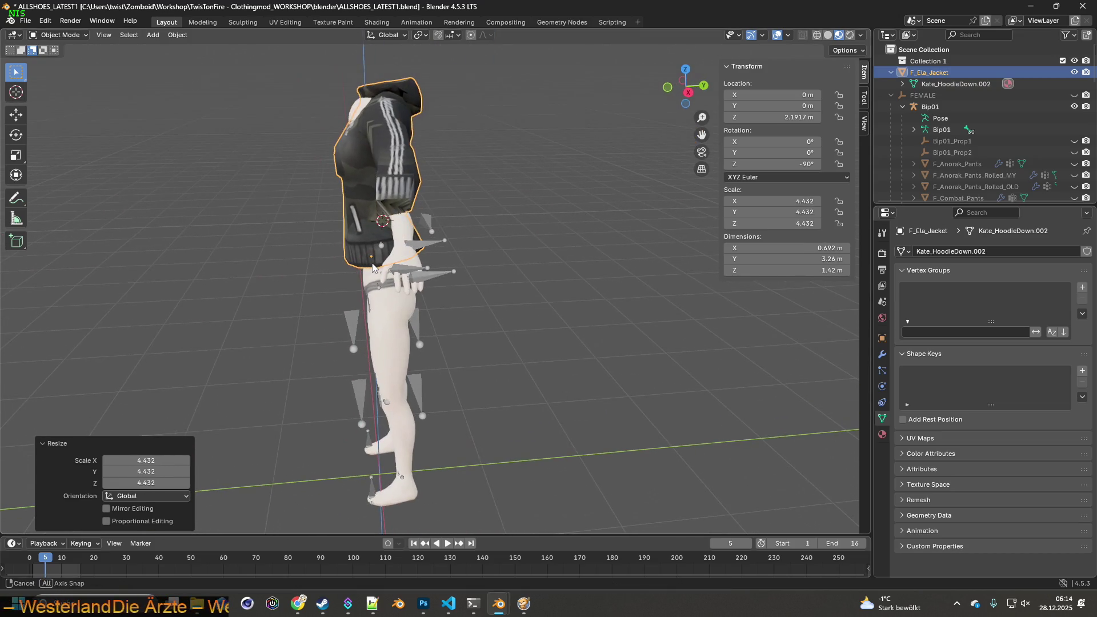
- Lower the jacket along Z onto the figure's shoulders
key(g)
key(z)
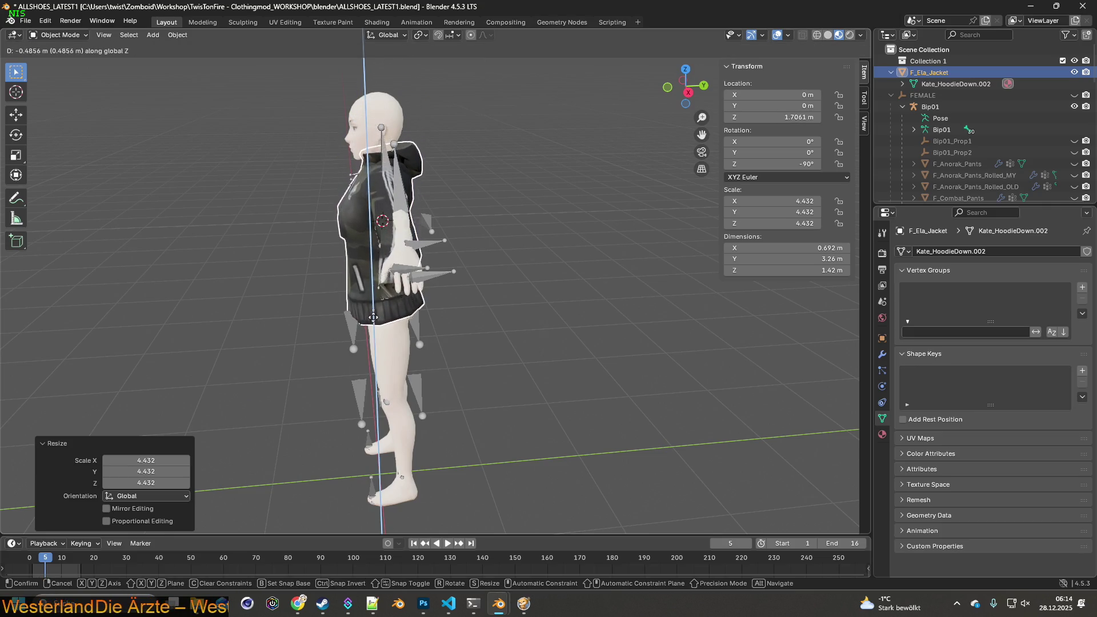
click(371, 325)
drag(372, 324, 425, 326)
drag(449, 282, 445, 282)
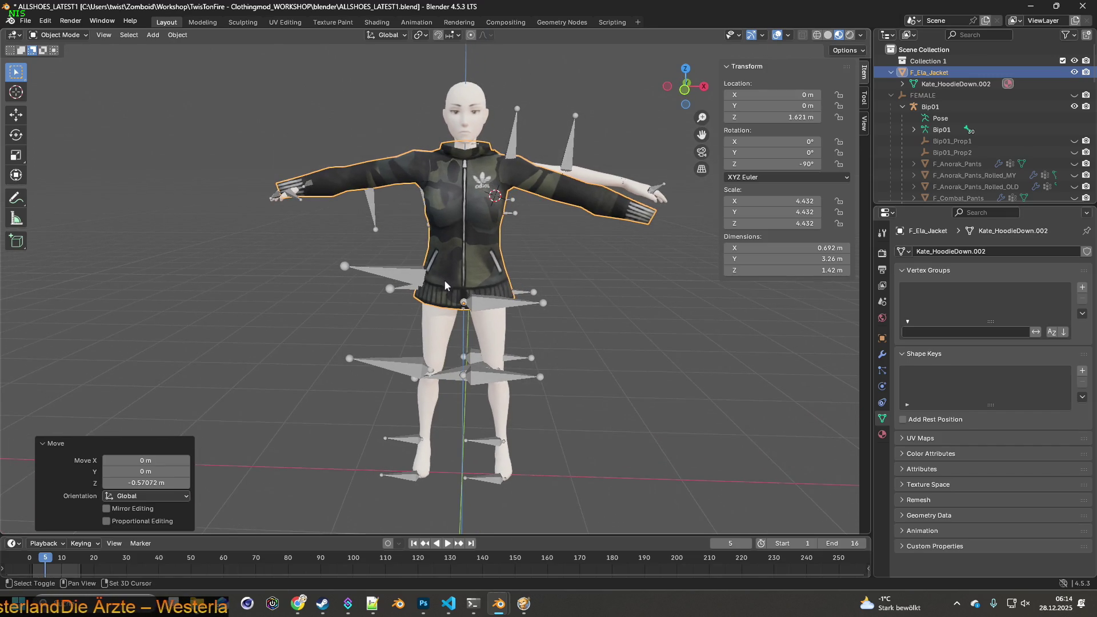
scroll(up, 3)
drag(492, 224, 530, 272)
scroll(up, 3)
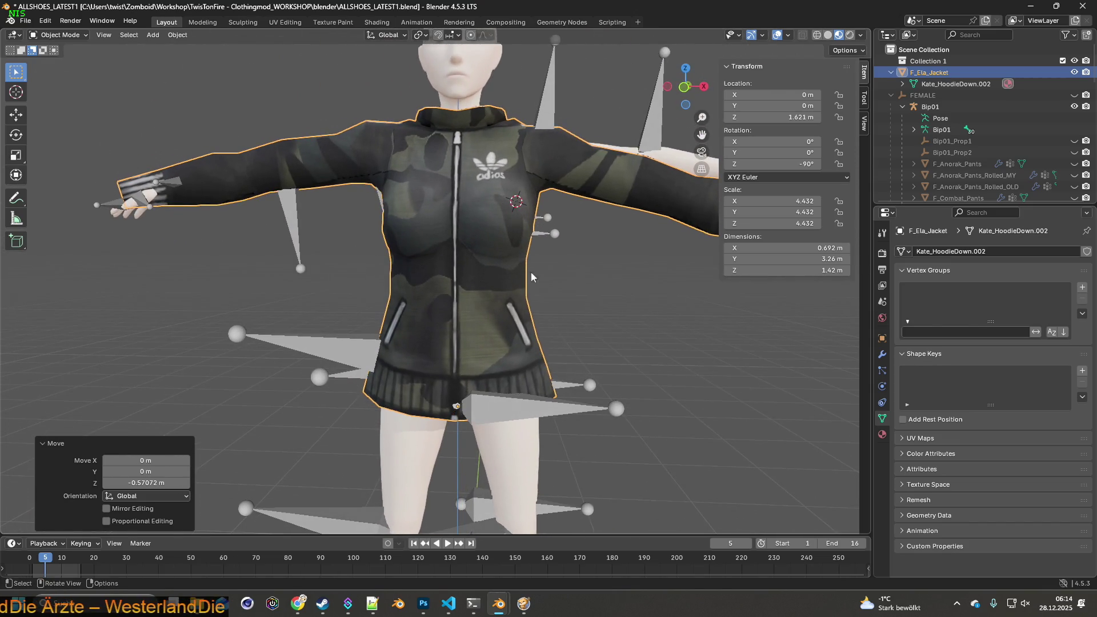
- Shrink the jacket to 4.128 and raise it slightly along Z to 1.6946 m
key(s)
click(541, 269)
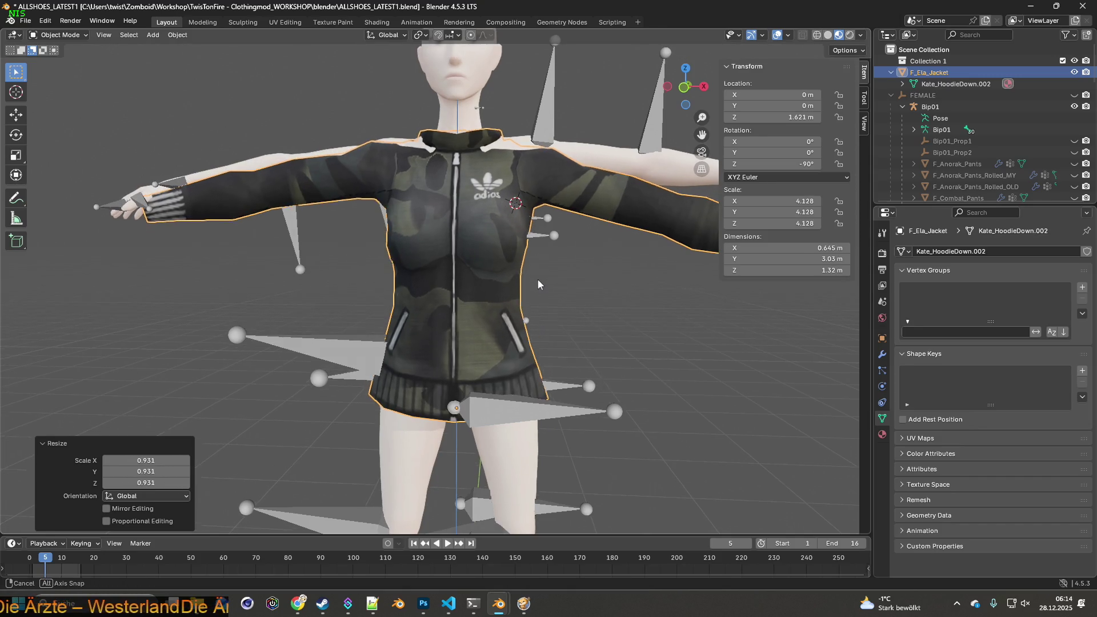
drag(536, 299, 529, 342)
key(g)
key(z)
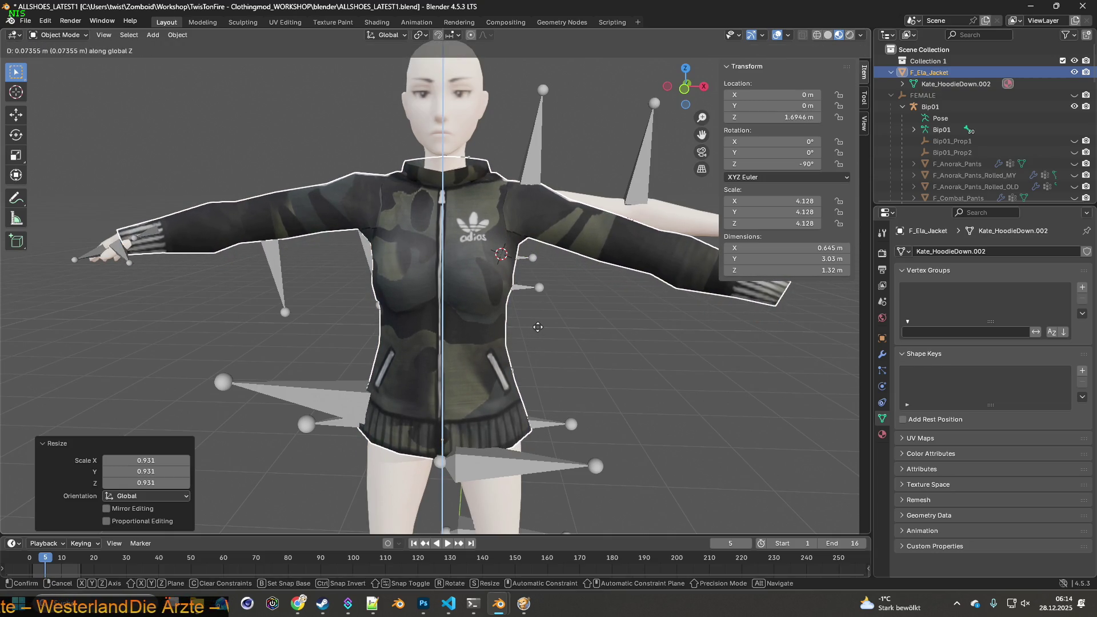
click(537, 327)
drag(541, 340, 430, 313)
- Nudge the jacket along Y to 0.023214 m
key(g)
key(y)
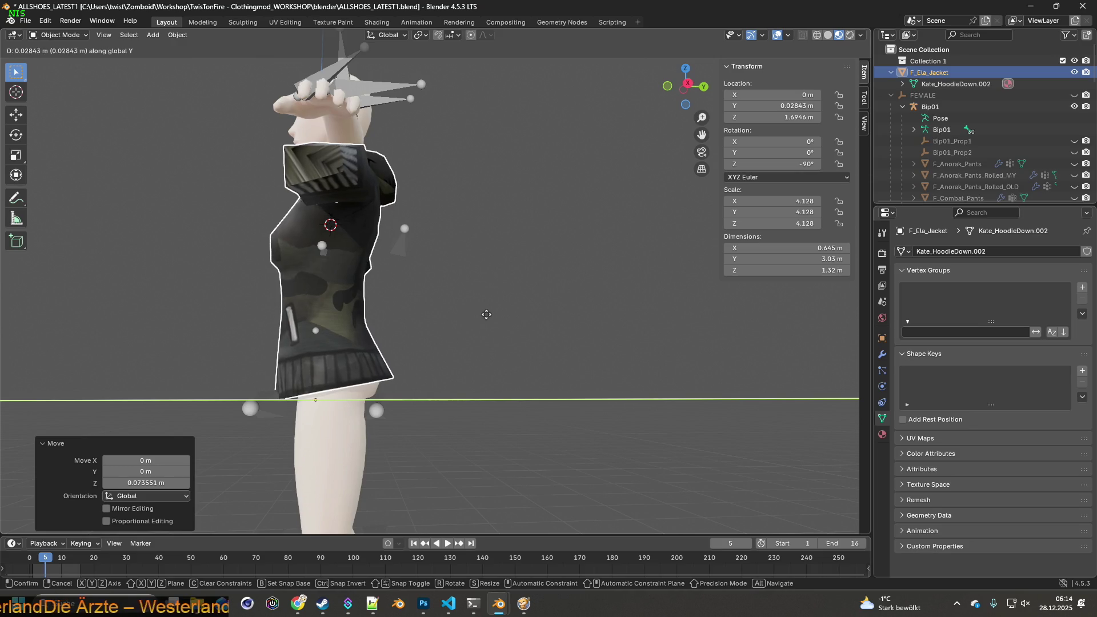
click(476, 315)
drag(407, 317, 462, 327)
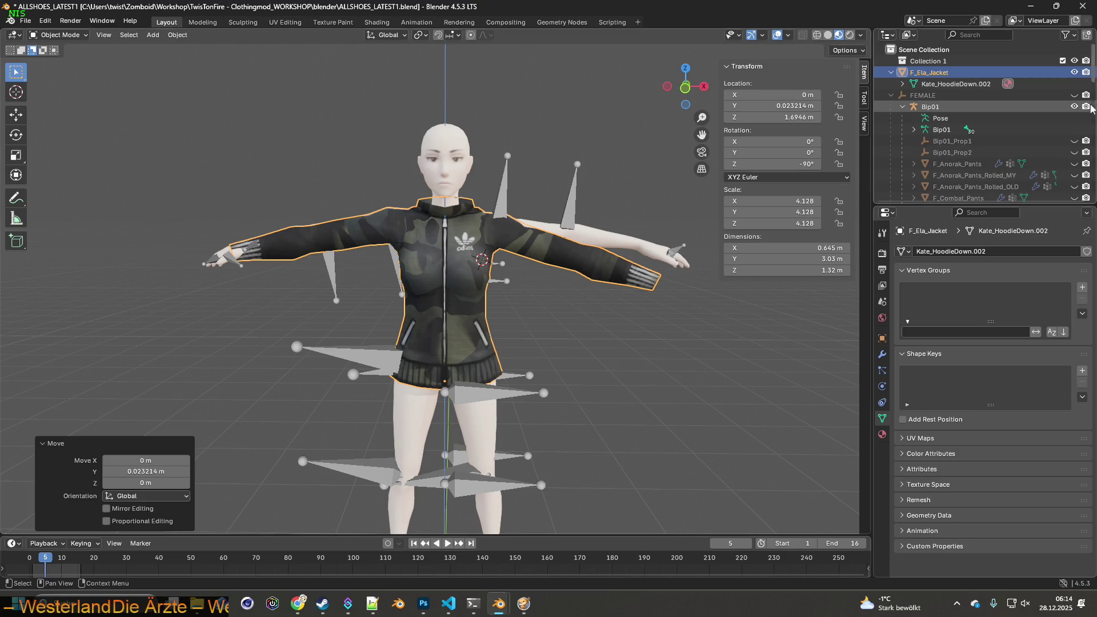
- Hide the Bip01 armature bones and view the jacket from a low side angle
click(1075, 107)
drag(615, 334, 628, 332)
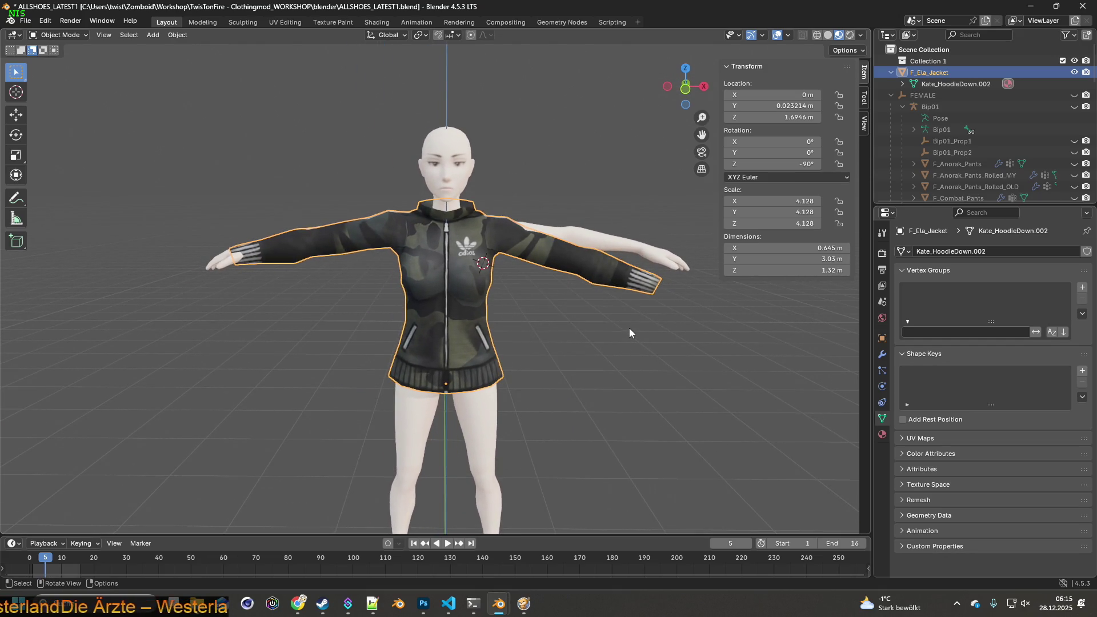
scroll(up, 3)
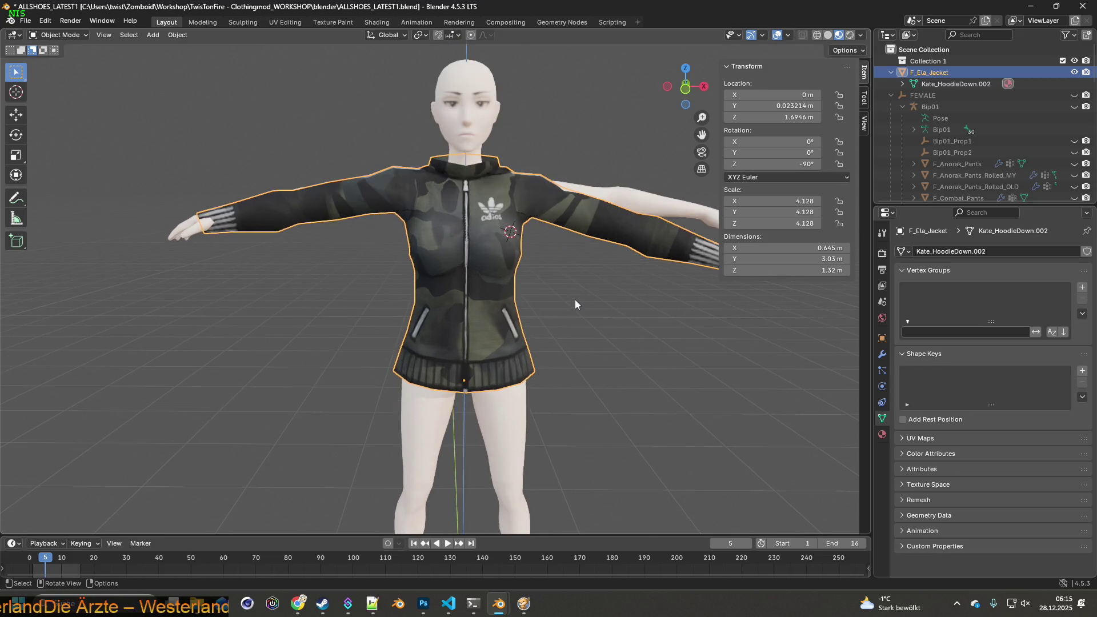
drag(575, 299, 556, 306)
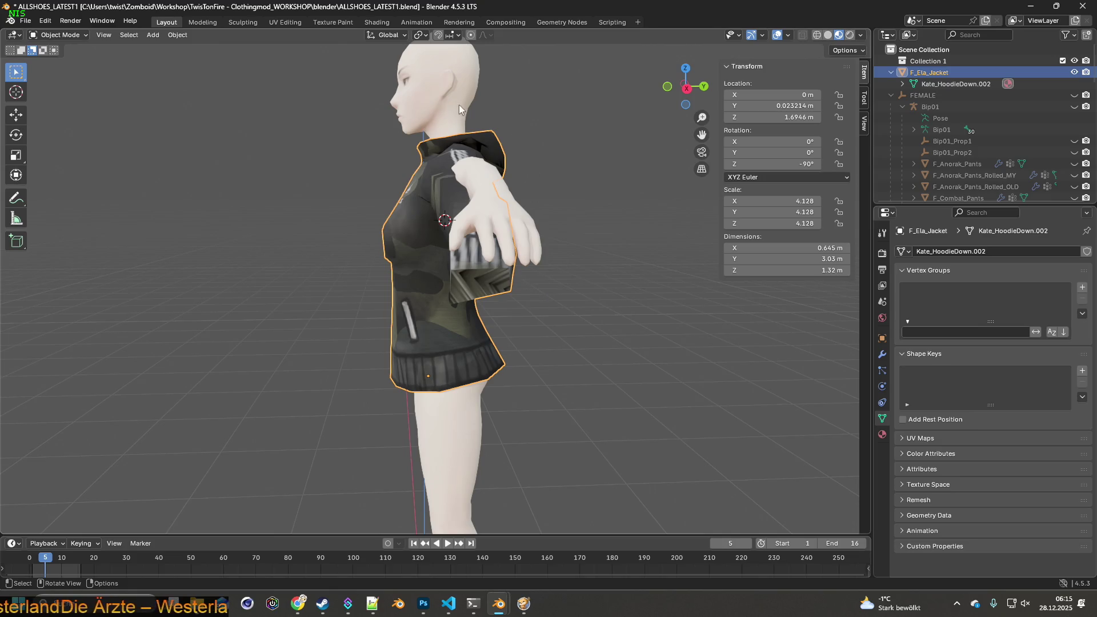
drag(505, 292, 506, 267)
- Move the jacket about 0.032 m along Y to a Y location of 0.05545 m
key(g)
key(y)
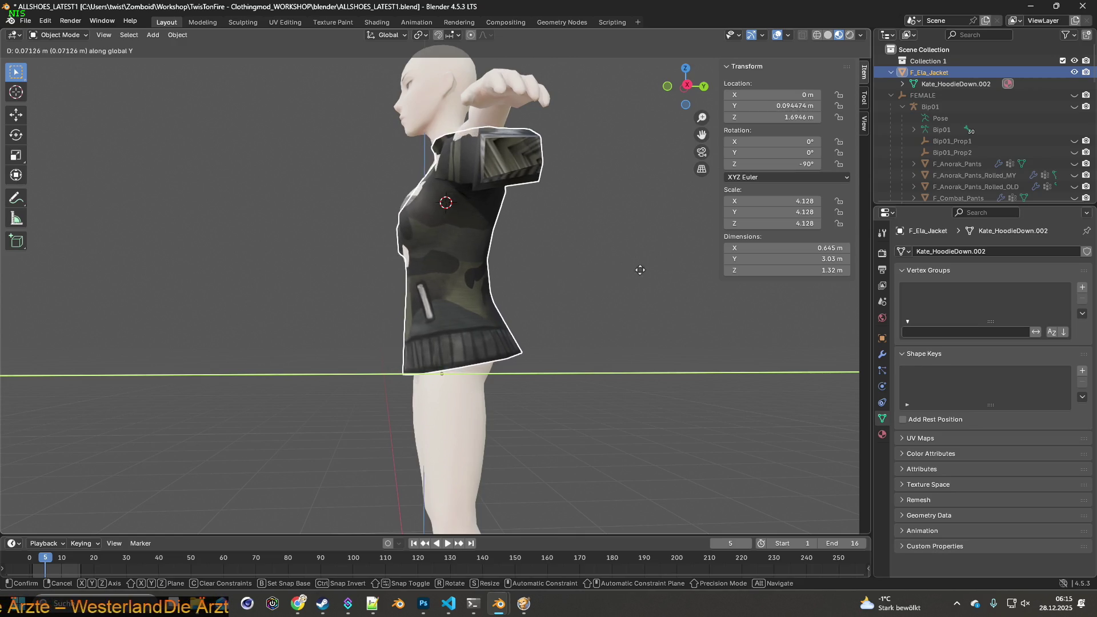
click(567, 274)
drag(458, 291, 367, 276)
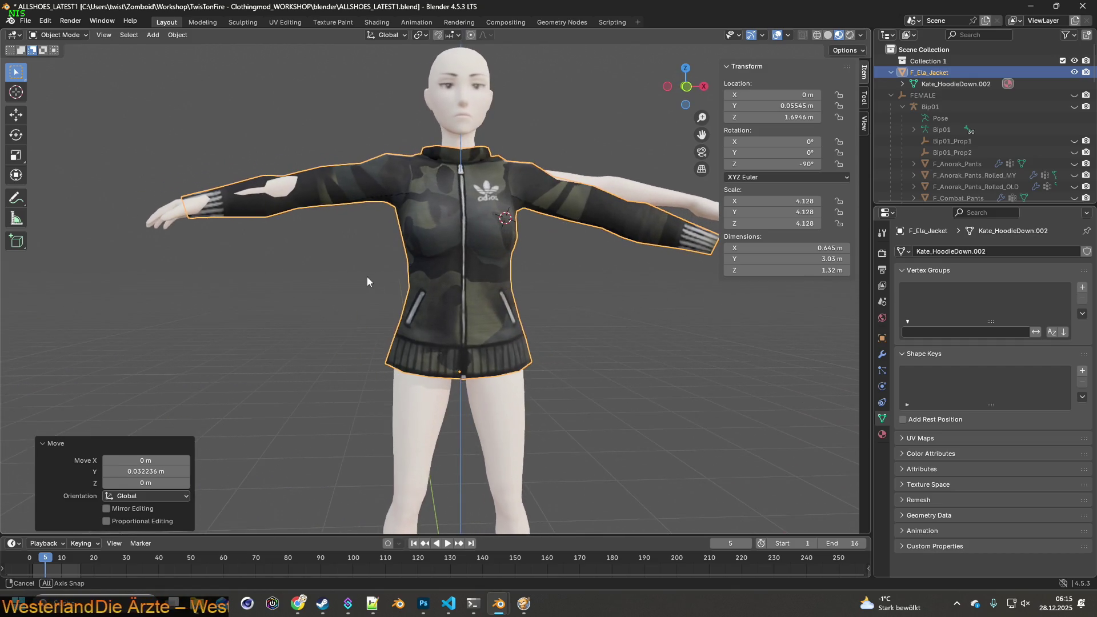
drag(539, 287, 435, 295)
drag(492, 273, 324, 274)
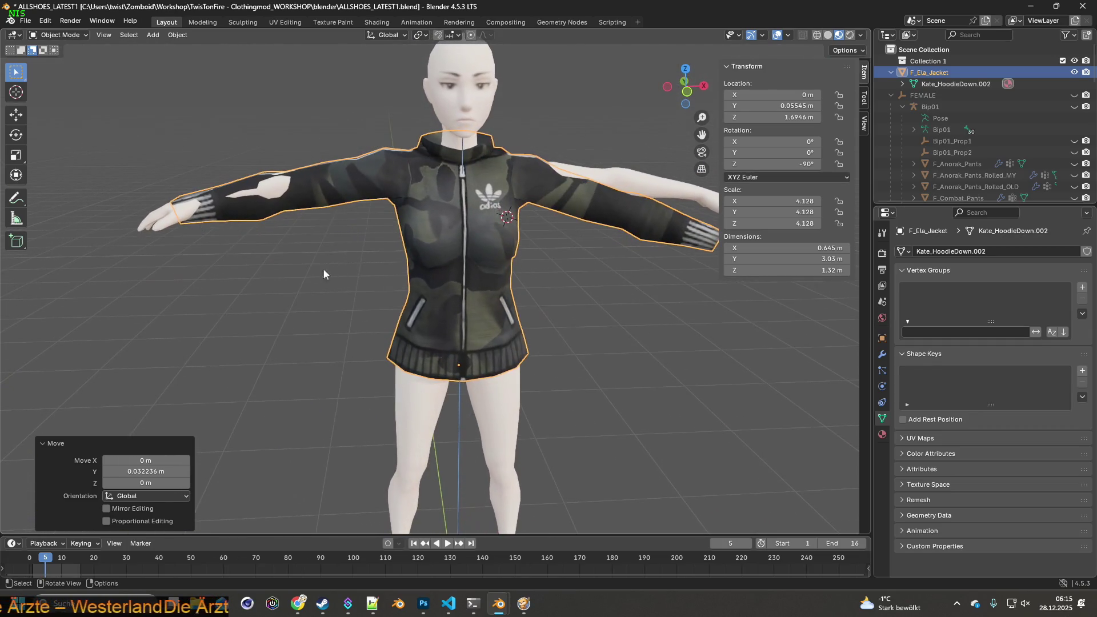
drag(505, 281, 507, 269)
- Shrink the jacket by 0.971 to scale 4.010 and raise it 0.04 m to Z 1.7349 m
key(s)
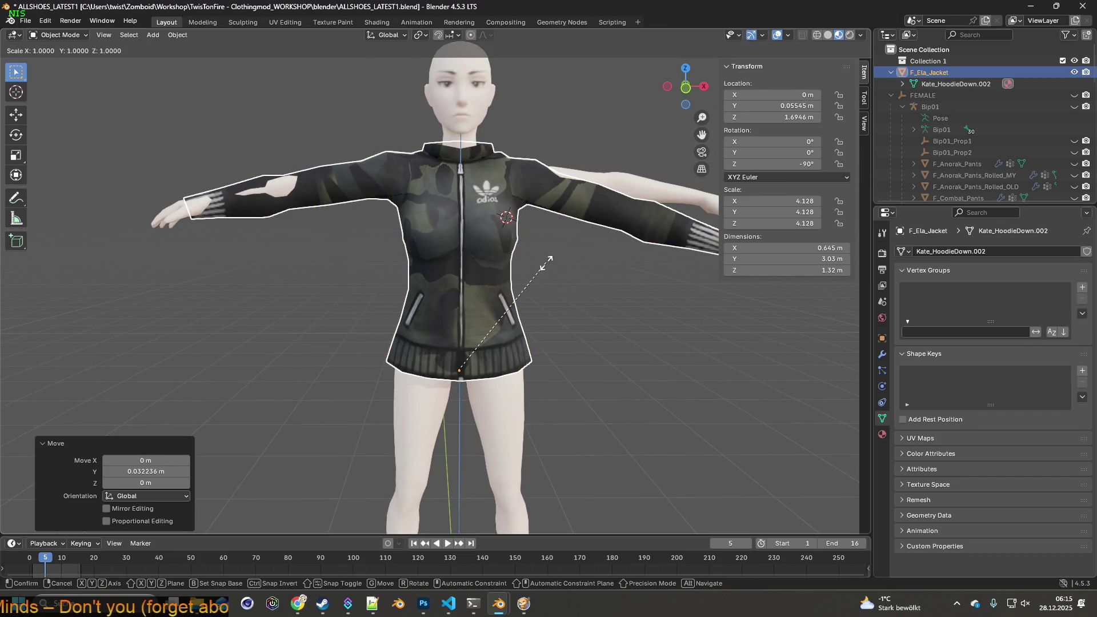
click(541, 266)
drag(503, 288, 488, 295)
key(g)
key(z)
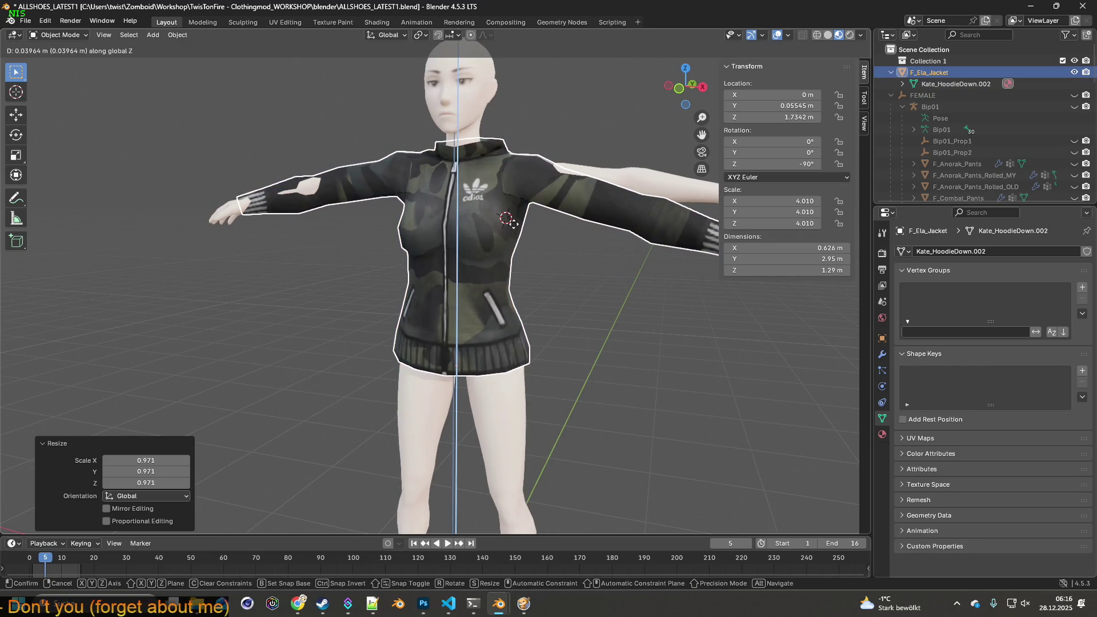
click(514, 223)
drag(515, 234, 495, 306)
- Switch the viewport to Wireframe shading to check the jacket's fit
scroll(up, 3)
scroll(down, 3)
drag(495, 285, 490, 293)
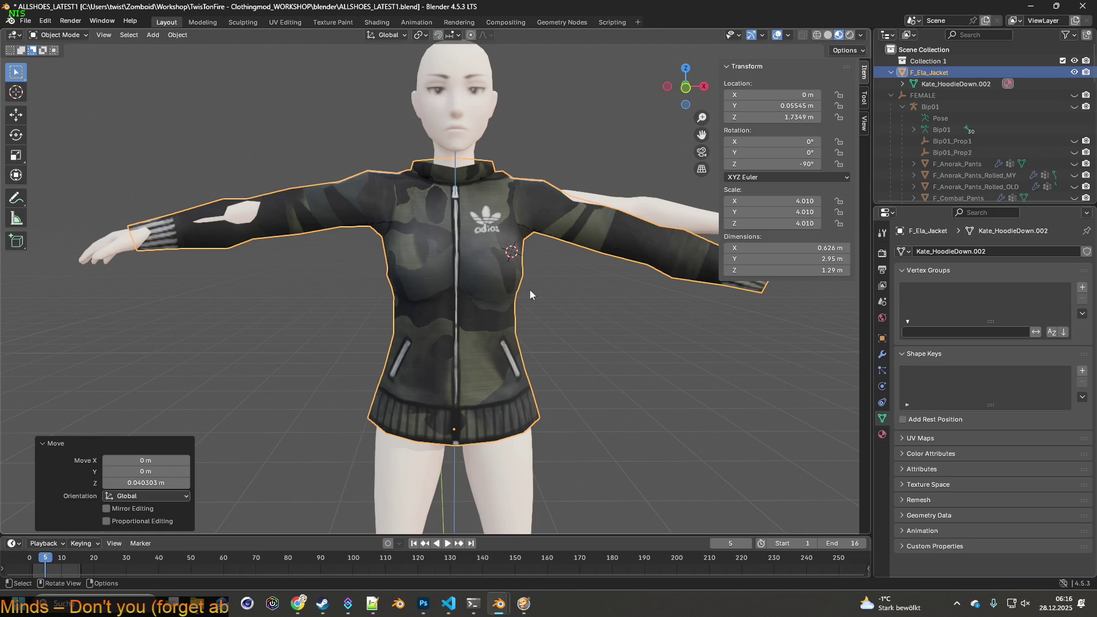
drag(547, 293, 401, 299)
click(815, 35)
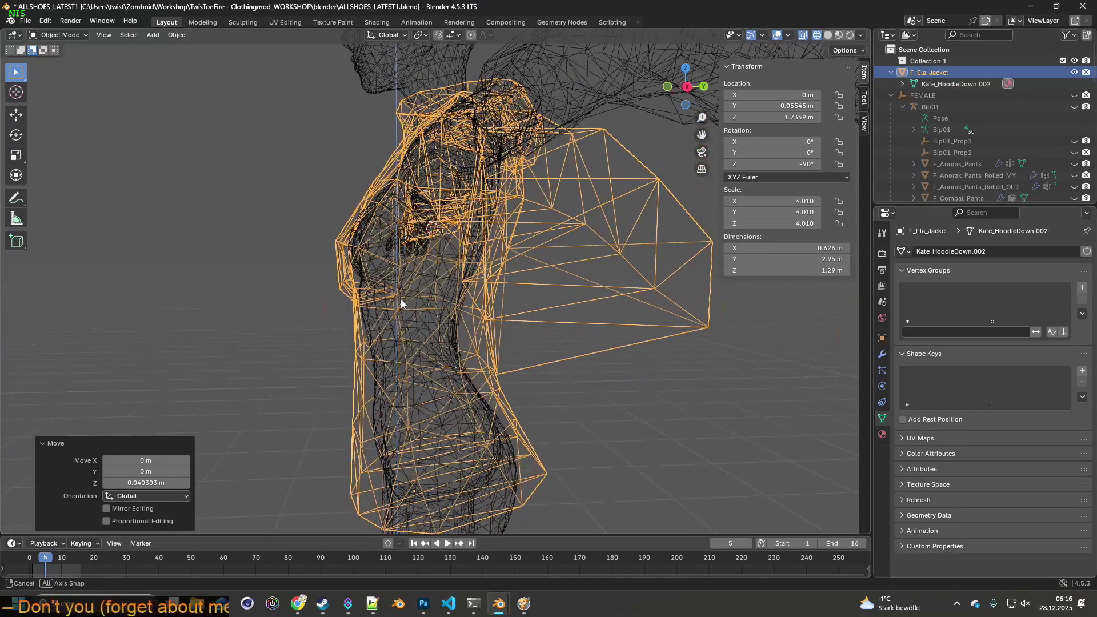
- Raise the jacket about 0.018 m along Z to 1.7527 m, then deselect it
key(g)
key(z)
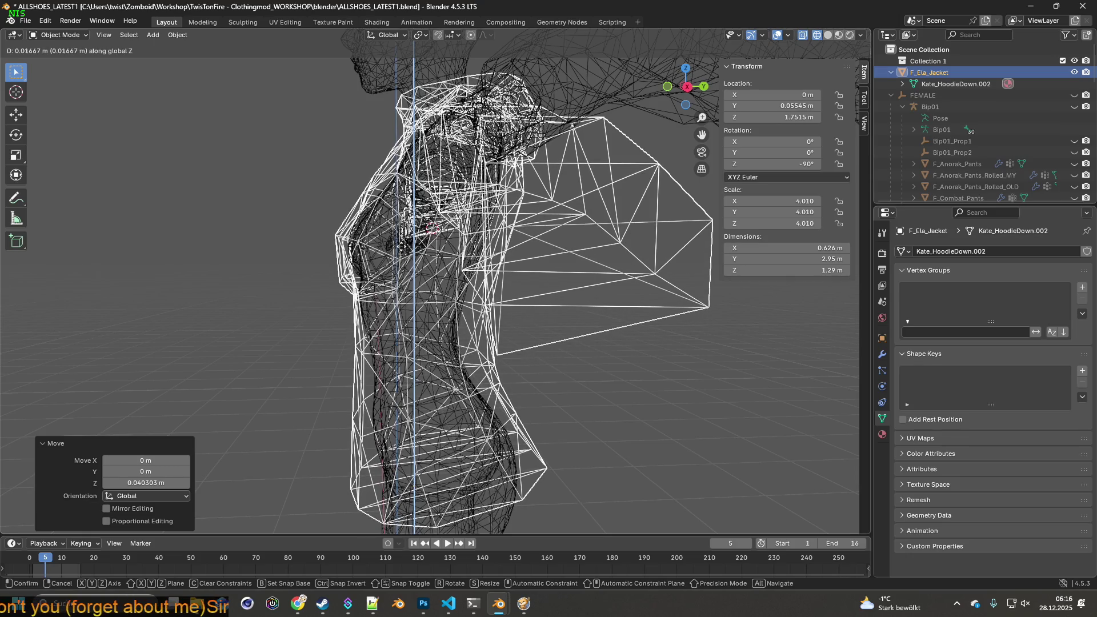
click(366, 296)
drag(365, 296, 540, 352)
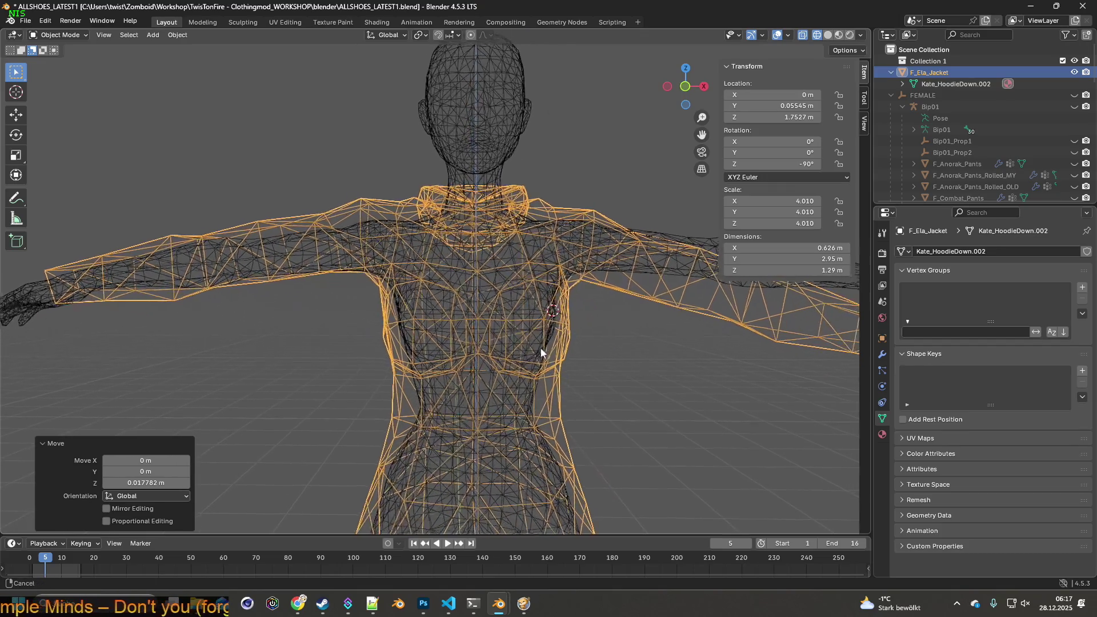
scroll(up, 3)
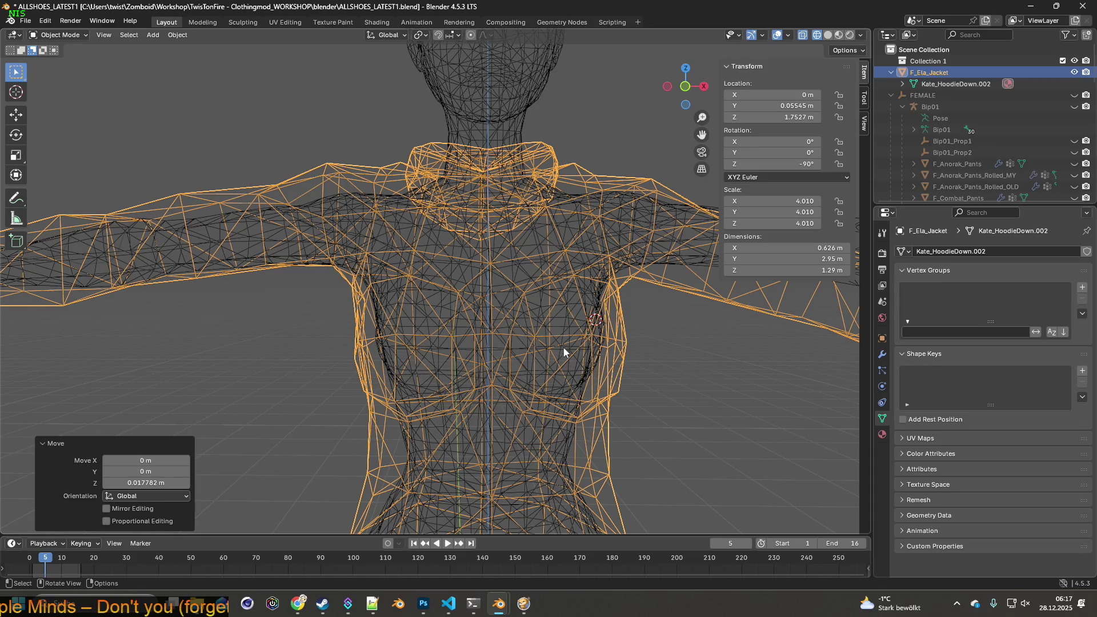
scroll(down, 3)
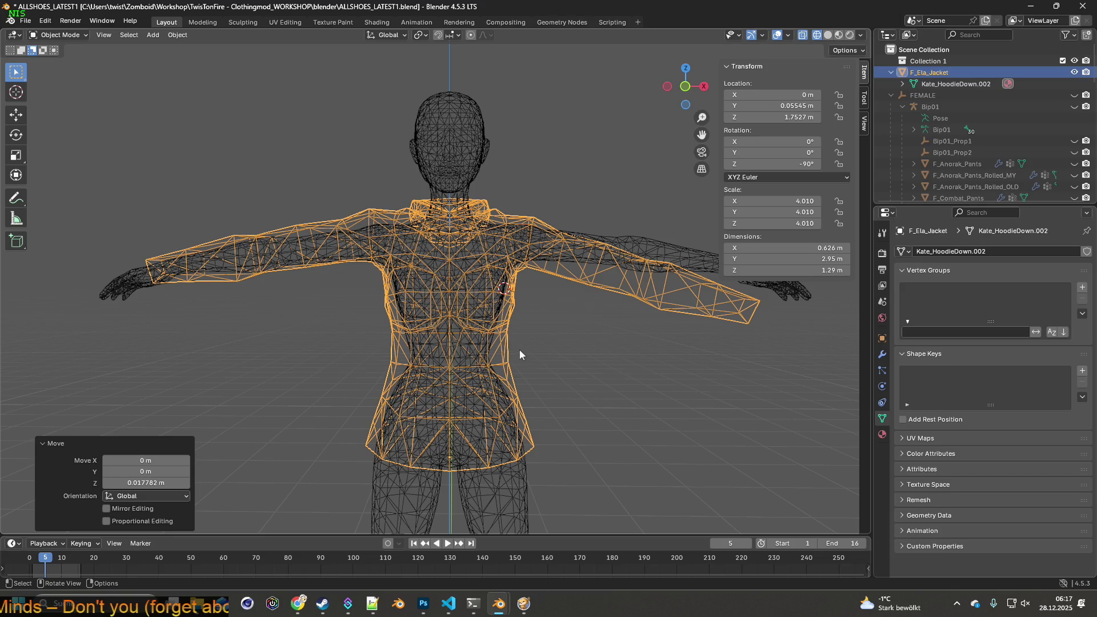
click(338, 144)
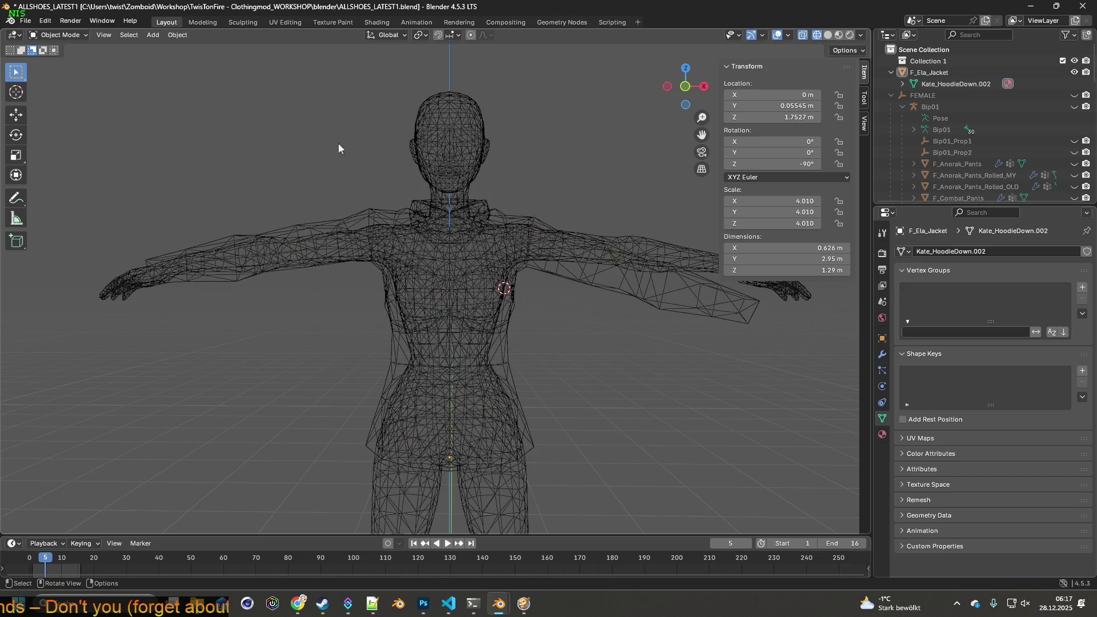
- Apply all transforms to the jacket and switch it to Edit Mode
click(372, 220)
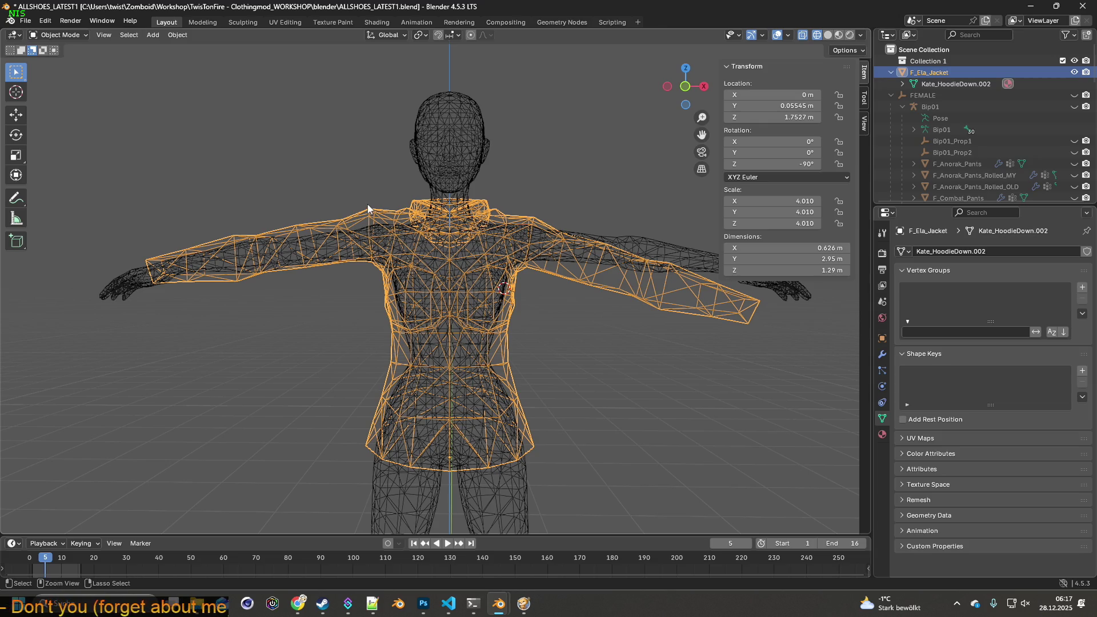
key(ctrl+a)
click(343, 206)
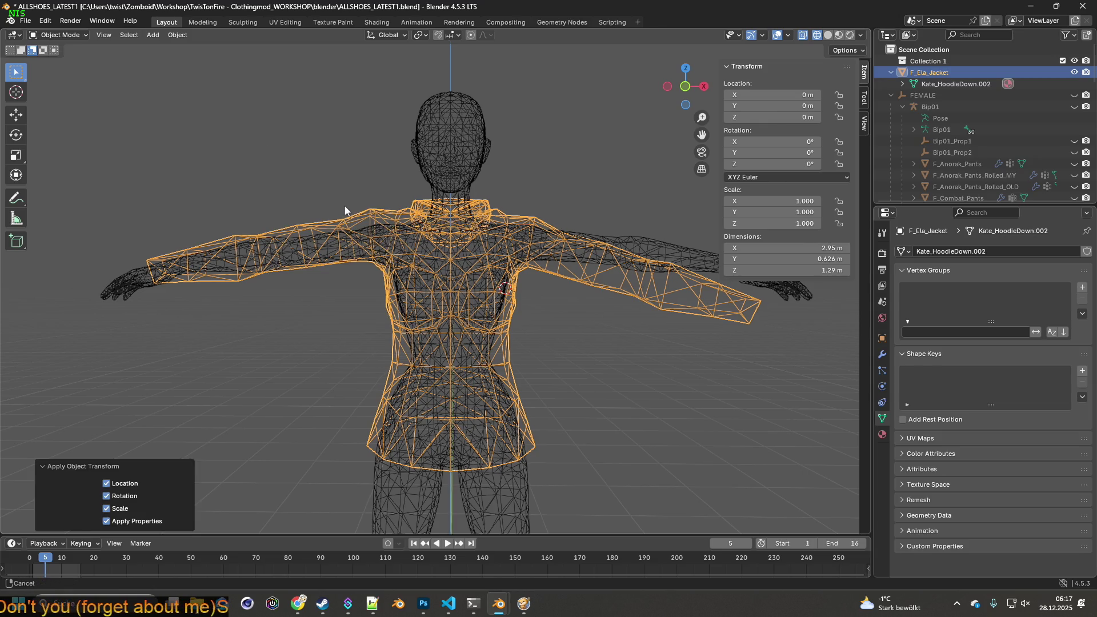
click(57, 35)
click(52, 50)
- Lasso-select the whole sleeve on the left of the view
scroll(up, 3)
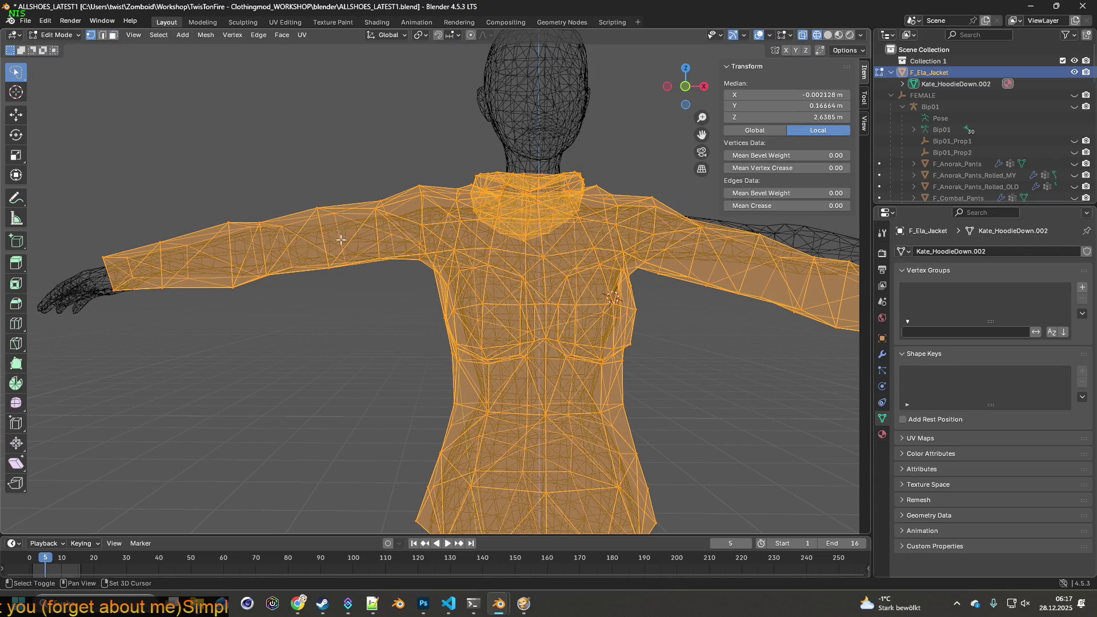
drag(414, 280, 407, 285)
drag(425, 246, 440, 187)
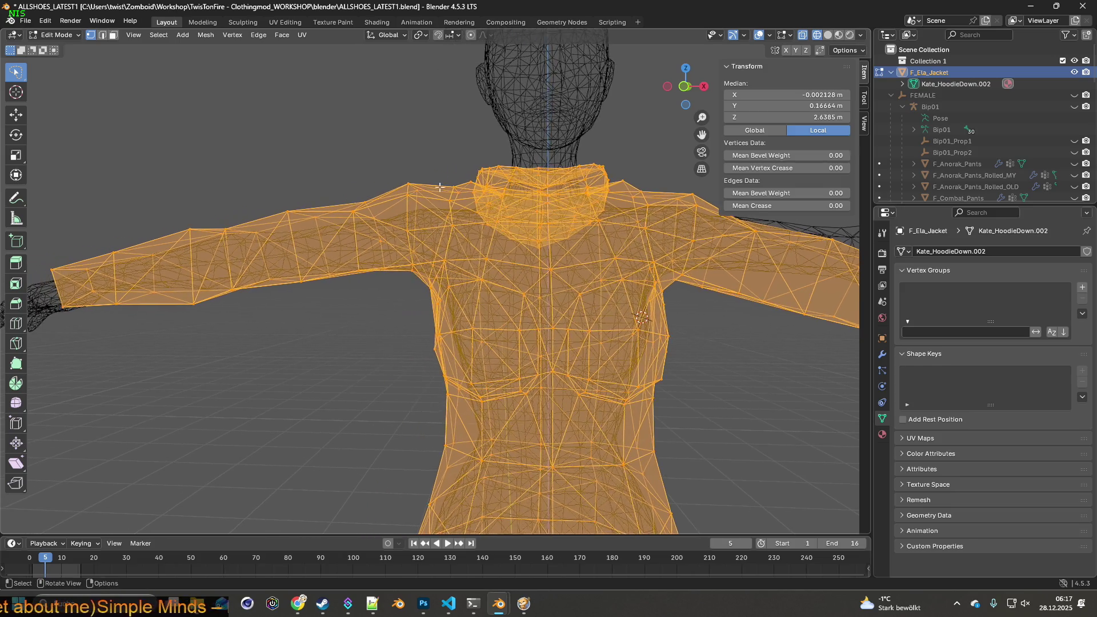
drag(411, 297, 411, 150)
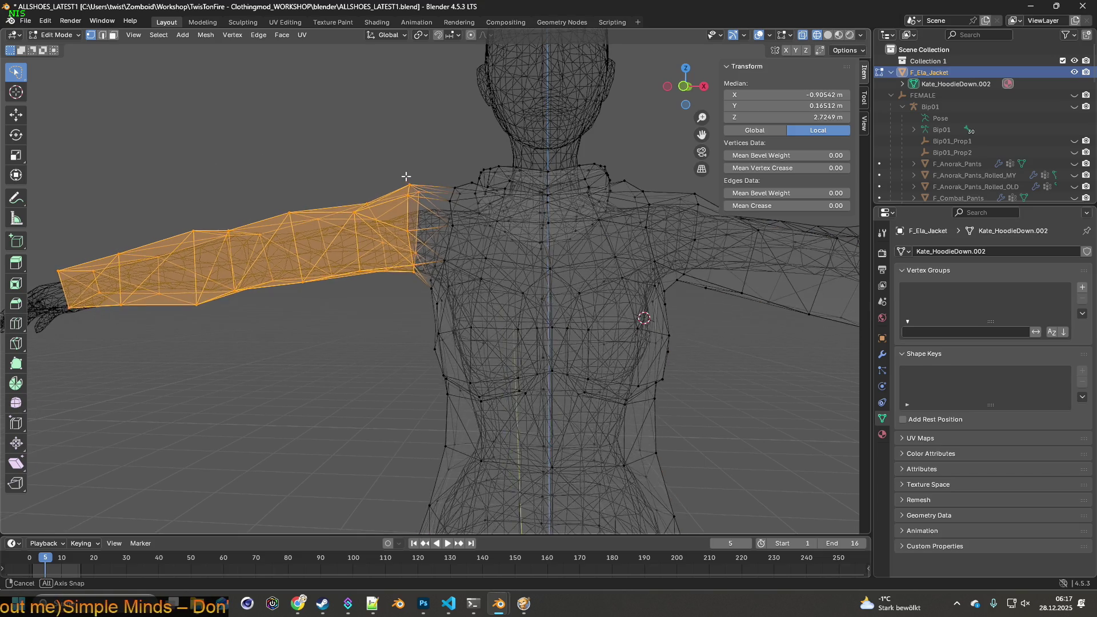
- Lower the selected sleeve about 0.021 m along Z
key(g)
key(z)
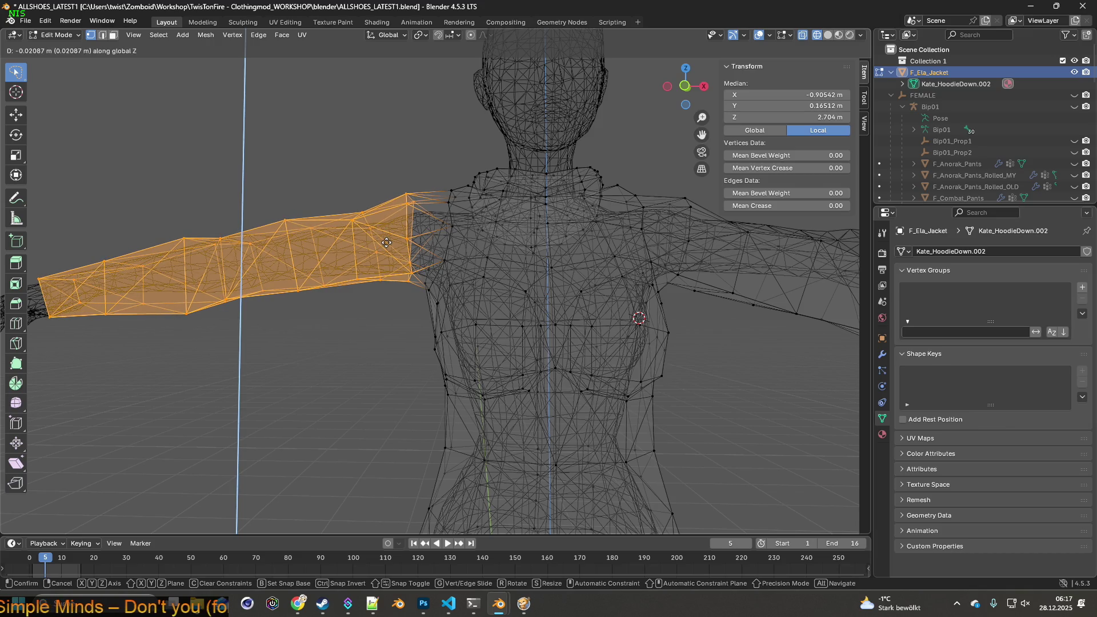
click(387, 243)
drag(386, 242, 236, 280)
drag(410, 252, 419, 270)
scroll(up, 3)
scroll(down, 3)
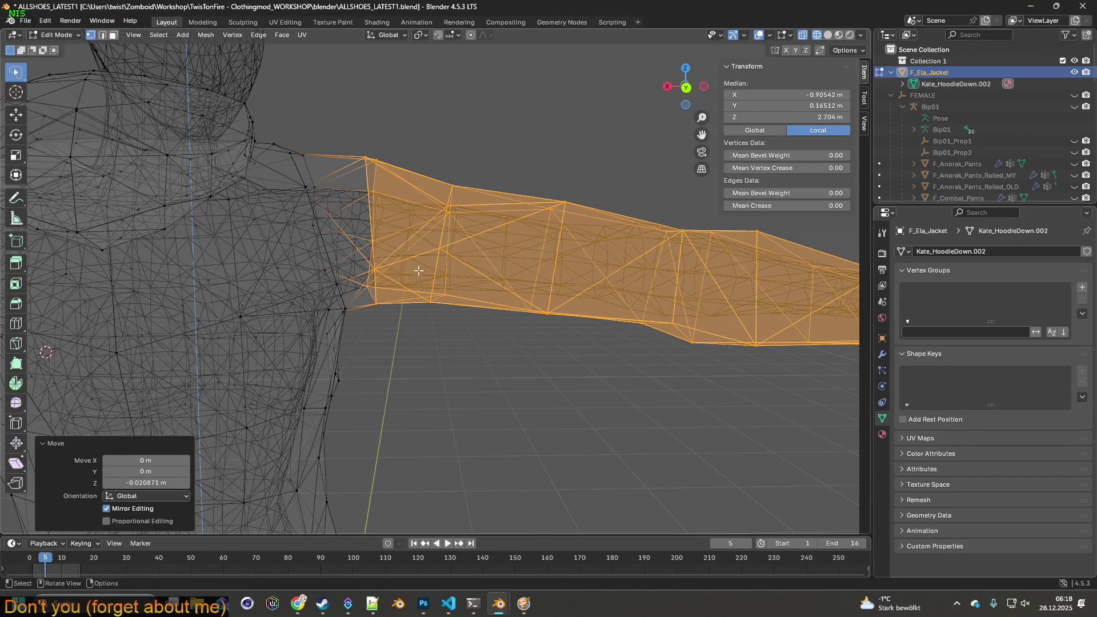
- Switch to Edge select mode and view the torso and shoulder
click(102, 35)
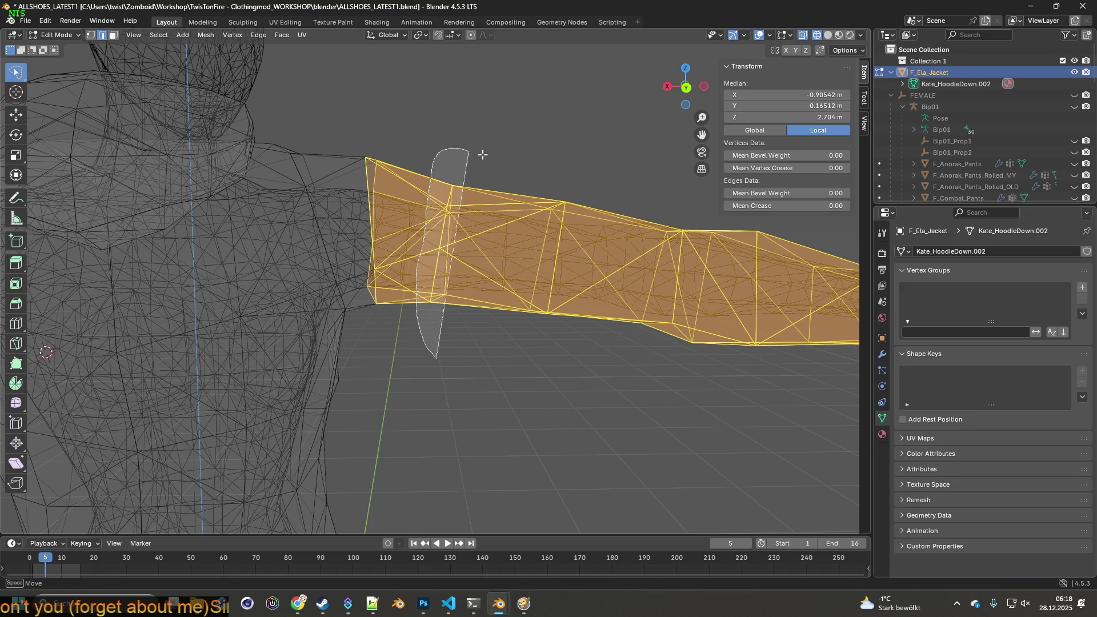
drag(501, 221, 406, 249)
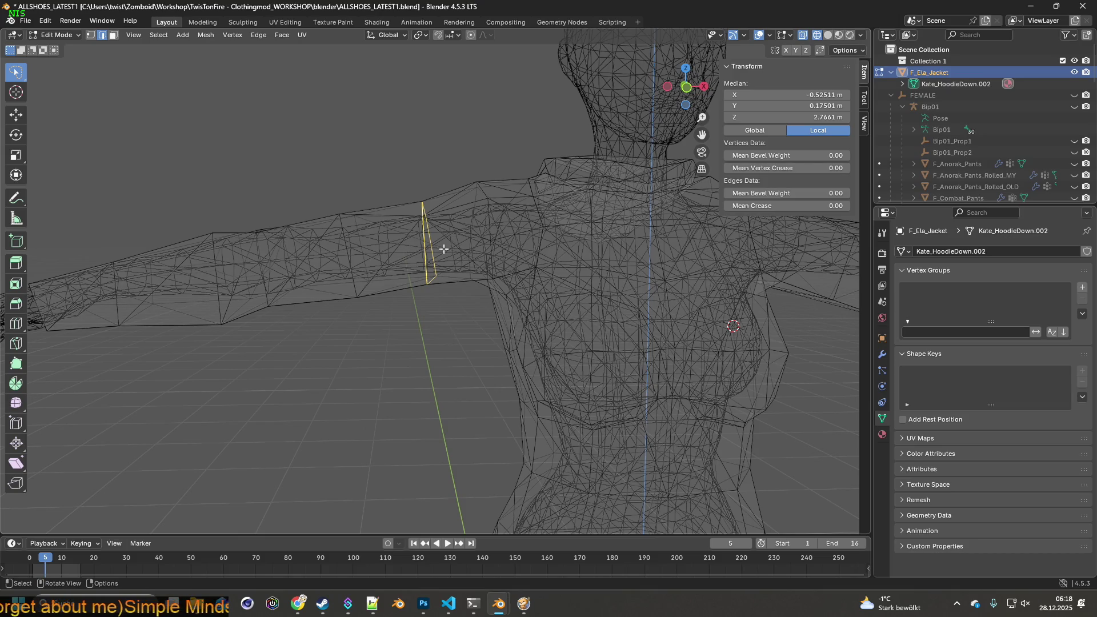
scroll(down, 3)
scroll(up, 3)
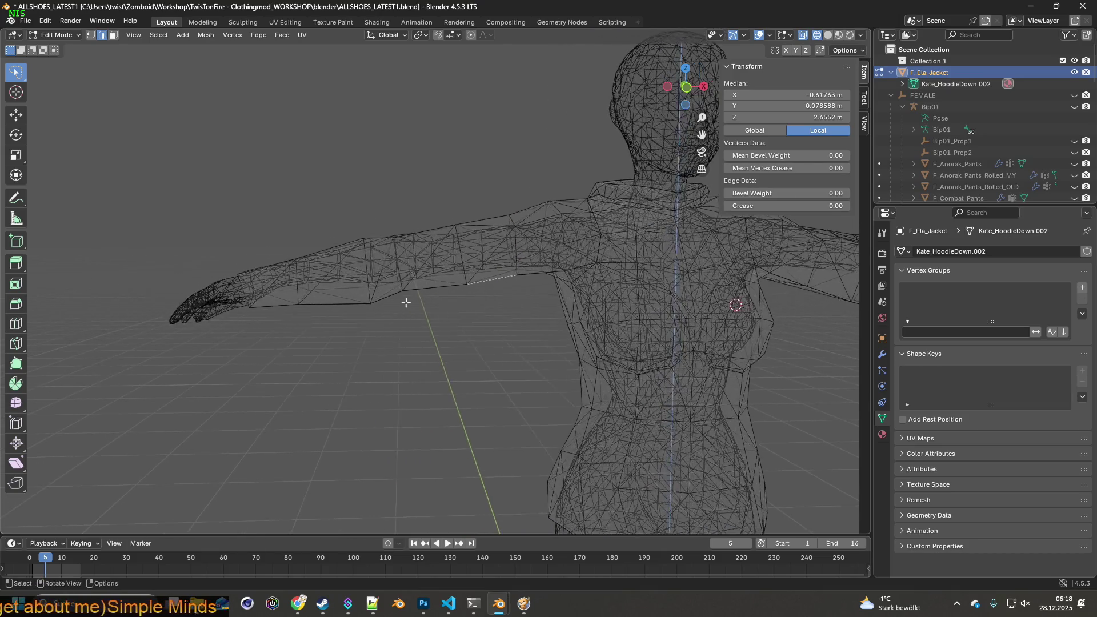
- In Vertex select mode, lasso-select the forearm edge loop of the sleeve
scroll(down, 3)
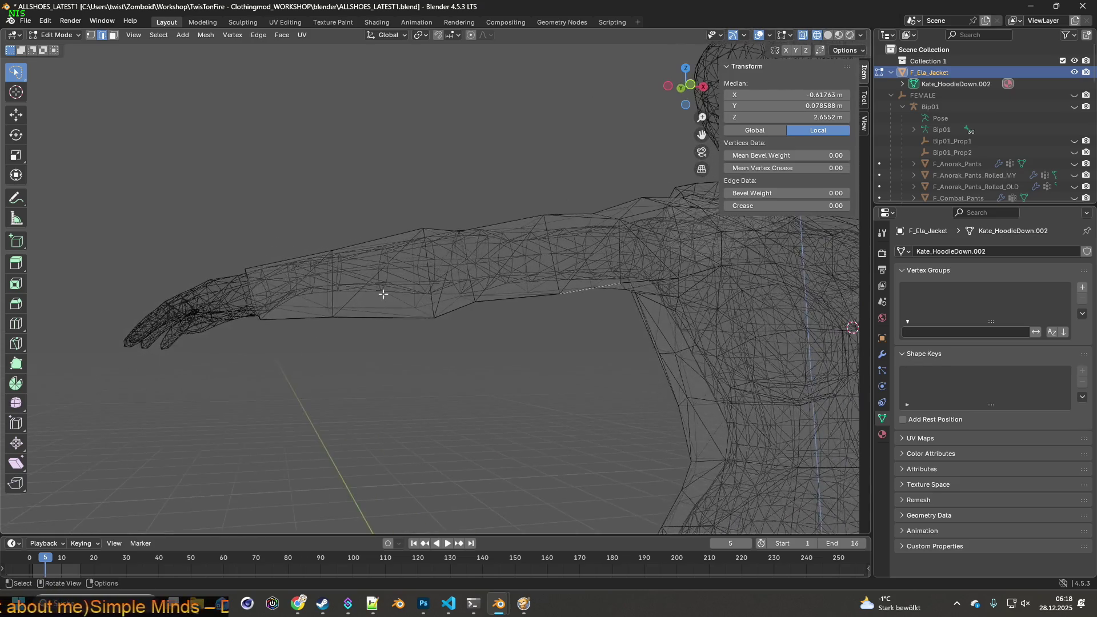
scroll(up, 3)
drag(351, 287, 399, 296)
click(94, 36)
drag(379, 192, 364, 211)
drag(484, 170, 368, 272)
click(542, 382)
drag(556, 382, 492, 179)
drag(492, 179, 531, 227)
- Rotate the forearm ring about 5.92° around Z so it follows the arm
key(r)
key(x)
key(y)
key(z)
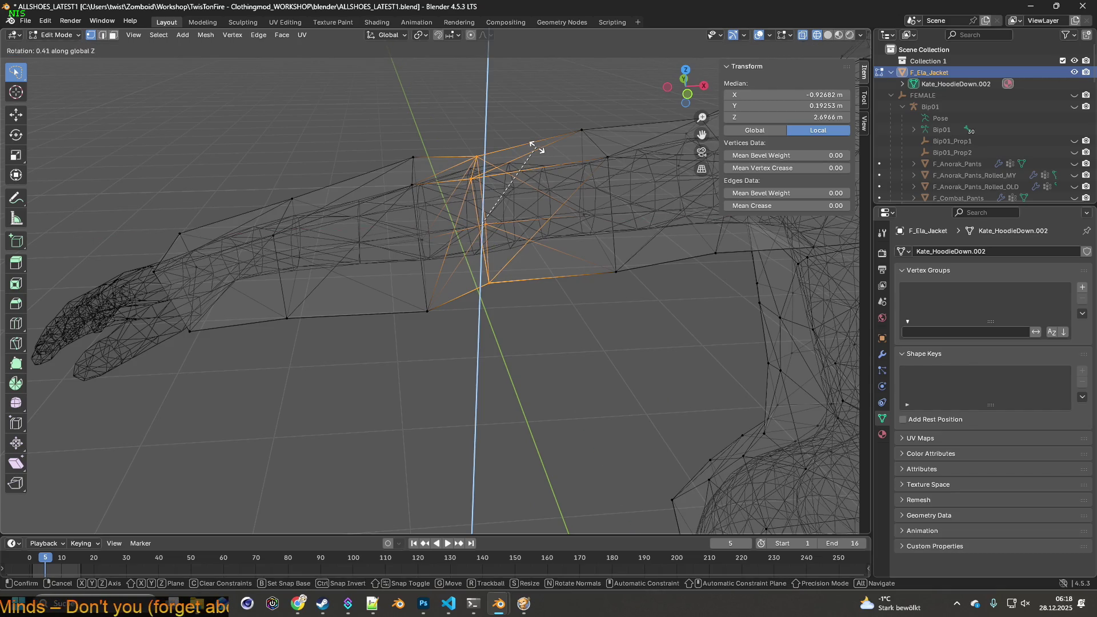
click(531, 138)
- With the arm vertical, lasso-select a section of the arm's faces
drag(490, 216, 576, 265)
drag(276, 320, 345, 113)
drag(344, 113, 487, 226)
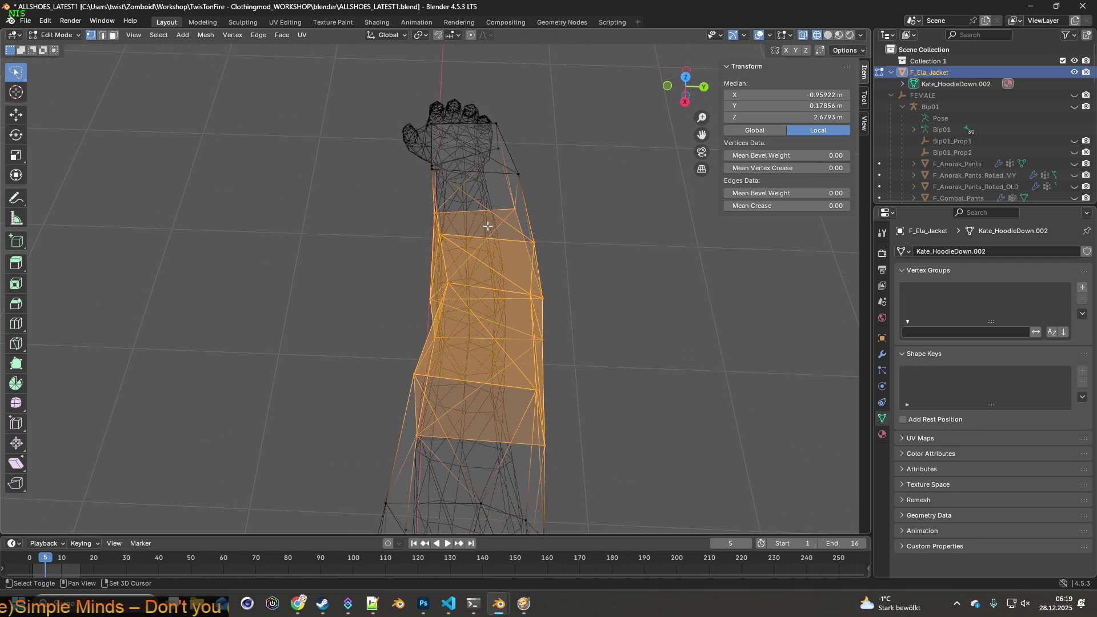
- Select a band of mid-arm faces and try rotating it, then cancel the rotation
click(644, 296)
drag(632, 311, 637, 346)
drag(634, 356, 655, 233)
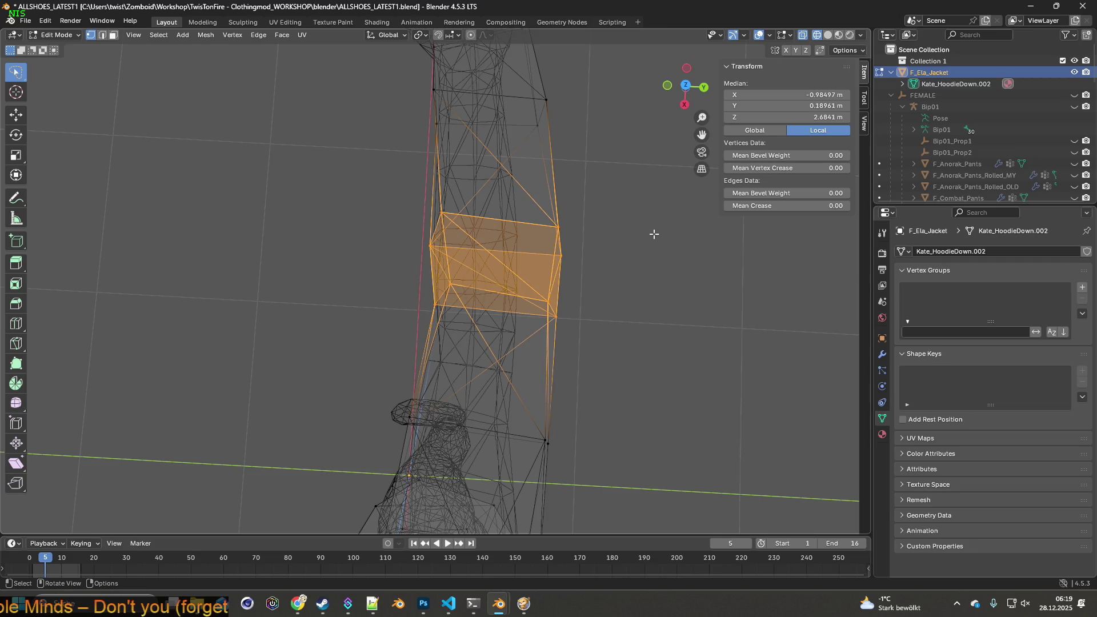
key(r)
key(x)
key(y)
key(z)
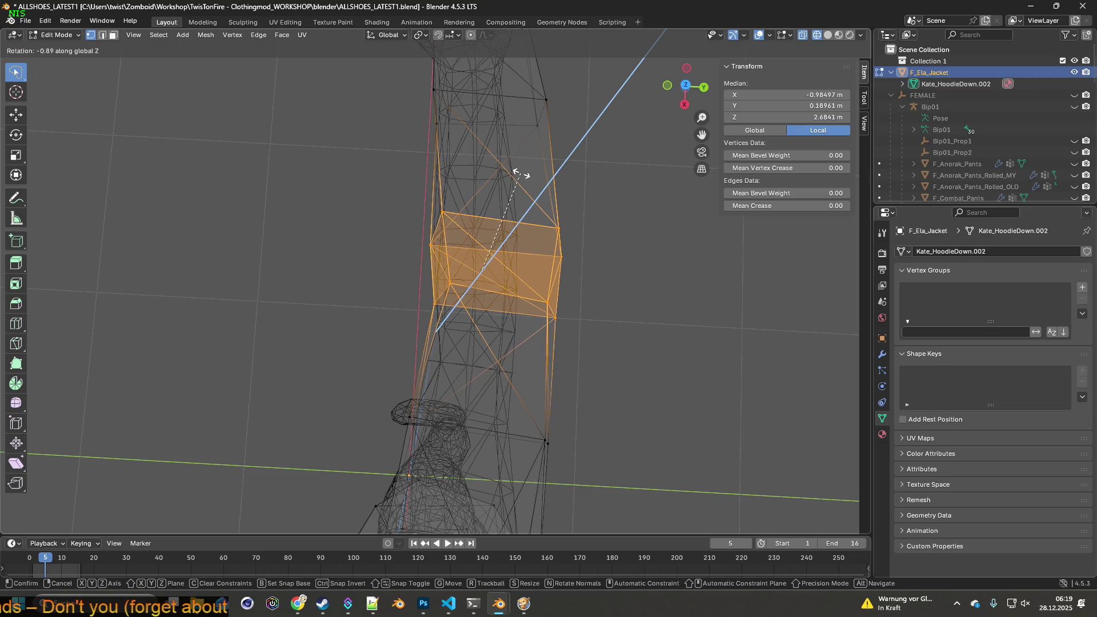
right_click(521, 173)
- Move a ring of sleeve vertices along Y
drag(520, 177, 523, 214)
click(592, 359)
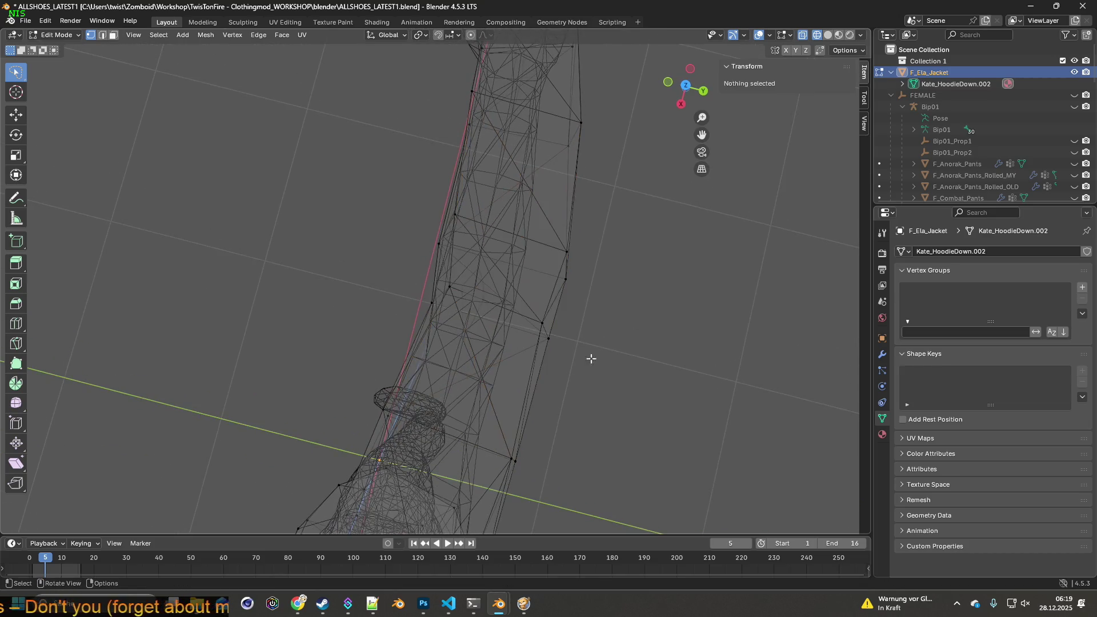
drag(567, 310, 397, 320)
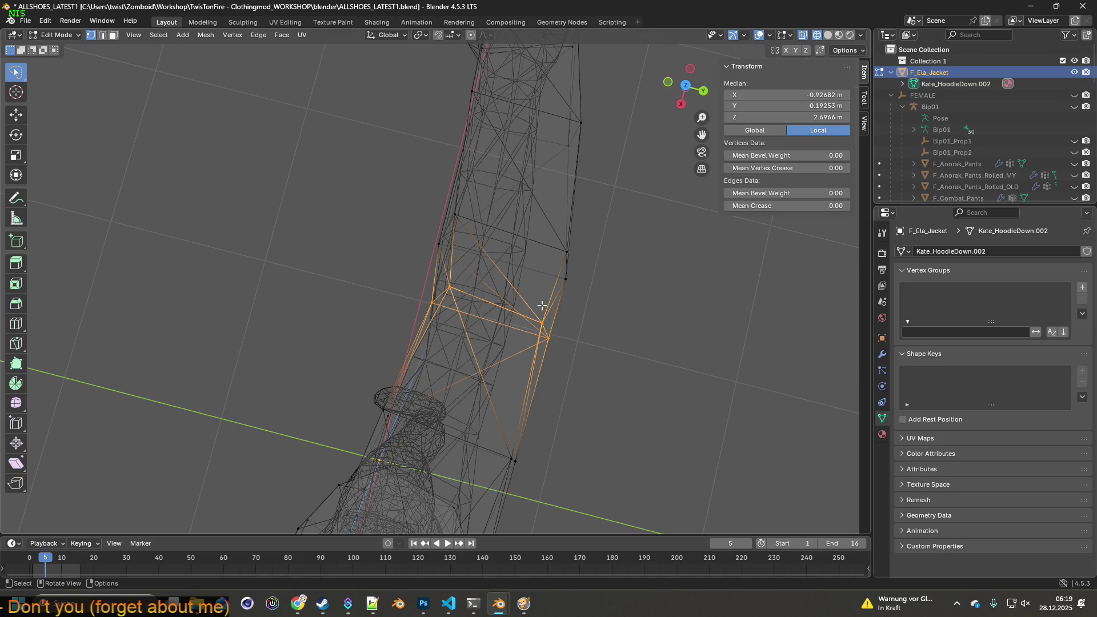
key(g)
key(y)
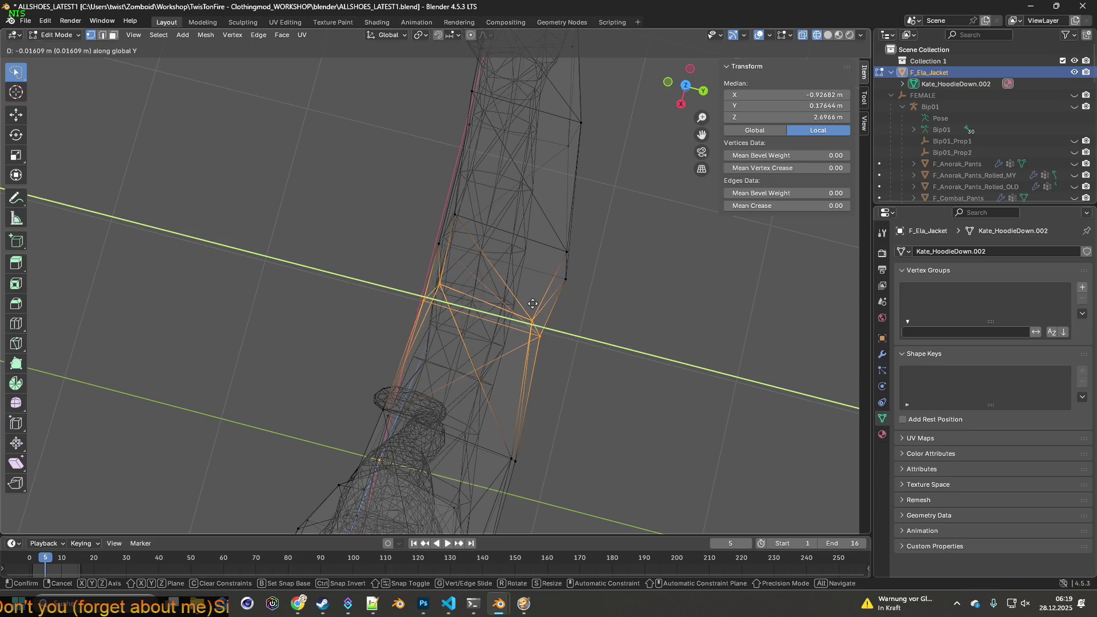
click(527, 304)
- Move a single sleeve vertex along Y
drag(527, 304, 548, 331)
click(514, 384)
key(g)
key(y)
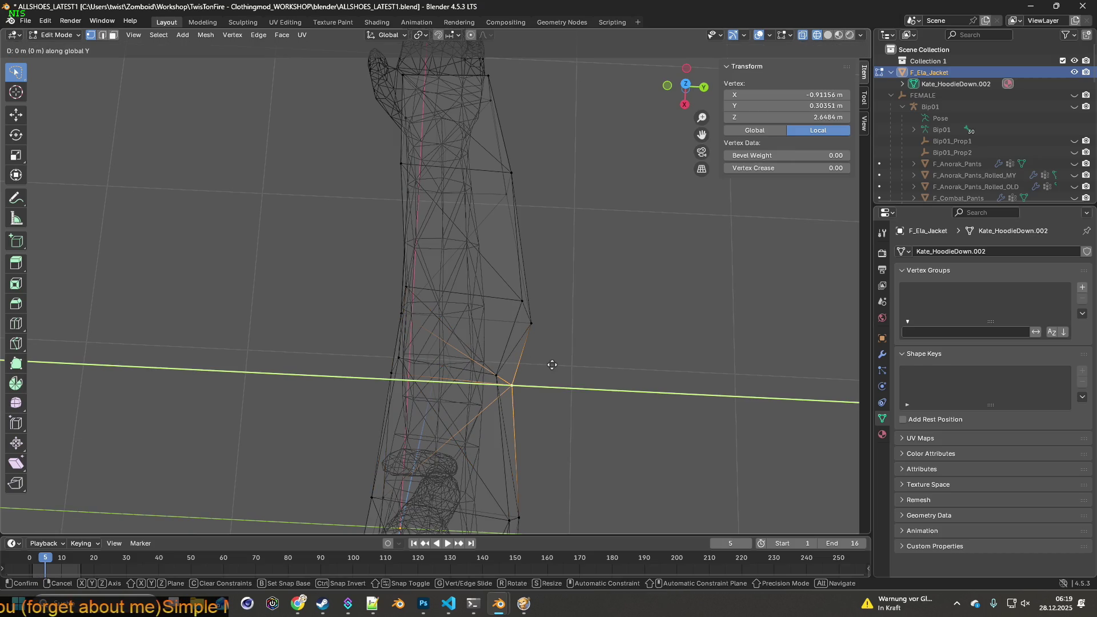
click(540, 363)
- Grow the selection to neighbouring vertices and move them along Y
drag(532, 370, 535, 382)
key(ctrl+KP_Add)
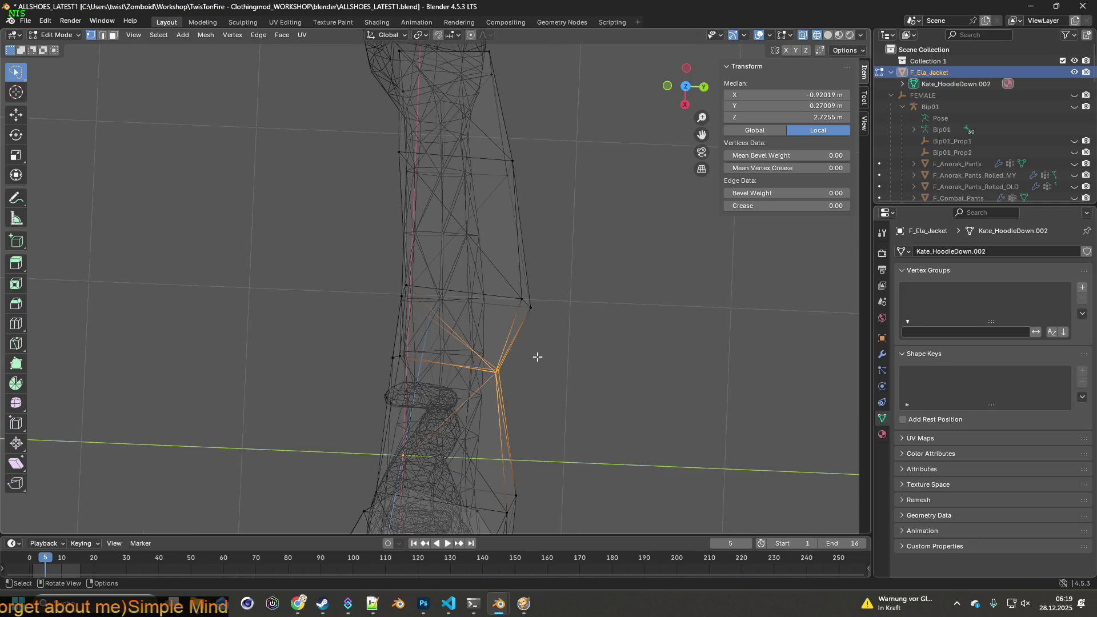
key(g)
key(y)
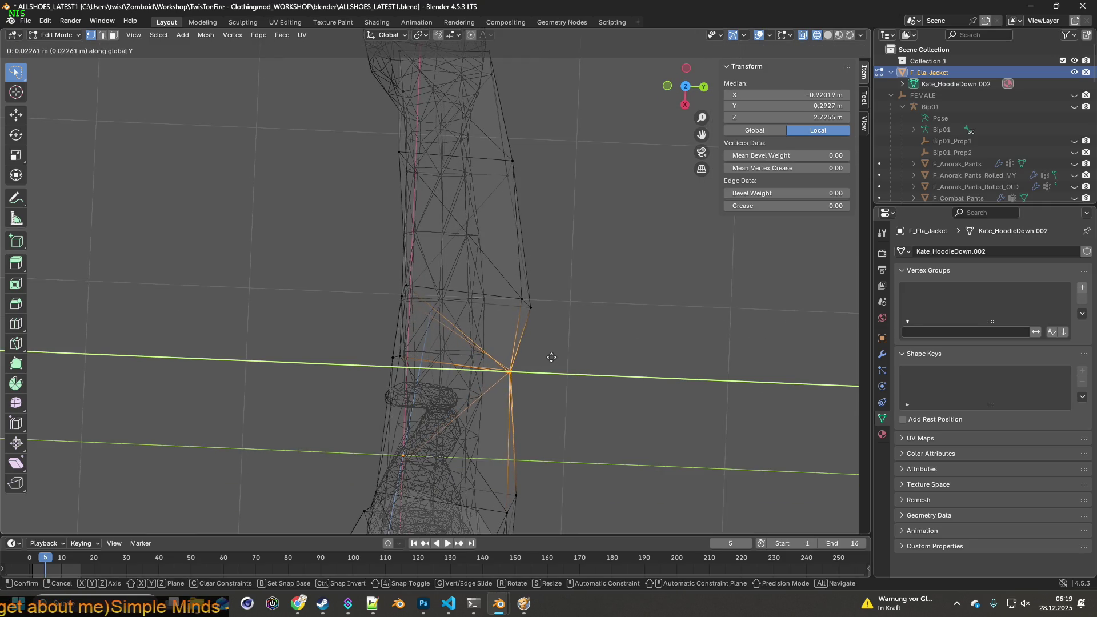
click(550, 359)
- Move two vertices on the sleeve's inner edge along Y, one after the other
drag(551, 358, 587, 330)
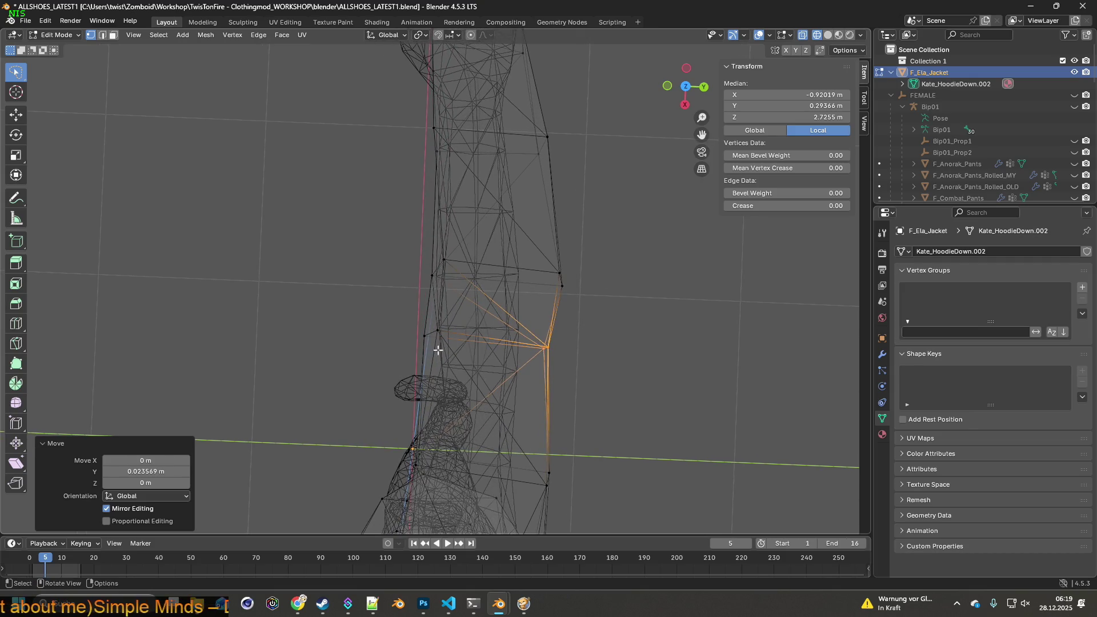
key(alt+a)
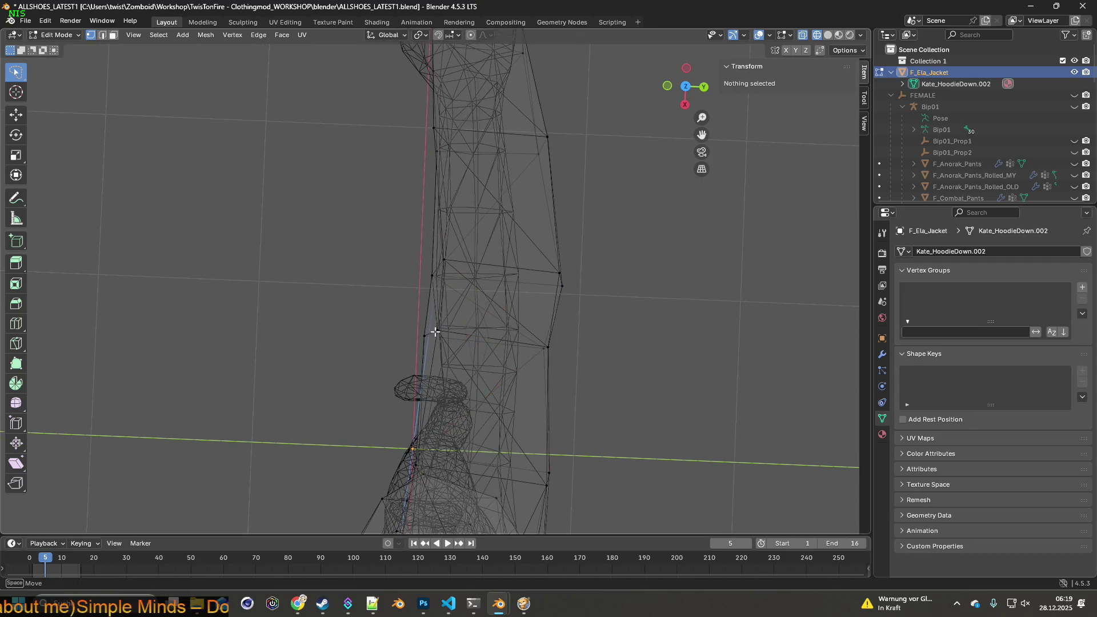
click(435, 332)
key(g)
key(y)
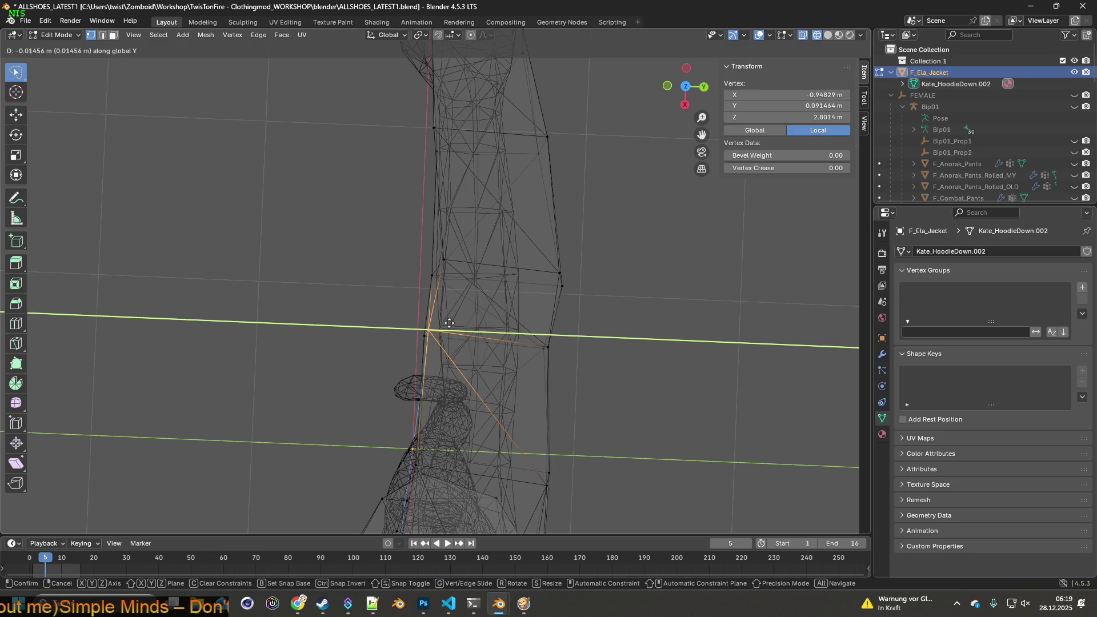
click(450, 323)
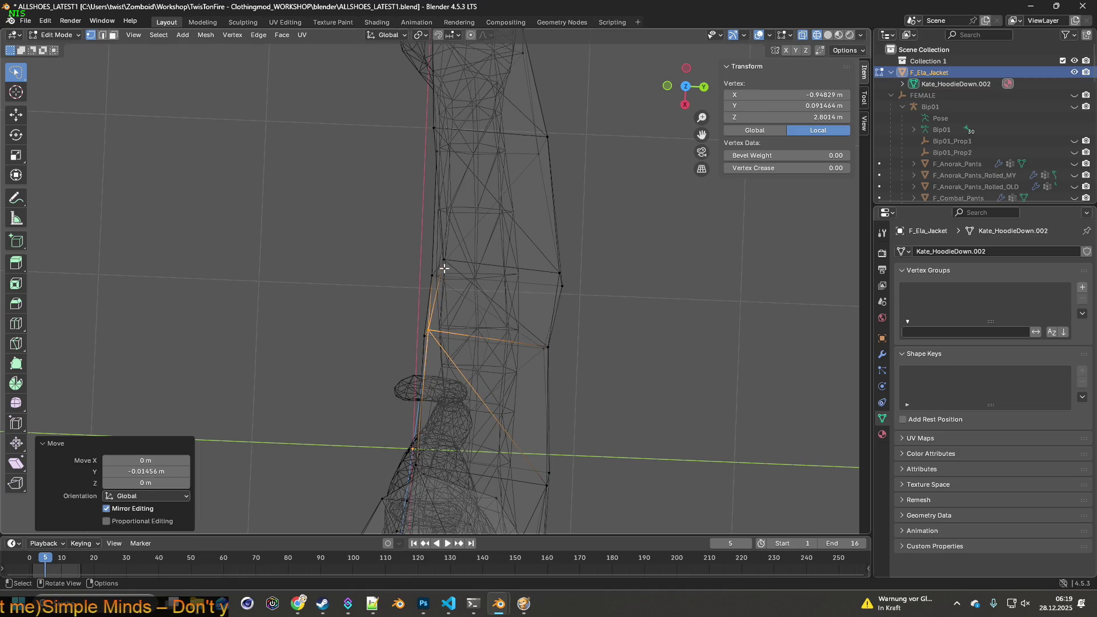
click(444, 261)
key(g)
key(y)
click(439, 261)
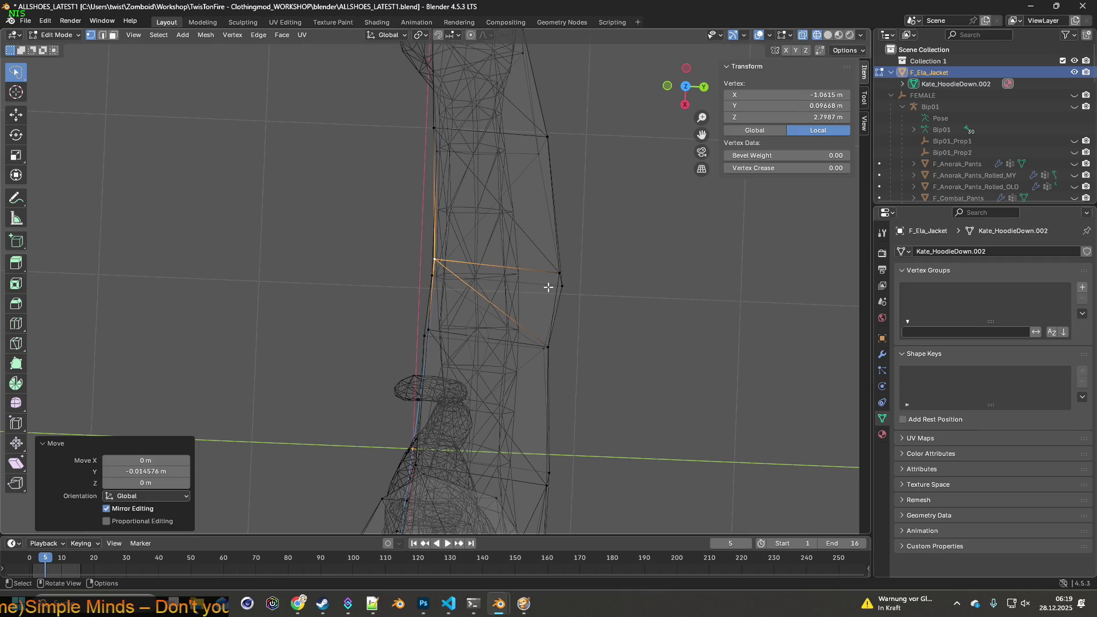
- Move a lassoed sleeve ring and the sleeve's upper edge ring along Y
drag(614, 314, 625, 240)
key(g)
key(y)
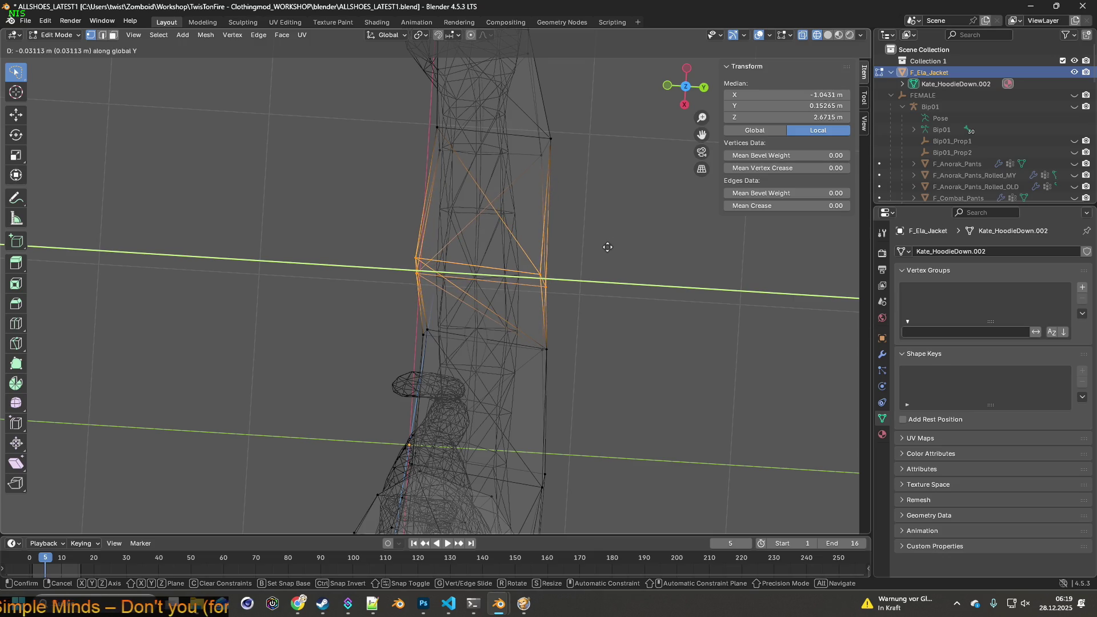
click(608, 244)
drag(575, 224, 560, 333)
click(503, 262)
key(g)
key(y)
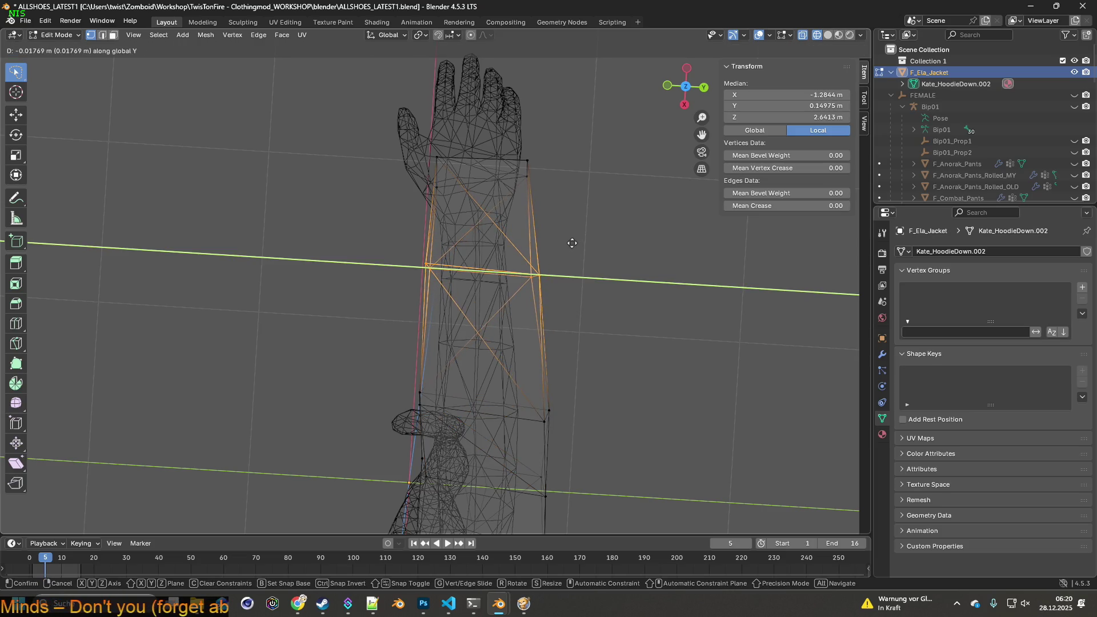
click(570, 243)
- Select the wrist edge loop, inspect it from below, then select the whole linked jacket mesh
drag(544, 227, 549, 278)
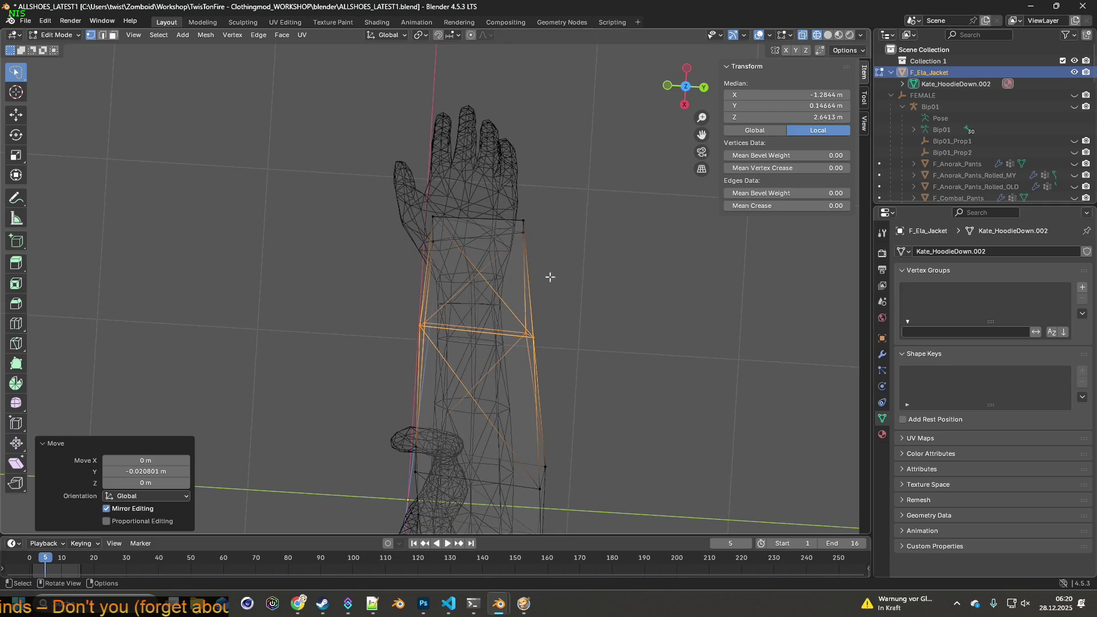
click(598, 260)
drag(597, 260, 526, 255)
drag(527, 256, 484, 220)
drag(437, 271, 465, 388)
click(487, 343)
click(464, 395)
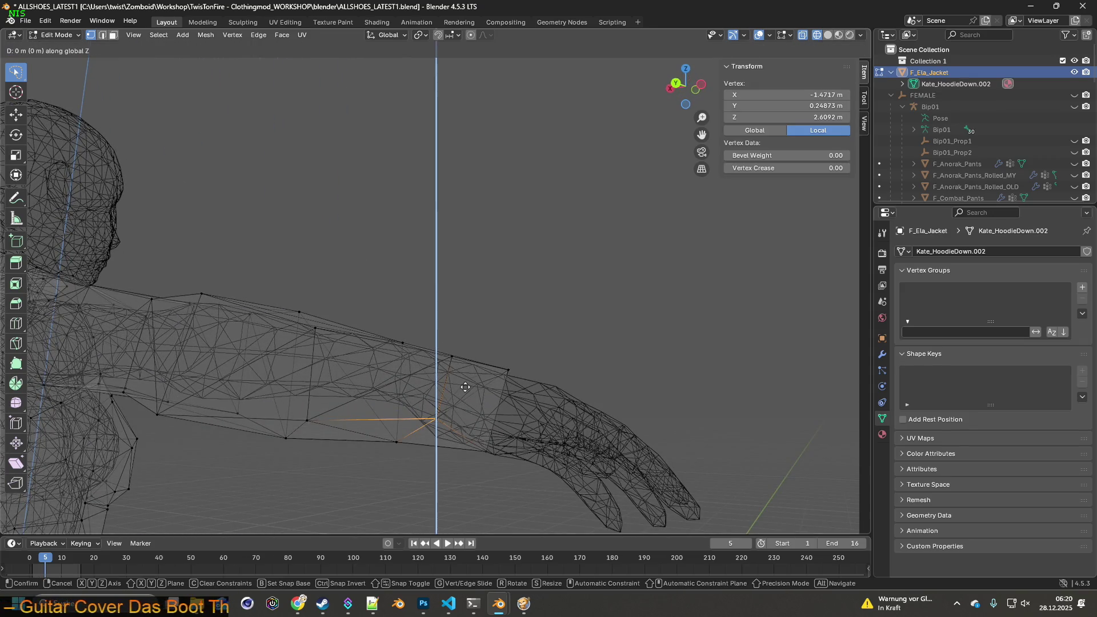
key(ctrl+l)
drag(482, 363, 362, 368)
click(72, 34)
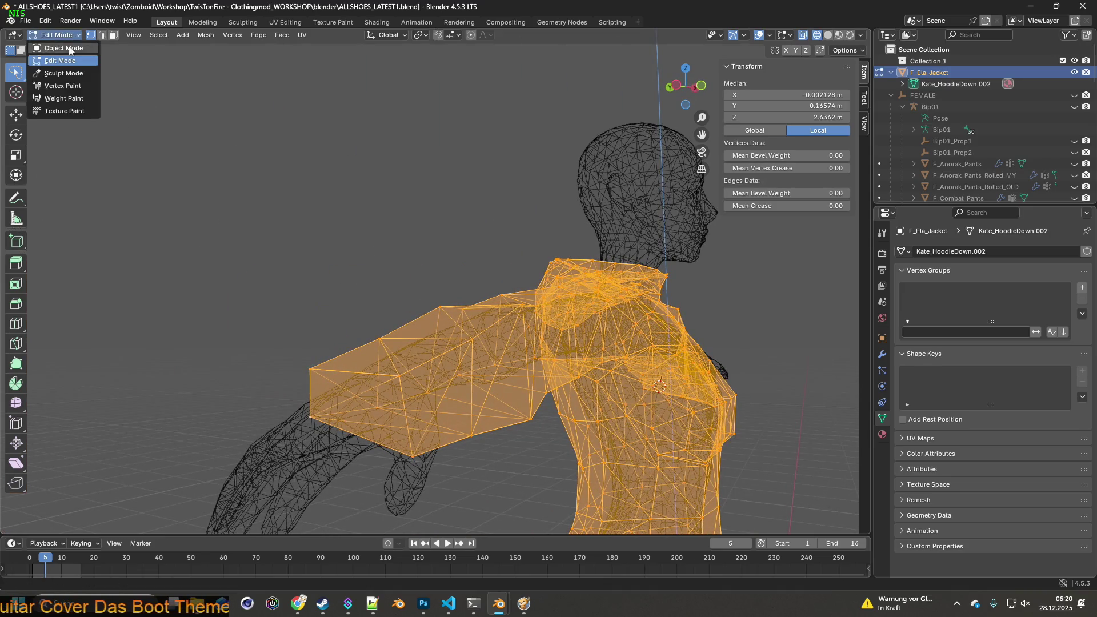
- Switch the jacket to Object Mode with Material Preview shading to inspect the camo texture
click(54, 47)
click(839, 34)
drag(590, 232, 357, 292)
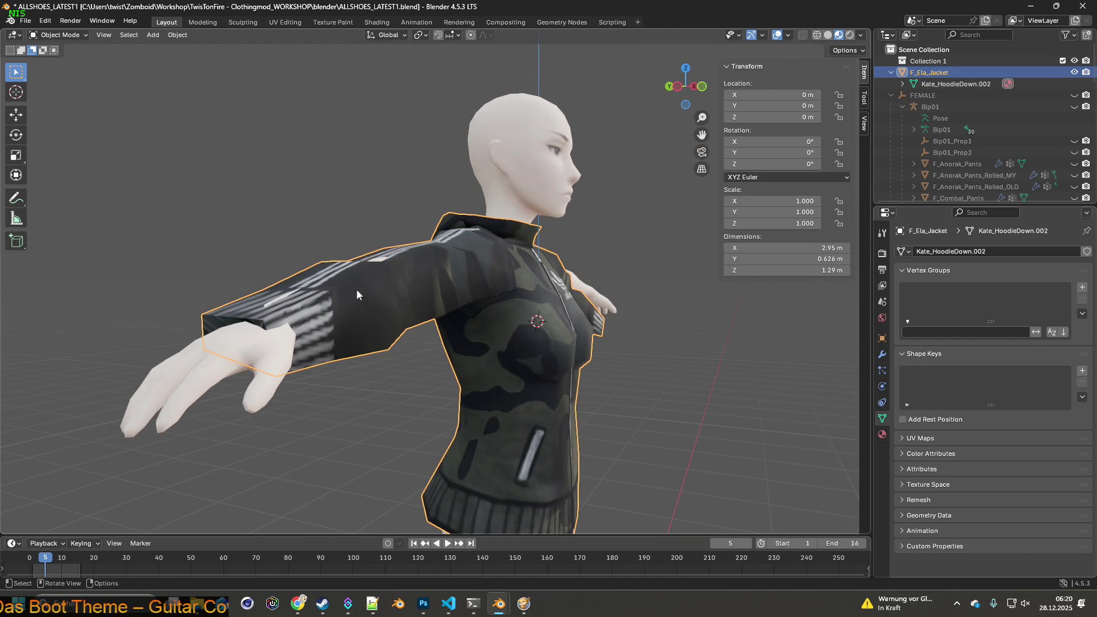
- Return the jacket to Edit Mode and orbit to a front view of the figure
click(58, 34)
click(57, 57)
drag(184, 122, 491, 307)
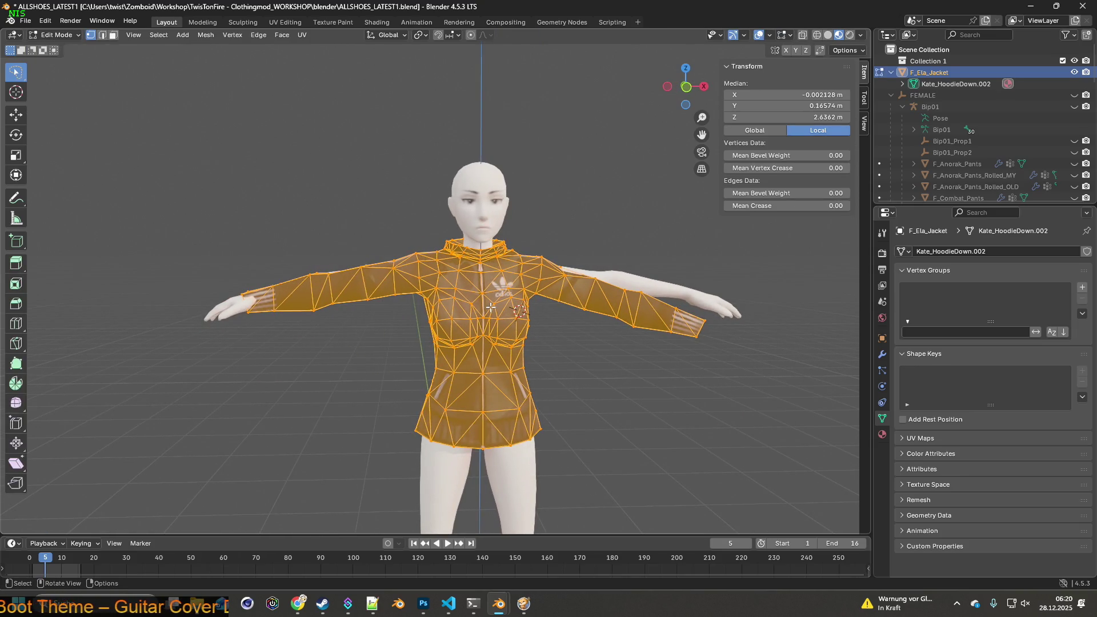
- Merge the jacket's overlapping vertices by distance, removing 113 of them
key(m)
click(460, 309)
drag(351, 312, 469, 312)
- Turn on X-ray wireframe shading and select the sleeve's bottom loop and an underarm vertex
click(804, 36)
click(817, 35)
drag(572, 246, 410, 324)
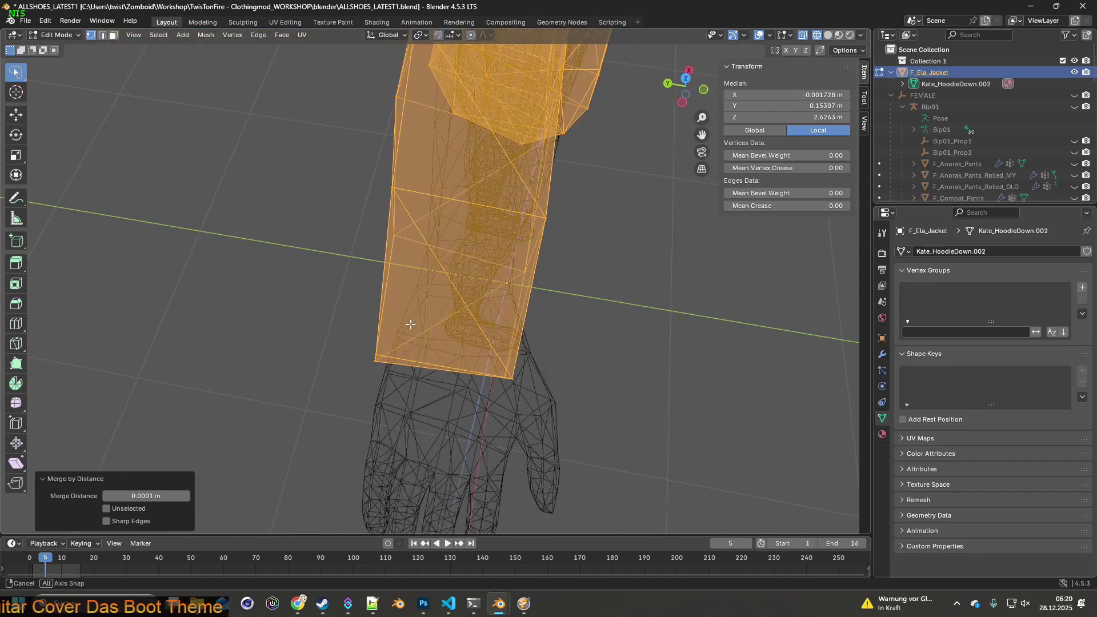
click(517, 372)
drag(517, 371, 550, 277)
click(400, 319)
scroll(up, 3)
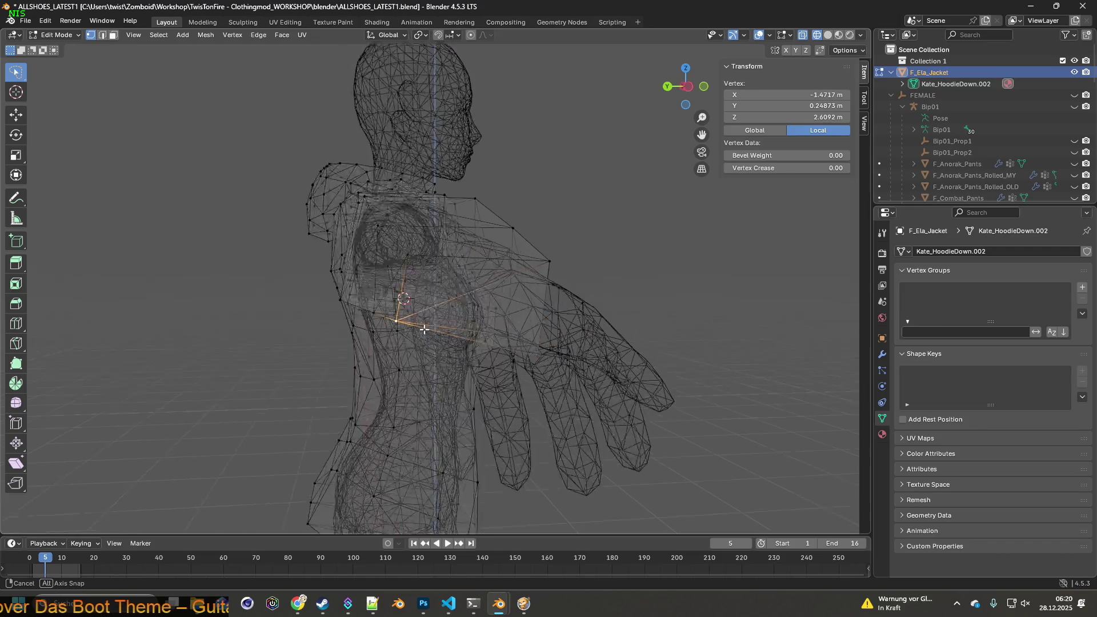
- Move the selected underarm vertex along Z, then shift the sleeve cuff edge loop
key(g)
key(z)
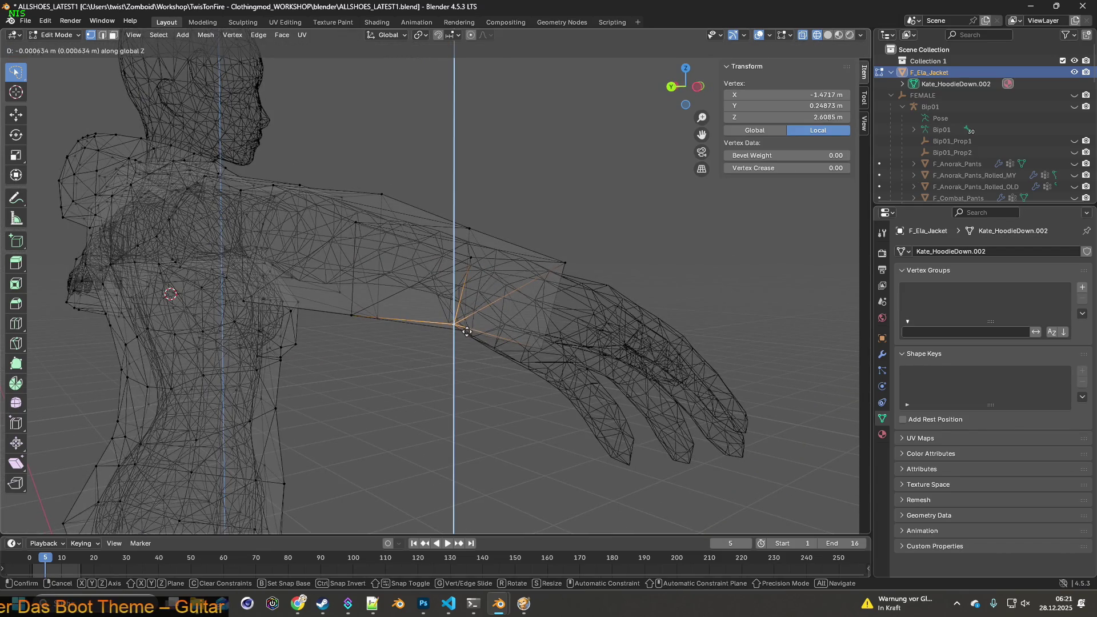
click(460, 340)
drag(459, 338, 433, 278)
click(355, 375)
key(g)
key(y)
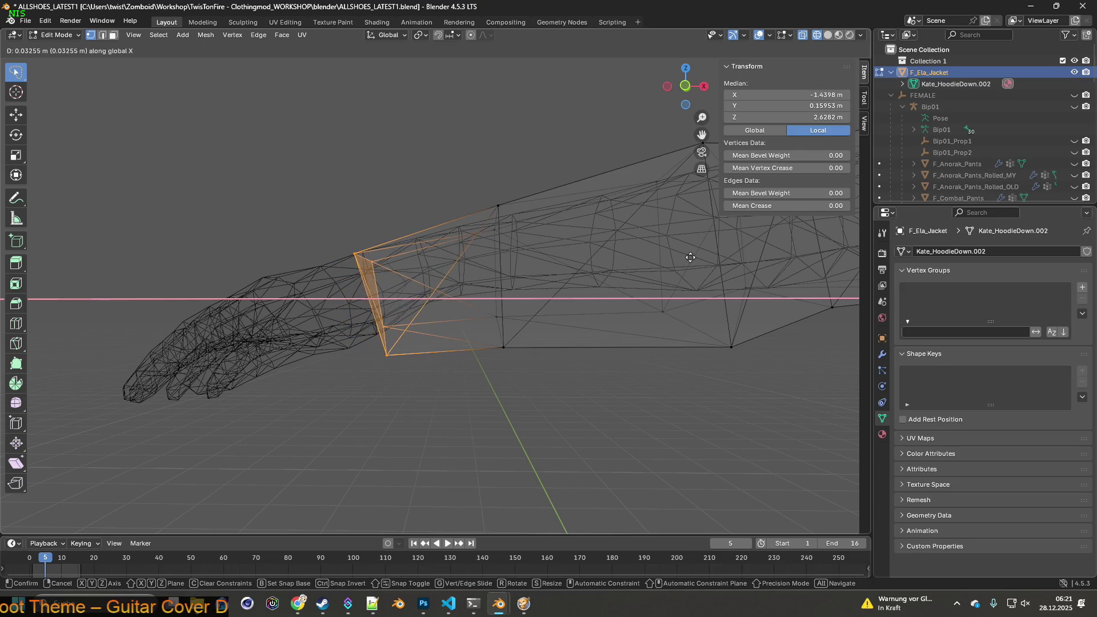
click(689, 258)
drag(629, 264, 544, 280)
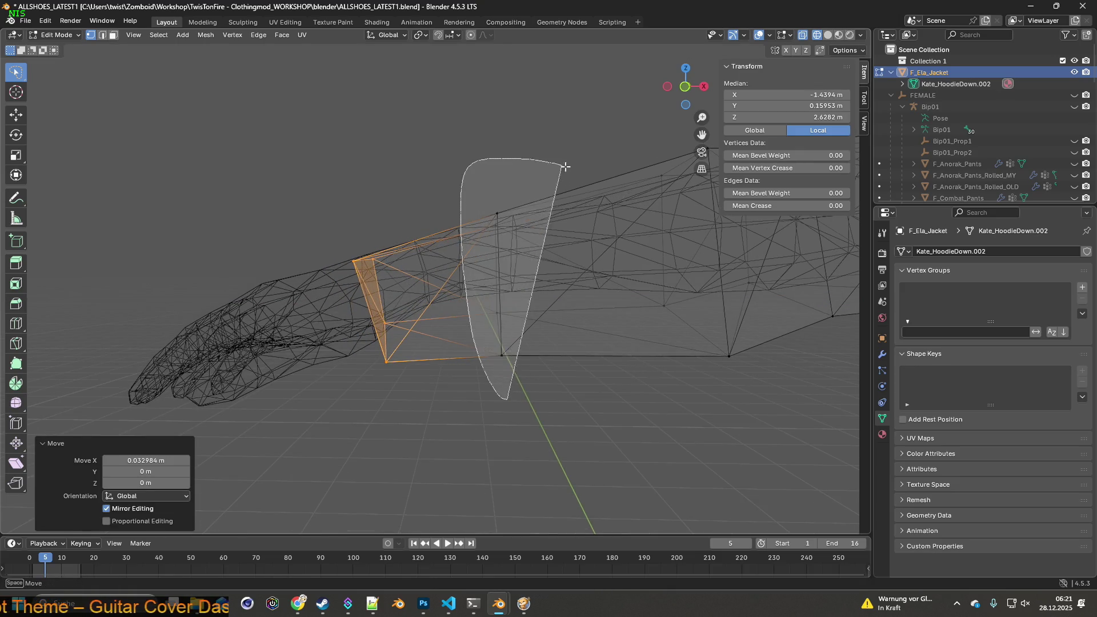
- Move the next edge loop up the sleeve along X, then raise it along Z
click(564, 197)
key(g)
key(x)
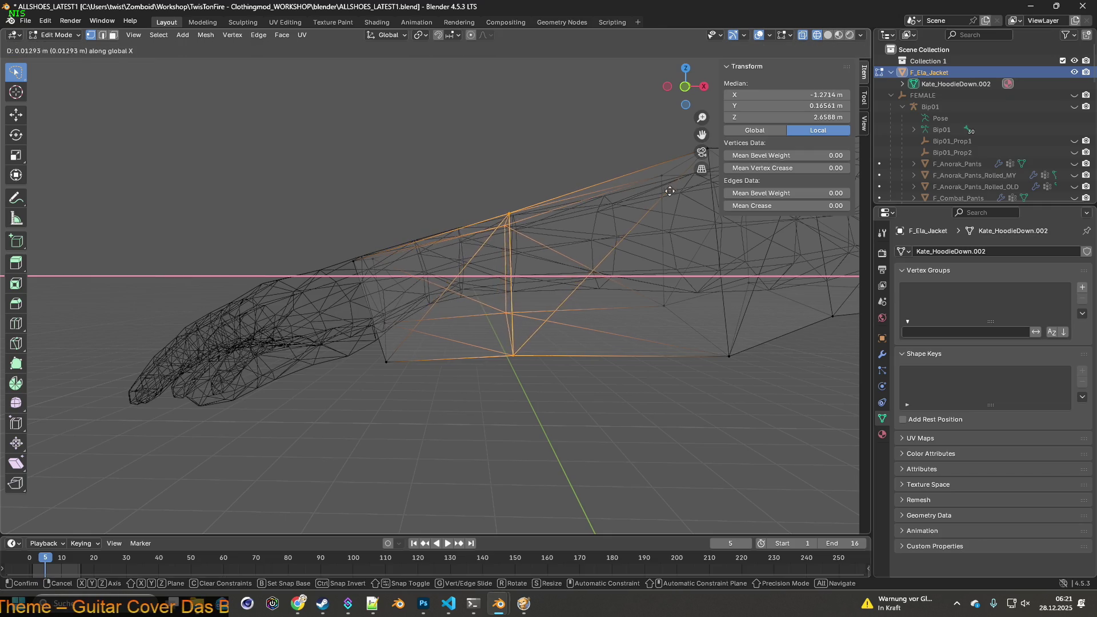
click(868, 190)
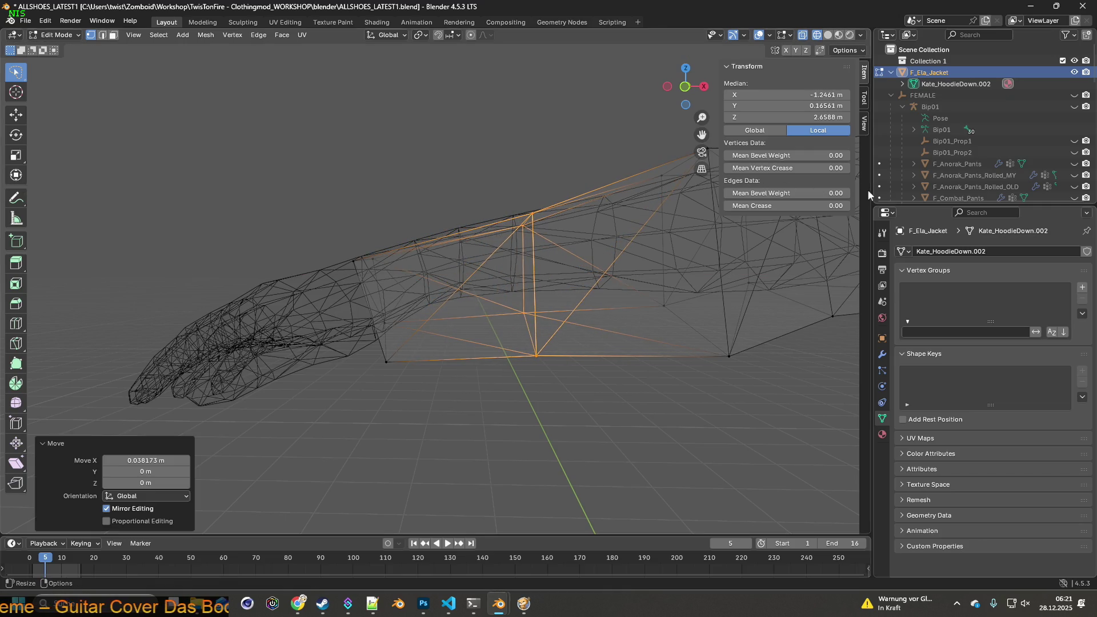
drag(712, 289, 444, 383)
key(g)
key(z)
click(697, 260)
- Raise the wrist edge loop along Z and tilt it by rotating around Z
click(360, 321)
drag(360, 321, 402, 239)
key(g)
key(z)
click(417, 235)
key(r)
key(x)
key(z)
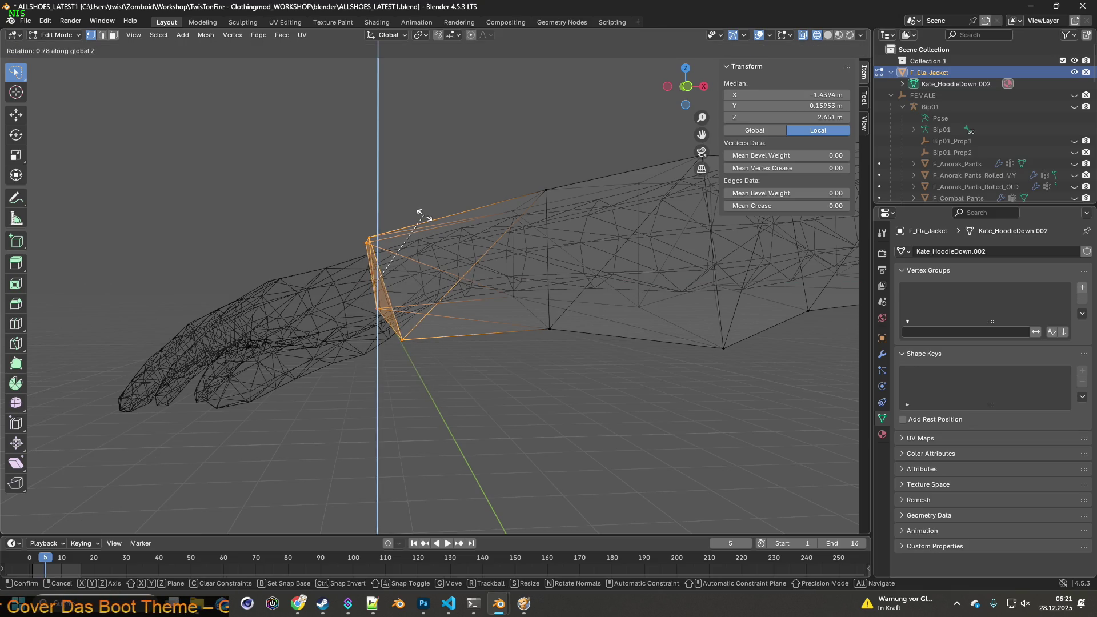
click(436, 213)
- Shift the wrist loop along X, then adjust it along Z
key(g)
key(x)
click(475, 206)
drag(476, 206, 459, 241)
key(g)
key(z)
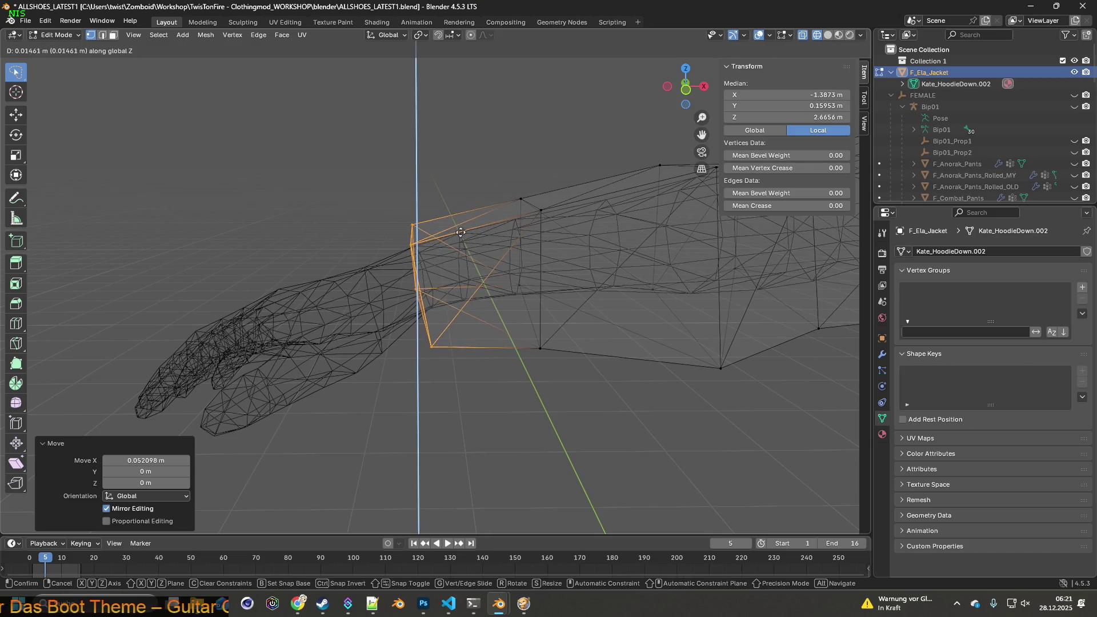
click(461, 233)
- Lower a single underarm vertex along Z
drag(453, 240, 487, 267)
click(385, 297)
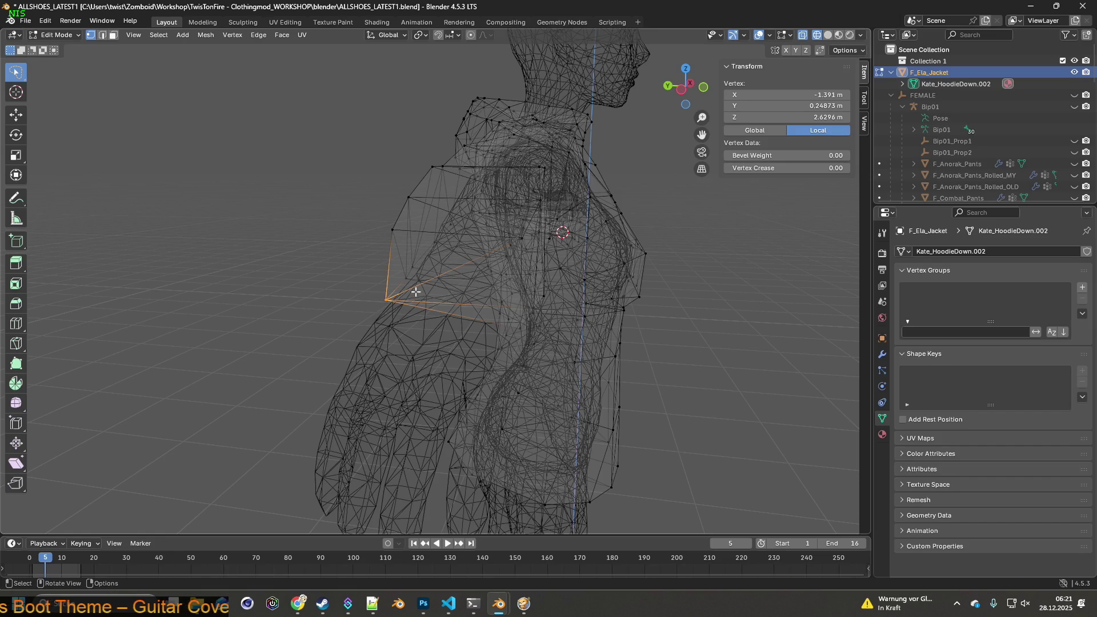
key(g)
key(z)
click(416, 301)
- Raise a vertex under the sleeve and a top sleeve vertex along Z
drag(416, 301, 574, 300)
click(570, 312)
key(g)
key(z)
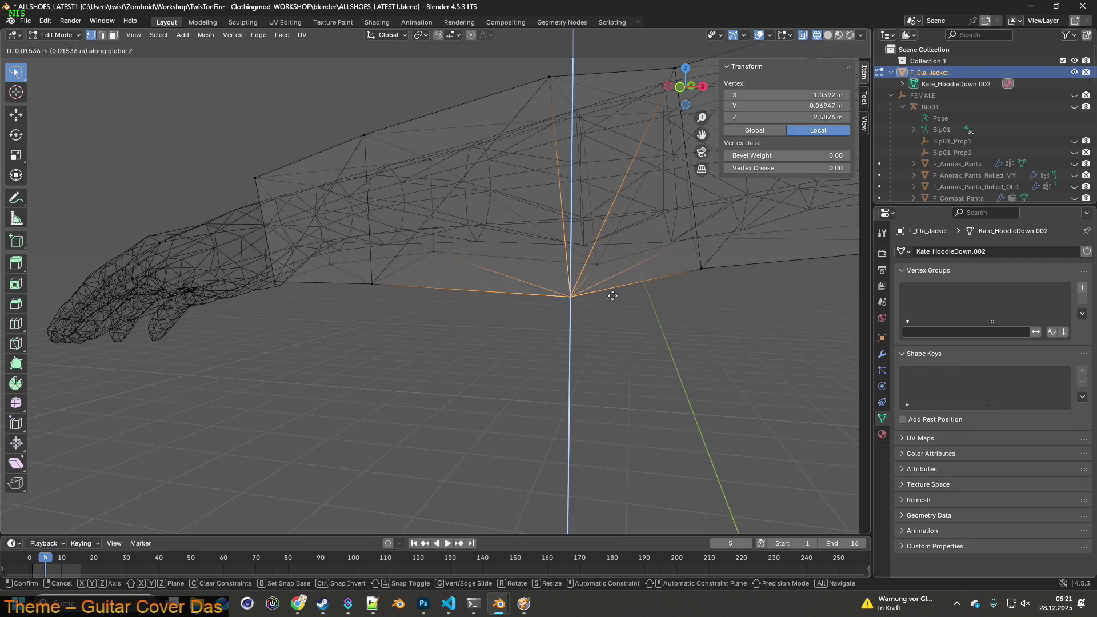
click(616, 281)
drag(608, 286, 488, 269)
click(483, 177)
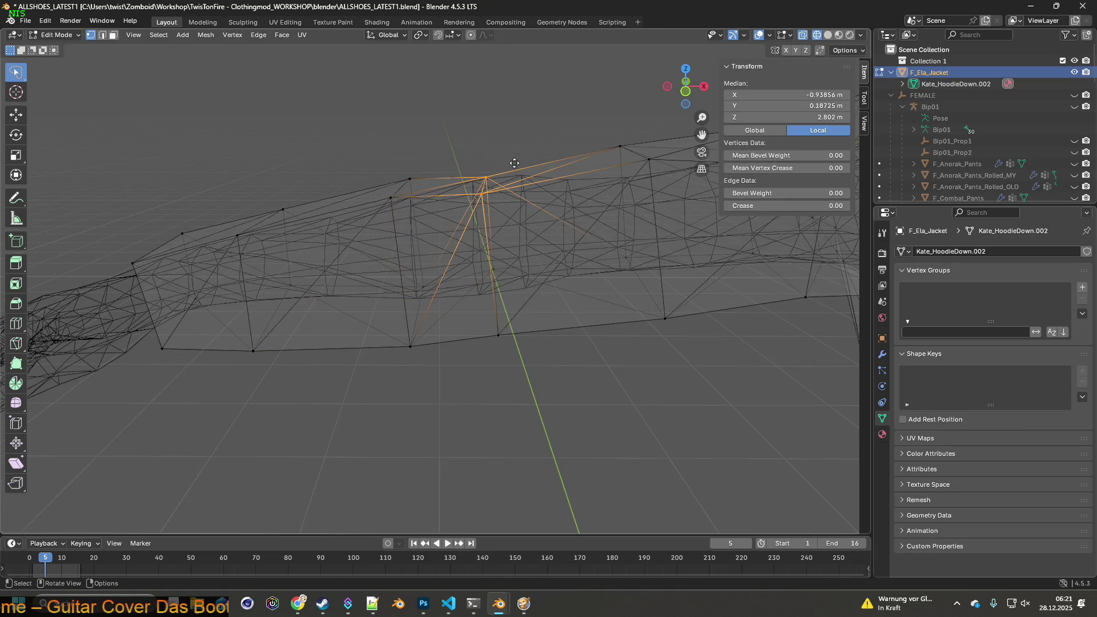
key(g)
key(z)
click(513, 150)
drag(512, 150, 522, 259)
- Shift an armpit vertex -0.027 m along X and lower it 0.0195 m along Z
drag(614, 285, 515, 316)
click(480, 299)
key(g)
key(y)
key(x)
click(472, 295)
key(g)
key(z)
click(478, 332)
scroll(down, 3)
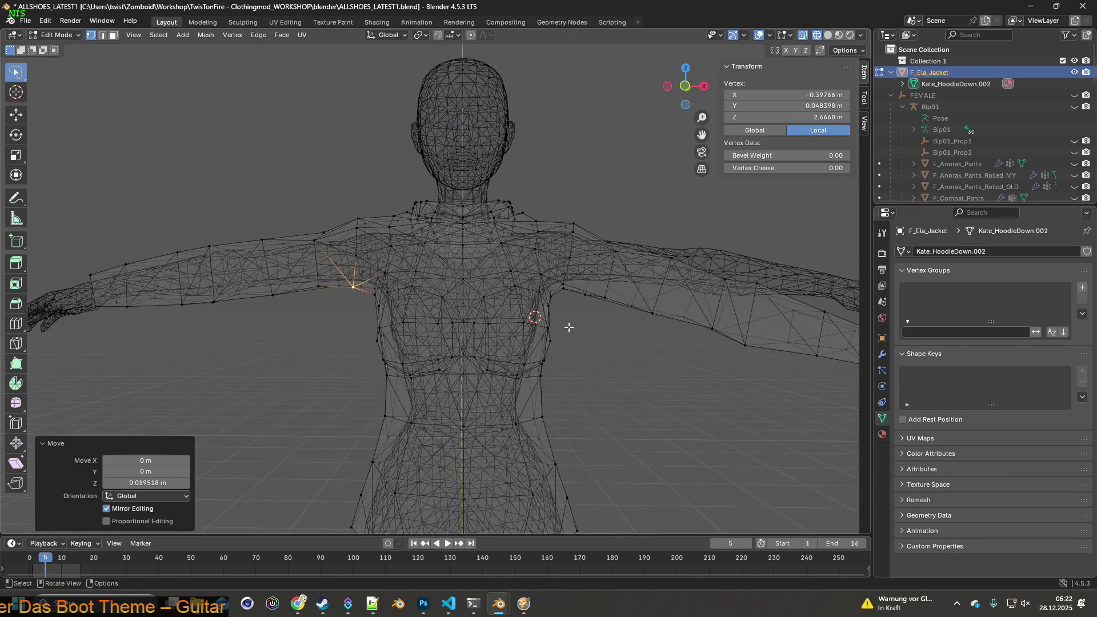
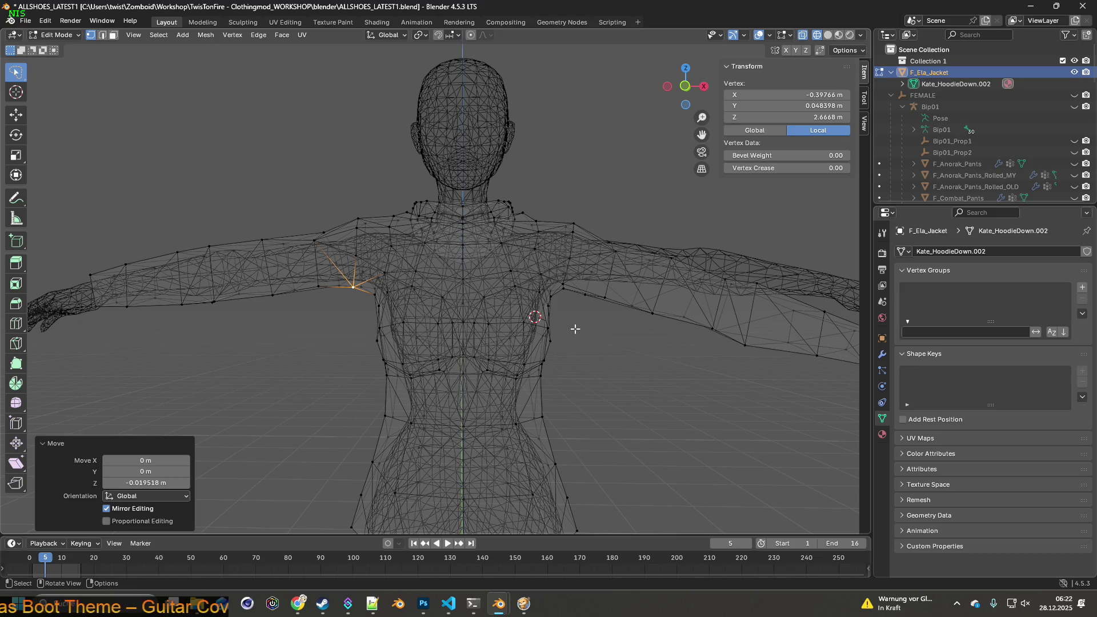
- Viewing the figure from behind, clear the shoulder vertex and lasso-select the sleeve faces on the arm
drag(595, 335, 509, 343)
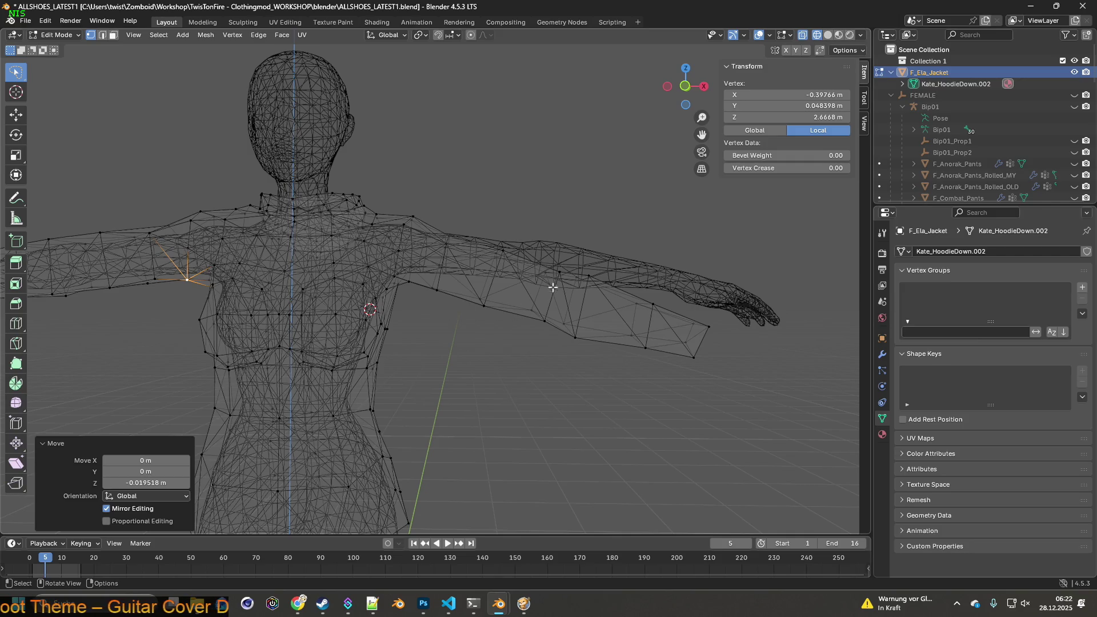
drag(446, 334, 571, 338)
drag(413, 331, 494, 360)
click(483, 357)
drag(459, 338, 469, 423)
drag(675, 395, 475, 394)
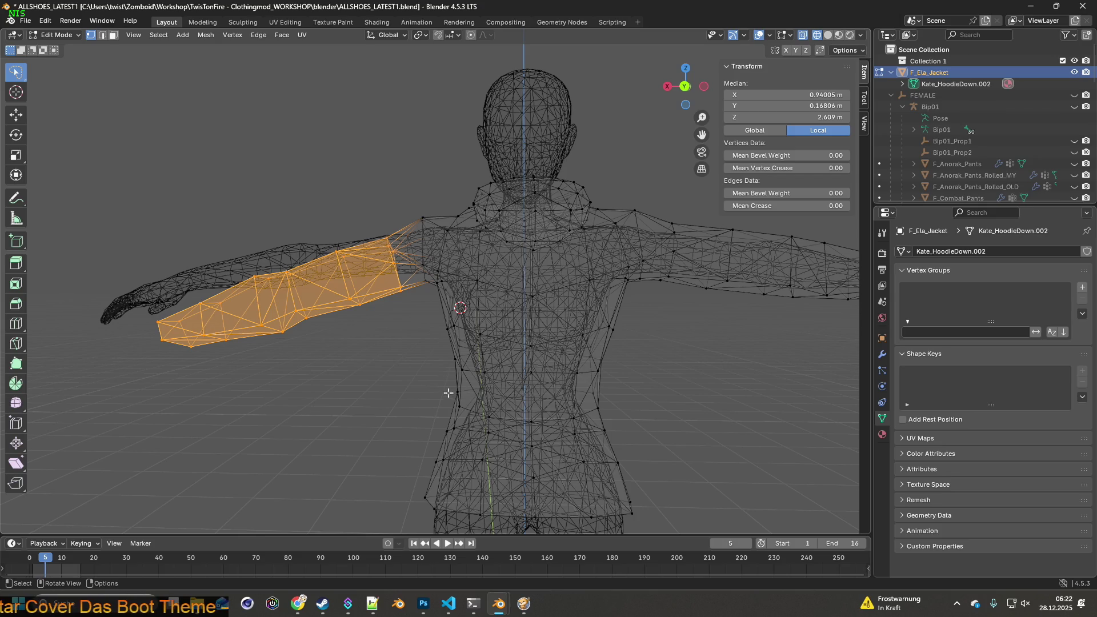
- Raise the selected sleeve along Z and tilt it around the Y axis
drag(428, 389, 383, 374)
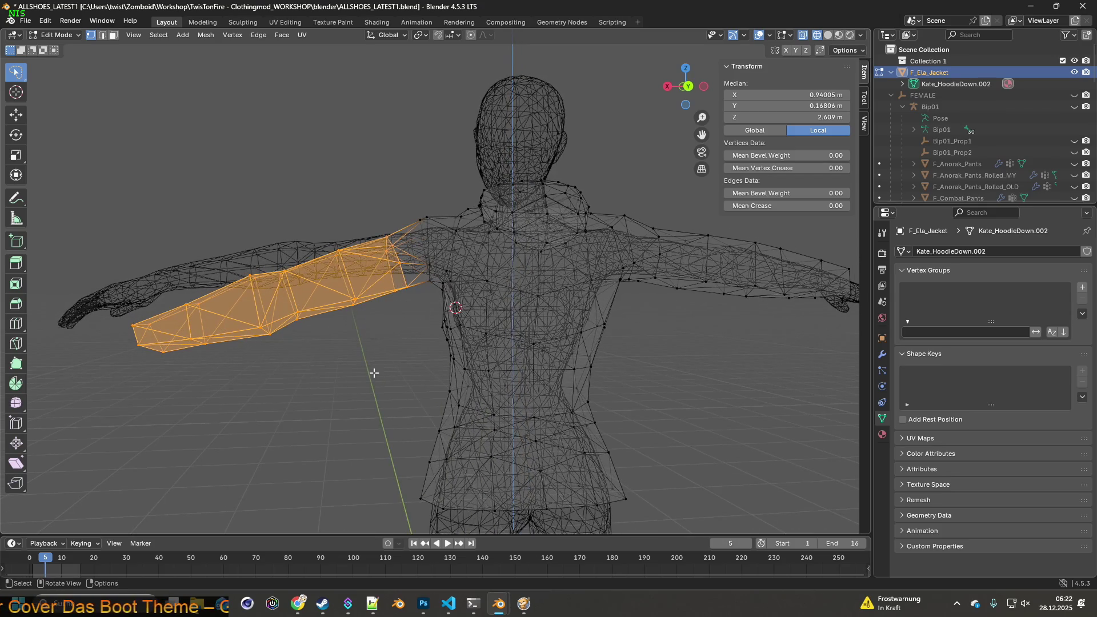
key(g)
key(z)
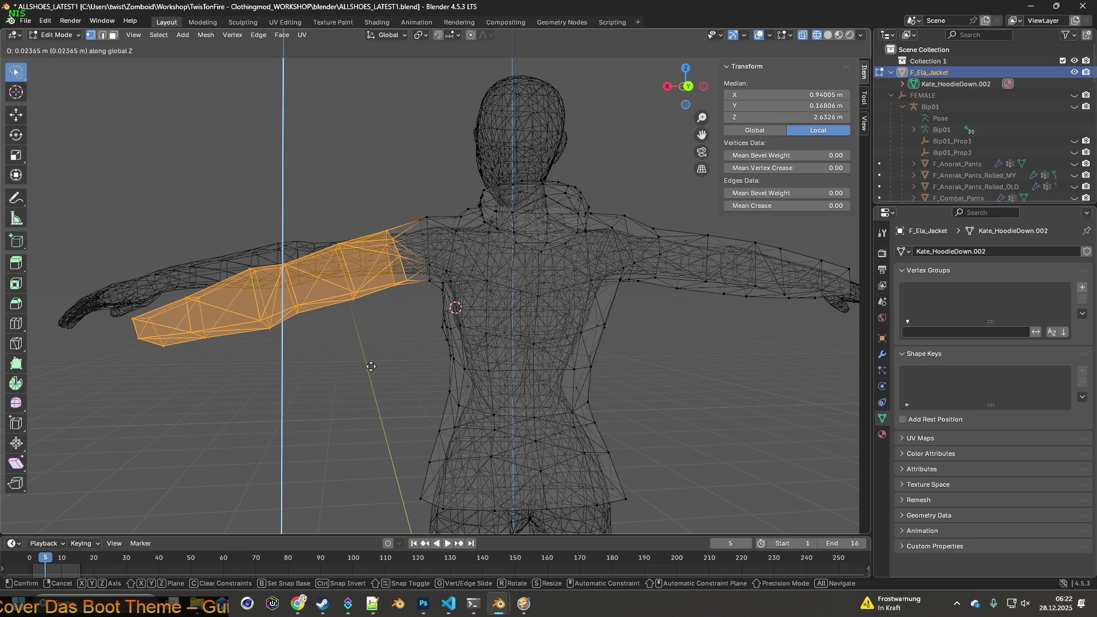
mouse_move(370, 355)
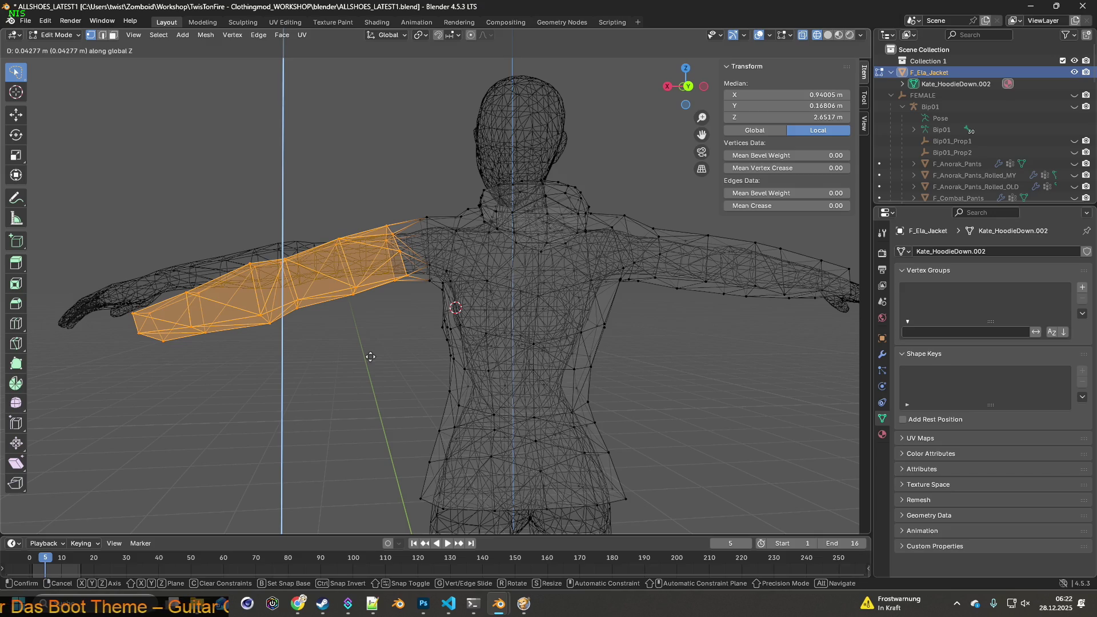
click(371, 358)
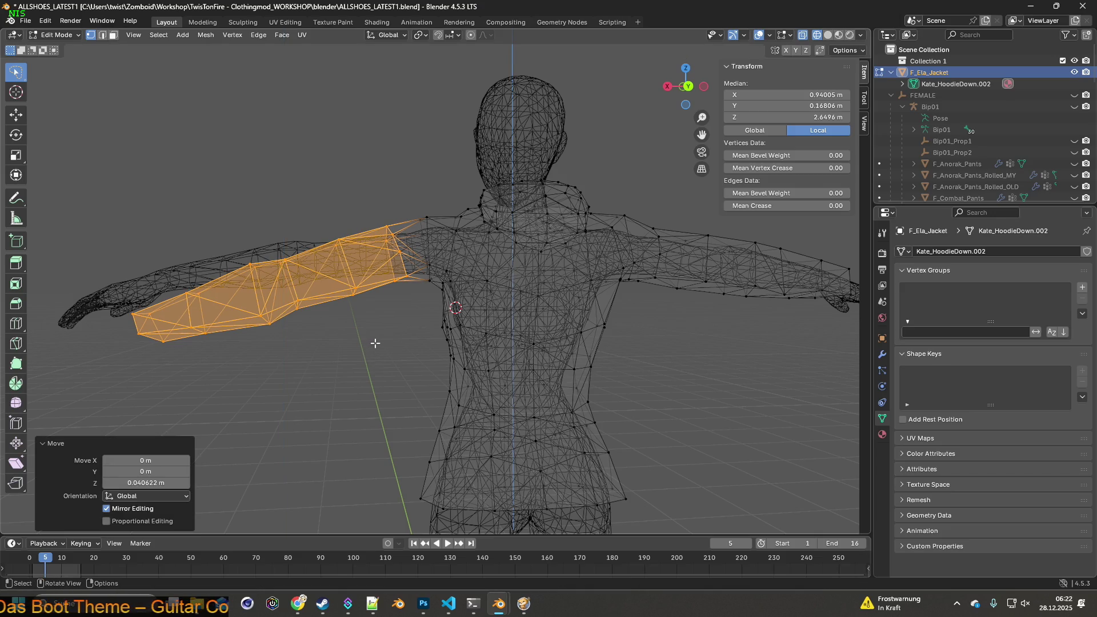
drag(375, 342, 393, 349)
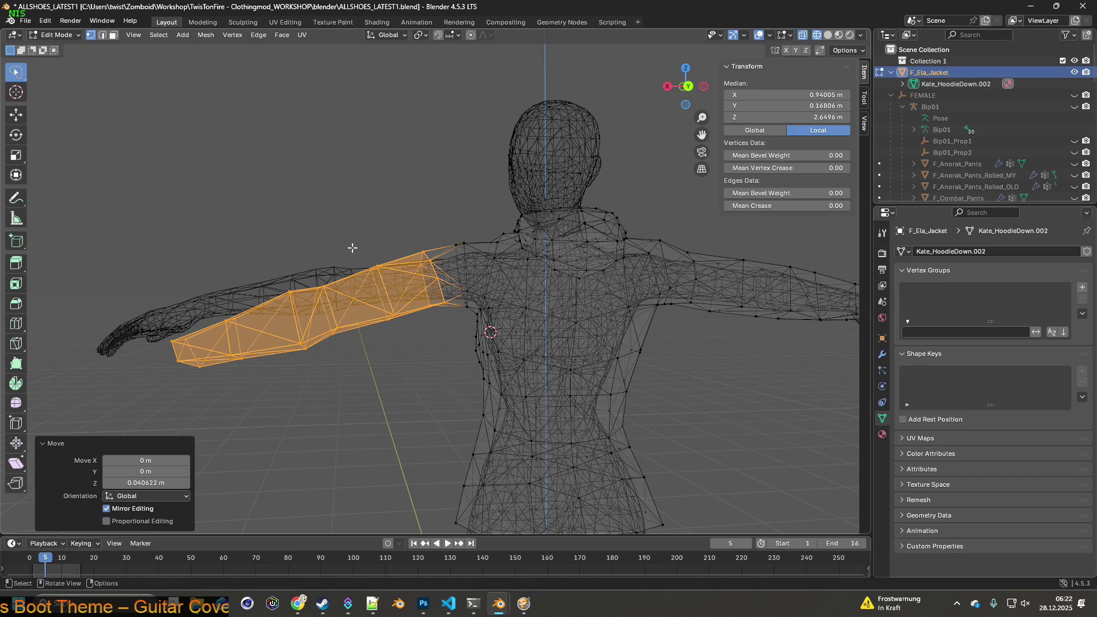
key(r)
key(z)
key(y)
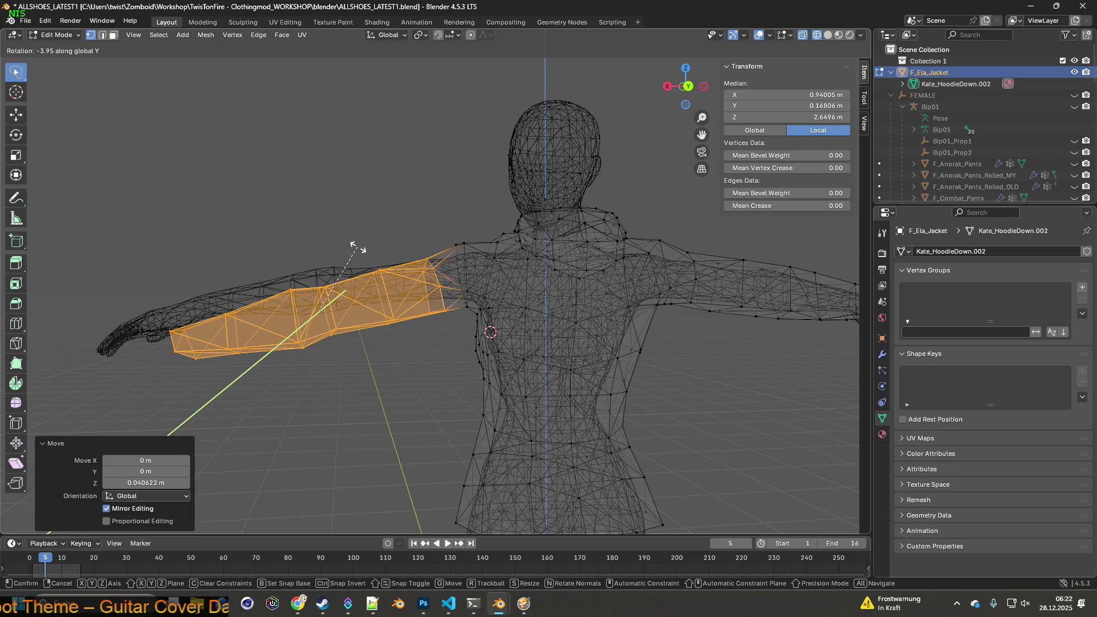
click(358, 247)
- Lift the sleeve twice more along Z, with a small rotation in between
key(g)
key(z)
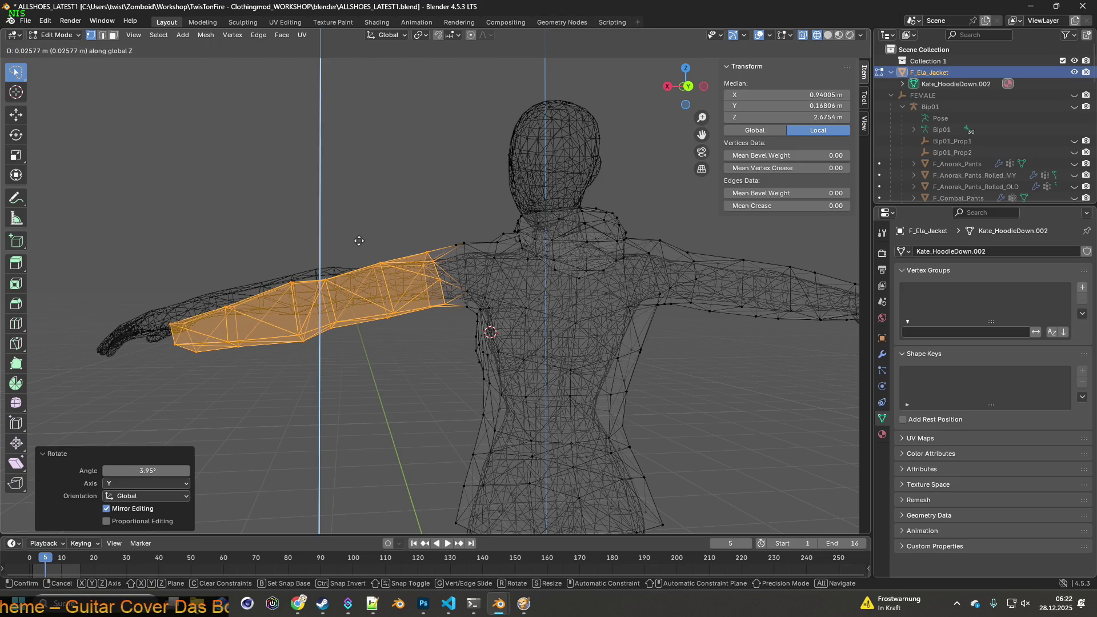
click(359, 240)
key(r)
key(z)
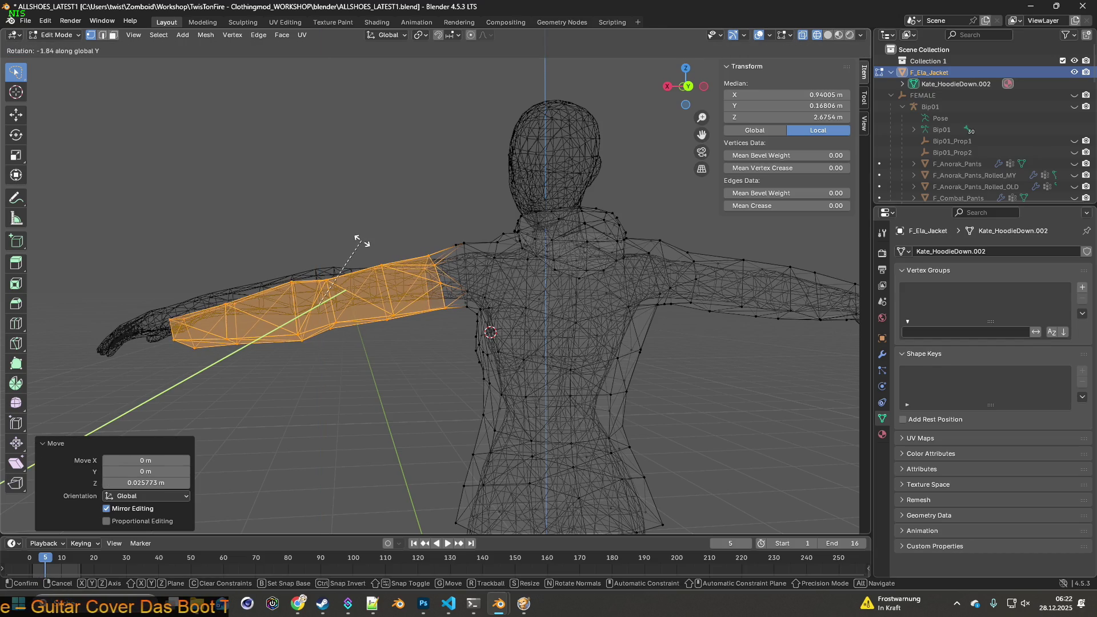
click(361, 243)
key(g)
key(z)
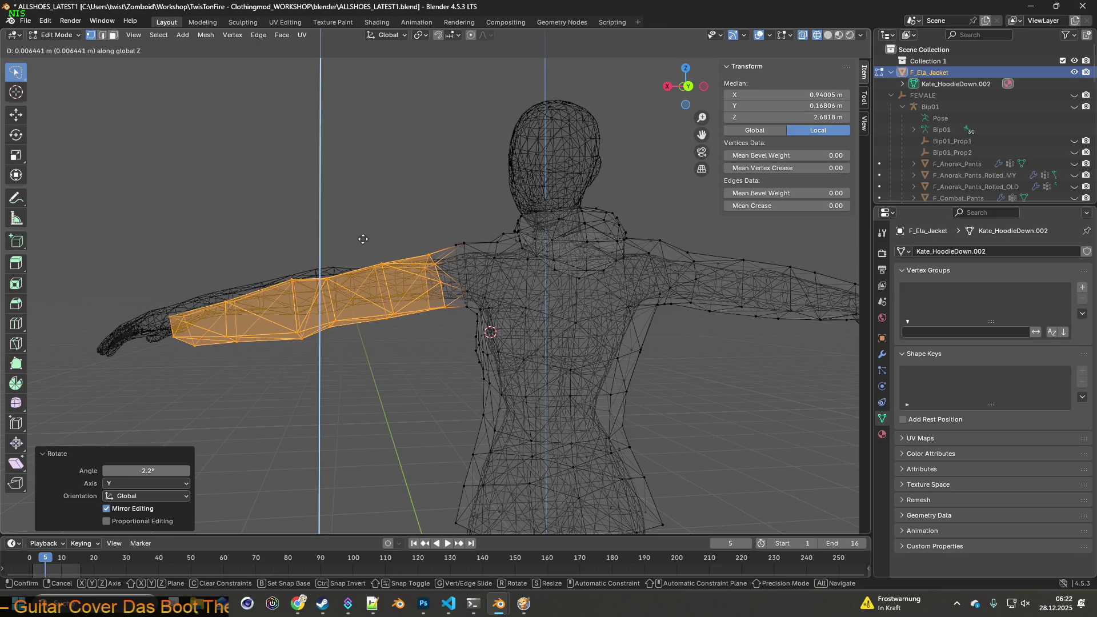
click(365, 235)
- Tilt the sleeve again around Y, lift it slightly, then check from the front and deselect
key(r)
key(y)
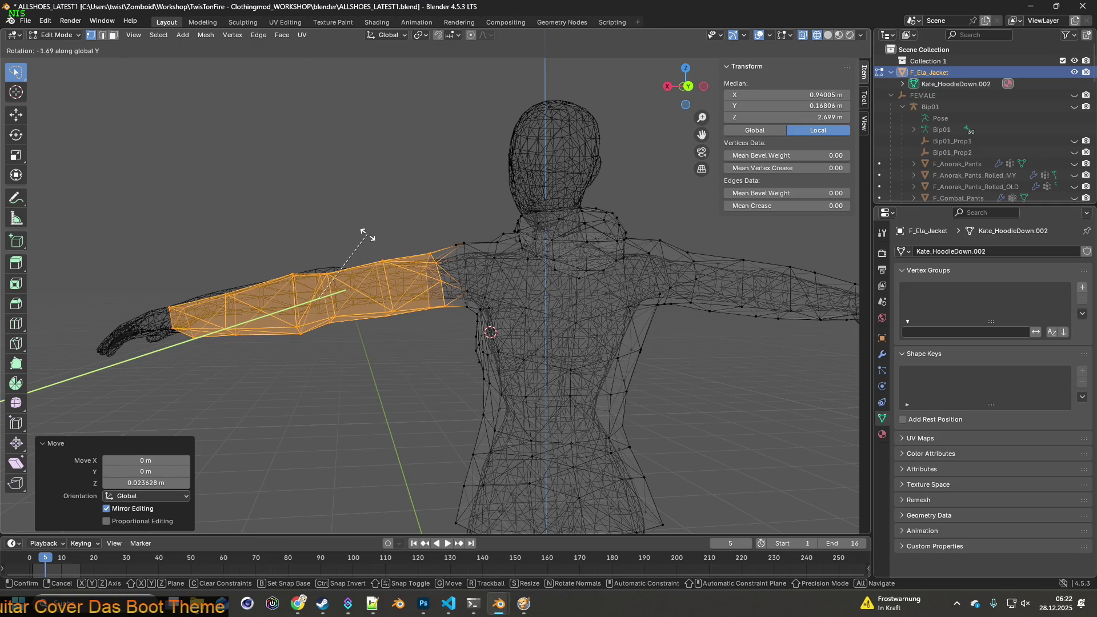
click(367, 235)
key(g)
key(z)
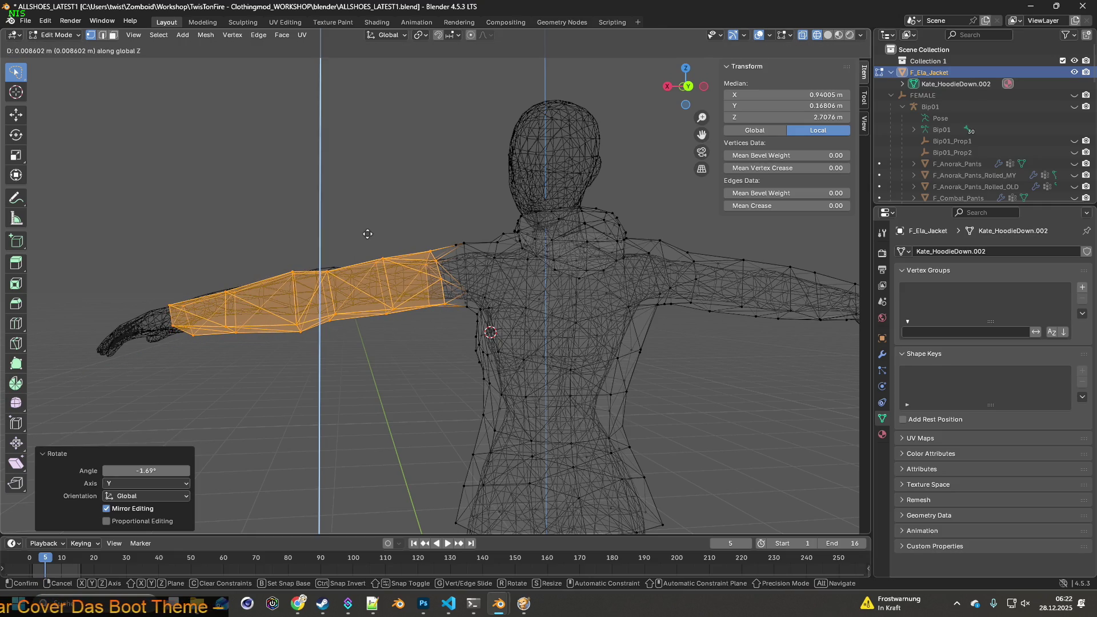
click(367, 234)
drag(487, 324, 474, 326)
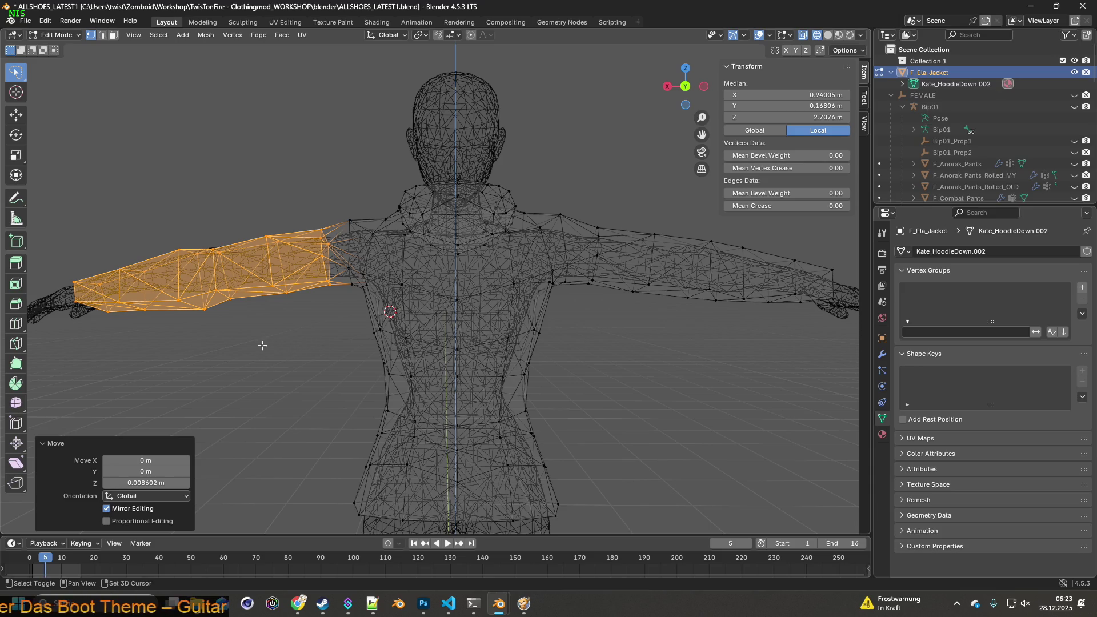
drag(259, 345, 457, 361)
click(249, 211)
- Lasso-select the other sleeve's faces and raise them along Z
drag(249, 211, 319, 336)
drag(132, 214, 158, 359)
drag(158, 359, 333, 331)
drag(331, 218, 105, 374)
drag(184, 372, 426, 423)
scroll(up, 3)
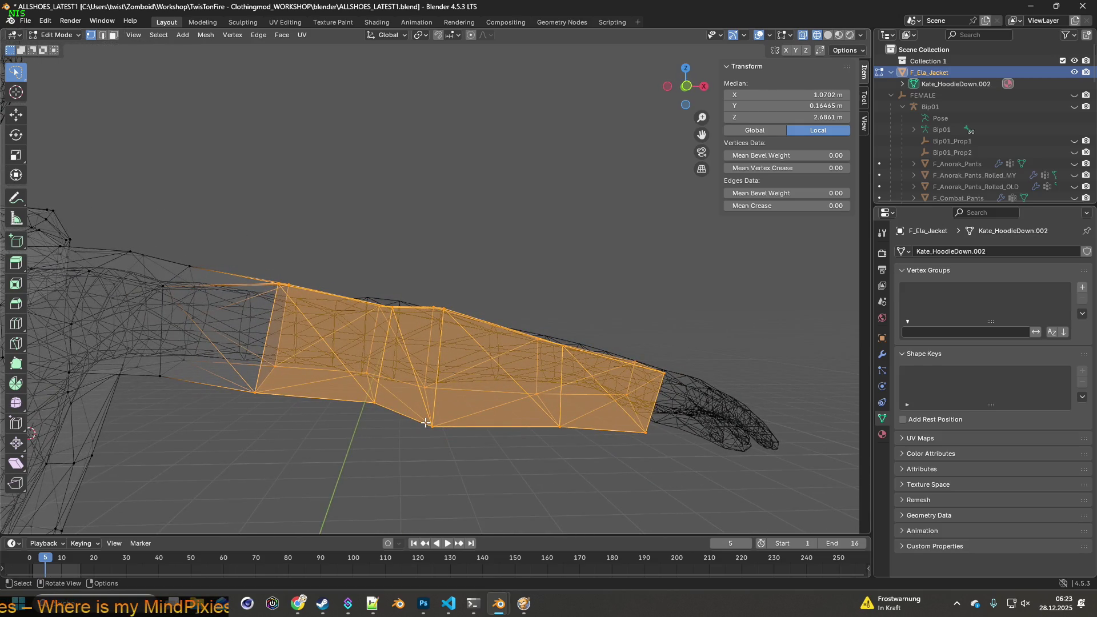
key(g)
key(z)
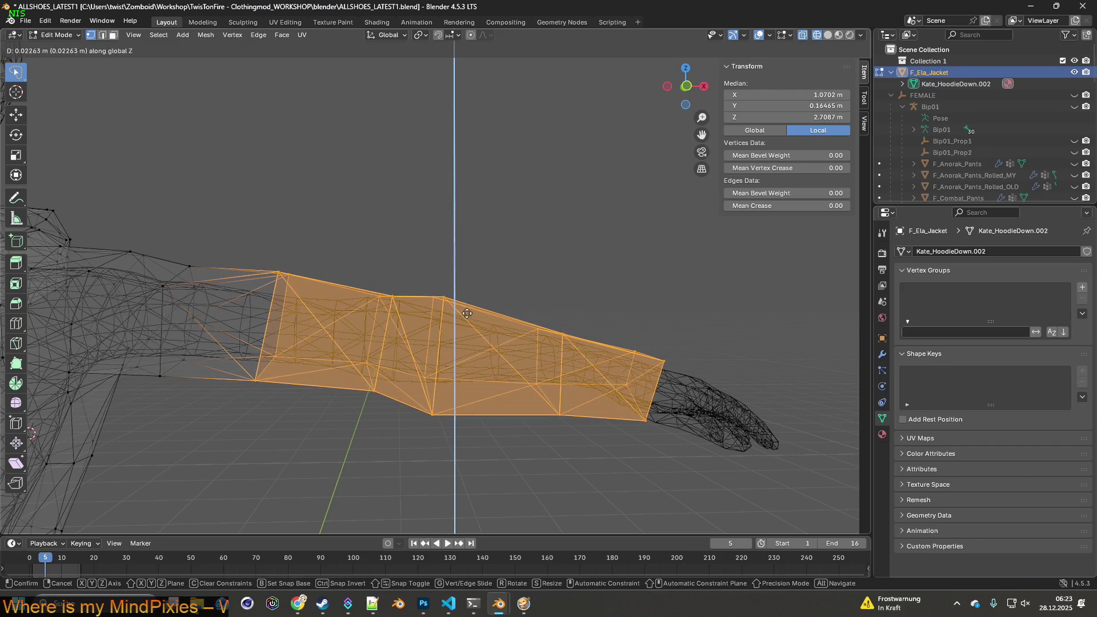
click(469, 309)
- Select a band of vertices on that sleeve and lift them slightly along Z
drag(468, 309, 385, 444)
click(390, 451)
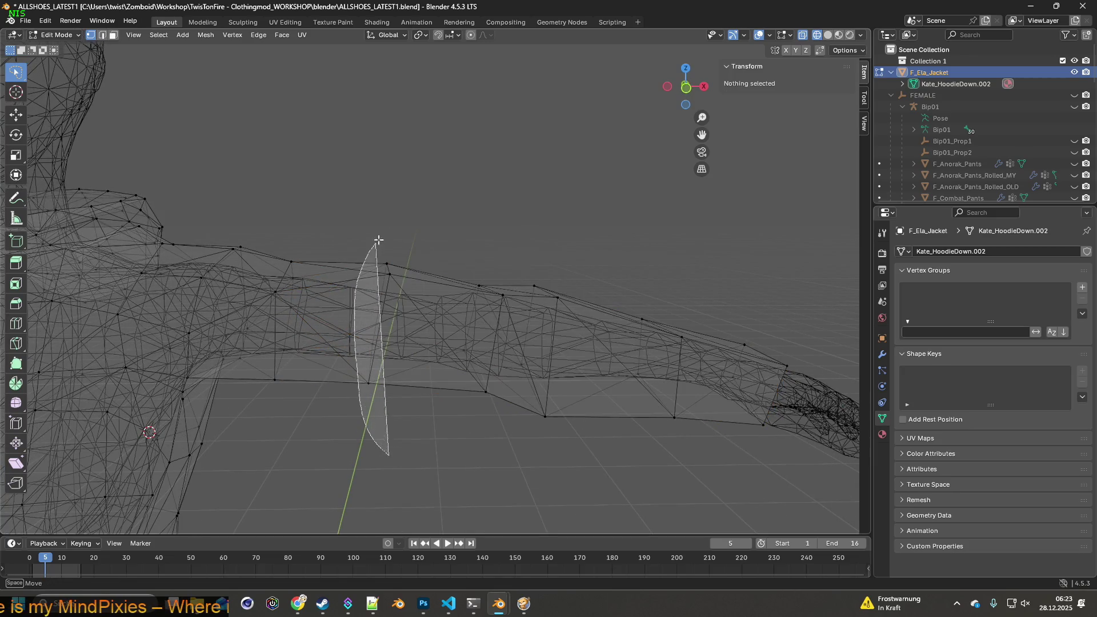
drag(378, 240, 378, 243)
drag(421, 313, 417, 319)
key(g)
key(z)
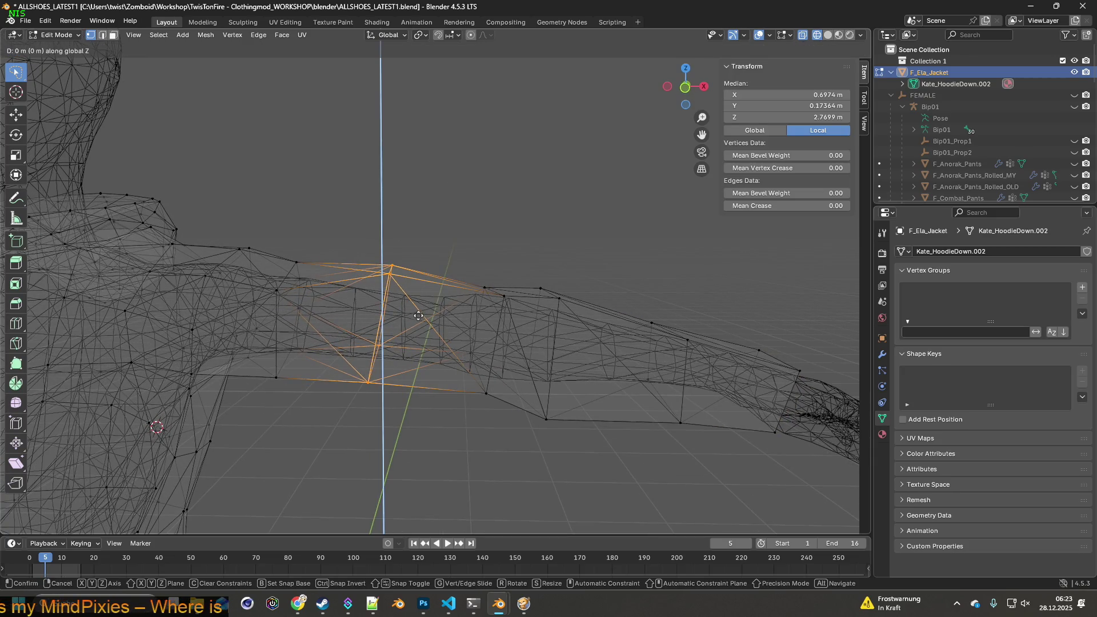
click(421, 322)
- Select an edge loop on the sleeve and edge-slide it along the arm
drag(455, 346, 305, 363)
click(313, 360)
drag(385, 319, 390, 375)
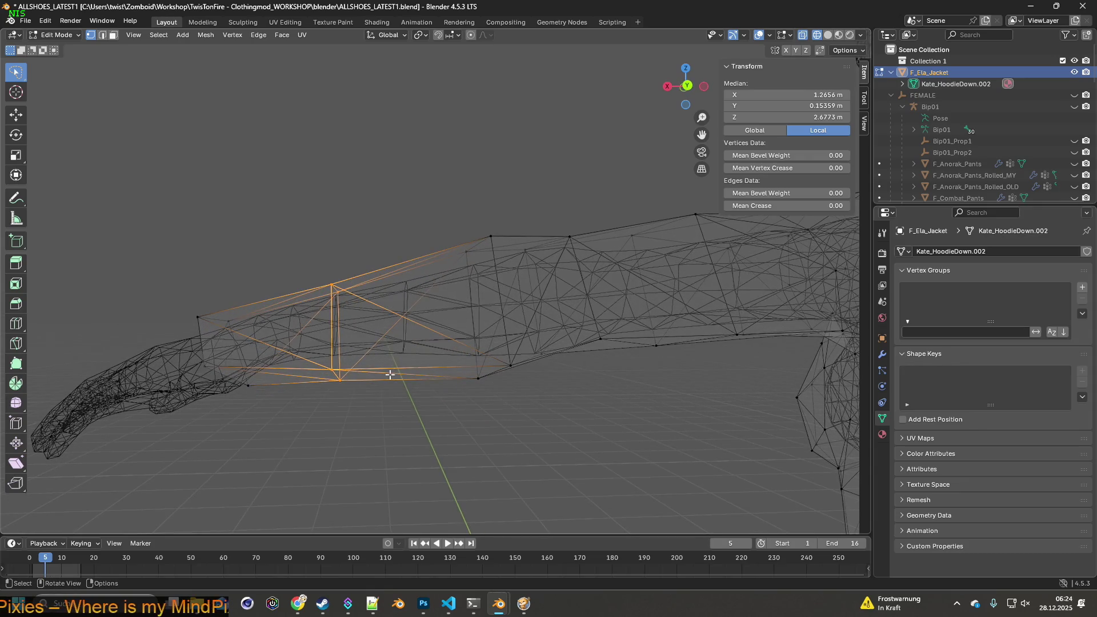
key(y)
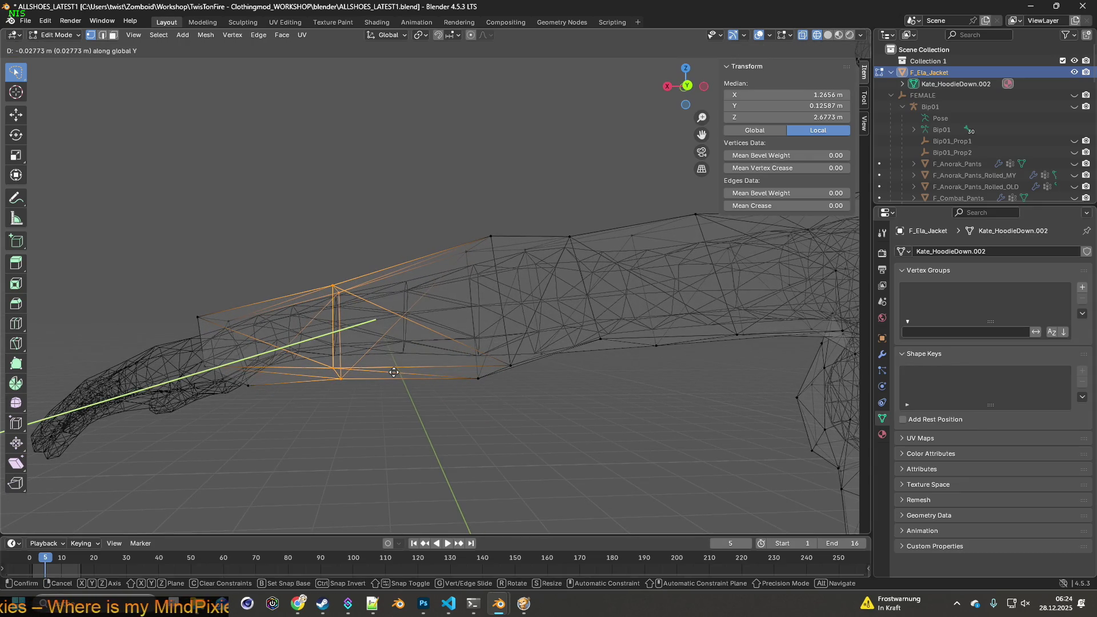
key(g)
click(394, 372)
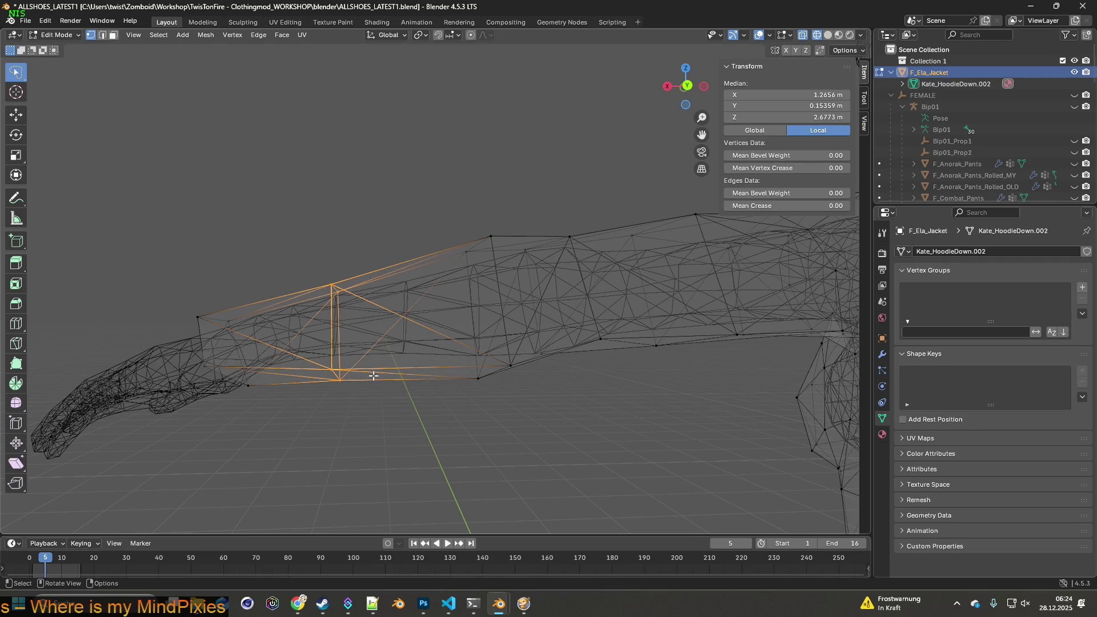
click(101, 36)
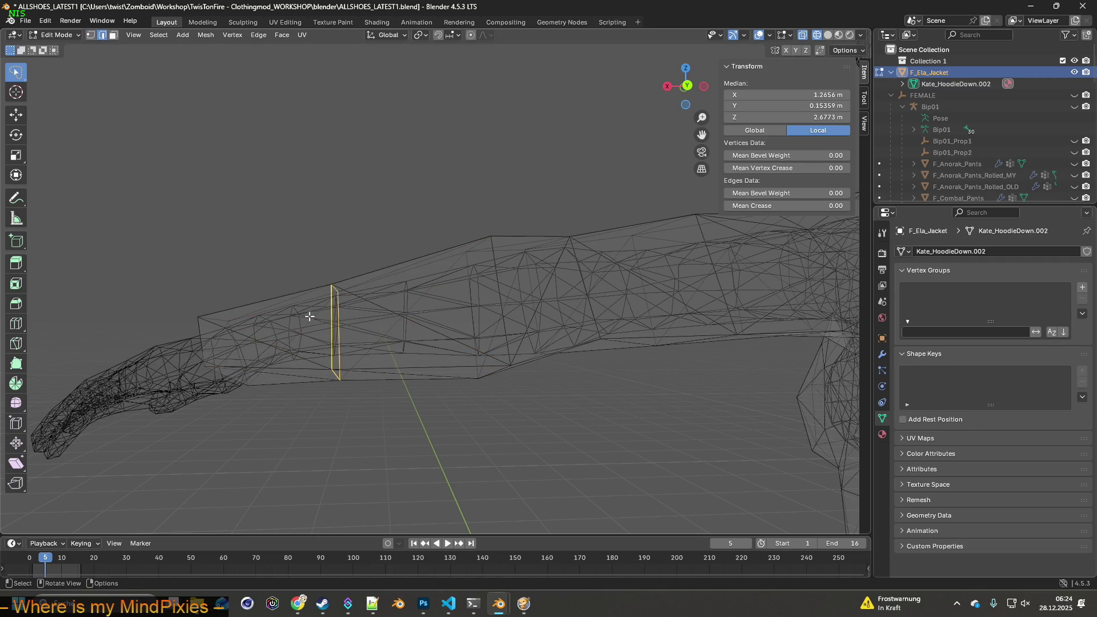
- Edge-slide the sleeve loop along the forearm twice with Edge Slide
right_click(330, 316)
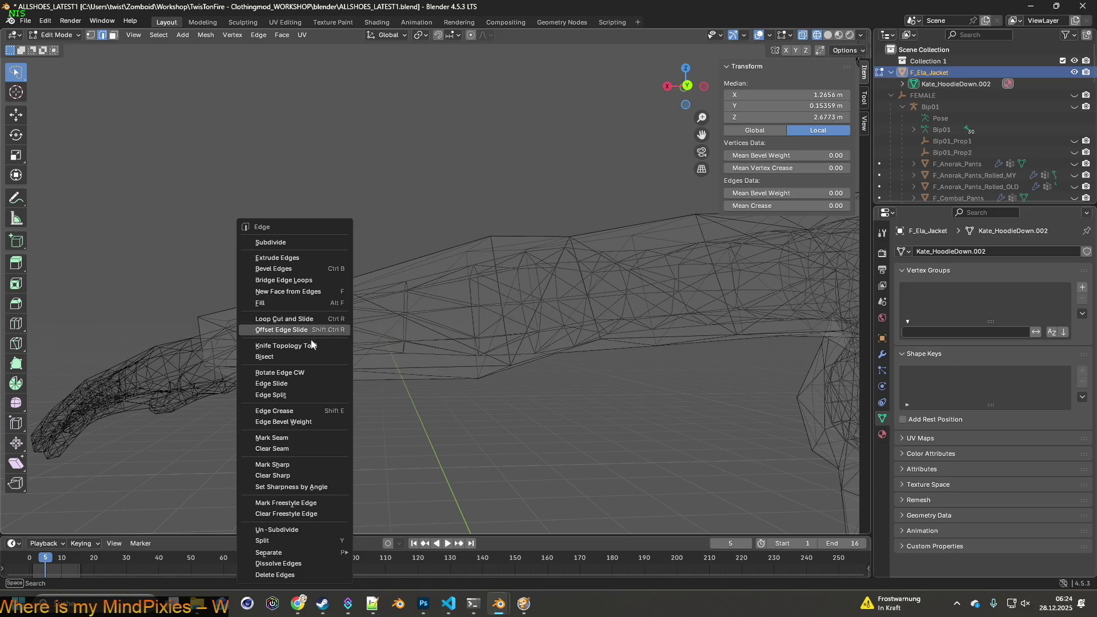
click(292, 383)
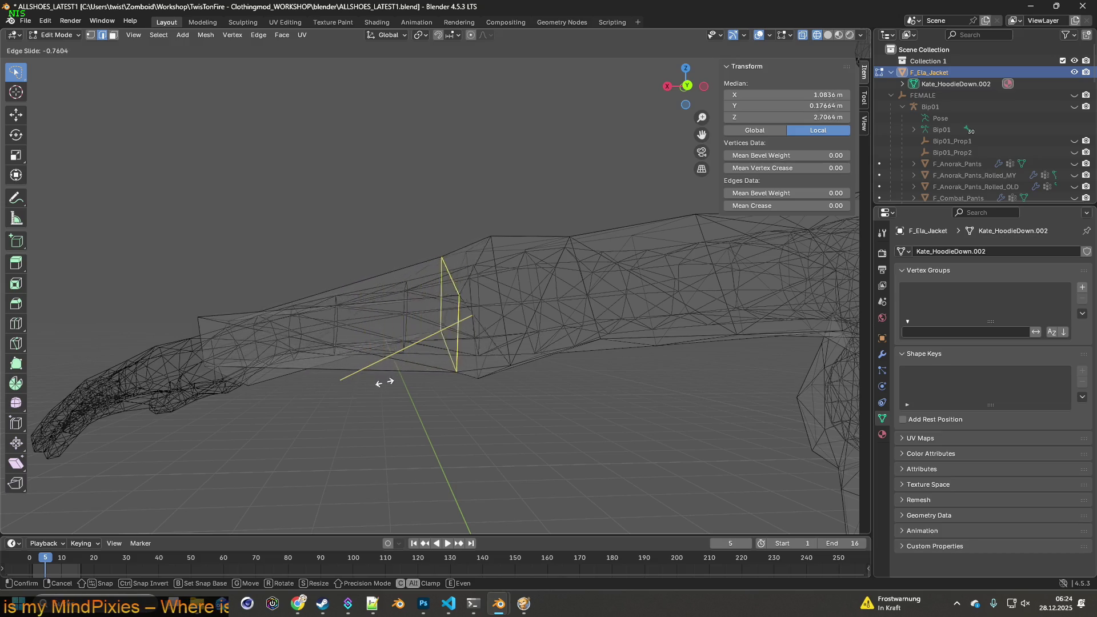
click(345, 390)
drag(346, 391, 588, 392)
key(g)
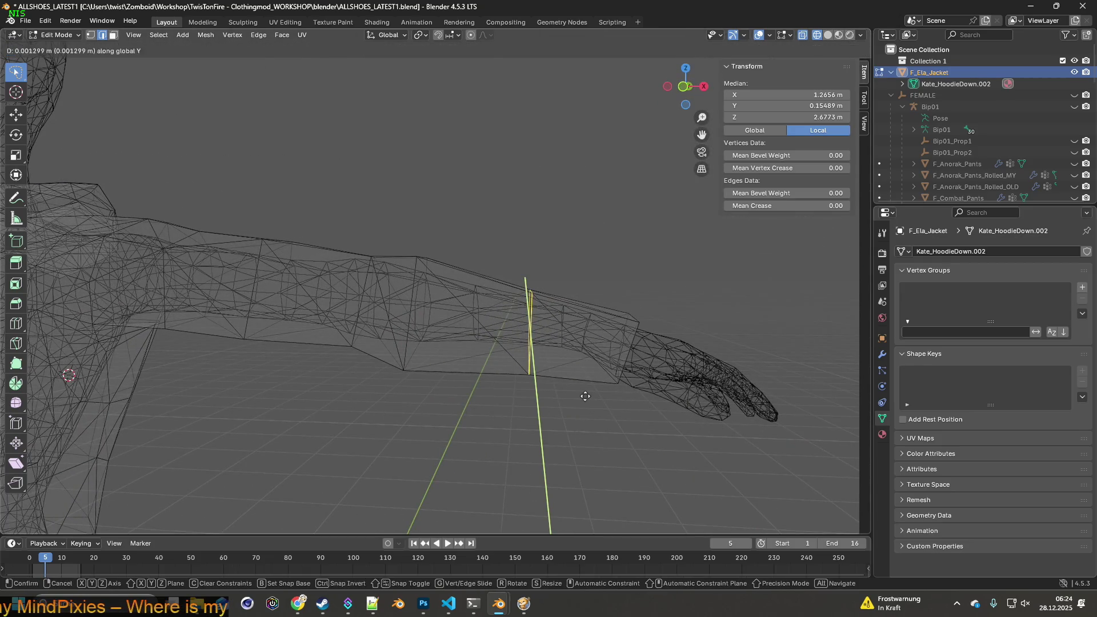
key(Escape)
key(ctrl+e)
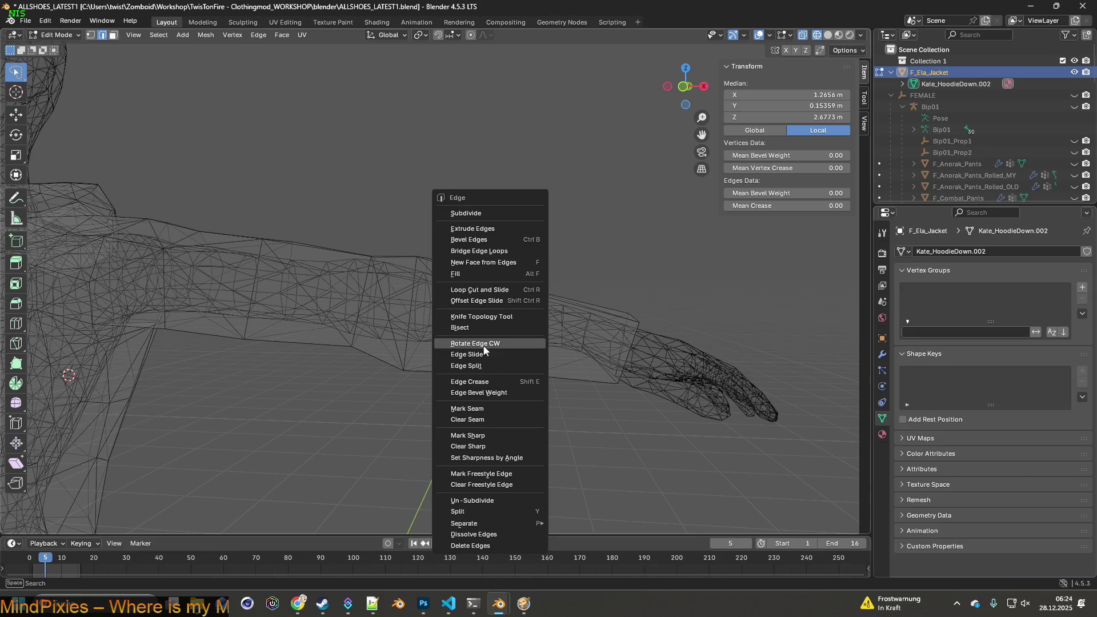
click(482, 357)
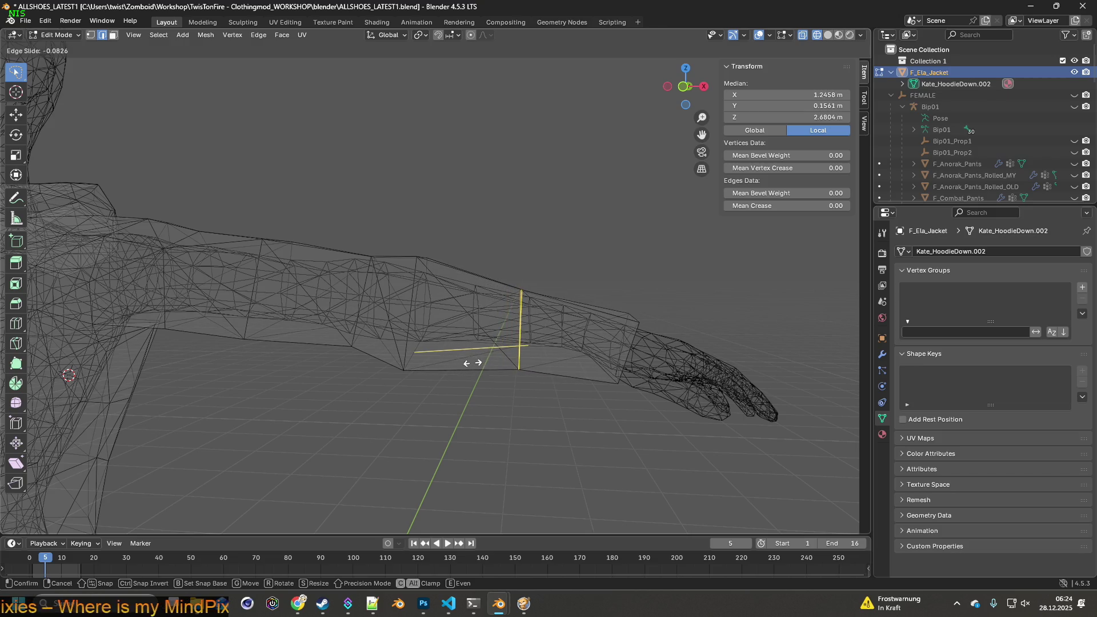
click(472, 363)
drag(473, 363, 481, 416)
- Select another upper-sleeve edge loop and tilt it around the Y axis
click(508, 284)
drag(511, 301, 513, 301)
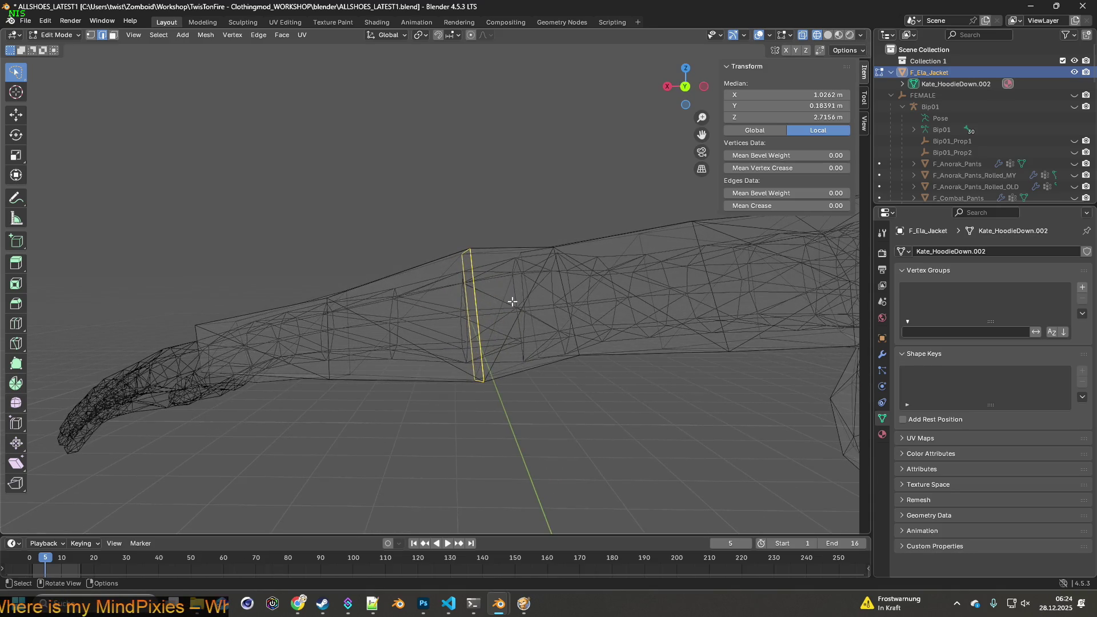
key(r)
key(y)
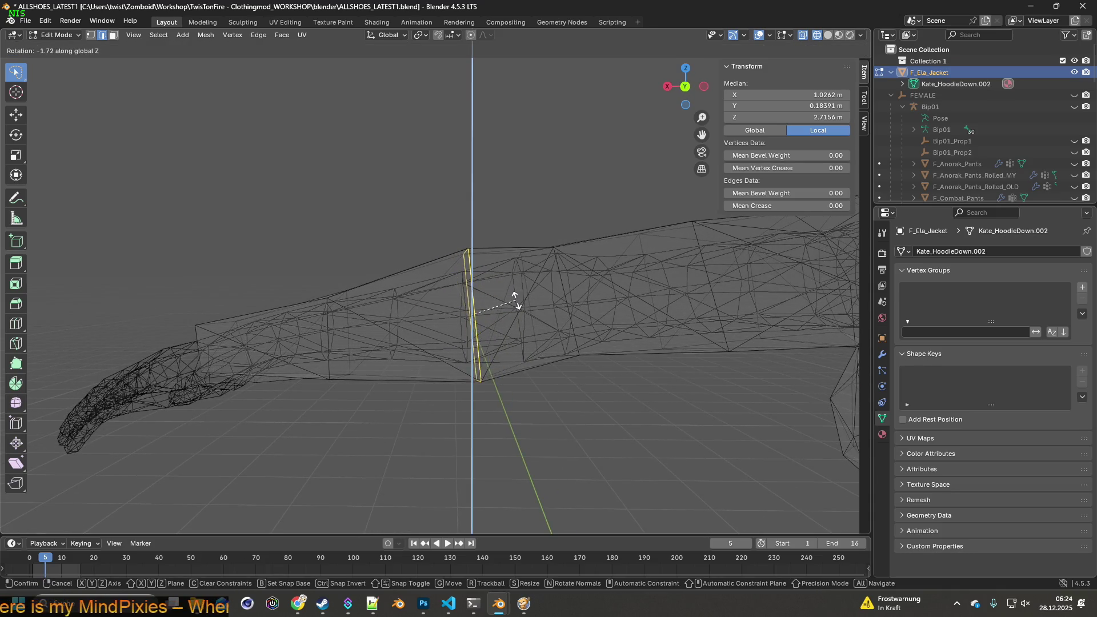
click(520, 300)
- Move that loop, rotate it 3.82° and scale it to 0.898 to hug the arm
drag(517, 304, 517, 305)
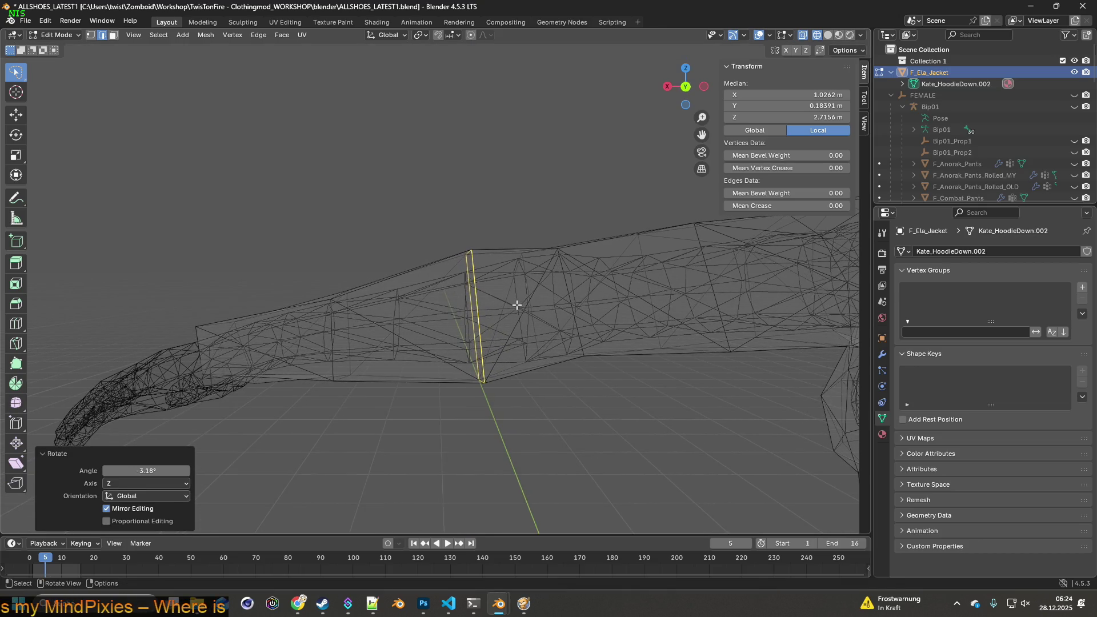
key(g)
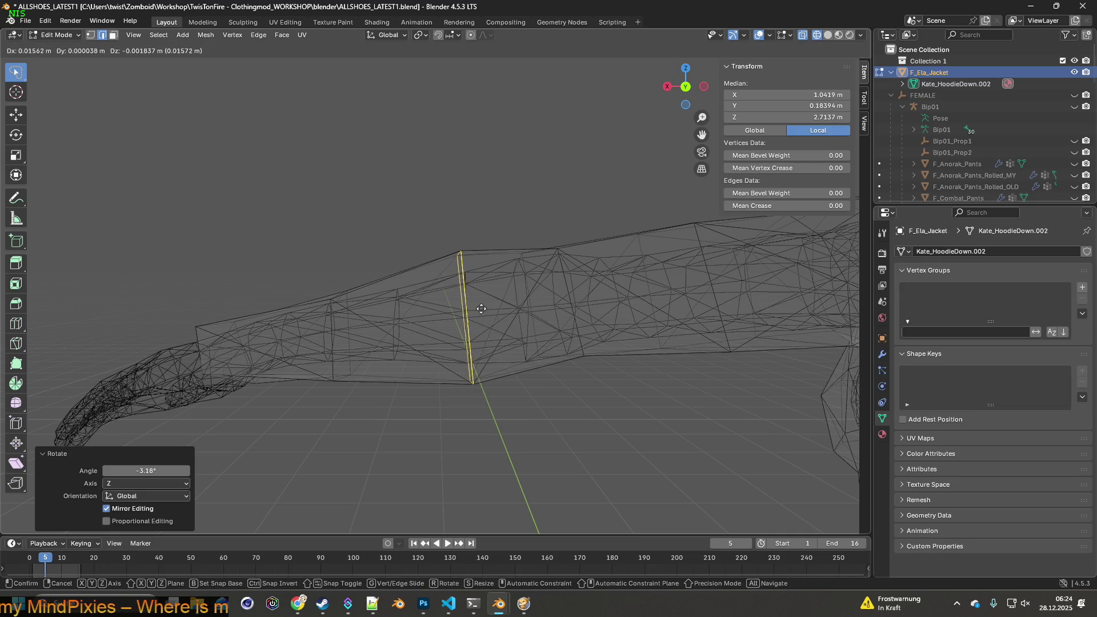
click(483, 309)
key(r)
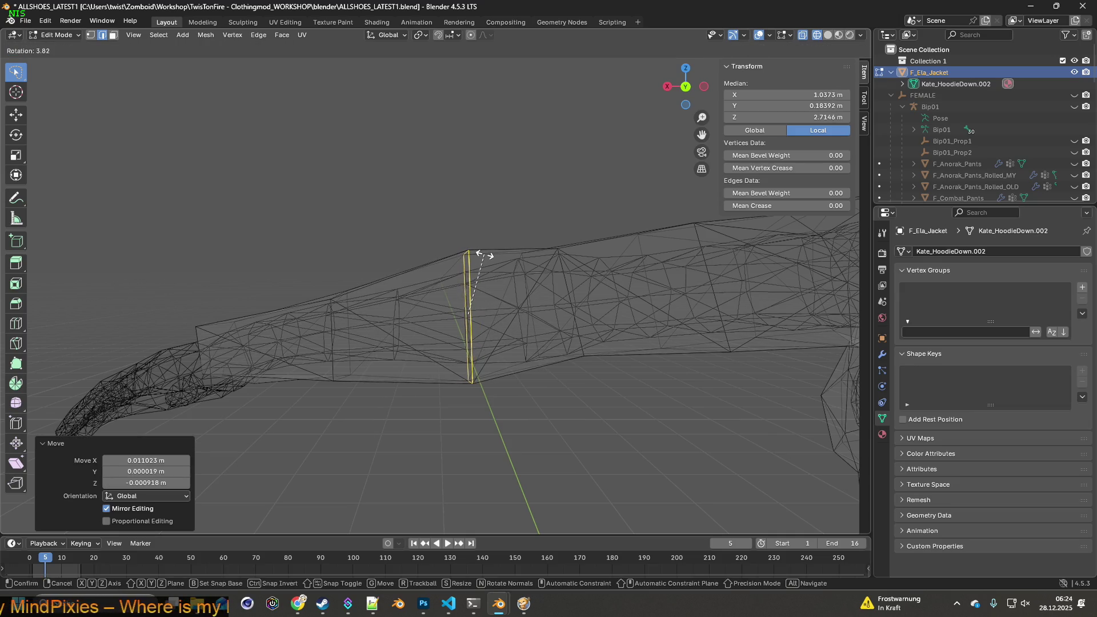
click(484, 256)
drag(475, 272, 466, 317)
key(s)
click(455, 298)
scroll(down, 3)
drag(397, 320, 483, 322)
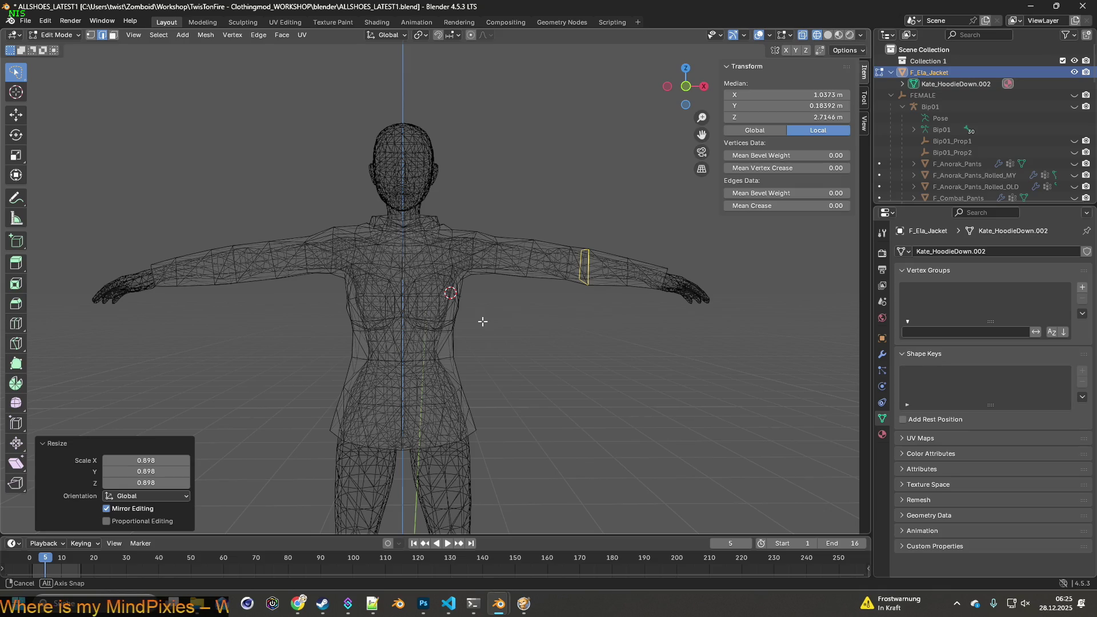
drag(540, 324, 620, 506)
scroll(up, 3)
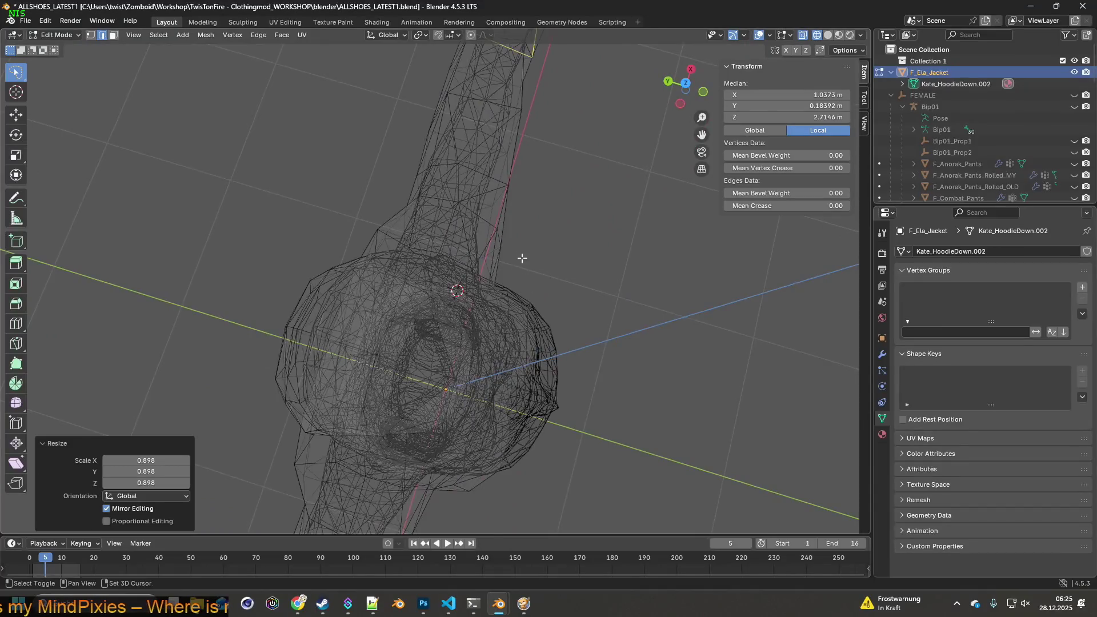
scroll(up, 3)
click(90, 35)
drag(320, 171, 406, 292)
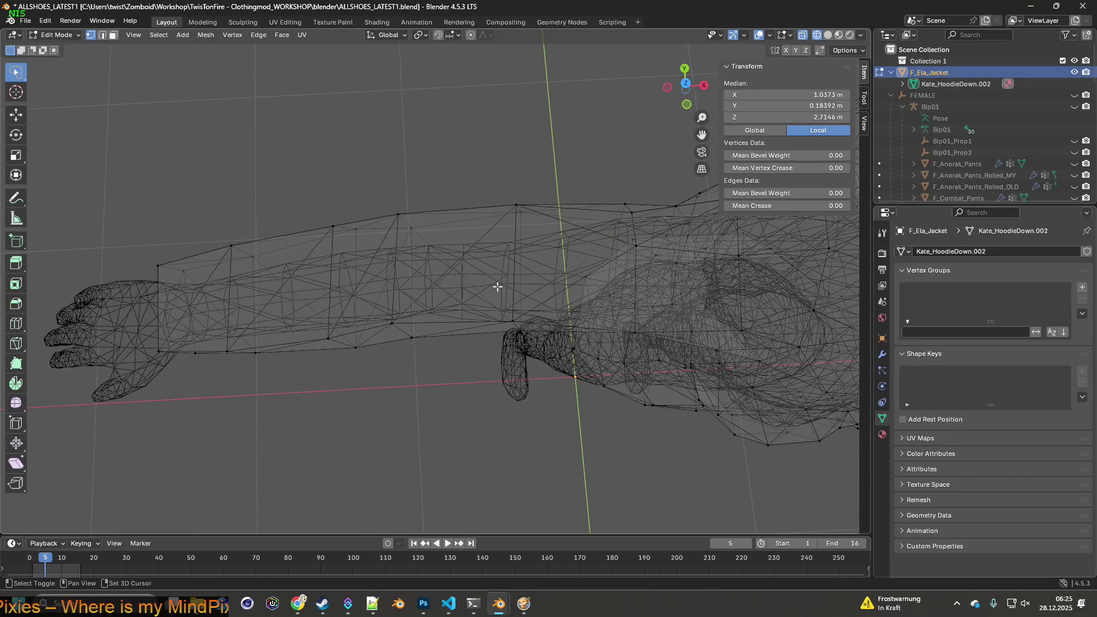
drag(576, 279, 481, 252)
scroll(down, 3)
drag(234, 272, 28, 268)
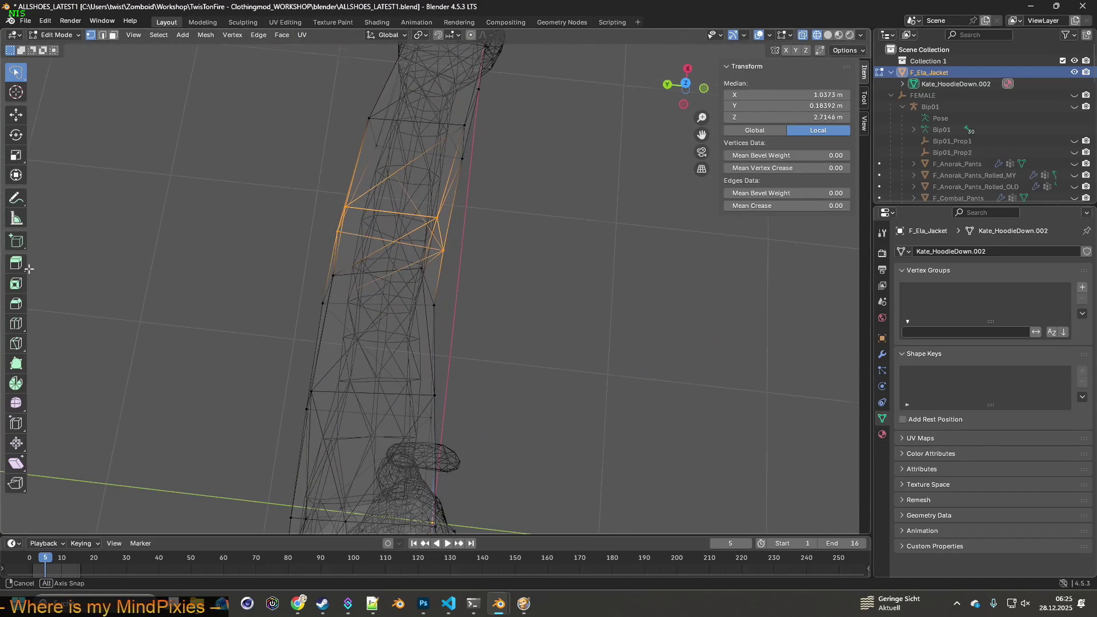
scroll(down, 3)
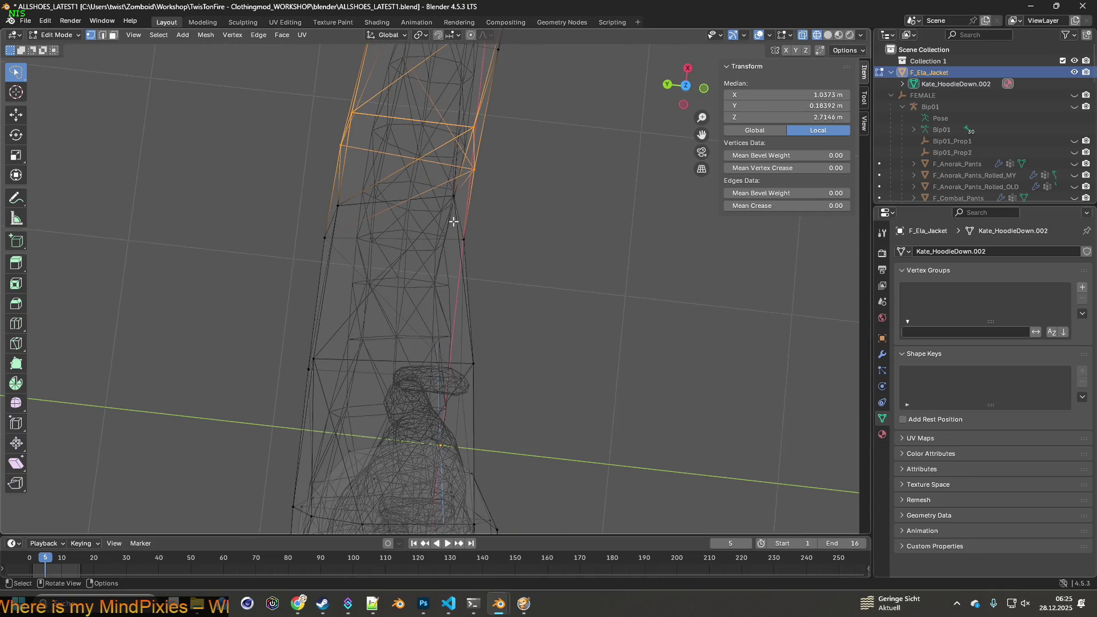
click(455, 230)
drag(455, 230, 470, 289)
key(g)
key(y)
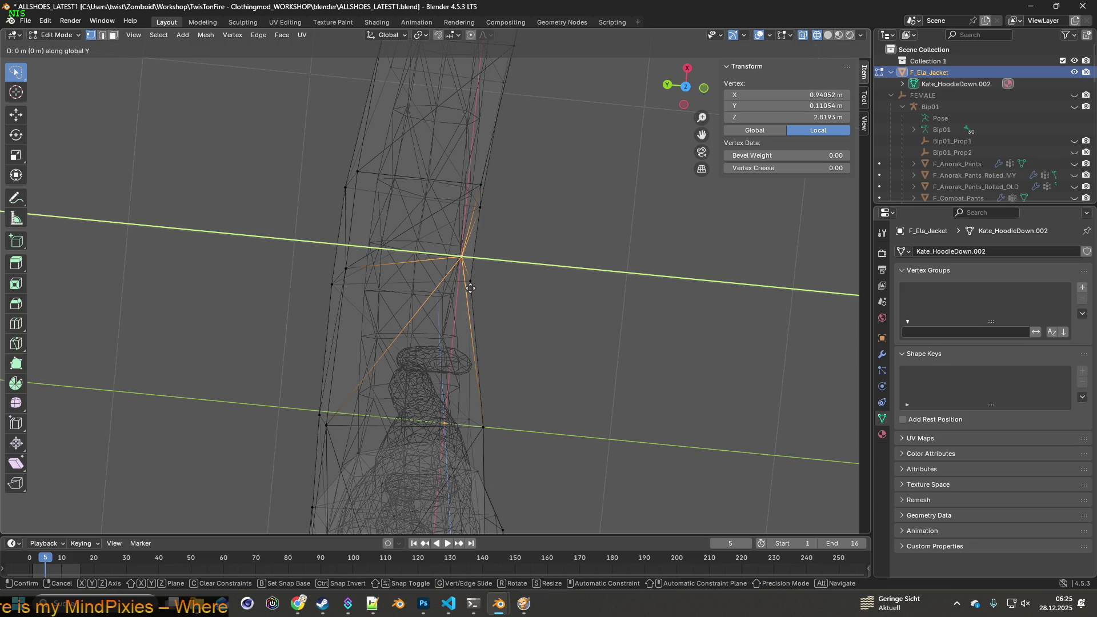
- Nudge the selected sleeve vertex slightly along X and then along Y
key(x)
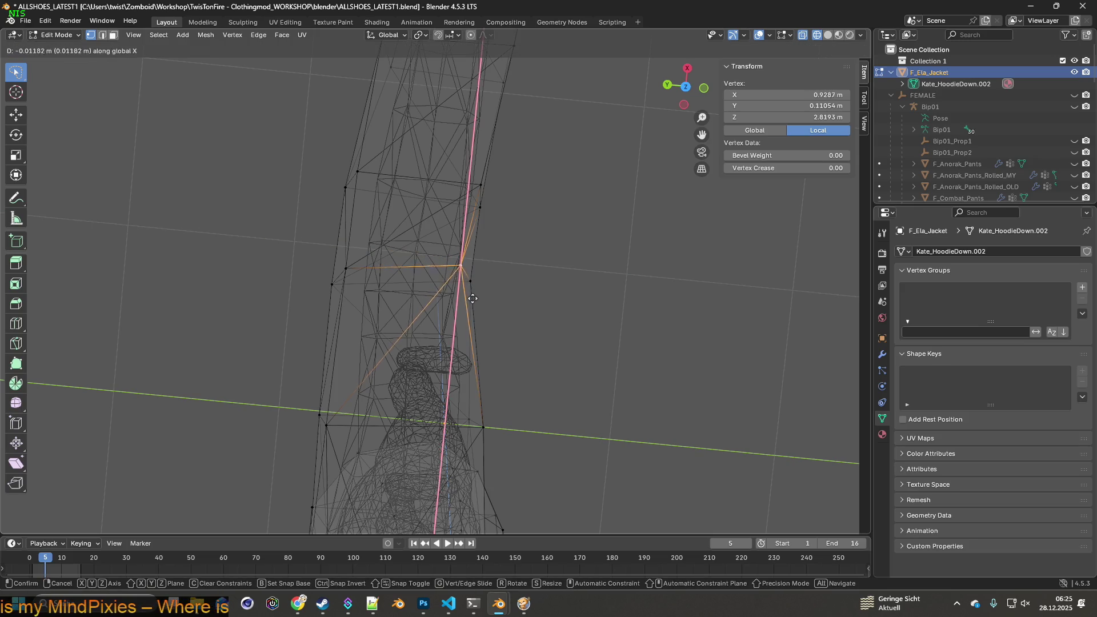
click(472, 307)
drag(475, 306, 570, 329)
key(g)
key(y)
click(547, 309)
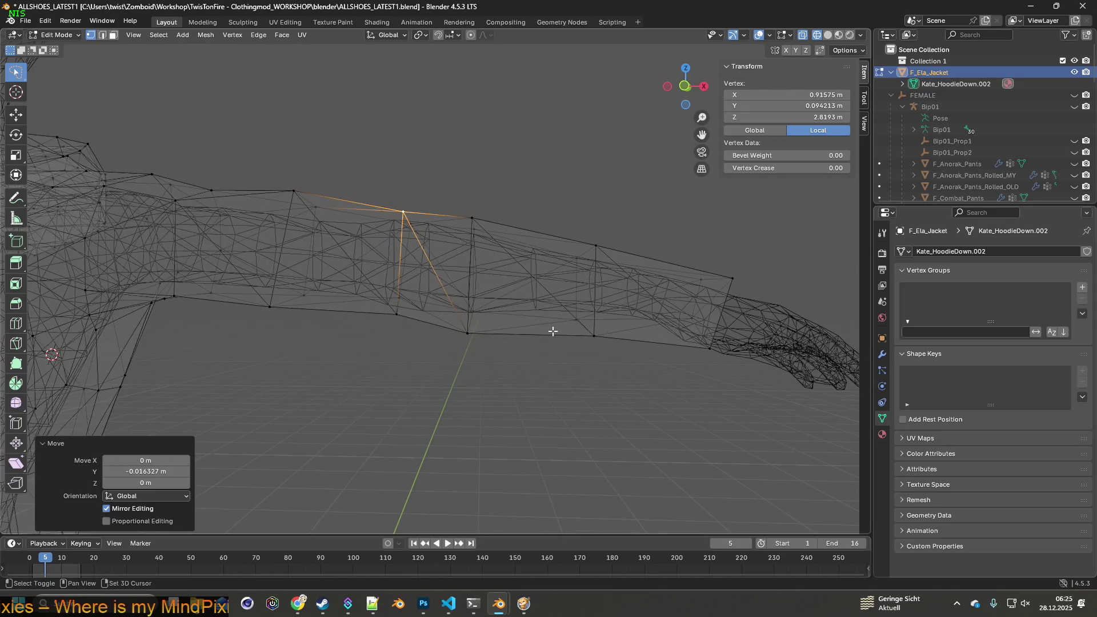
- Select a different group of sleeve vertices and adjust them vertically along Z
drag(490, 357, 421, 359)
drag(380, 278, 422, 308)
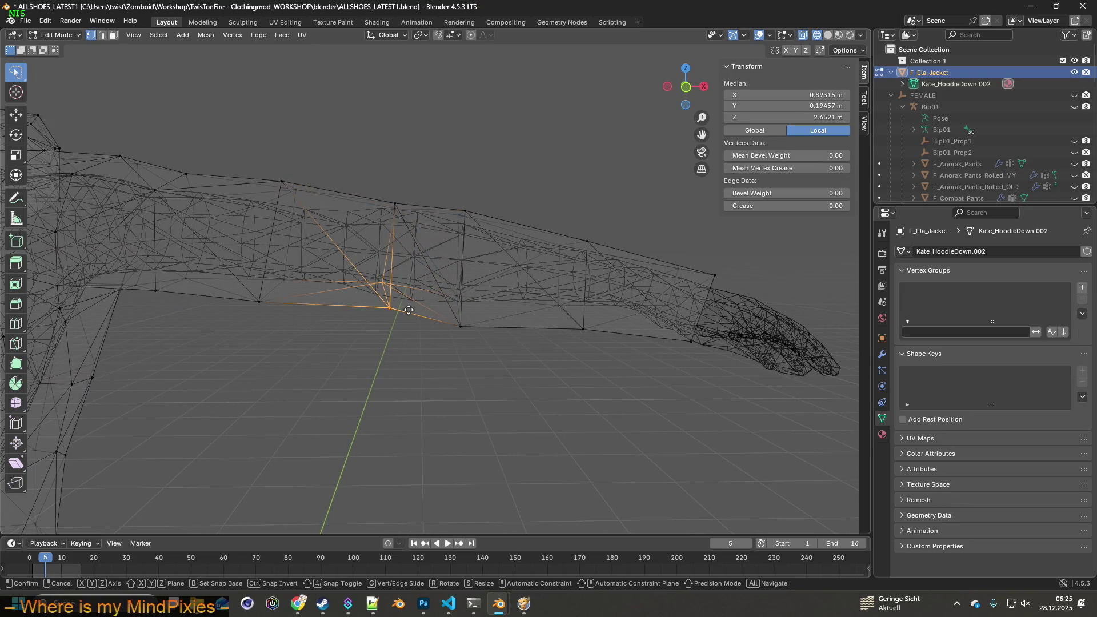
key(z)
click(408, 318)
drag(404, 311, 415, 329)
- Tilt the wrist cuff edge loop about Y, then slide it along X and Y
click(424, 236)
key(r)
key(y)
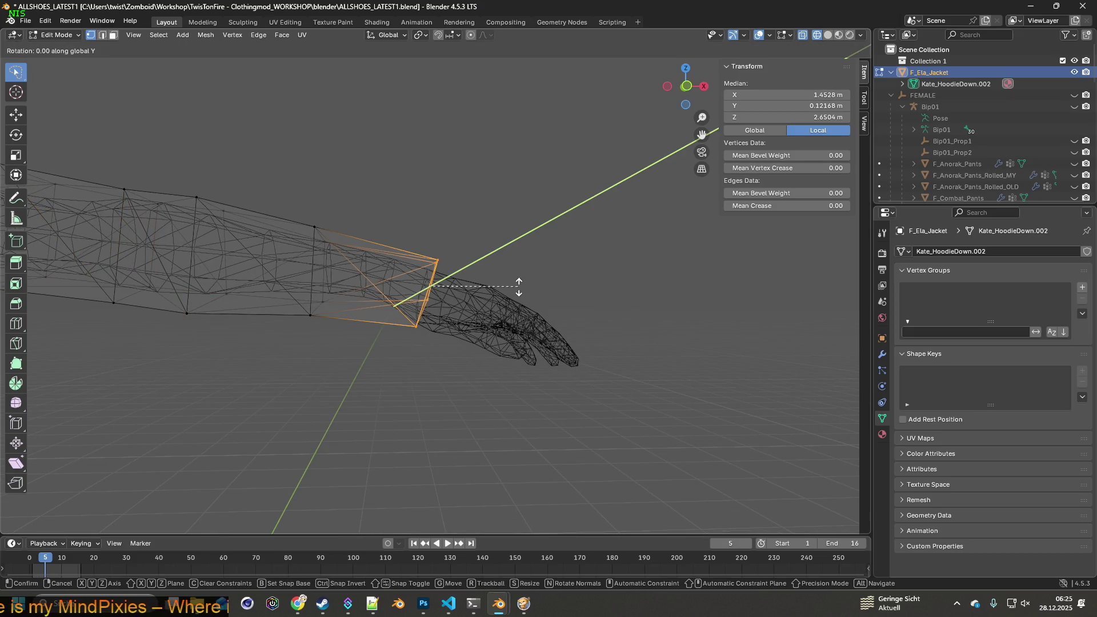
click(519, 281)
key(g)
key(x)
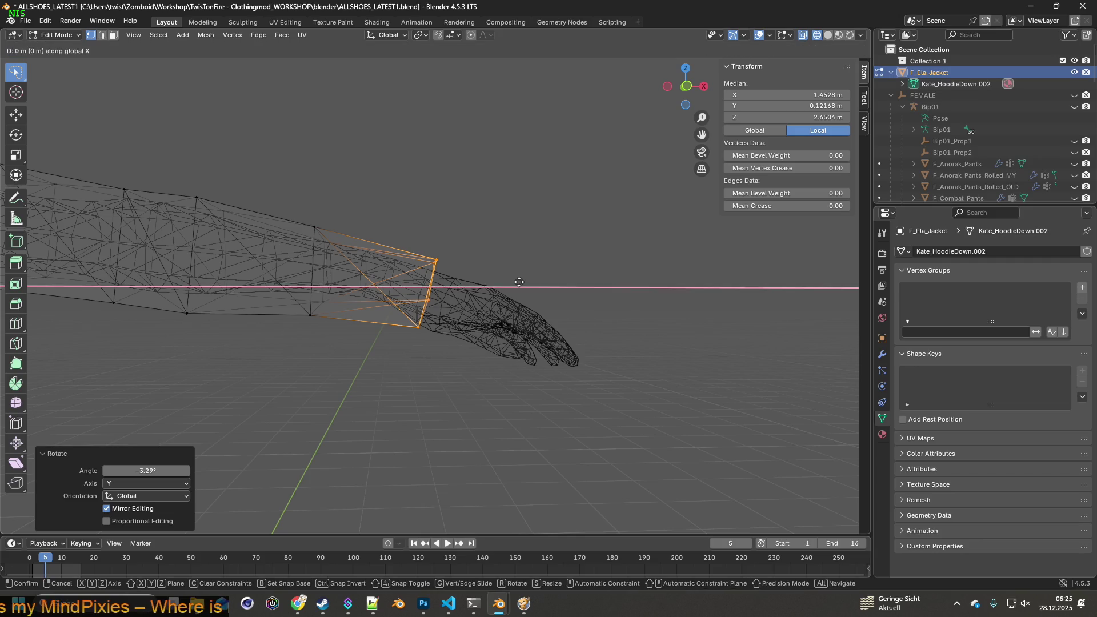
click(508, 282)
drag(508, 282, 419, 277)
key(g)
key(y)
click(520, 328)
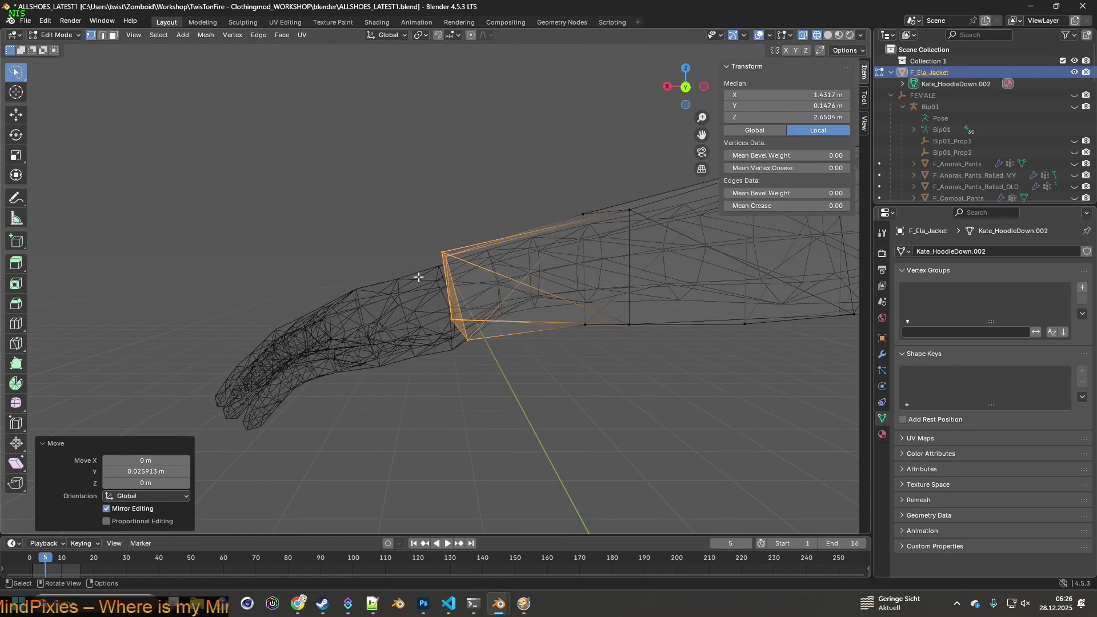
- Lower a single cuff-edge vertex, then shift it along X
click(456, 321)
drag(481, 333, 561, 322)
key(g)
key(y)
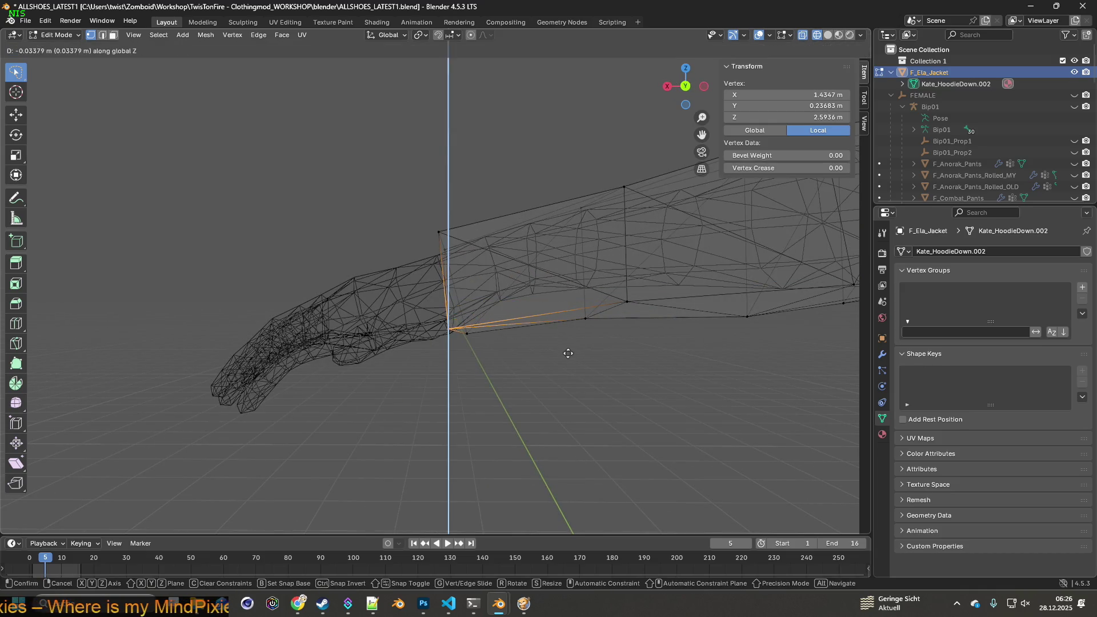
click(569, 358)
key(g)
drag(544, 341, 544, 401)
key(x)
click(562, 341)
- Slide the whole wrist loop along X, raise it slightly on Z, and tilt it -10.7° about X
drag(519, 240, 517, 242)
drag(517, 242, 500, 266)
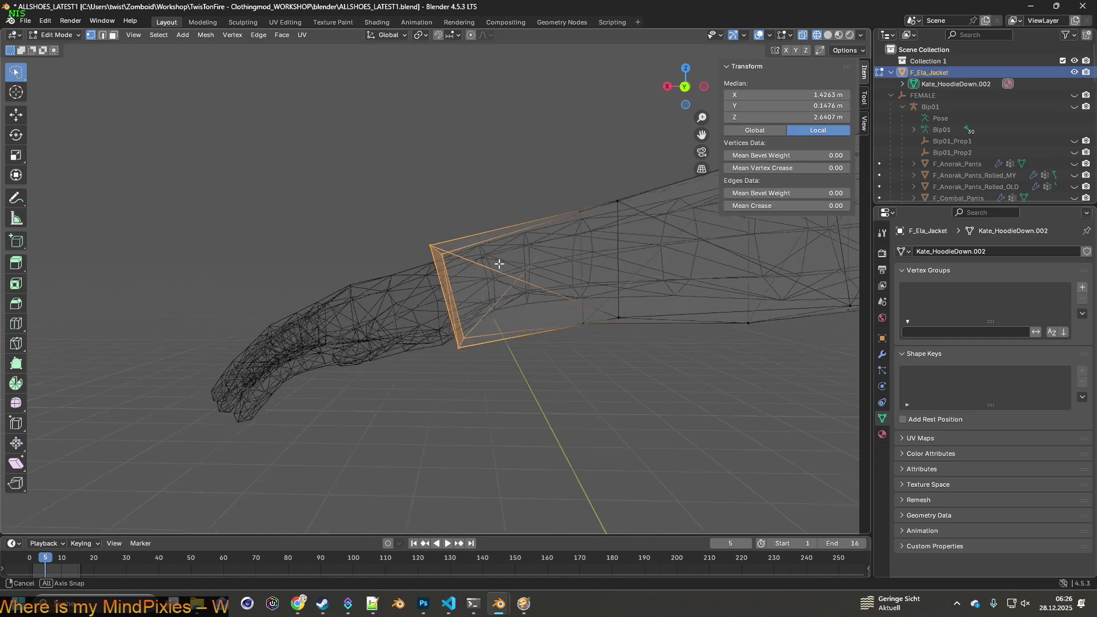
key(g)
key(y)
key(x)
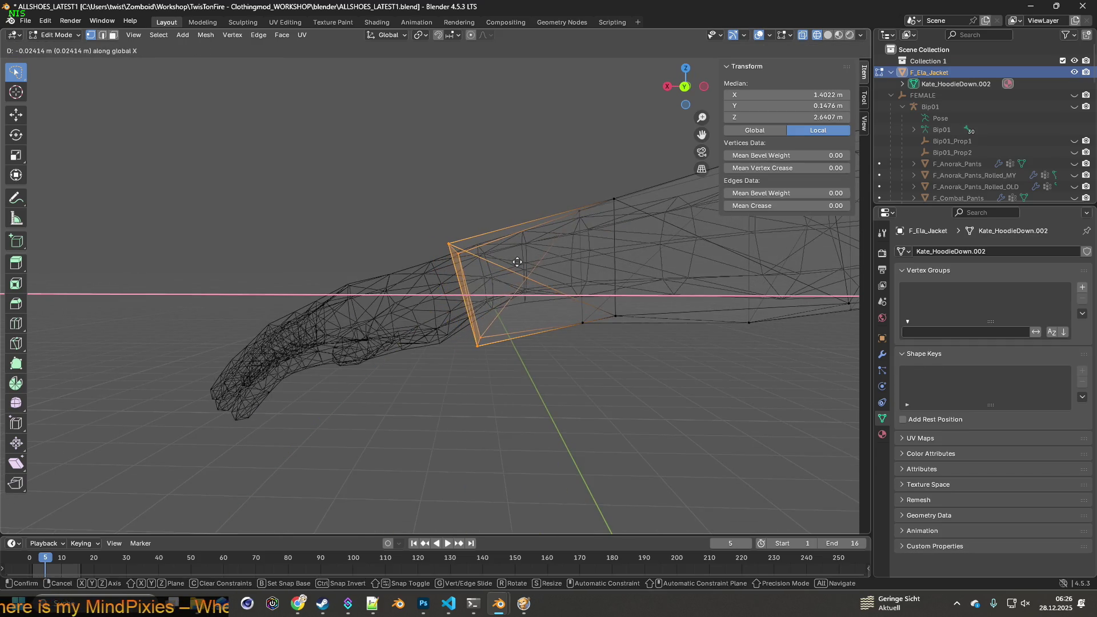
click(544, 257)
key(g)
key(z)
click(523, 260)
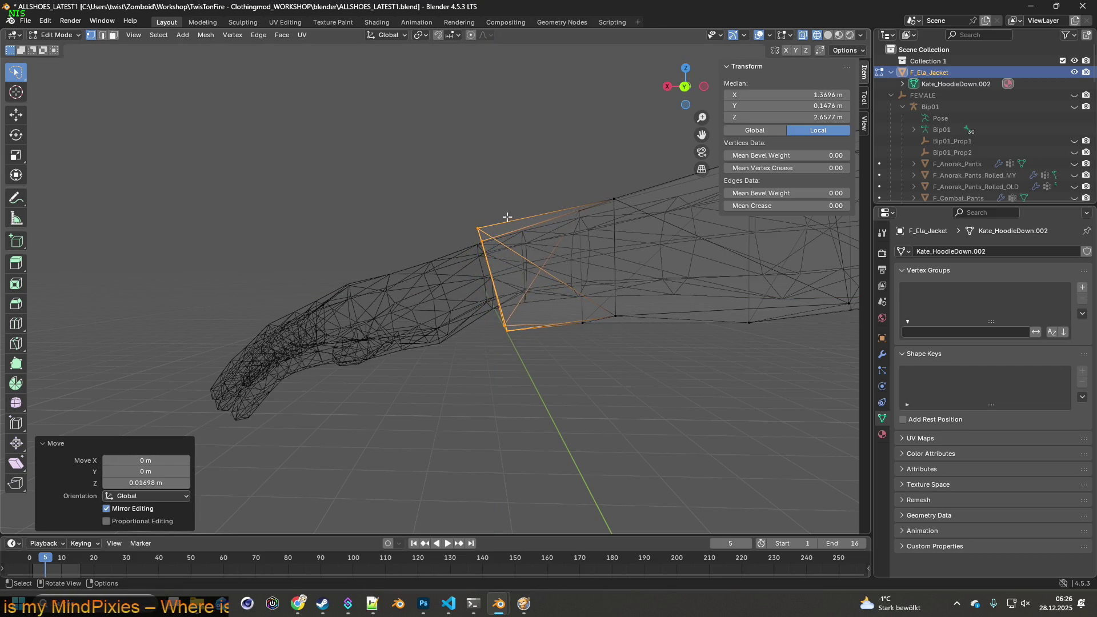
key(r)
key(x)
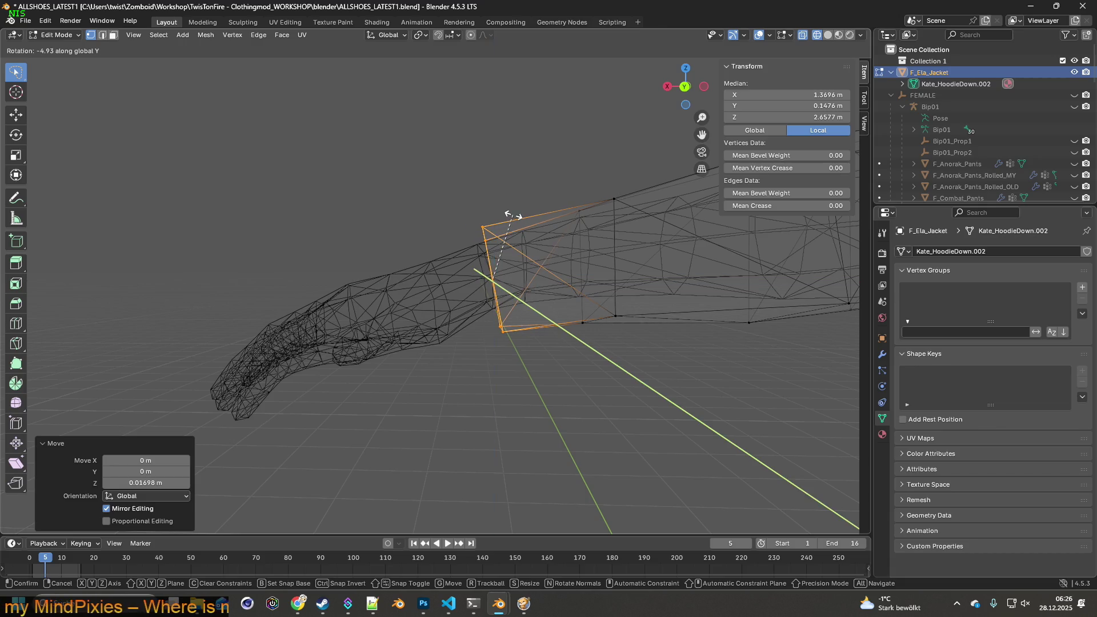
click(520, 215)
- Adjust the wrist cuff's height along Z
drag(521, 216, 558, 287)
key(g)
key(z)
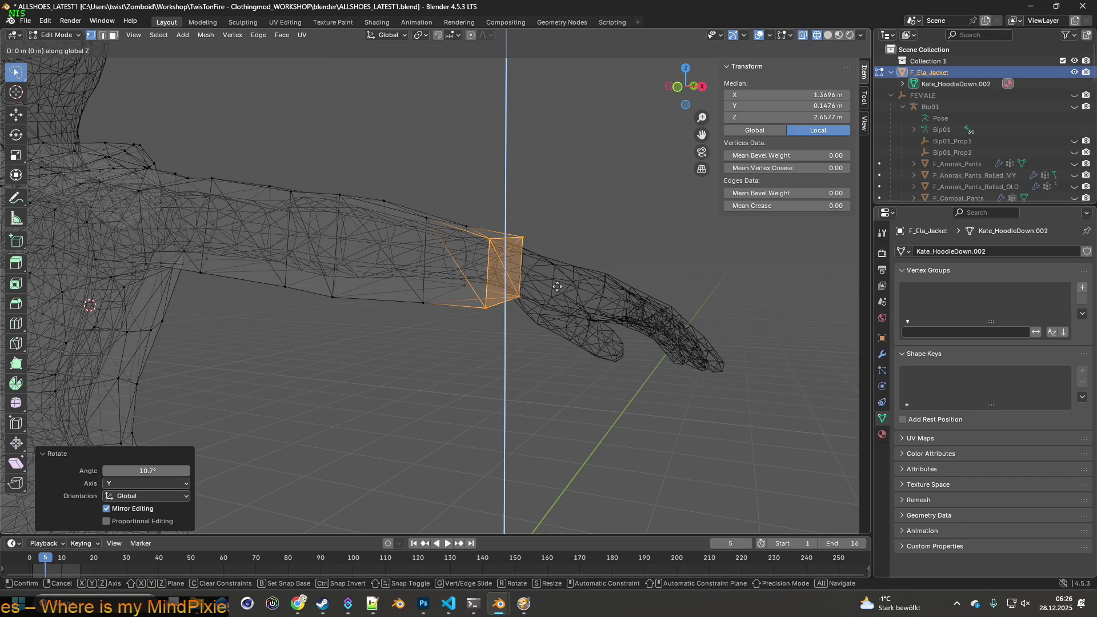
click(557, 284)
- Raise a forearm edge loop slightly along Z
drag(557, 284, 446, 306)
click(465, 262)
key(g)
key(z)
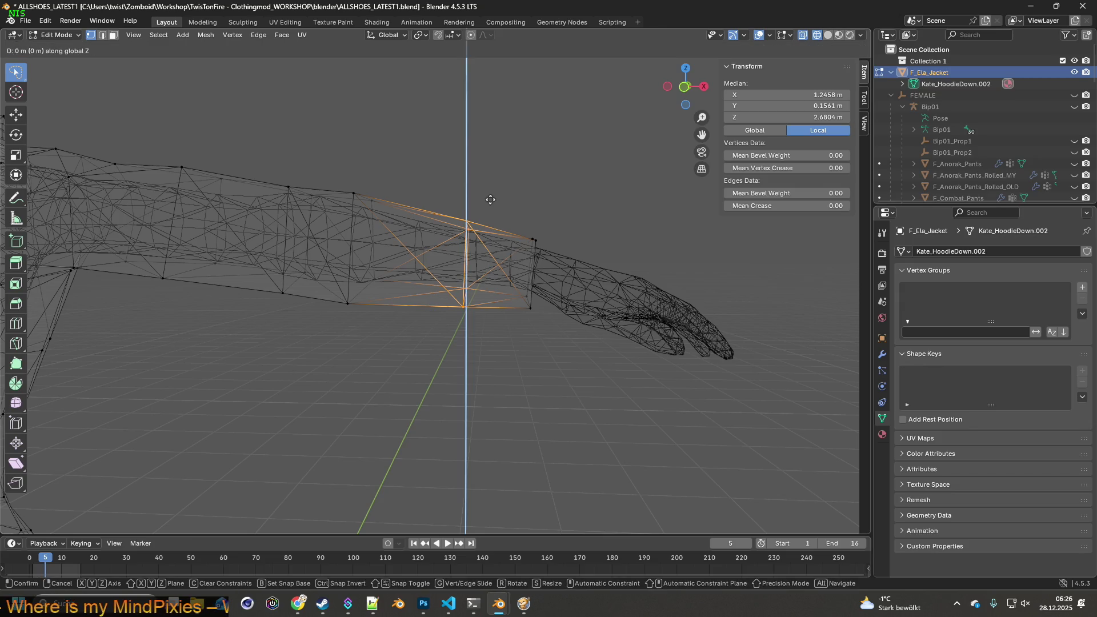
scroll(up, 3)
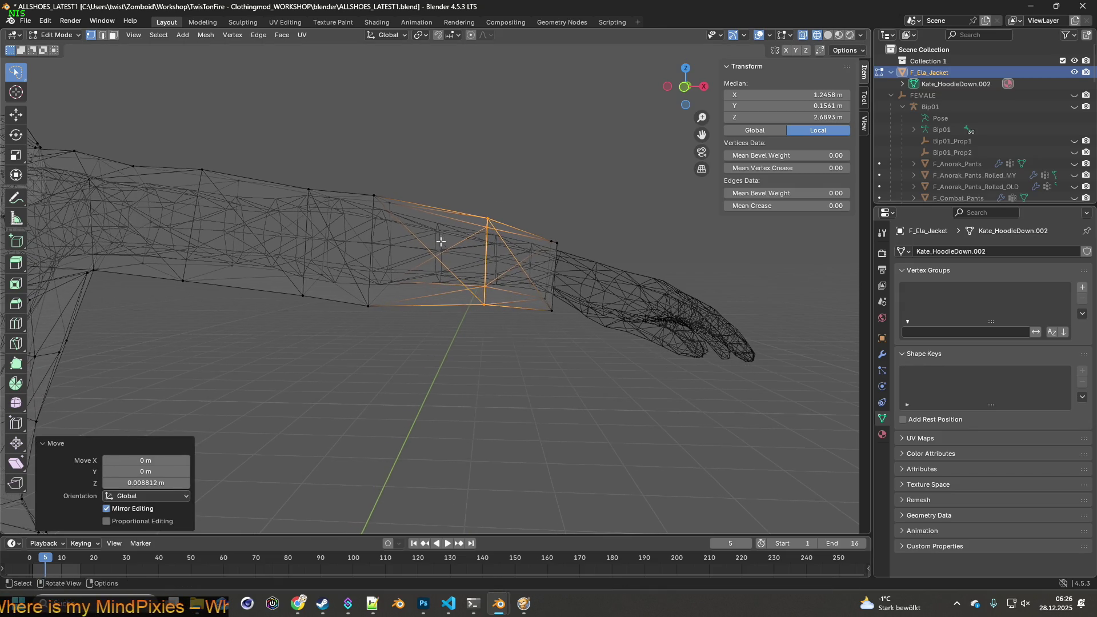
scroll(down, 3)
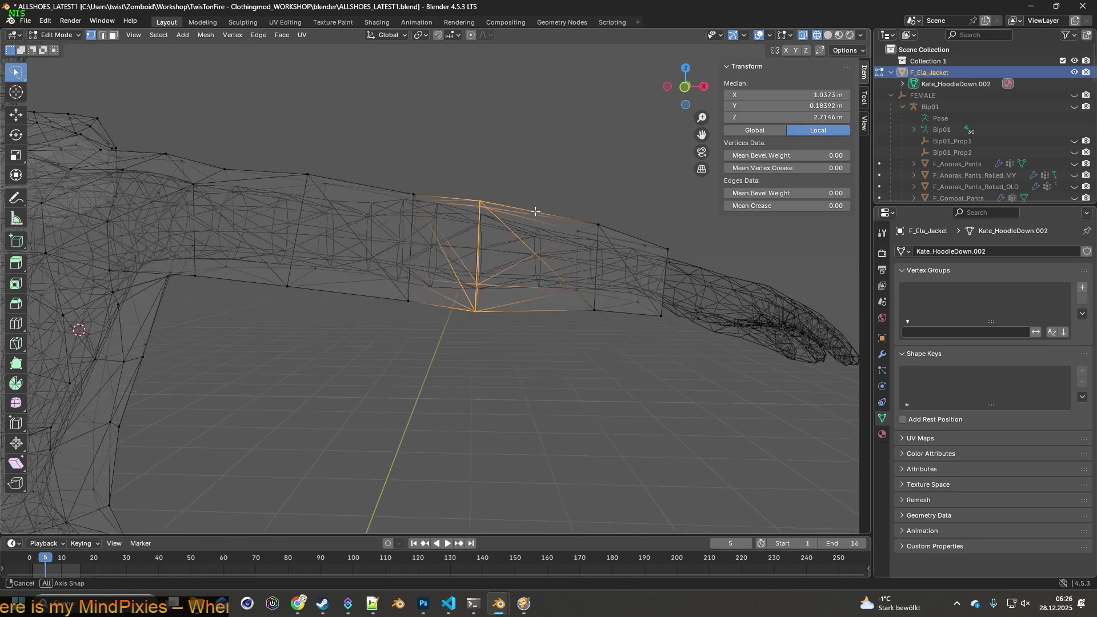
key(g)
key(z)
click(539, 209)
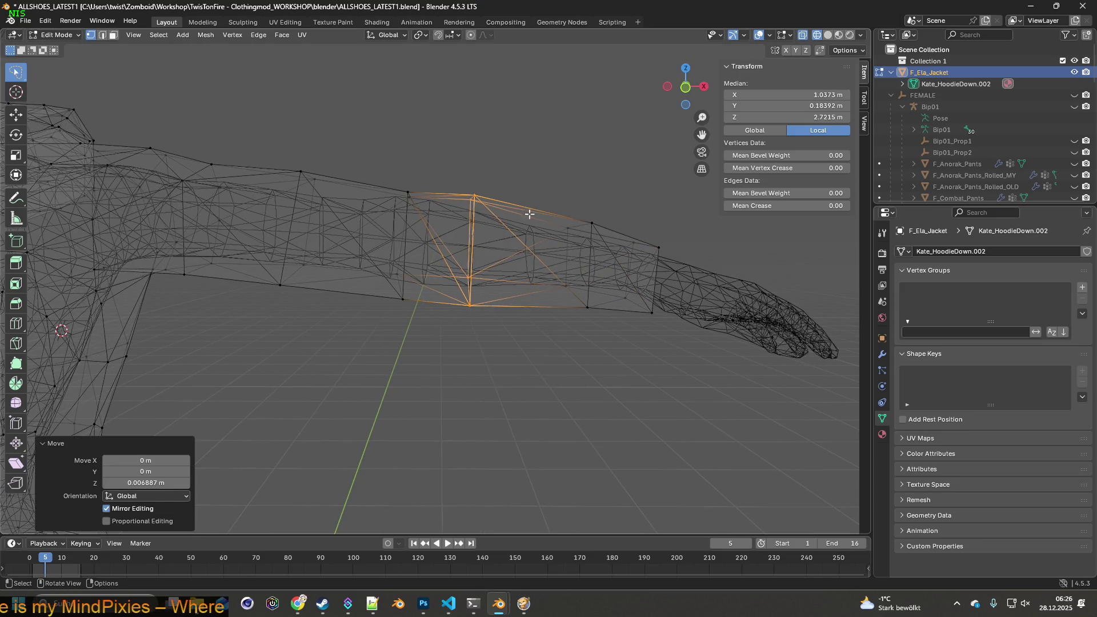
- Adjust the edge loop further up the forearm vertically along Z
scroll(up, 3)
drag(465, 163, 470, 167)
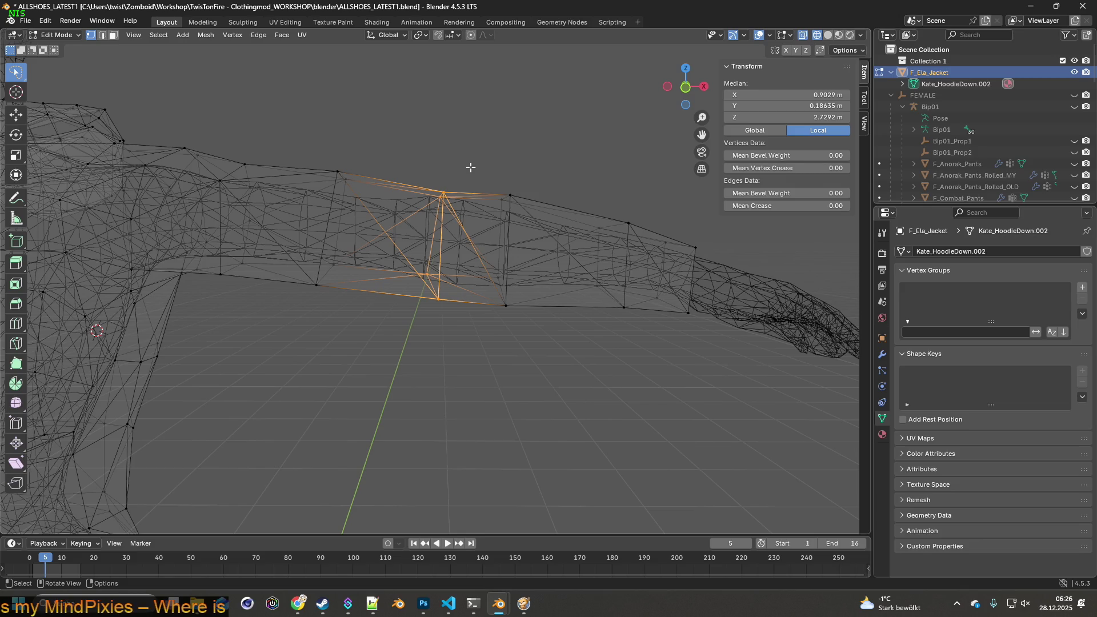
key(z)
click(473, 162)
- Lower a single underside sleeve vertex 0.02083 m along Z
drag(472, 161, 407, 243)
click(451, 277)
drag(451, 278, 459, 290)
key(g)
key(z)
click(490, 275)
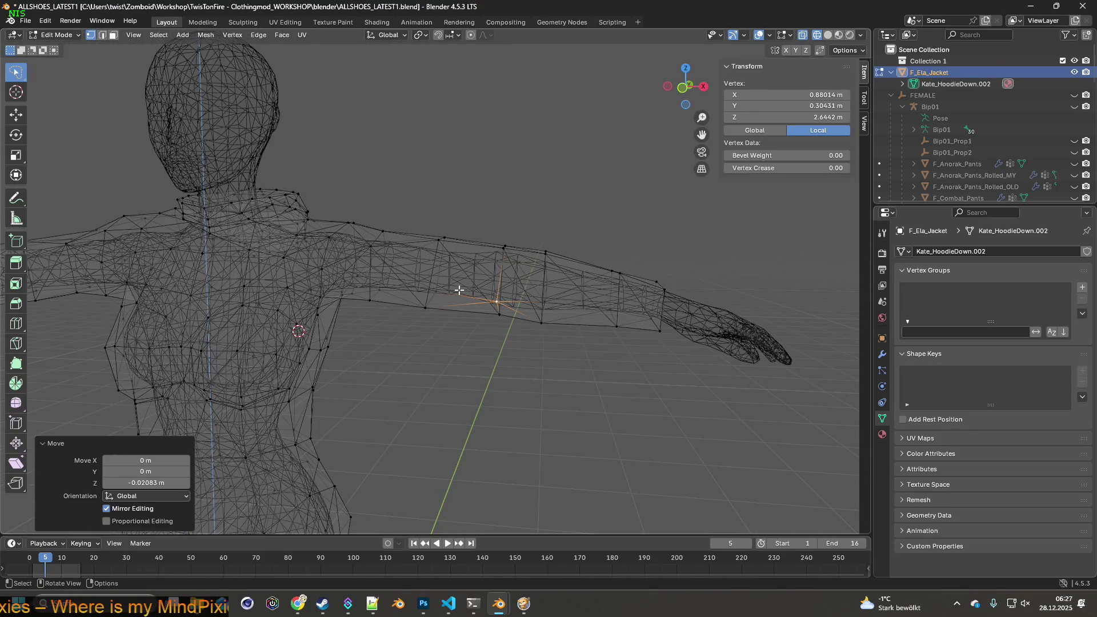
- Shift the top upper-sleeve vertex 0.024779 m along negative X
scroll(up, 3)
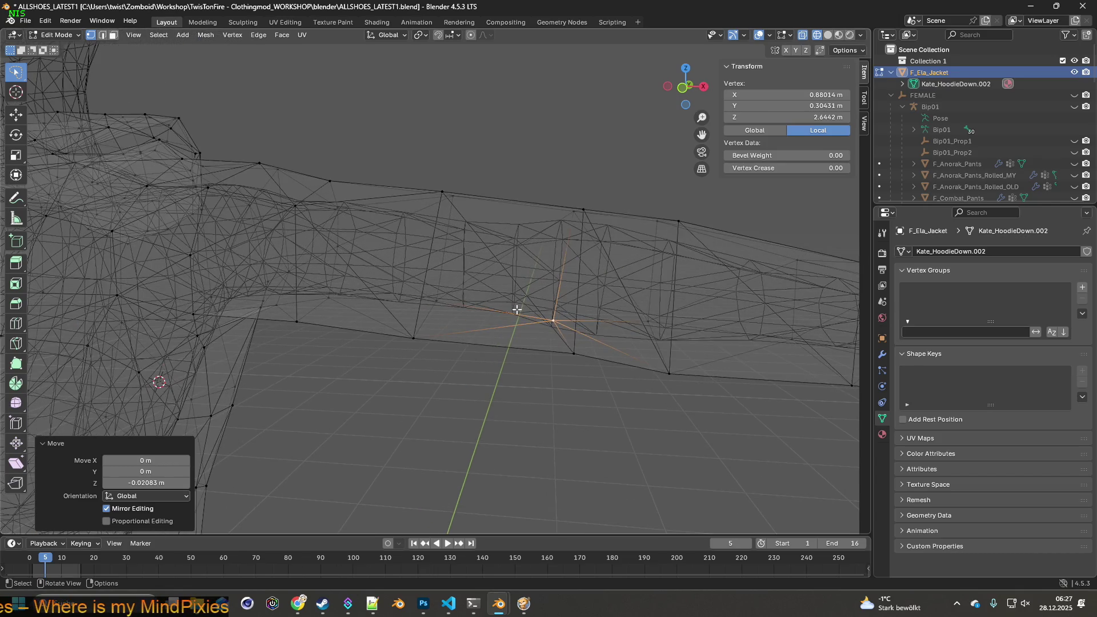
drag(477, 306, 521, 302)
click(465, 333)
drag(503, 189, 527, 211)
key(g)
key(y)
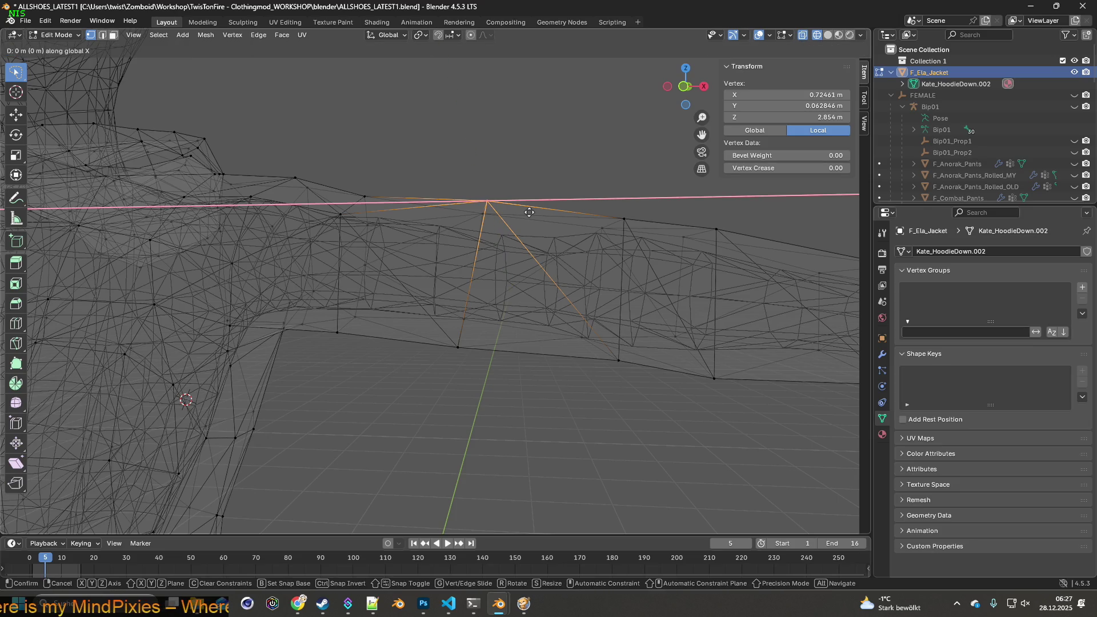
click(514, 216)
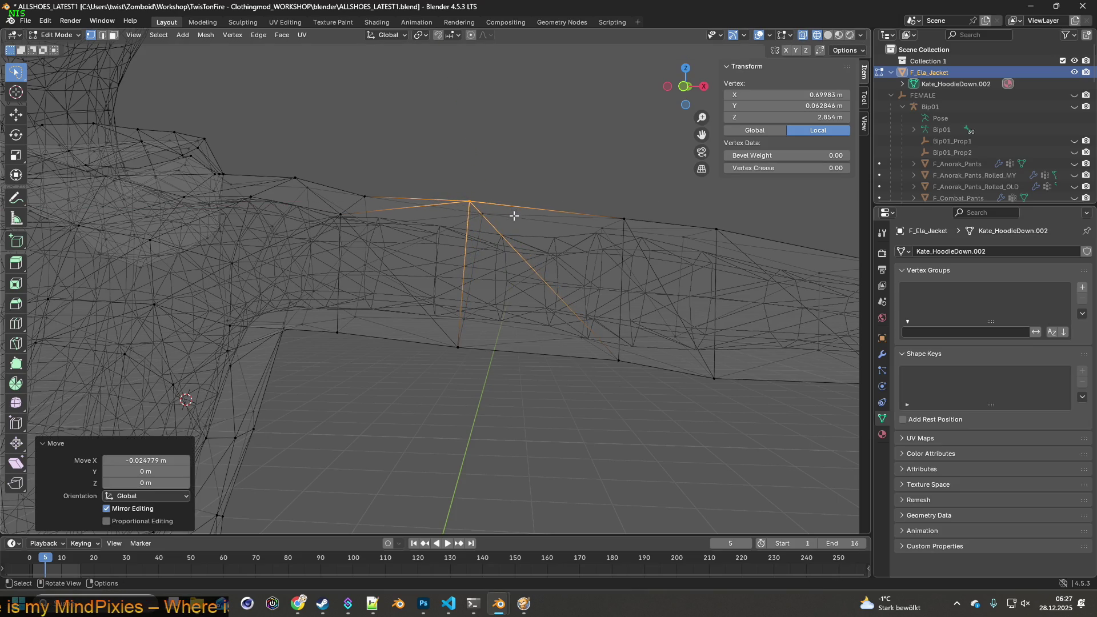
- Clear the vertex selection and zoom out to view the whole figure
drag(521, 287, 529, 311)
click(453, 278)
click(514, 362)
drag(514, 362, 500, 314)
scroll(down, 3)
drag(338, 311, 156, 139)
click(79, 35)
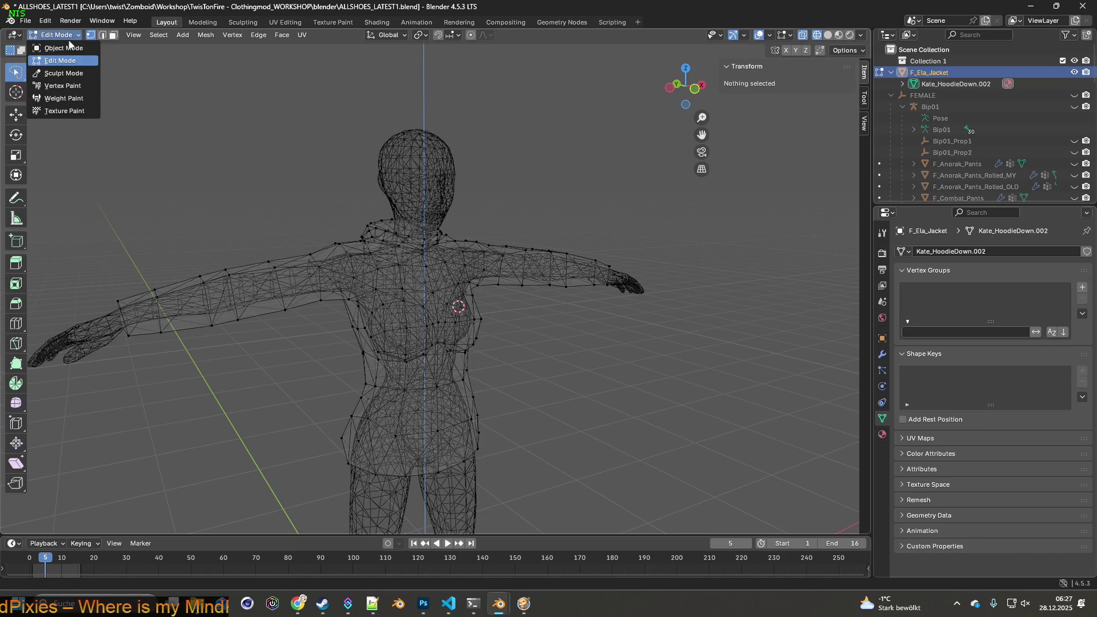
- Return to Object Mode with material shading and inspect the jacket from front and behind
click(52, 45)
click(839, 35)
drag(650, 240, 630, 247)
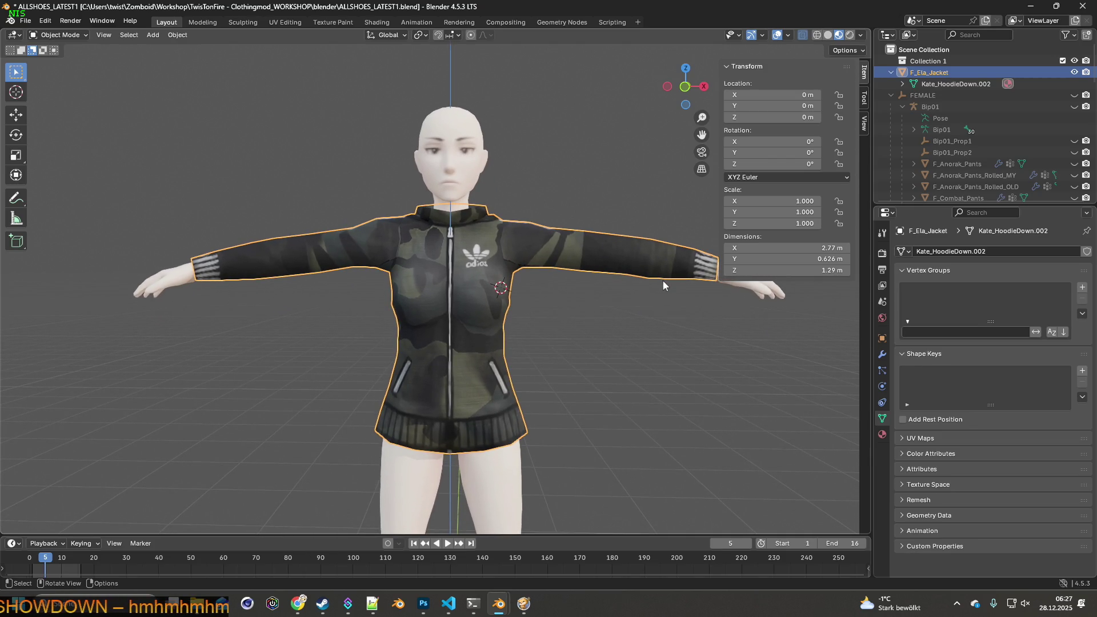
drag(663, 280, 336, 348)
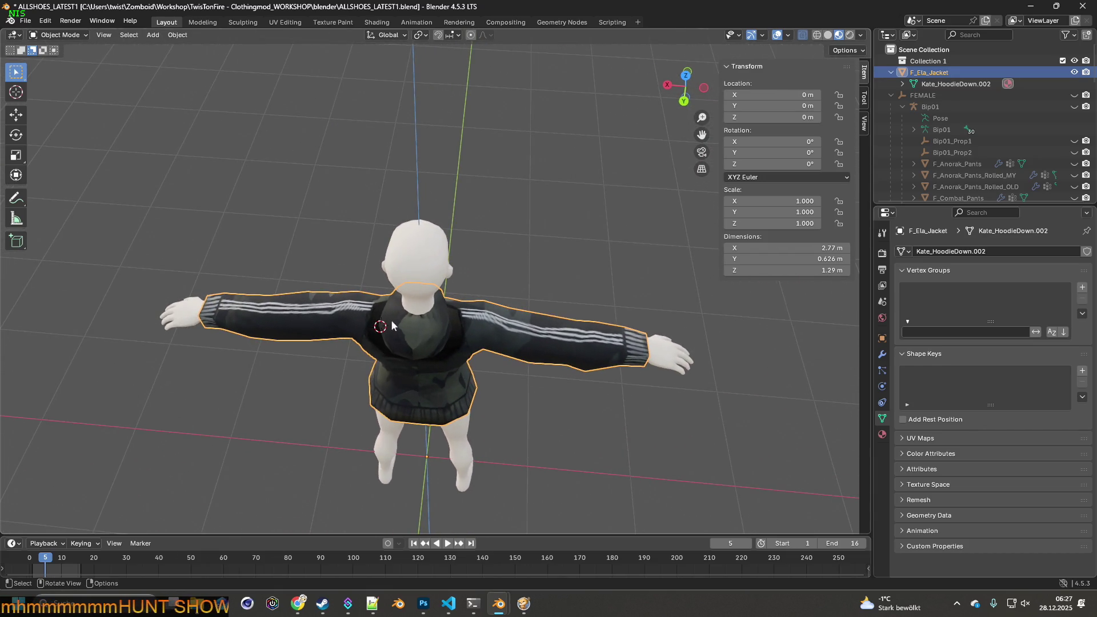
drag(407, 315, 299, 252)
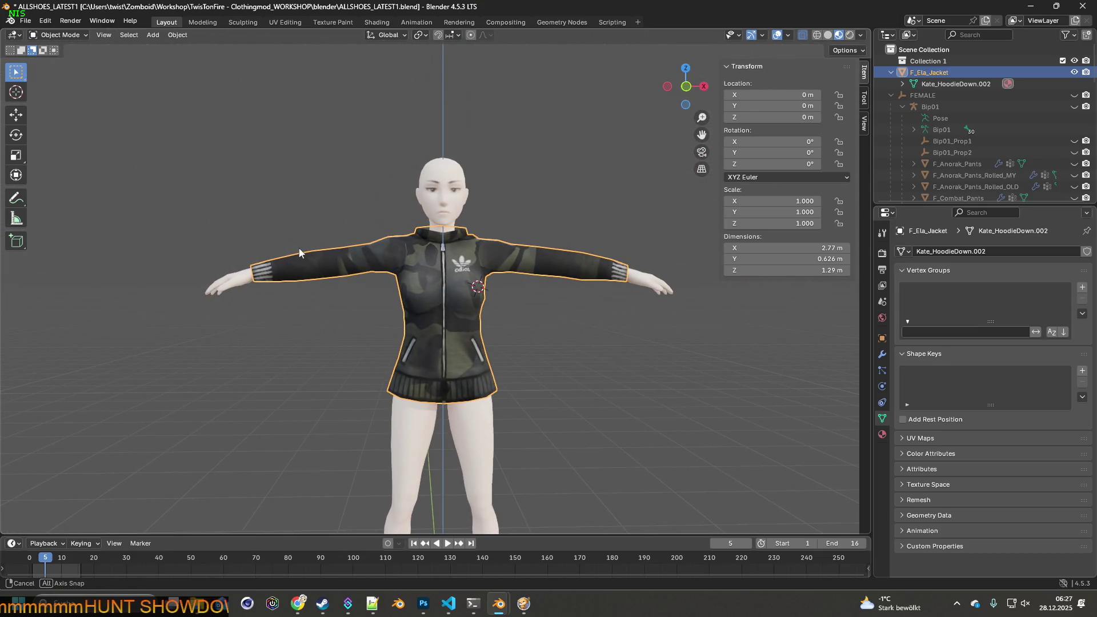
drag(438, 271, 442, 283)
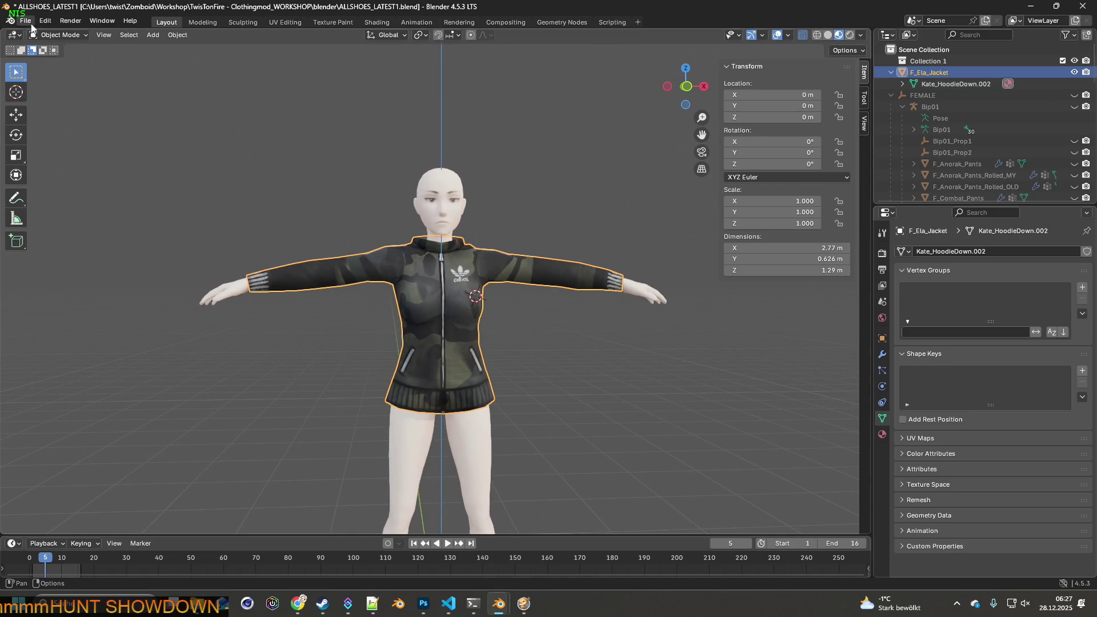
click(26, 22)
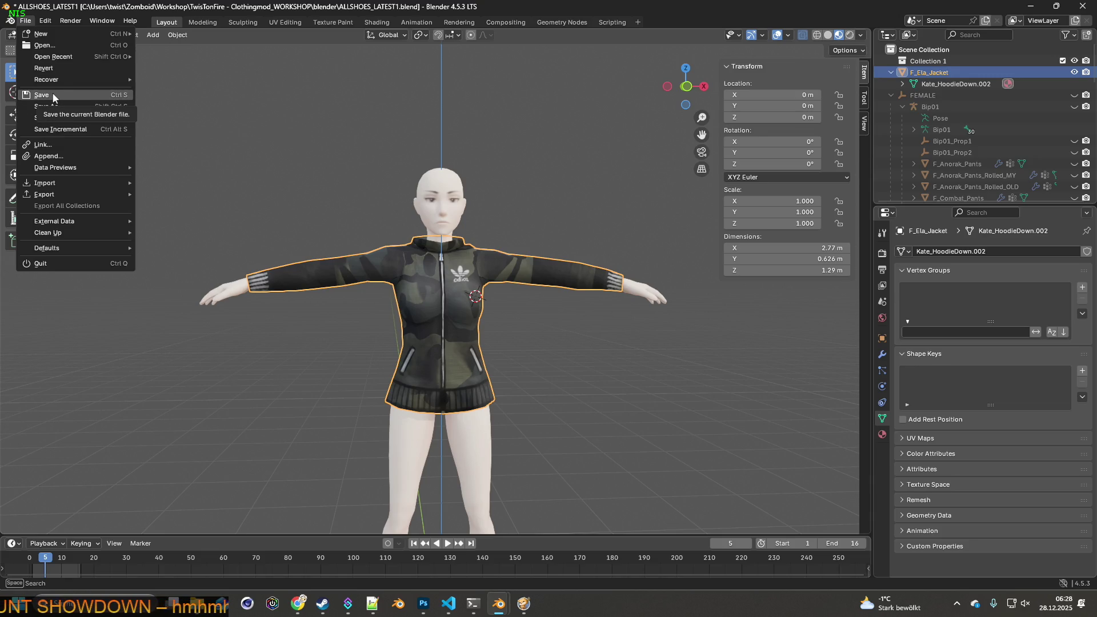
- Save ALLSHOES_LATEST1.blend and view the jacket from a three-quarter and side angle
click(54, 96)
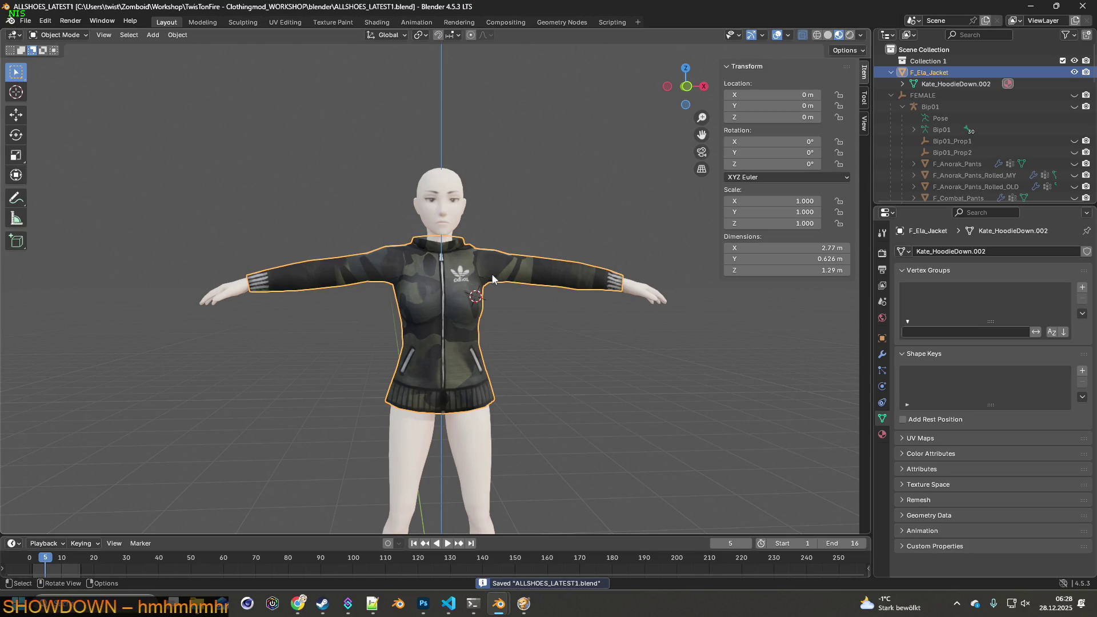
scroll(up, 3)
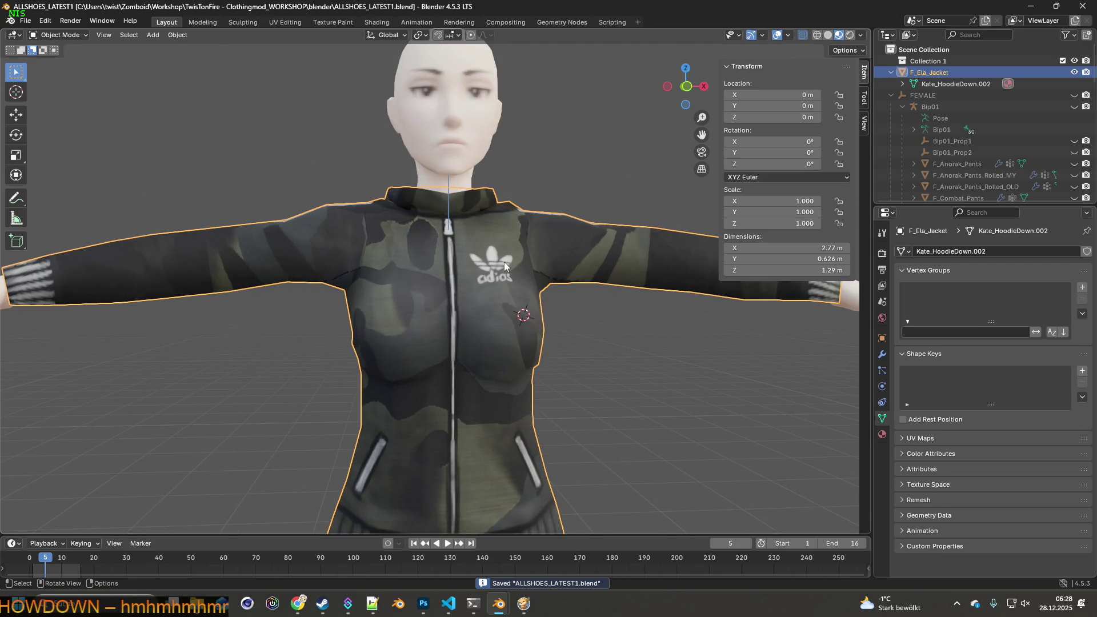
drag(539, 276, 468, 325)
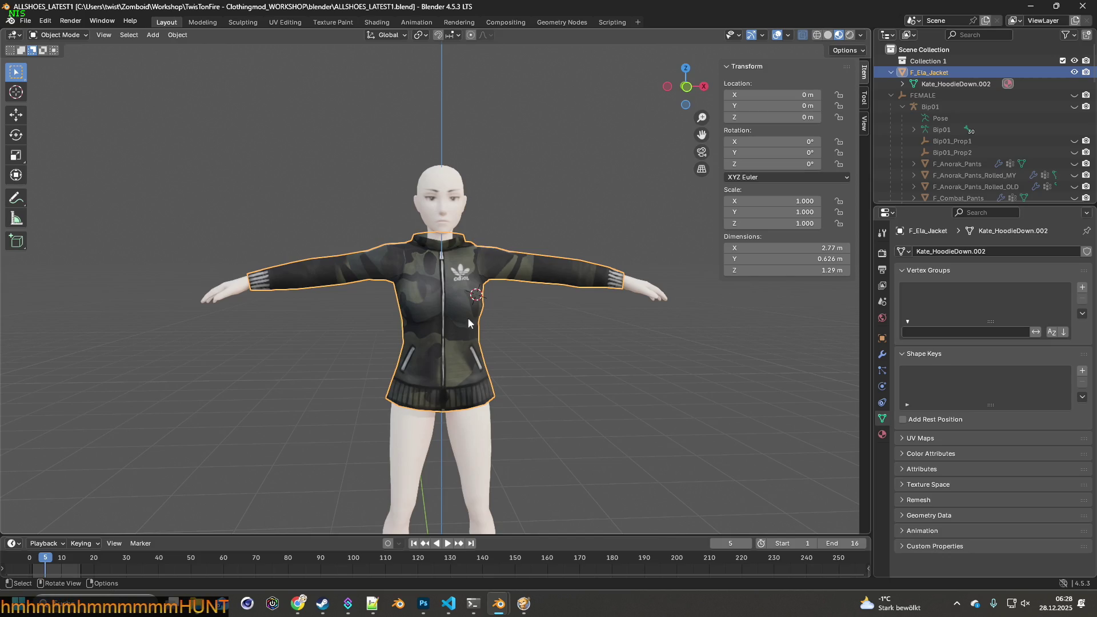
drag(557, 310, 557, 315)
click(58, 35)
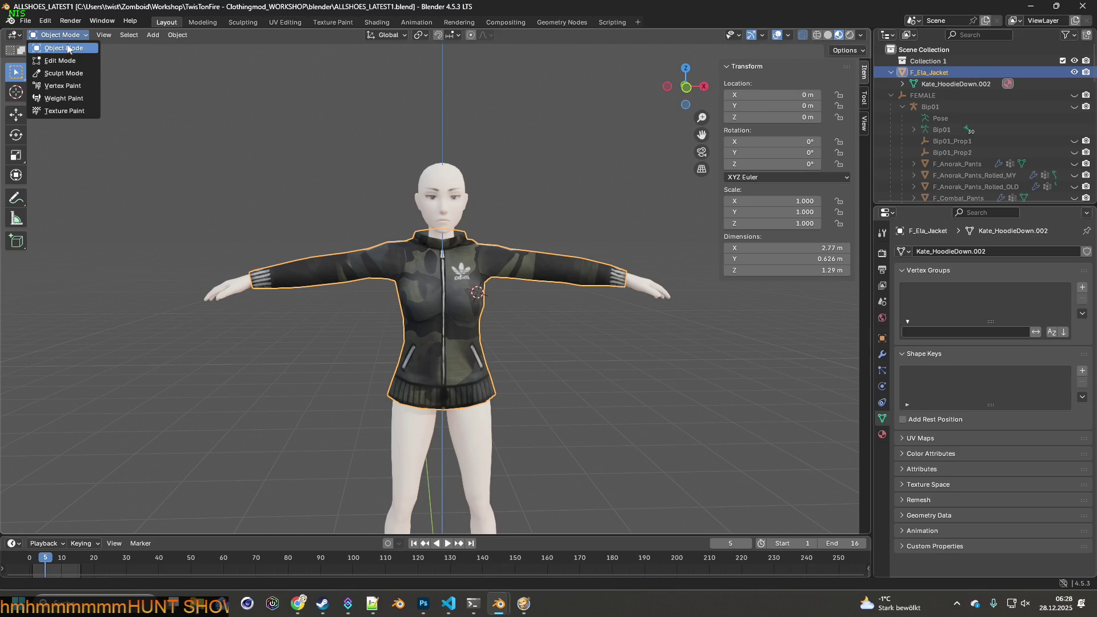
- Enter Edit Mode on F_Ela_Jacket, enable wireframe shading, and select the linked jacket mesh with Ctrl+L
click(56, 59)
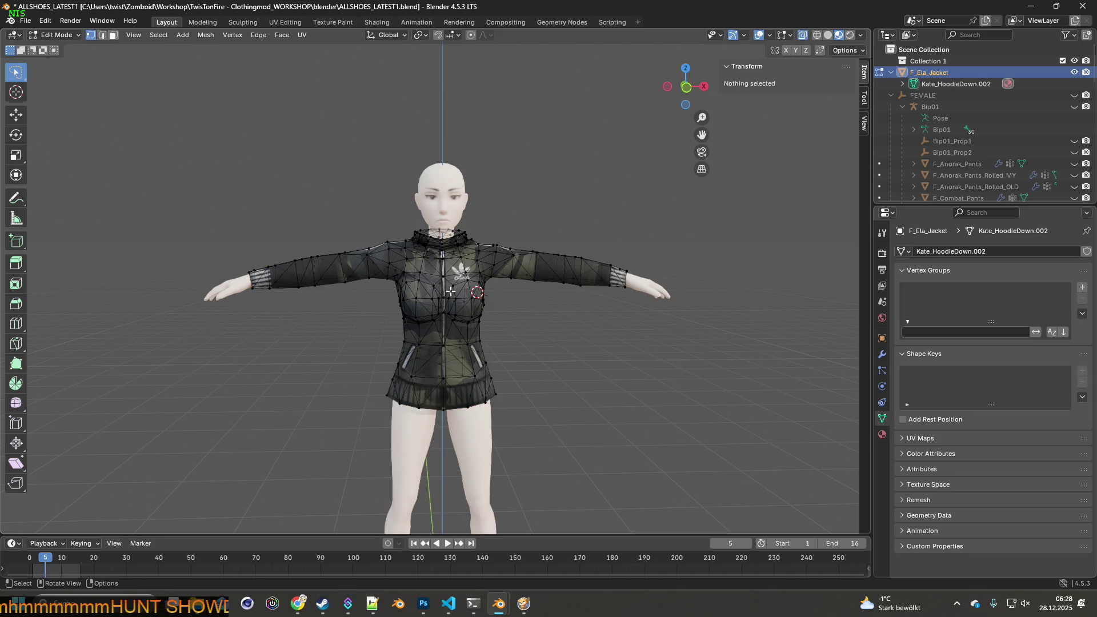
scroll(up, 3)
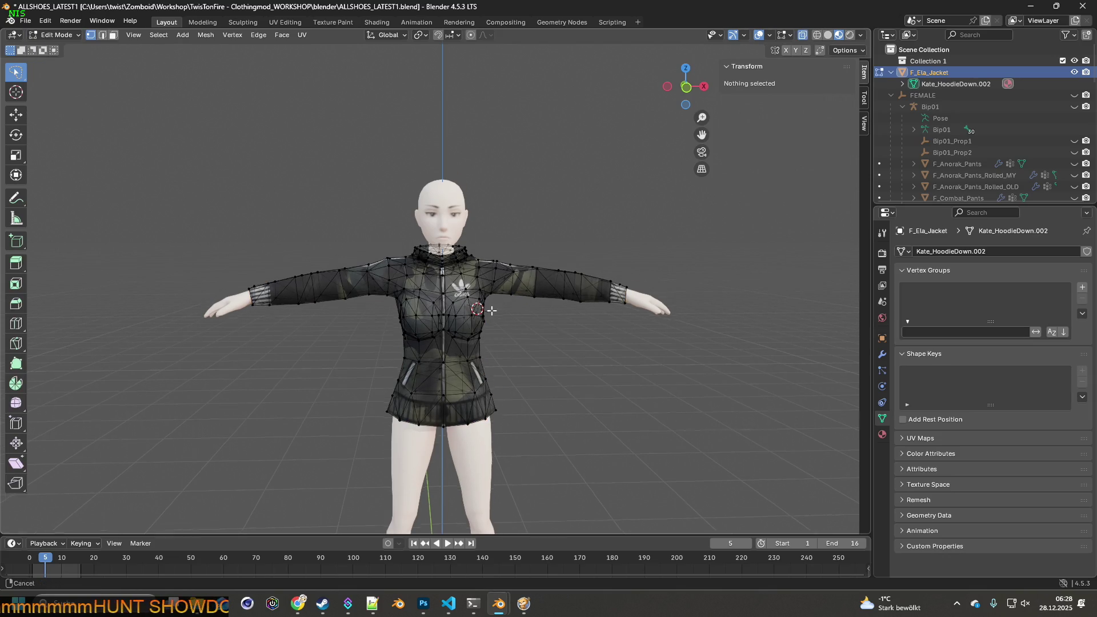
drag(490, 314, 476, 296)
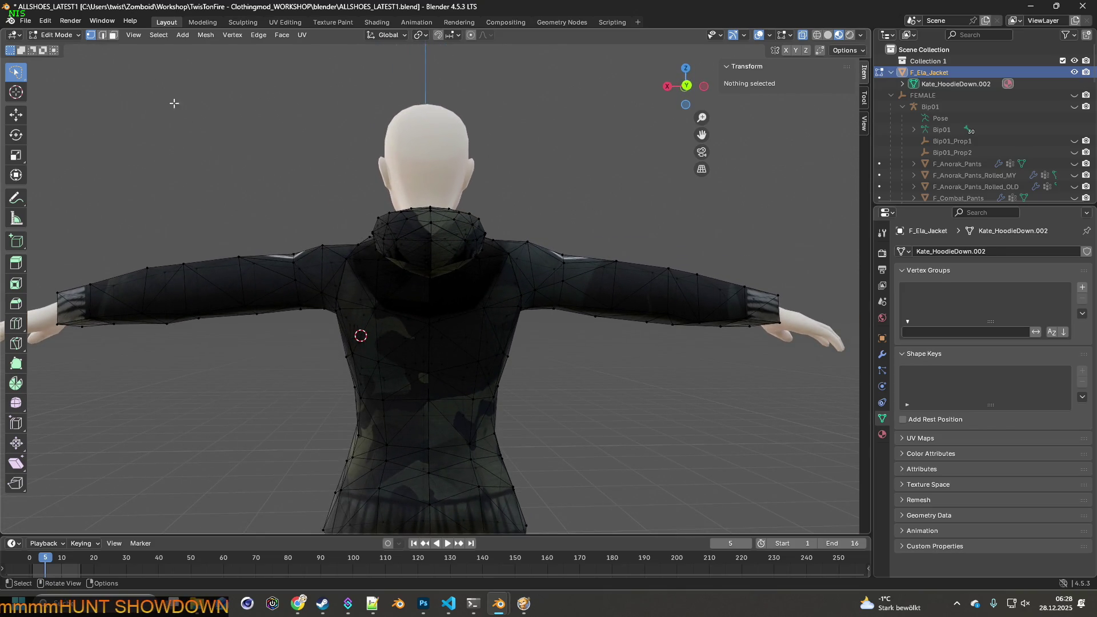
click(358, 217)
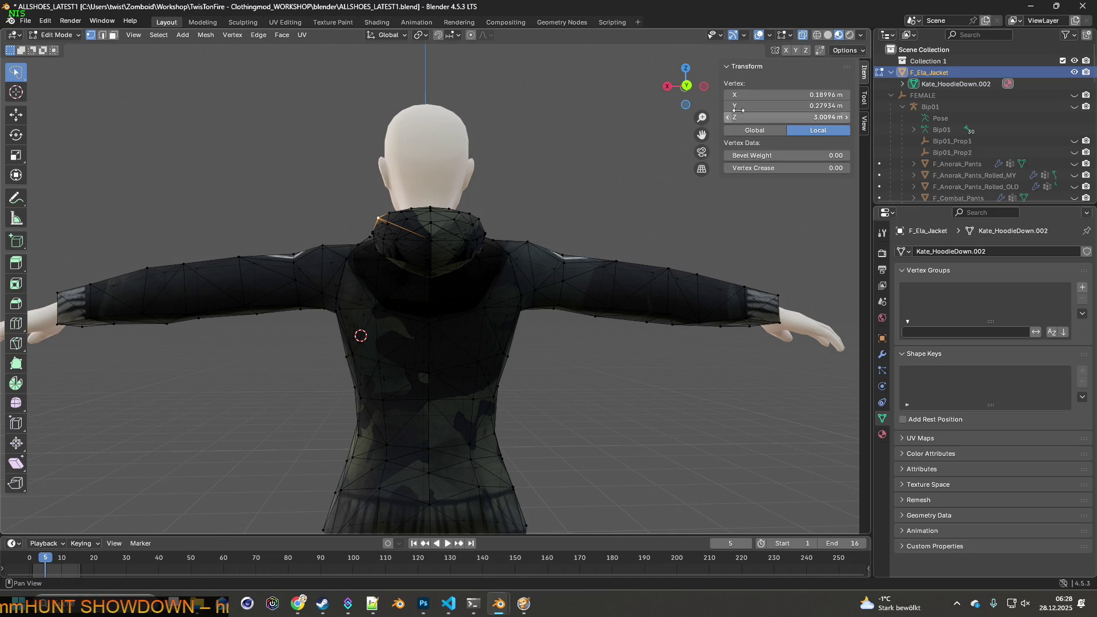
click(816, 35)
drag(560, 223, 560, 231)
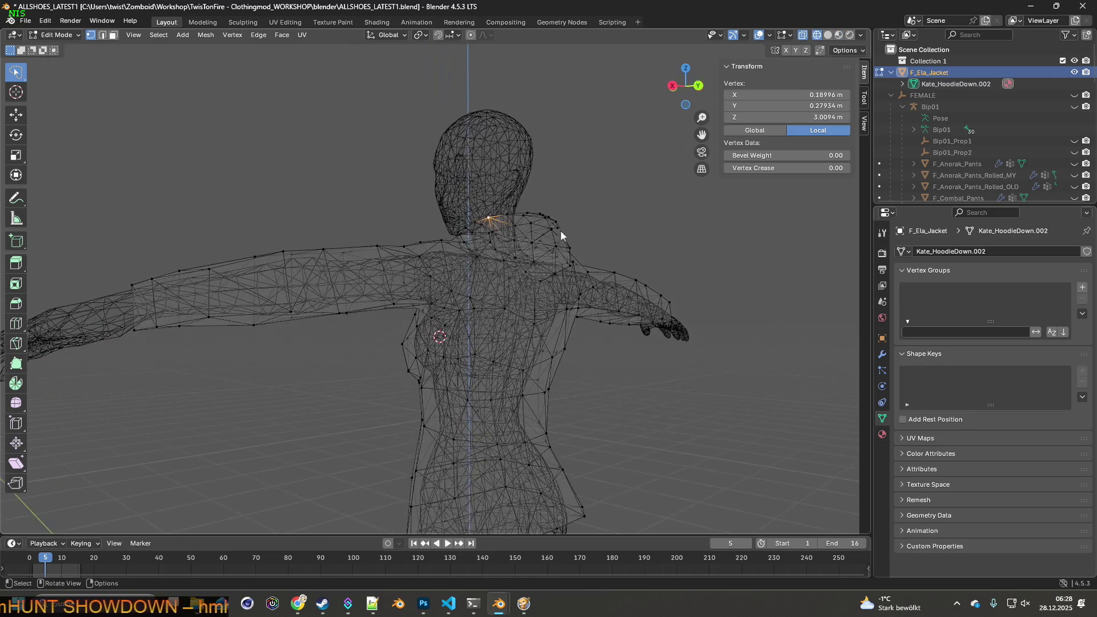
click(441, 240)
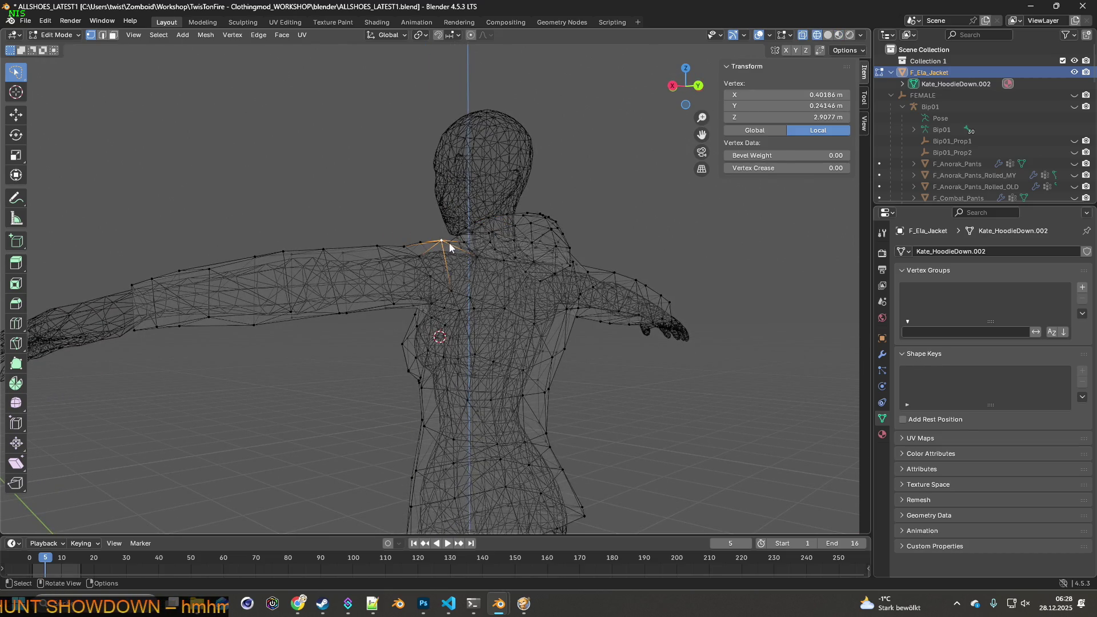
key(ctrl+l)
drag(448, 242, 466, 292)
- Shift a single sleeve vertex along the X axis
scroll(up, 3)
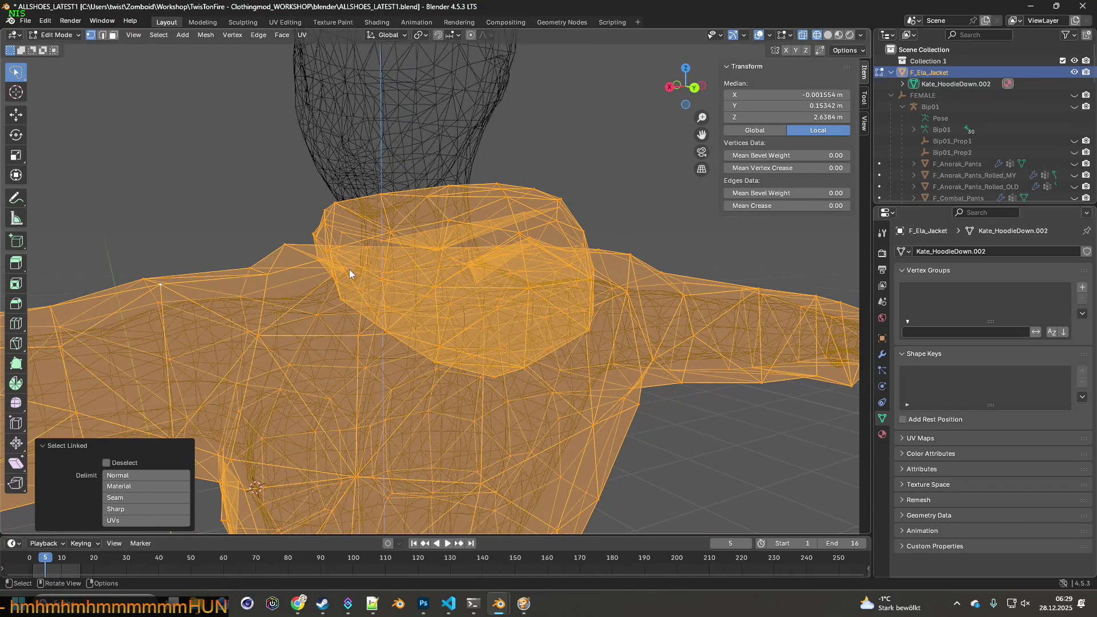
scroll(down, 3)
drag(304, 235, 323, 248)
drag(310, 246, 352, 238)
drag(352, 237, 354, 263)
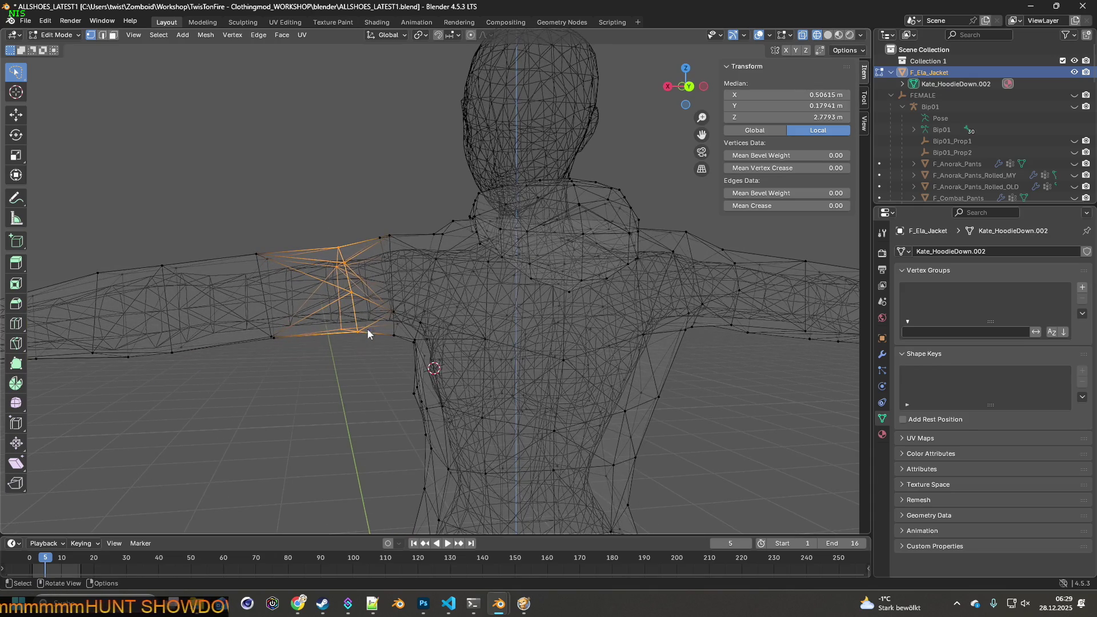
click(359, 329)
scroll(up, 3)
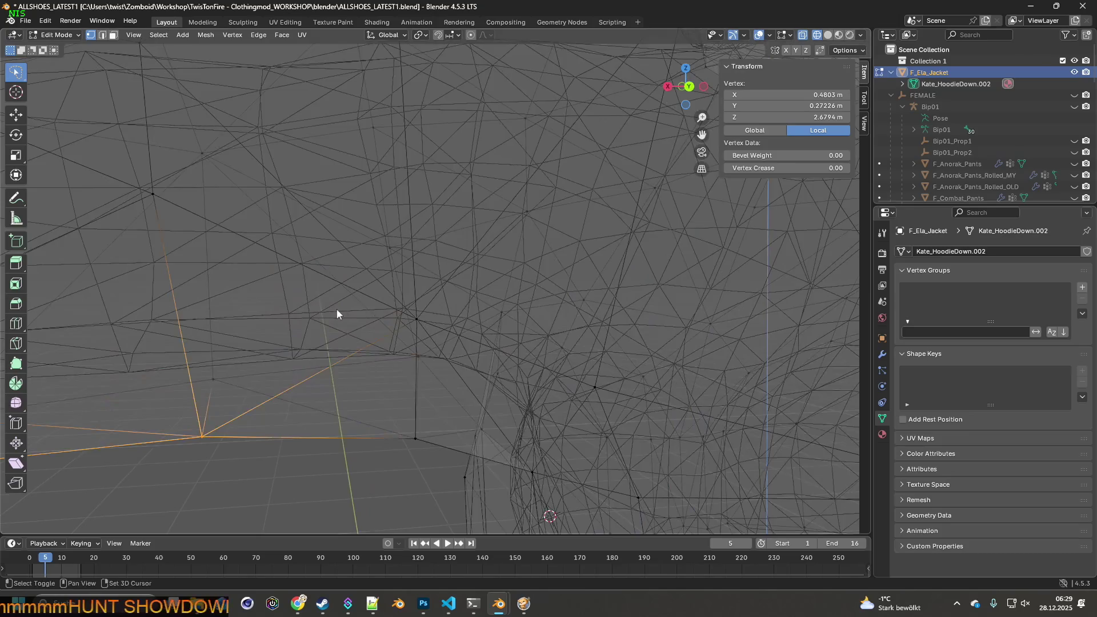
drag(393, 272, 380, 278)
key(g)
key(x)
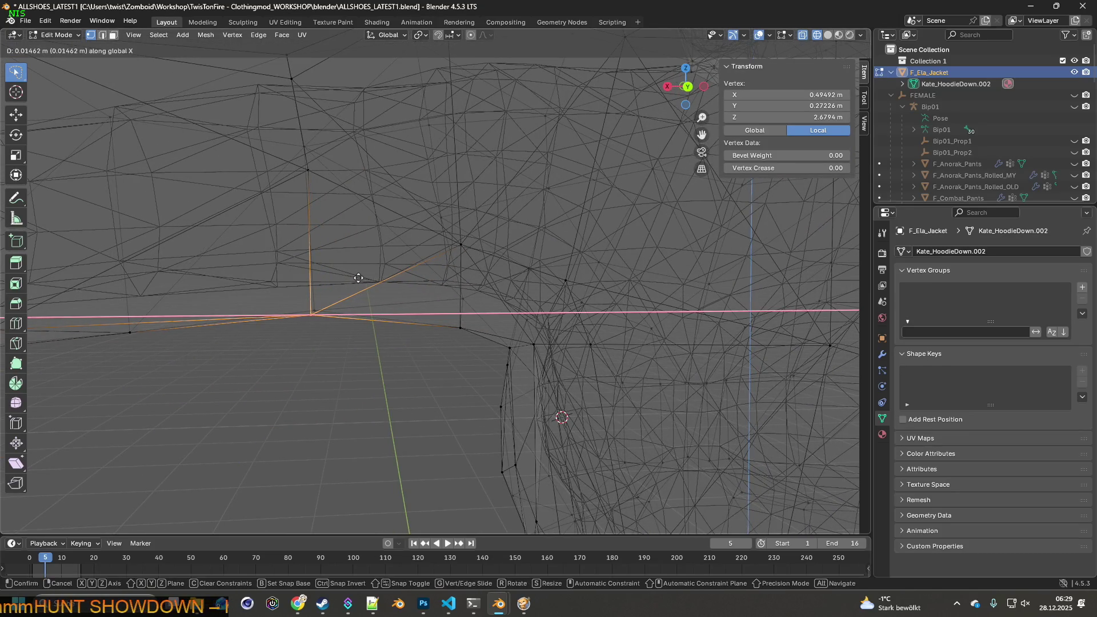
click(358, 278)
- Slide the surrounding sleeve edges along X and rotate them -5.3° about Y
drag(359, 279, 358, 290)
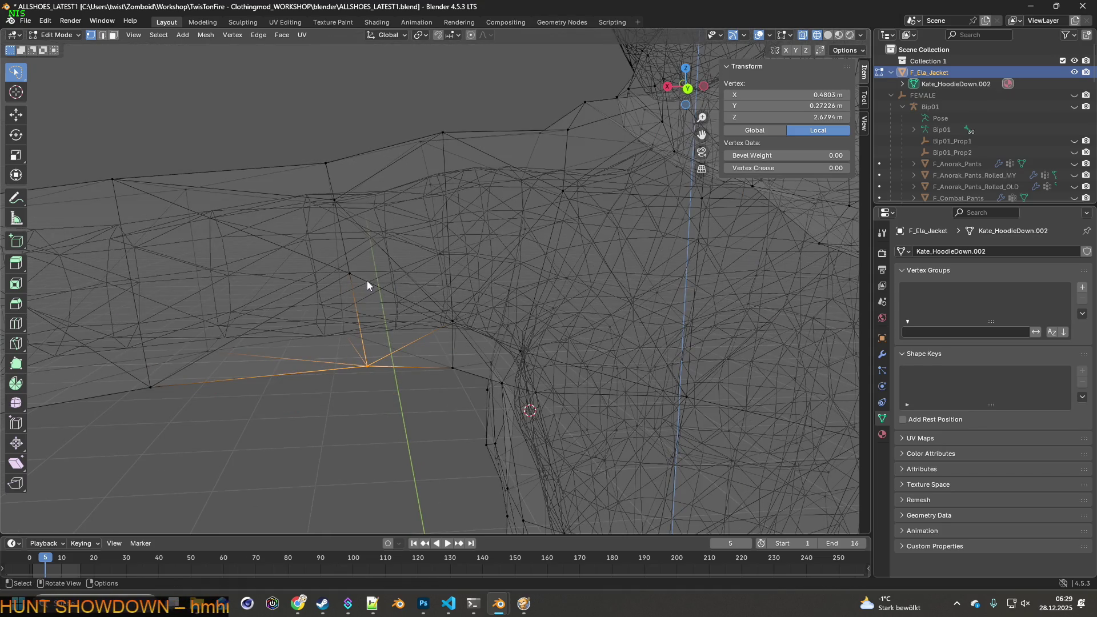
drag(366, 279, 380, 331)
drag(383, 359, 383, 164)
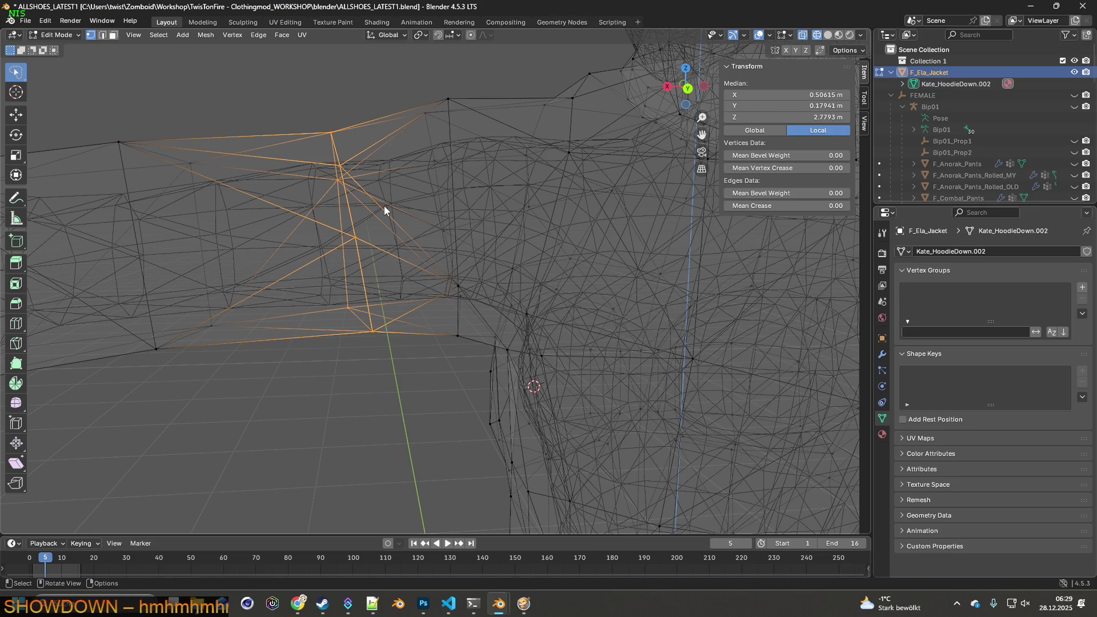
click(102, 35)
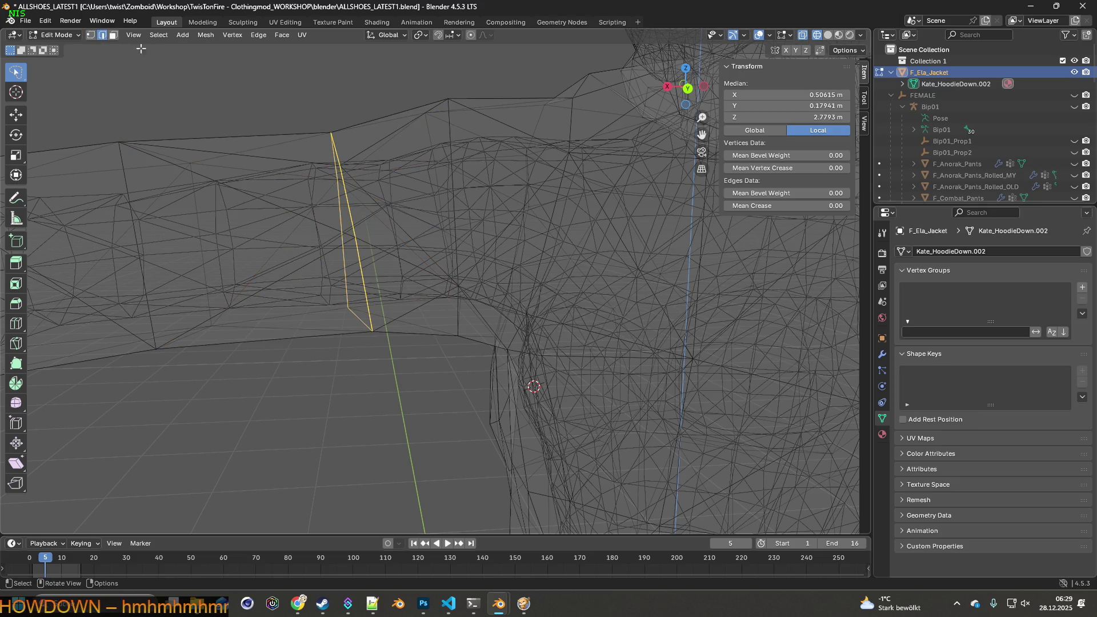
key(g)
key(x)
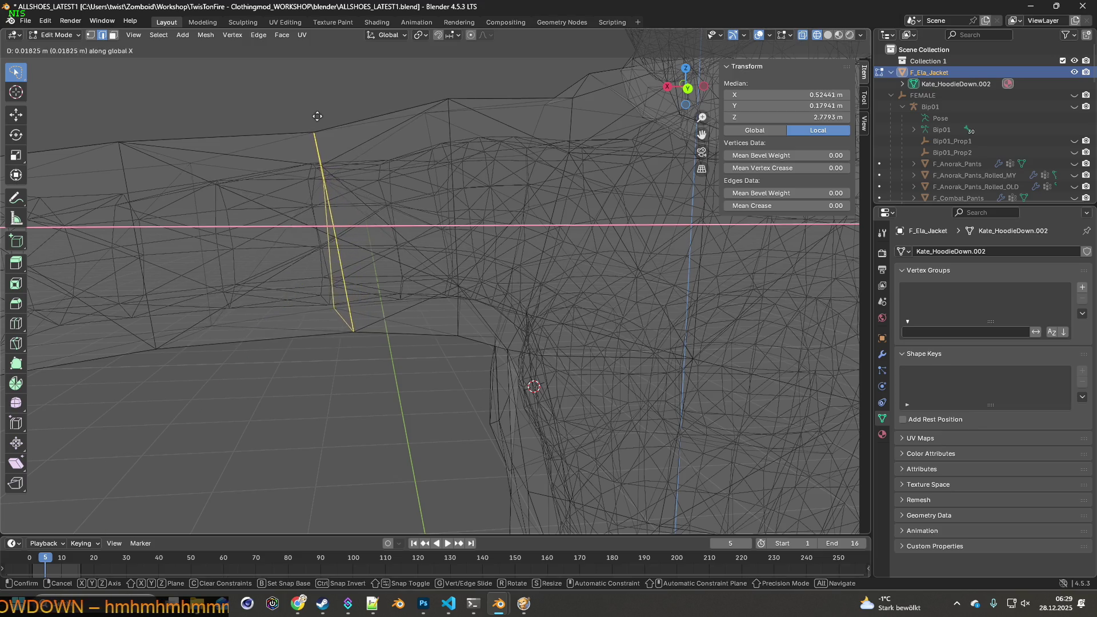
click(303, 121)
key(r)
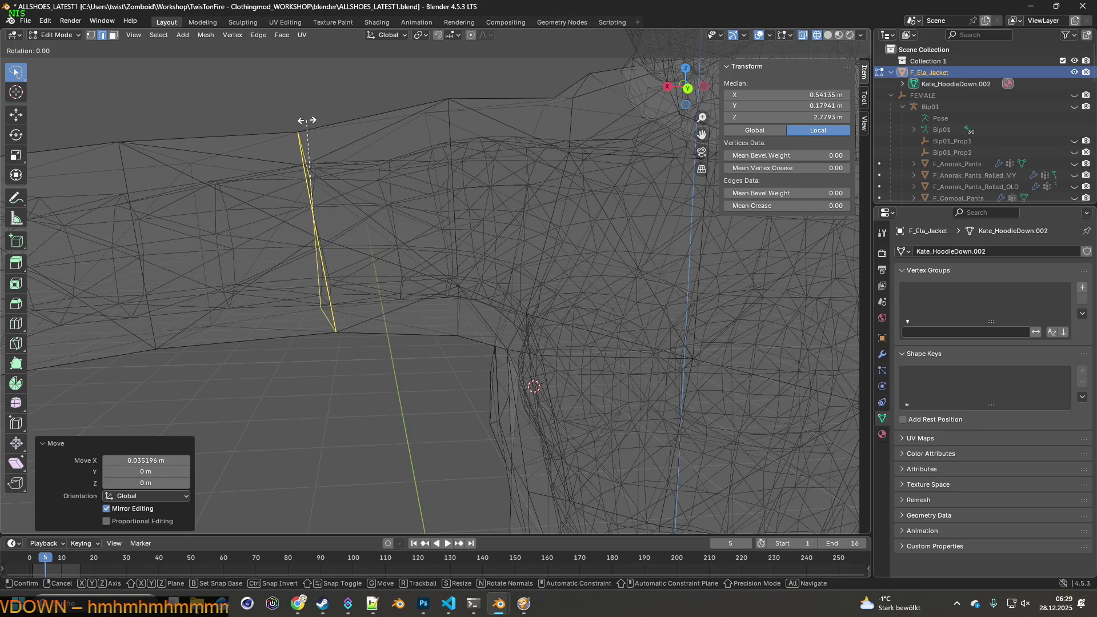
key(y)
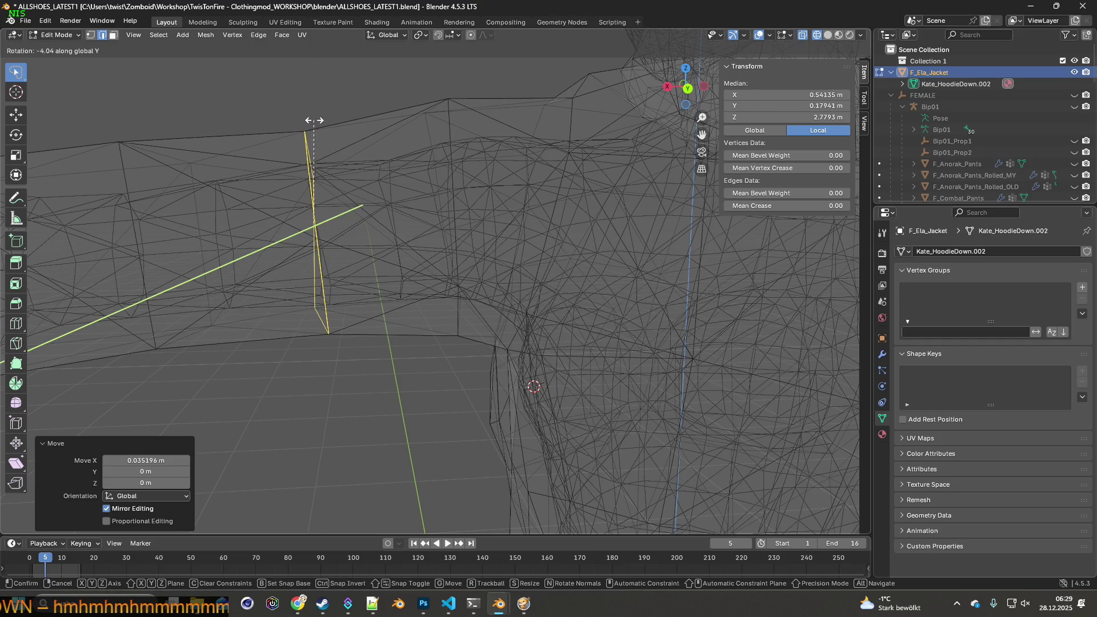
click(316, 121)
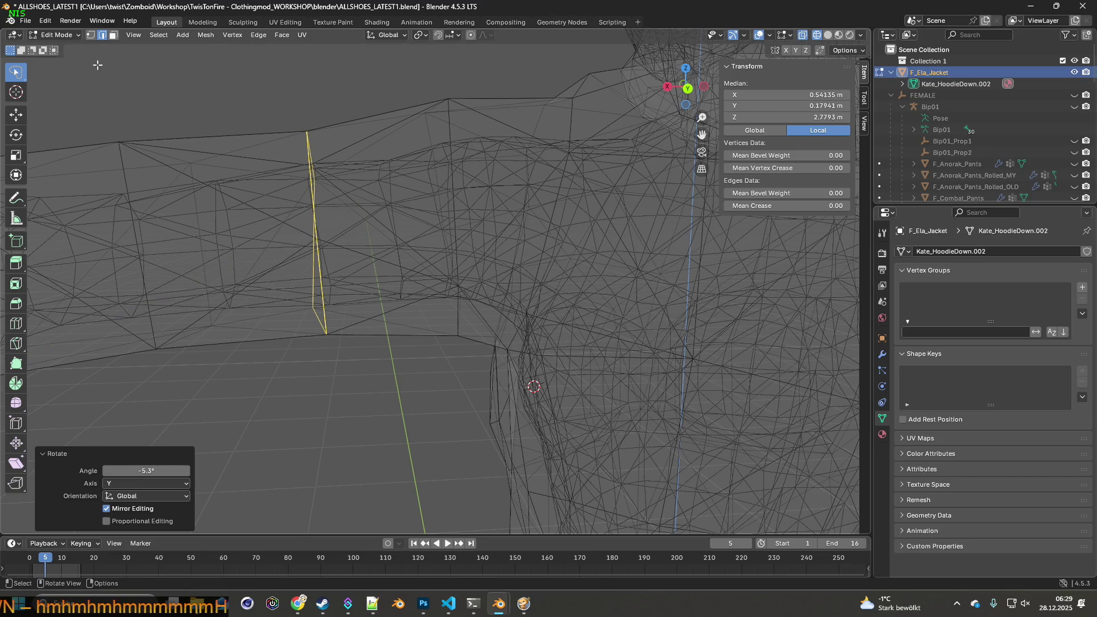
- Move another sleeve vertex 0.013406 m along negative X
click(91, 34)
click(346, 293)
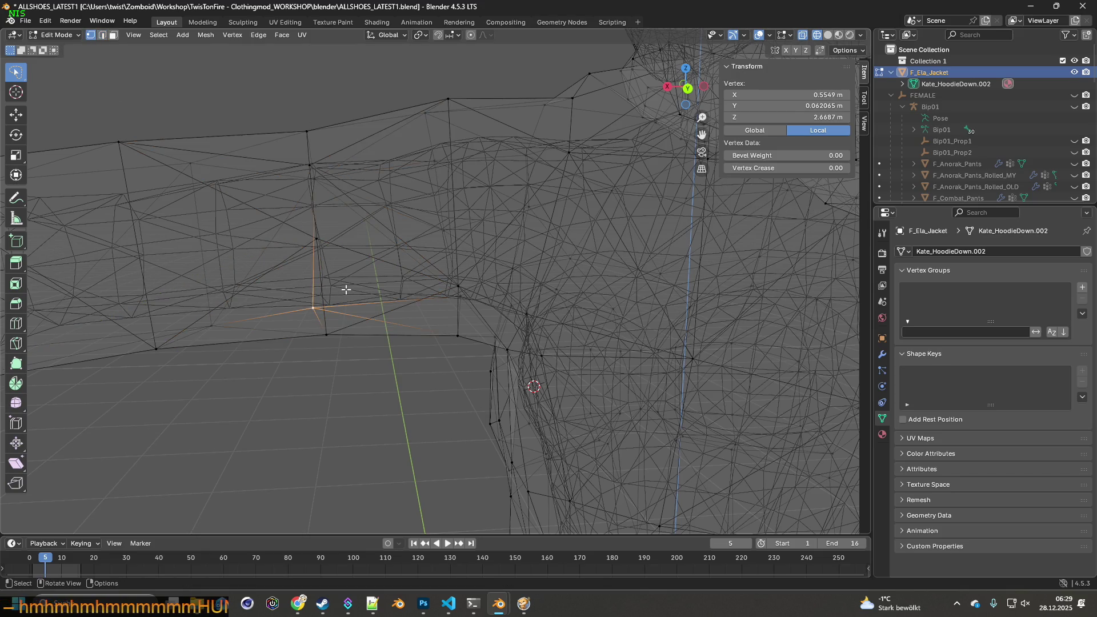
key(g)
key(y)
key(x)
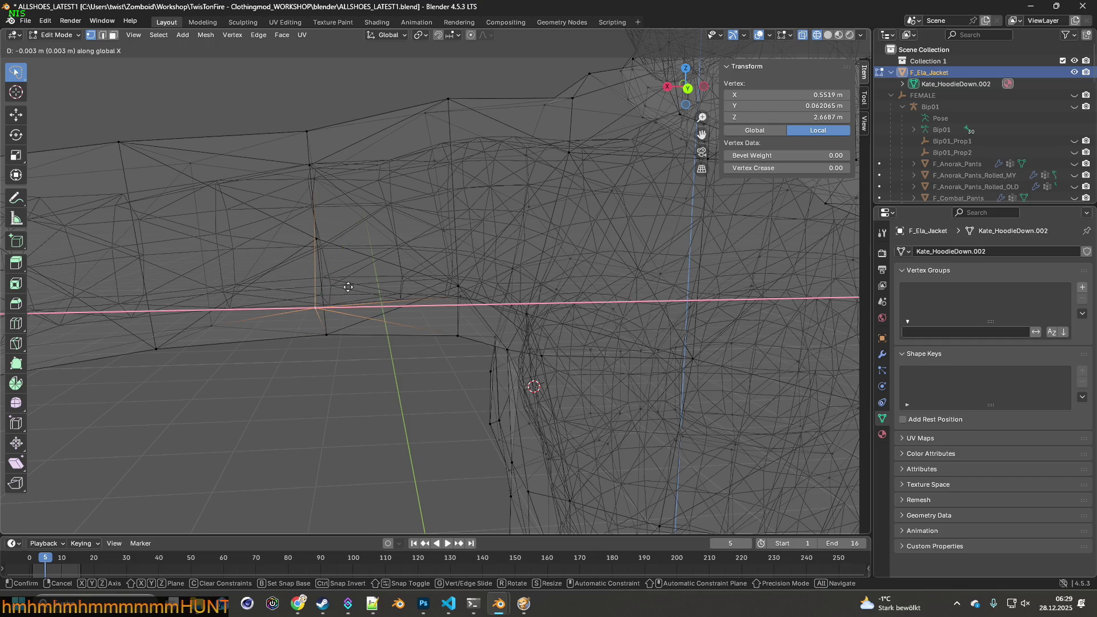
click(356, 285)
- Nudge one sleeve vertex along X, then lower a vertex further along the sleeve on Z
drag(348, 276, 368, 304)
click(370, 317)
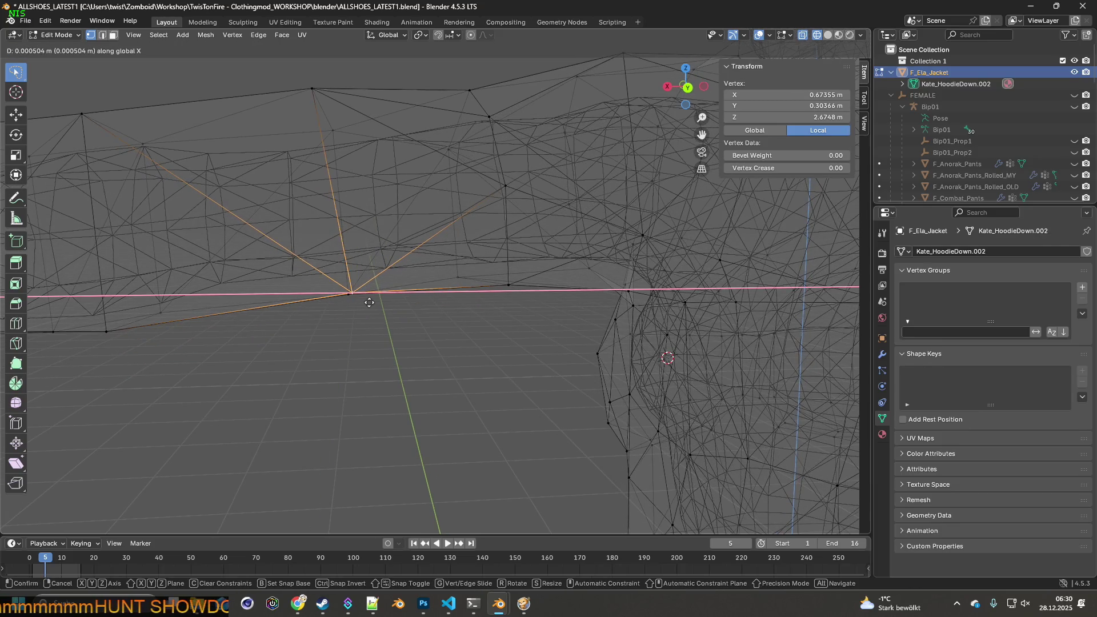
click(343, 304)
drag(343, 303, 350, 311)
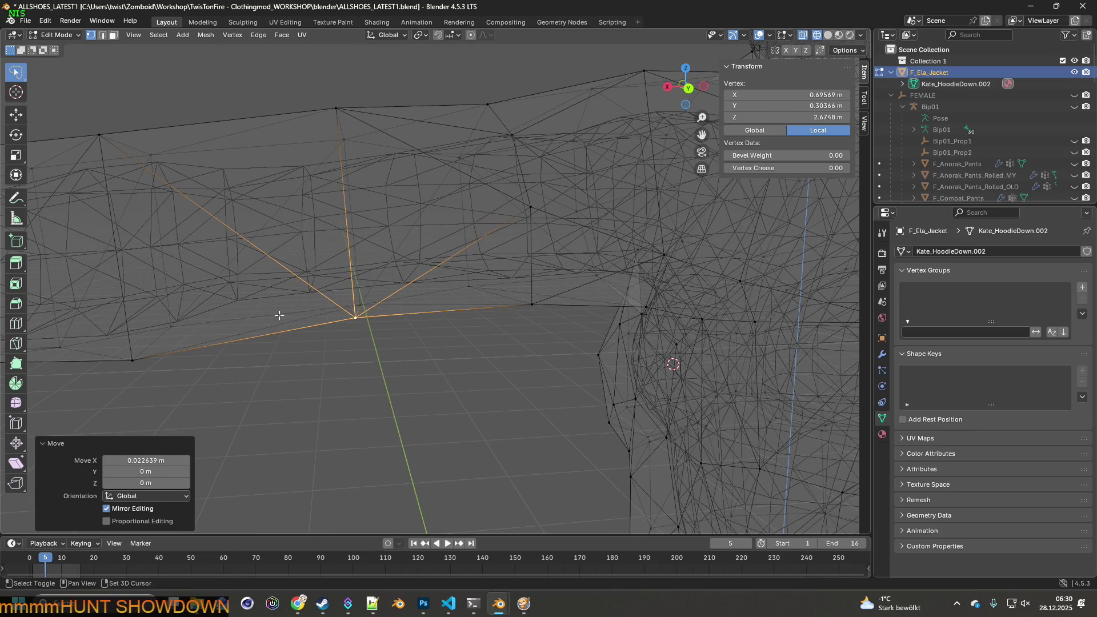
drag(279, 315, 373, 293)
drag(280, 309, 352, 307)
click(351, 297)
key(g)
key(z)
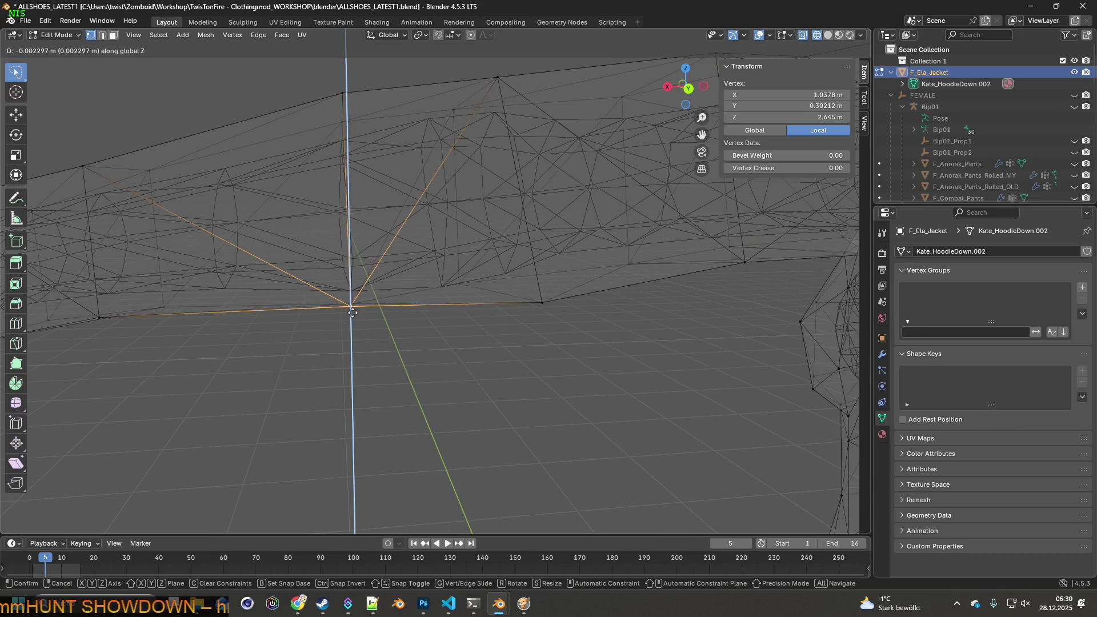
click(352, 319)
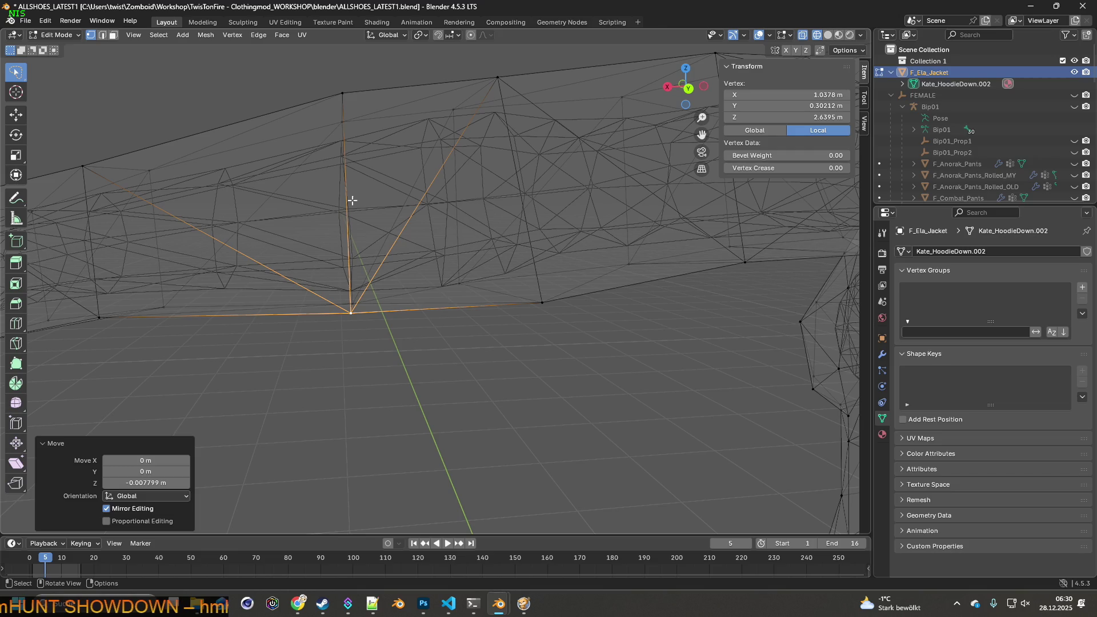
- Slide an edge loop around the sleeve along X
drag(254, 233, 388, 274)
click(393, 186)
drag(393, 186, 389, 181)
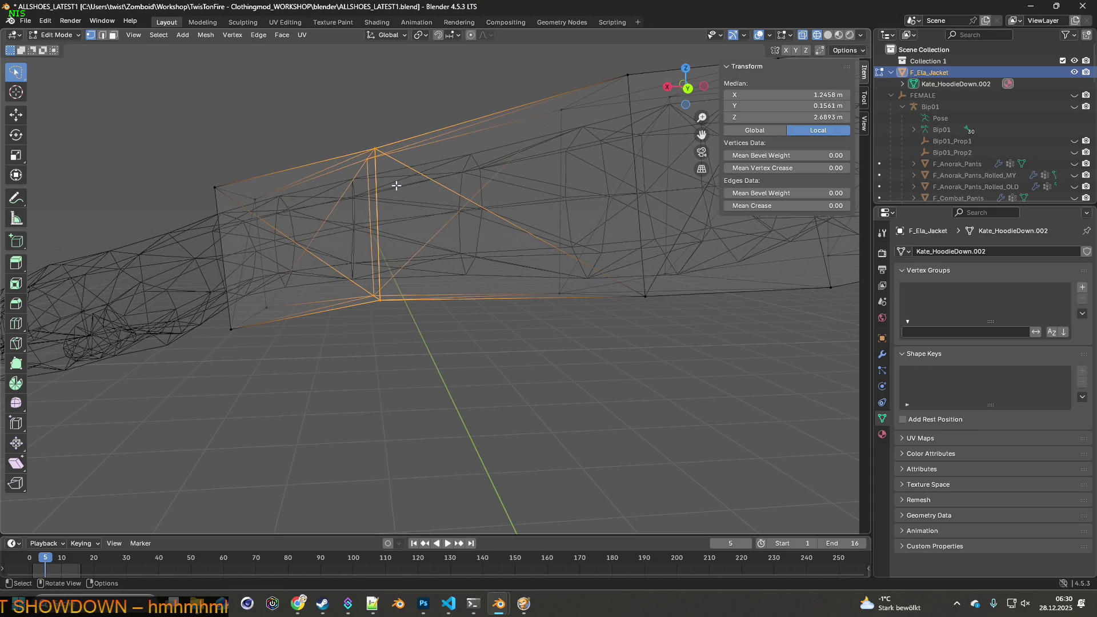
key(g)
key(x)
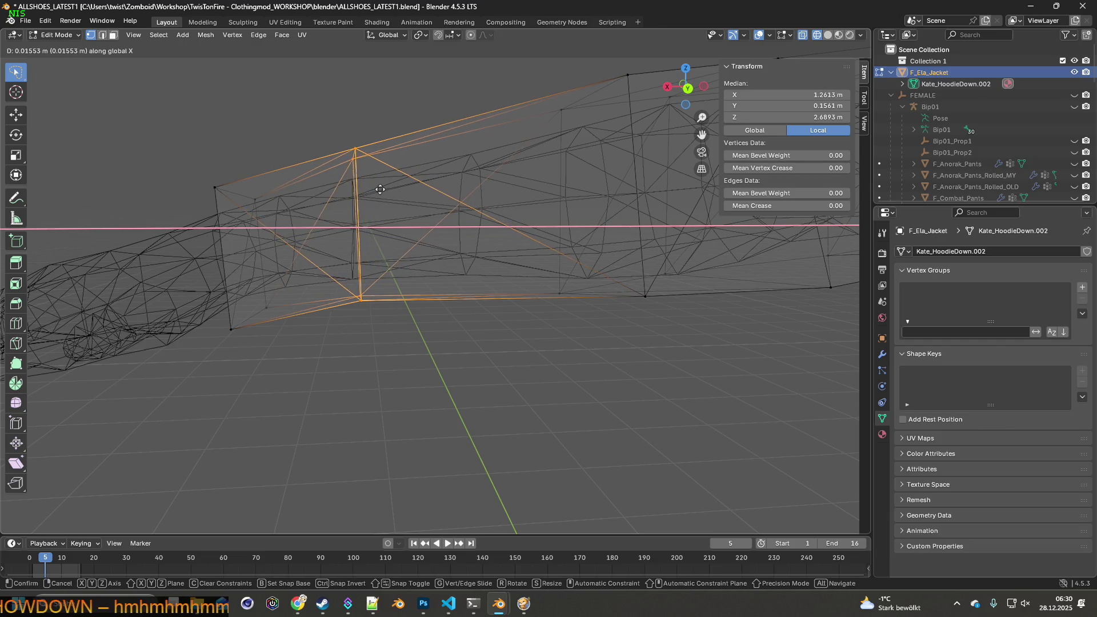
click(378, 190)
- Lower a single edge of that loop slightly along Z
drag(376, 188, 370, 188)
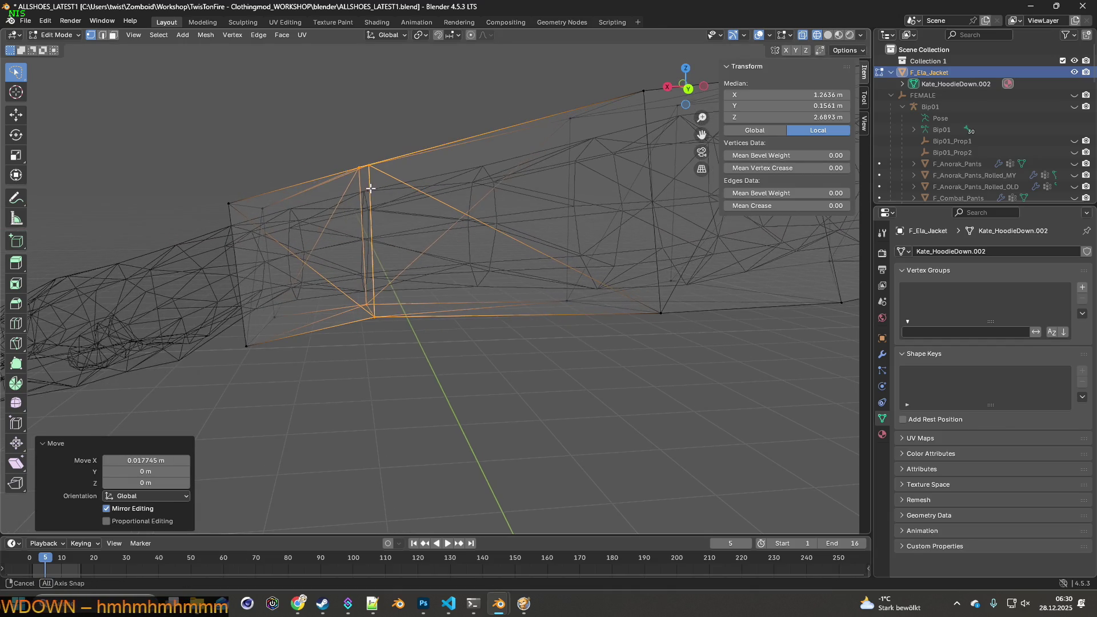
click(392, 282)
key(g)
key(z)
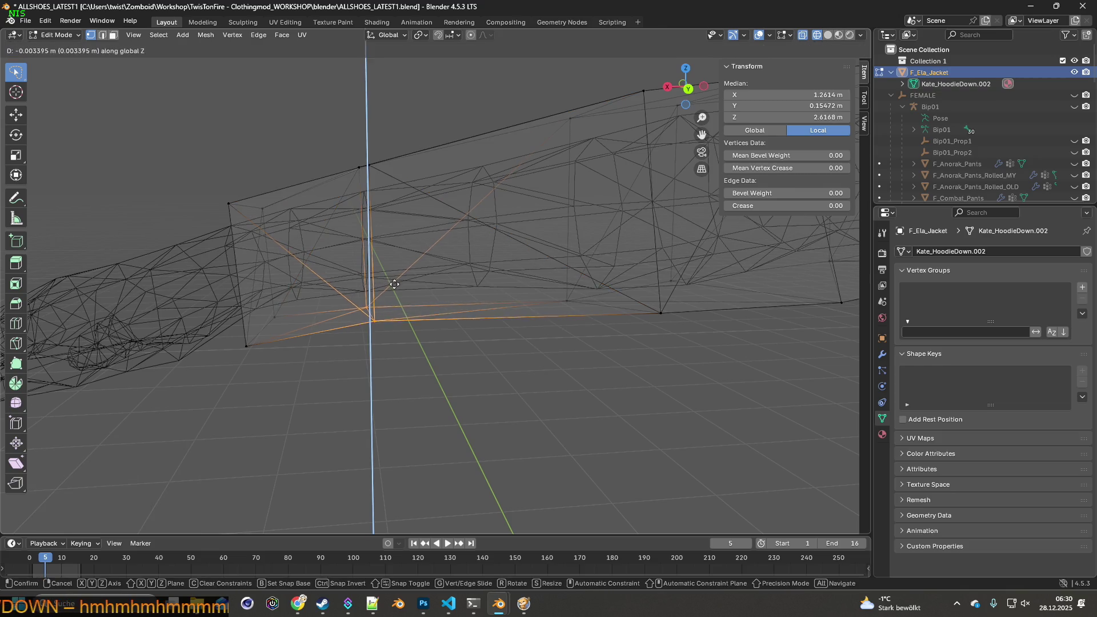
click(392, 286)
- Shift a box-selected group of sleeve-edge vertices slightly along X
drag(392, 286, 432, 293)
scroll(down, 3)
drag(517, 276, 491, 290)
scroll(up, 3)
scroll(up, 3)
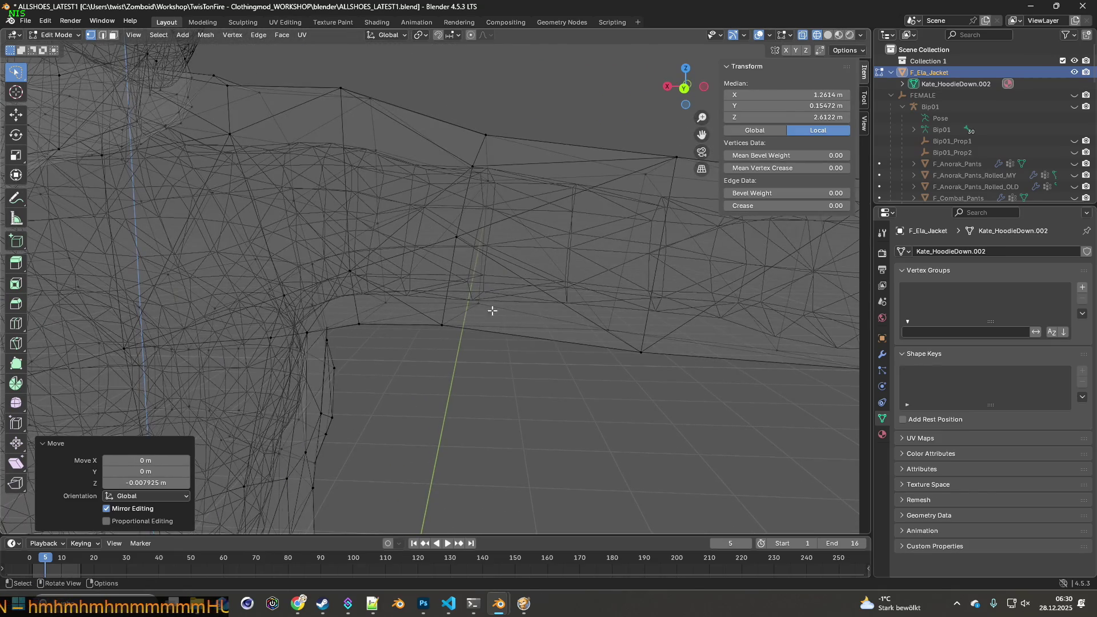
drag(468, 138, 481, 135)
drag(481, 134, 497, 236)
key(g)
key(x)
click(494, 176)
- Shift a single sleeve vertex and a top-edge vertex slightly along X
click(466, 307)
key(g)
key(x)
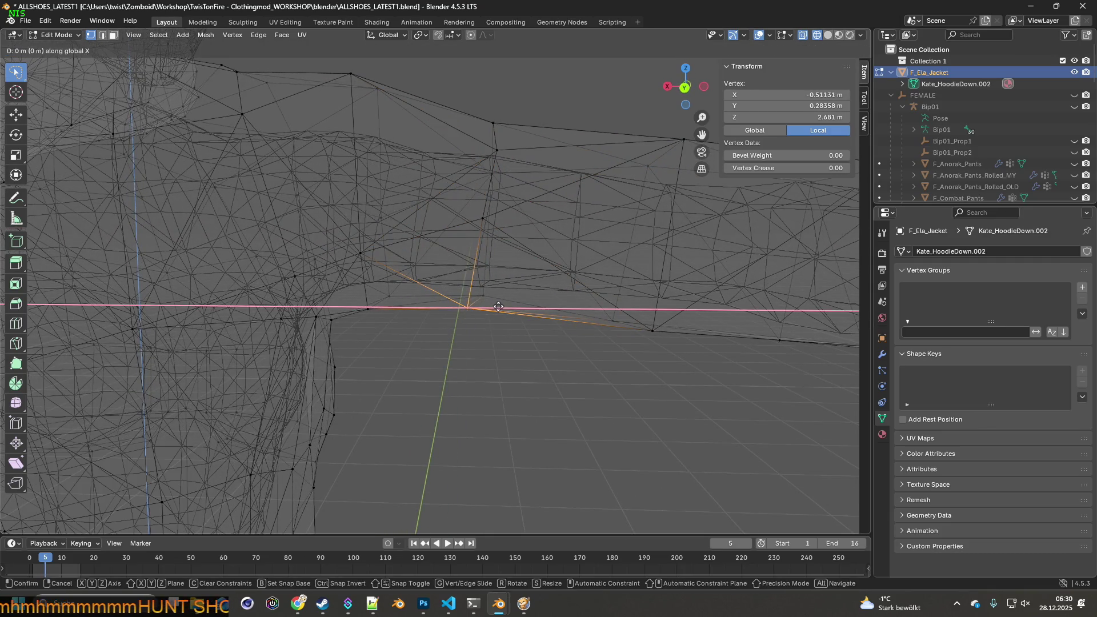
click(510, 305)
drag(509, 305, 500, 199)
click(464, 223)
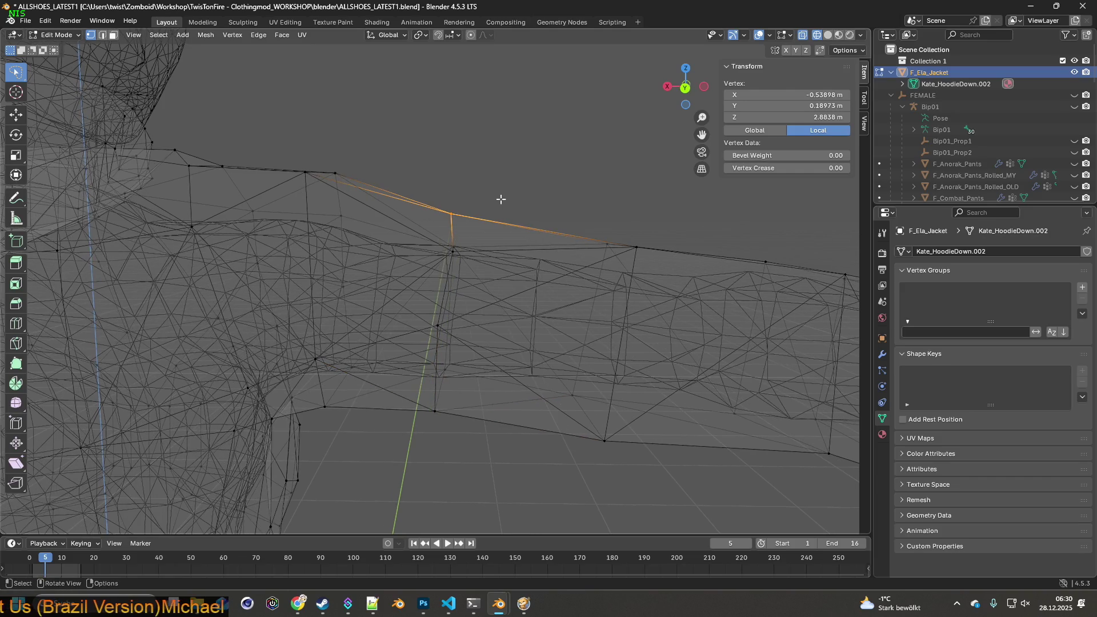
key(g)
key(x)
click(505, 200)
- Rotate the lower-edge vertex fan around Z, then move that vertex along X
drag(548, 244, 516, 217)
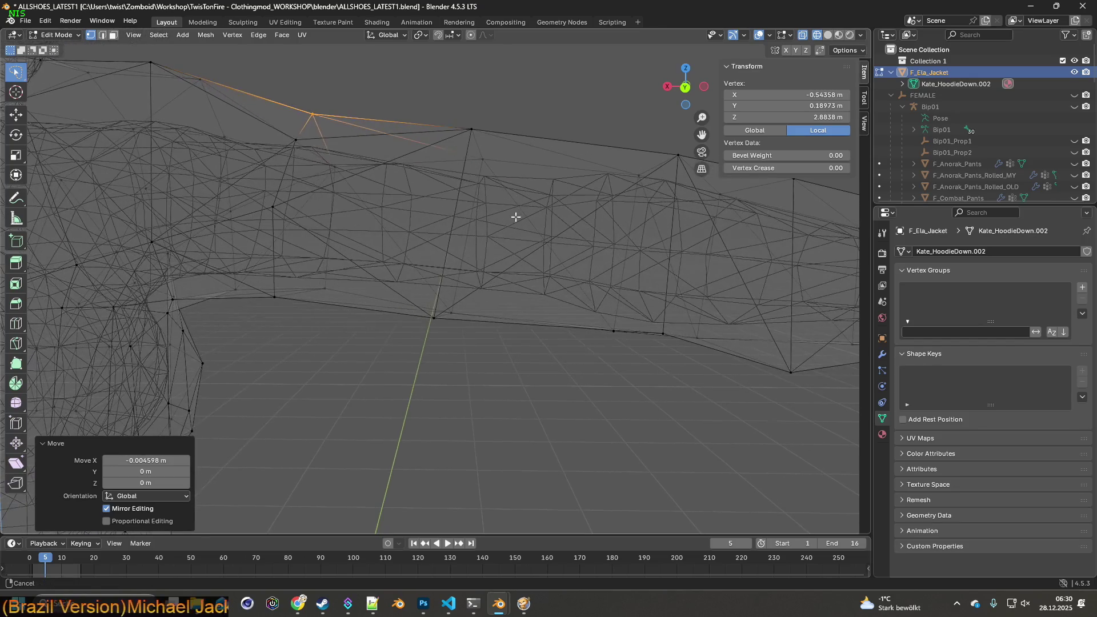
click(431, 314)
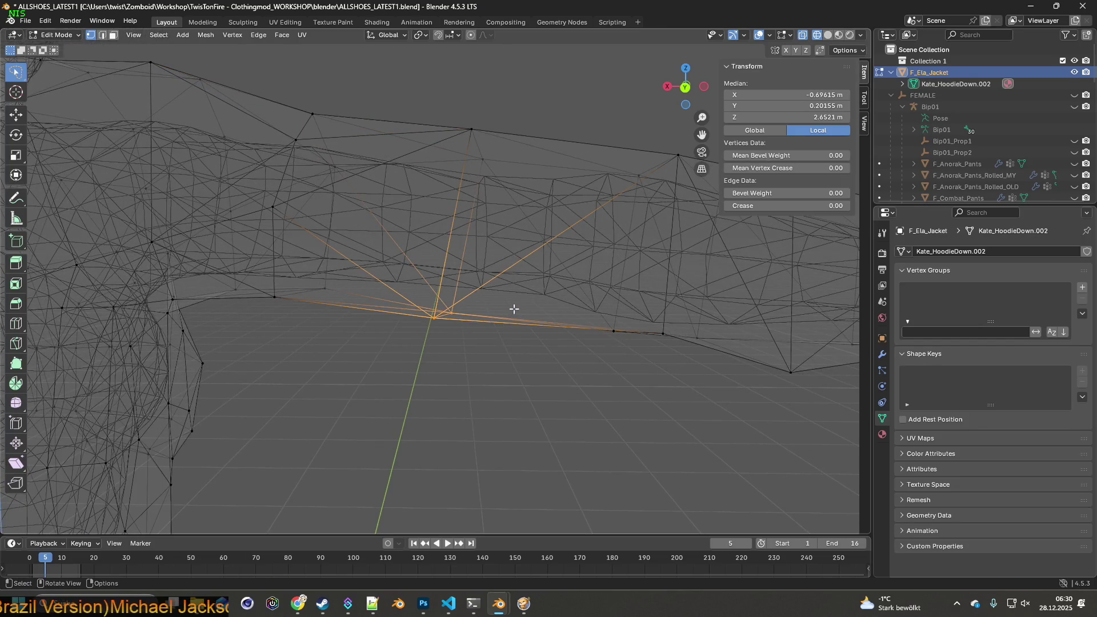
key(z)
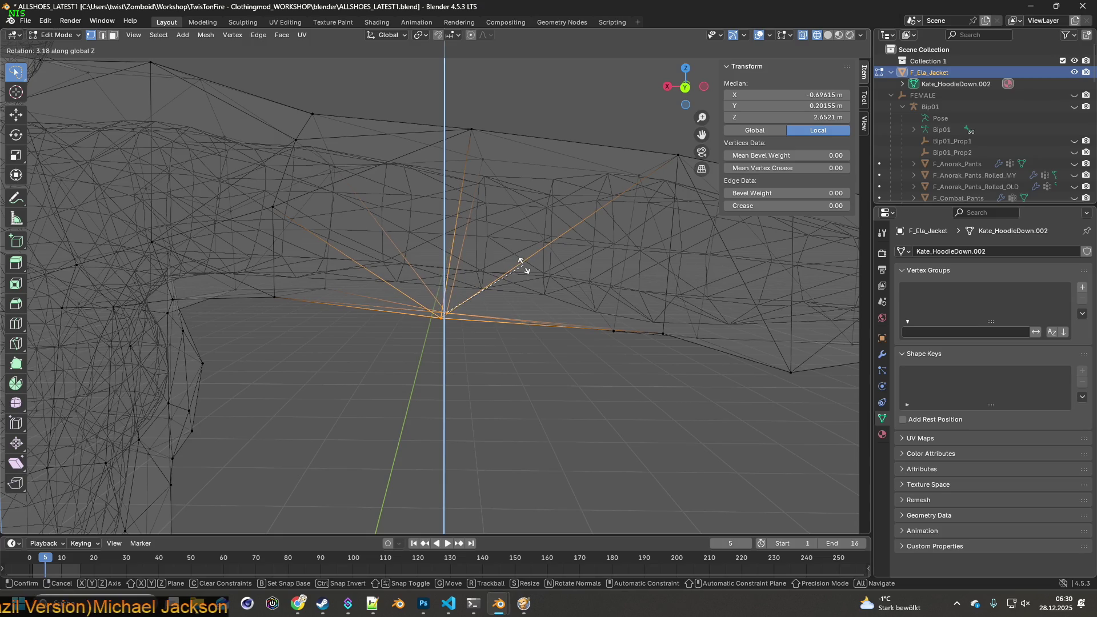
click(522, 262)
key(g)
key(x)
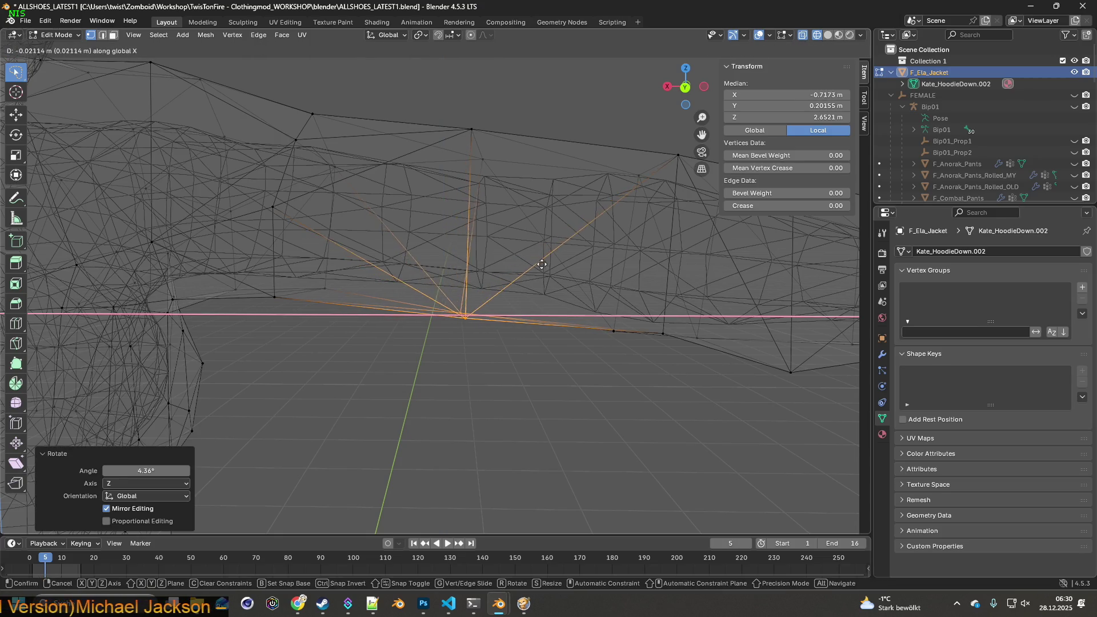
click(554, 266)
- Move another upper-sleeve vertex 0.021448 m along negative X, mirrored
drag(555, 266, 546, 277)
drag(427, 168, 433, 162)
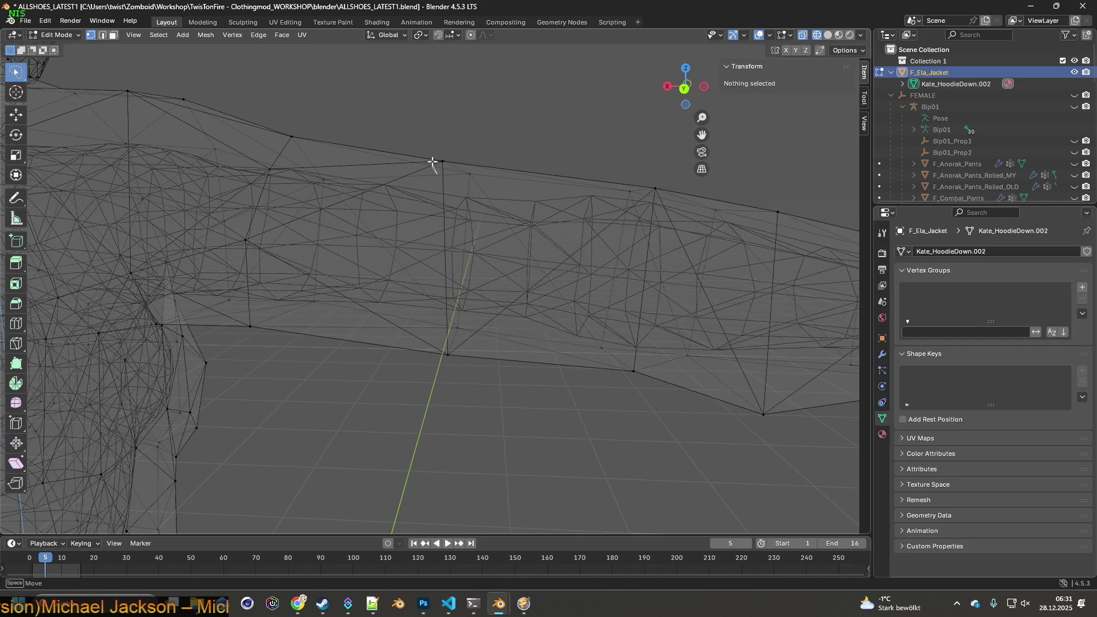
click(445, 163)
key(g)
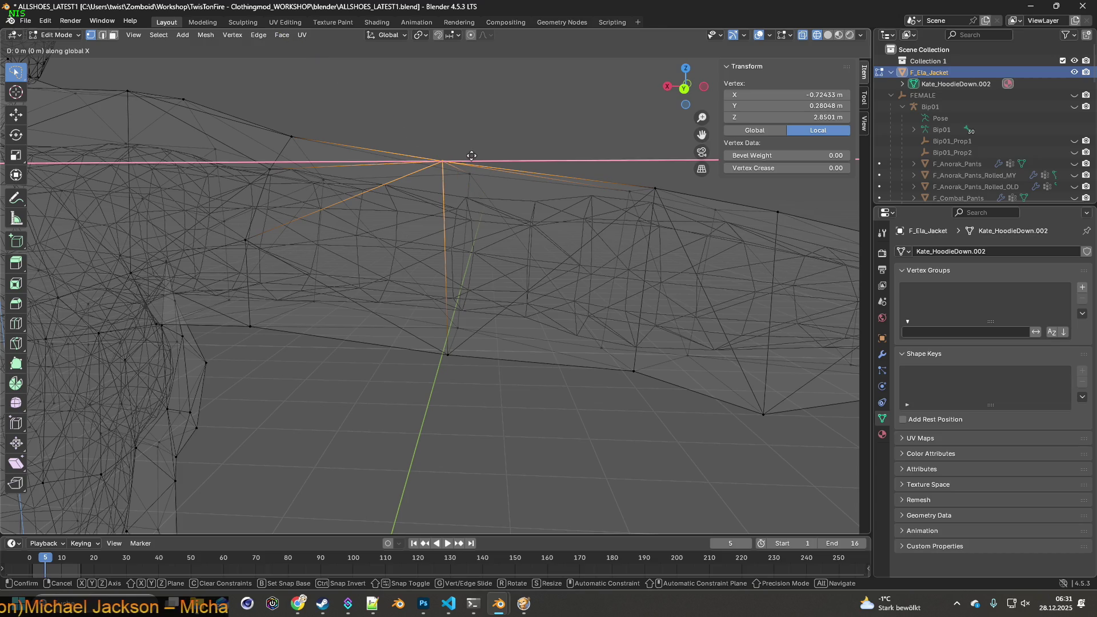
click(494, 166)
drag(494, 166, 455, 207)
- Rotate a lasso-selected cluster of sleeve vertices around Z
drag(451, 370, 490, 187)
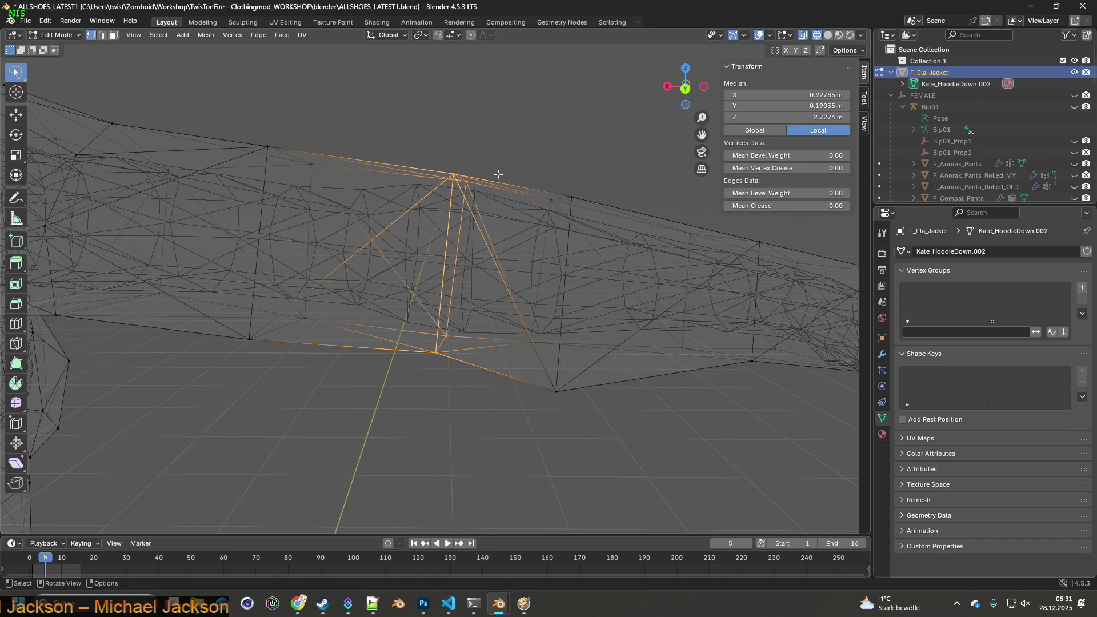
key(r)
key(z)
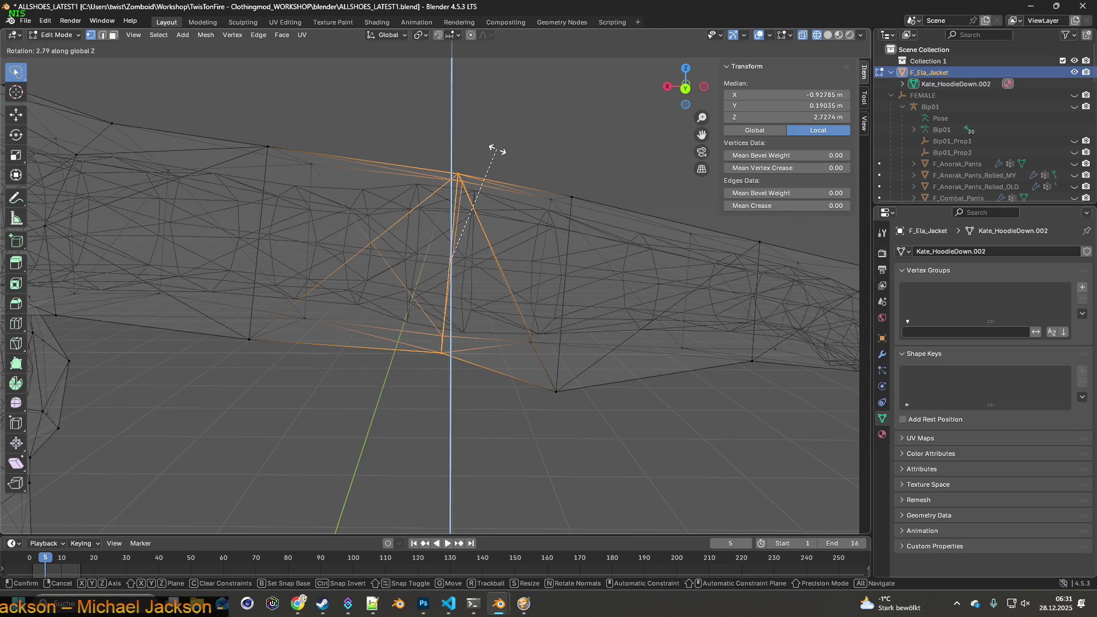
click(496, 150)
drag(496, 182, 496, 182)
- Move a vertex on the sleeve underside slightly downward
click(448, 295)
drag(470, 273, 498, 313)
key(g)
click(468, 292)
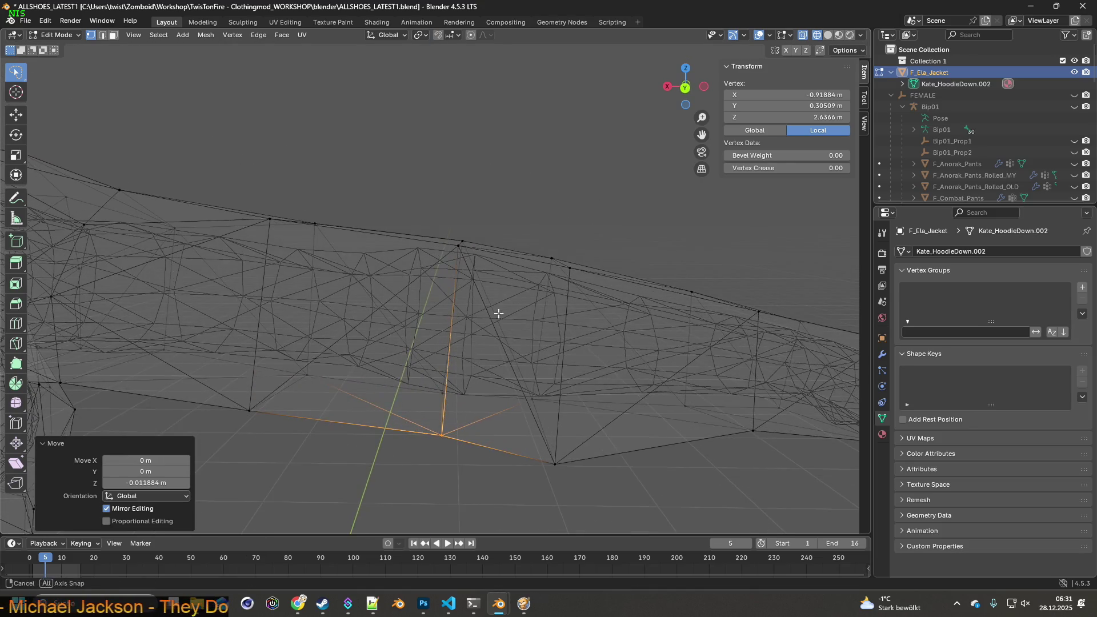
- Raise two top-edge sleeve vertices slightly along Z
click(453, 255)
key(g)
key(z)
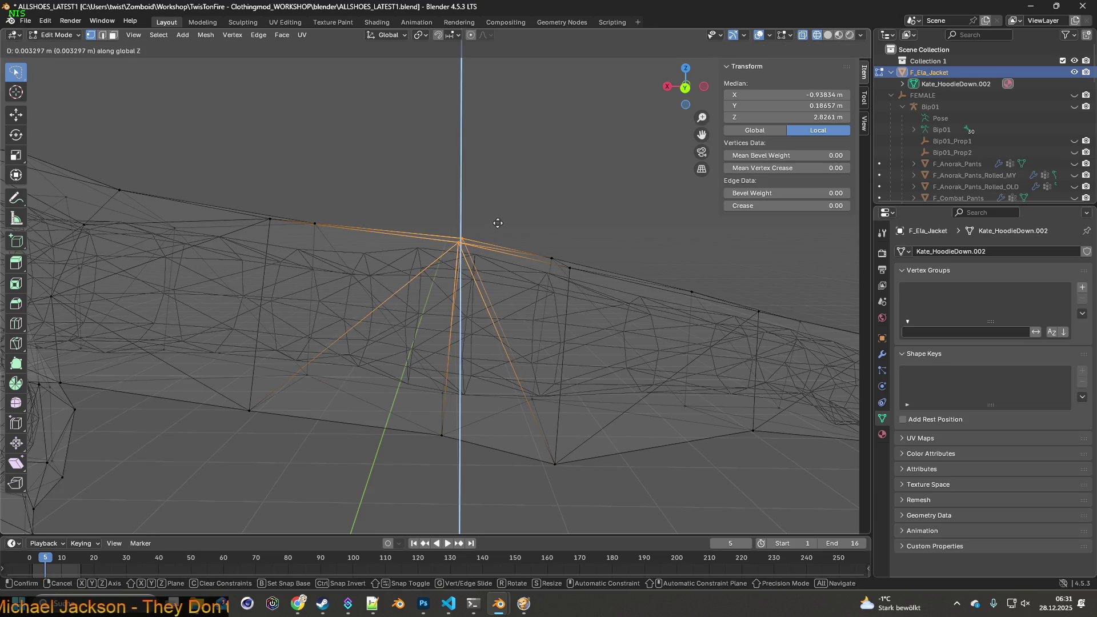
click(528, 254)
drag(528, 254, 483, 236)
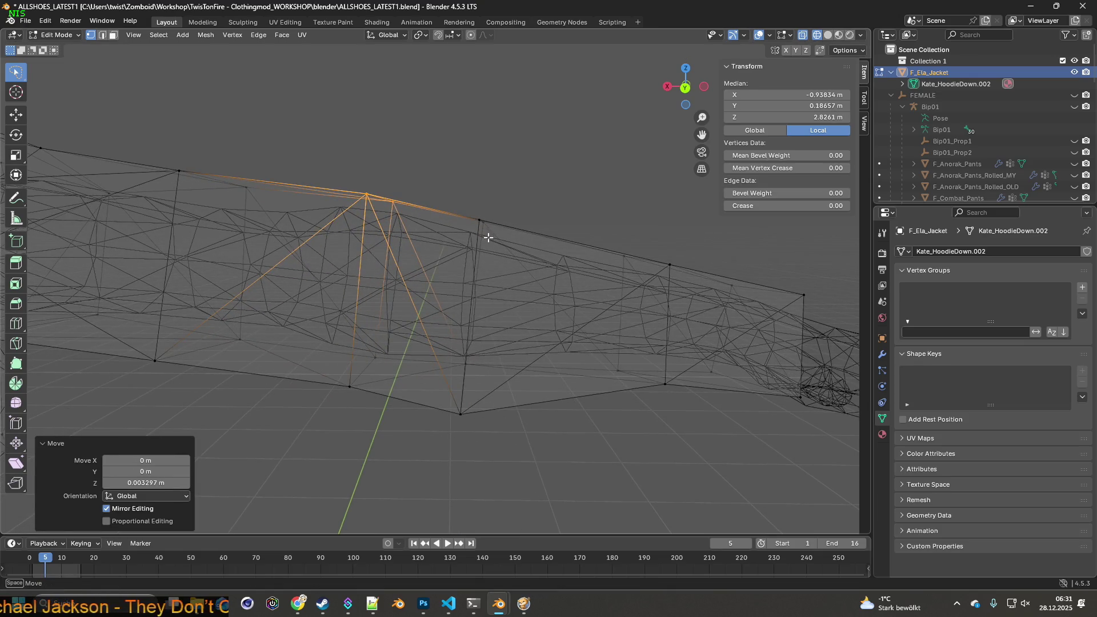
click(479, 229)
key(g)
key(z)
click(506, 227)
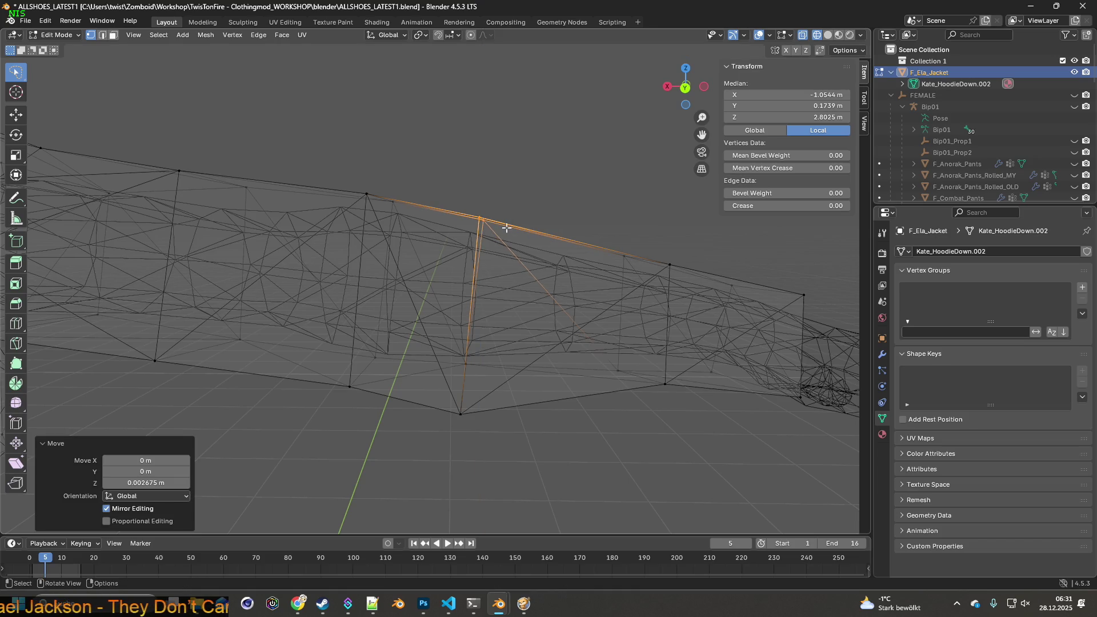
drag(506, 228, 507, 236)
- Reposition the sleeve's bottom vertex along X, then Y, then upward on Z
click(495, 361)
drag(487, 360, 411, 362)
key(g)
key(x)
click(501, 357)
key(g)
click(586, 349)
key(g)
click(343, 340)
scroll(down, 3)
- Pull two jacket-side vertices inward along Y
click(486, 344)
click(384, 326)
click(424, 306)
drag(424, 306, 484, 365)
key(g)
click(466, 320)
key(g)
key(y)
click(465, 362)
- Move two more torso vertices individually along Y
drag(465, 363, 605, 391)
drag(653, 345, 478, 362)
click(674, 331)
key(g)
key(y)
click(665, 327)
click(660, 368)
key(g)
key(y)
click(647, 369)
- Select two more torso vertices and begin a Y move, then cancel it
click(433, 309)
drag(433, 309, 507, 376)
click(471, 492)
key(g)
key(y)
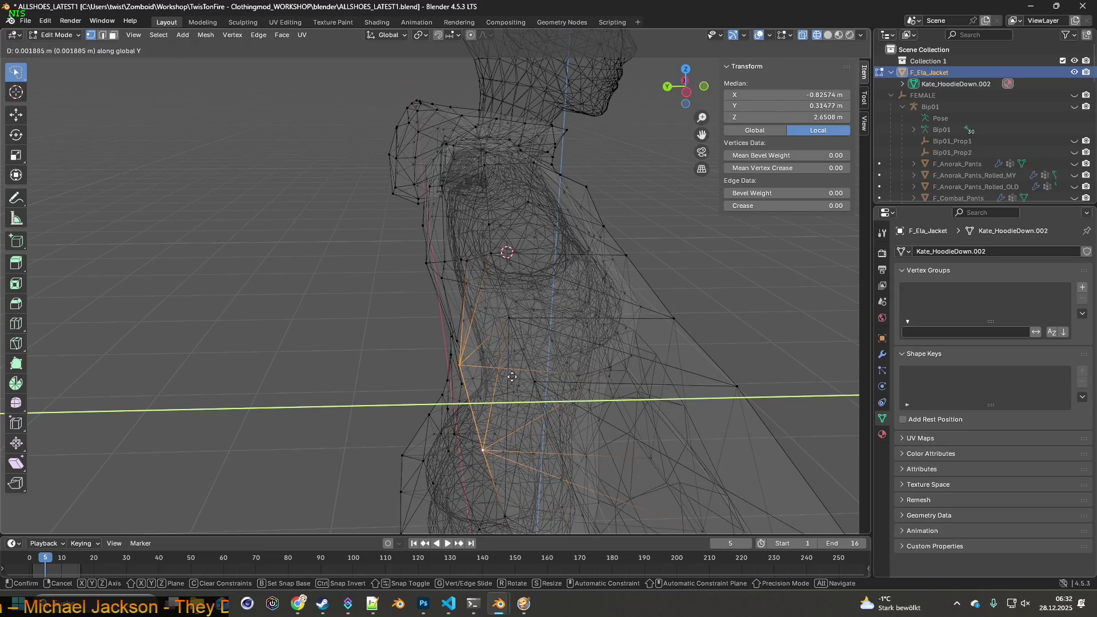
key(Escape)
- Preview the textured jacket in Object Mode, then return to Edit Mode
key(Tab)
drag(355, 269, 495, 279)
click(76, 37)
click(58, 59)
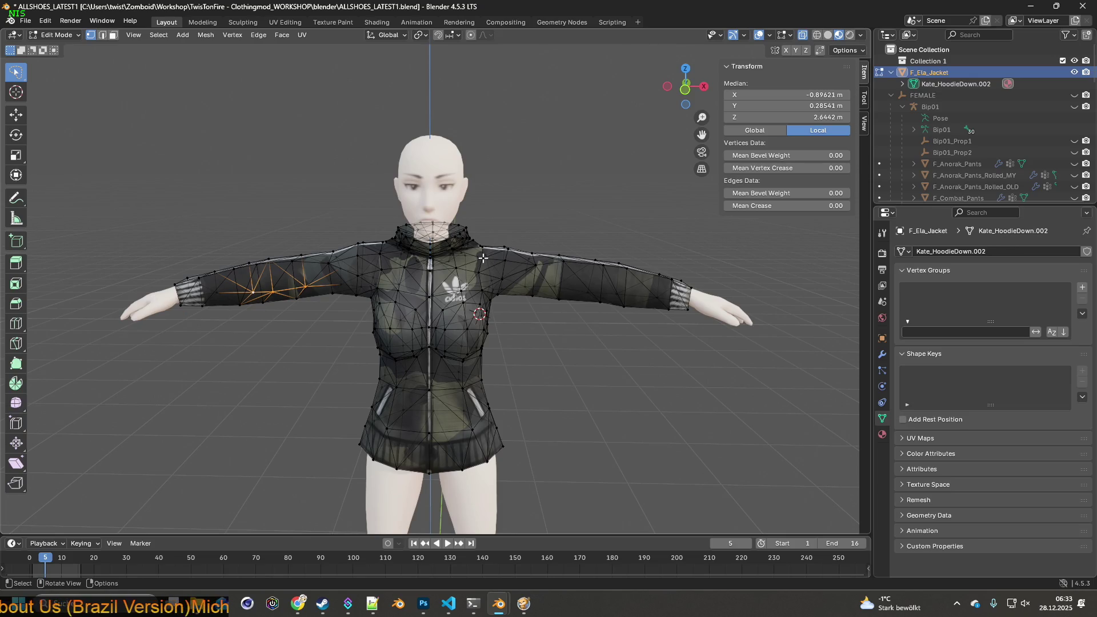
- Select the linked jacket mesh with L, lasso-deselect the hood rim, and inspect the collar
key(l)
drag(495, 270, 477, 271)
scroll(up, 3)
scroll(up, 3)
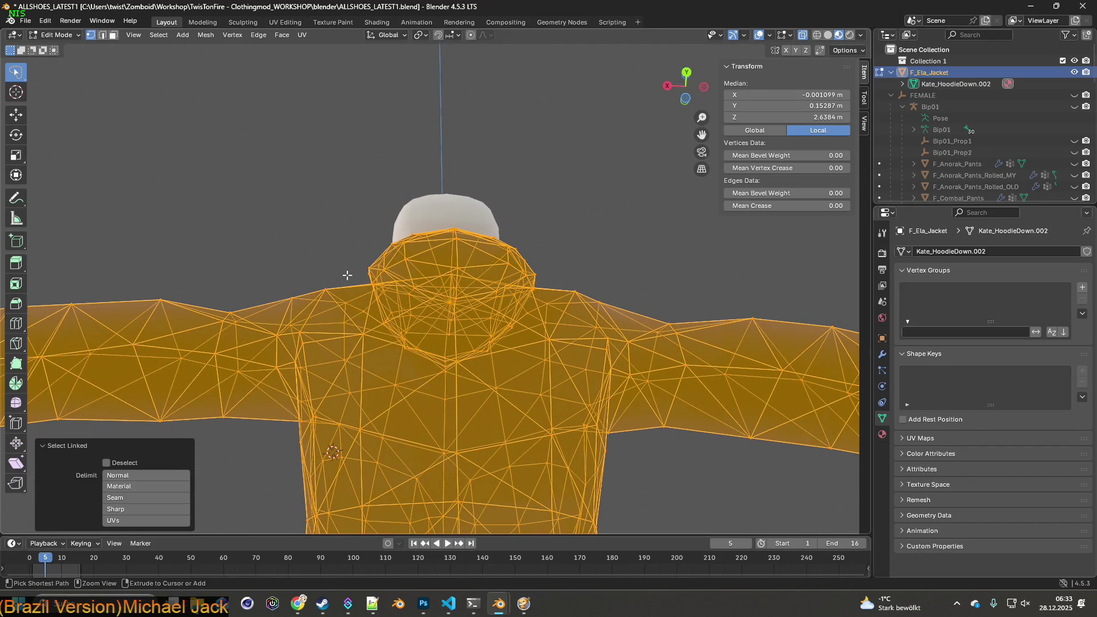
drag(368, 275, 394, 238)
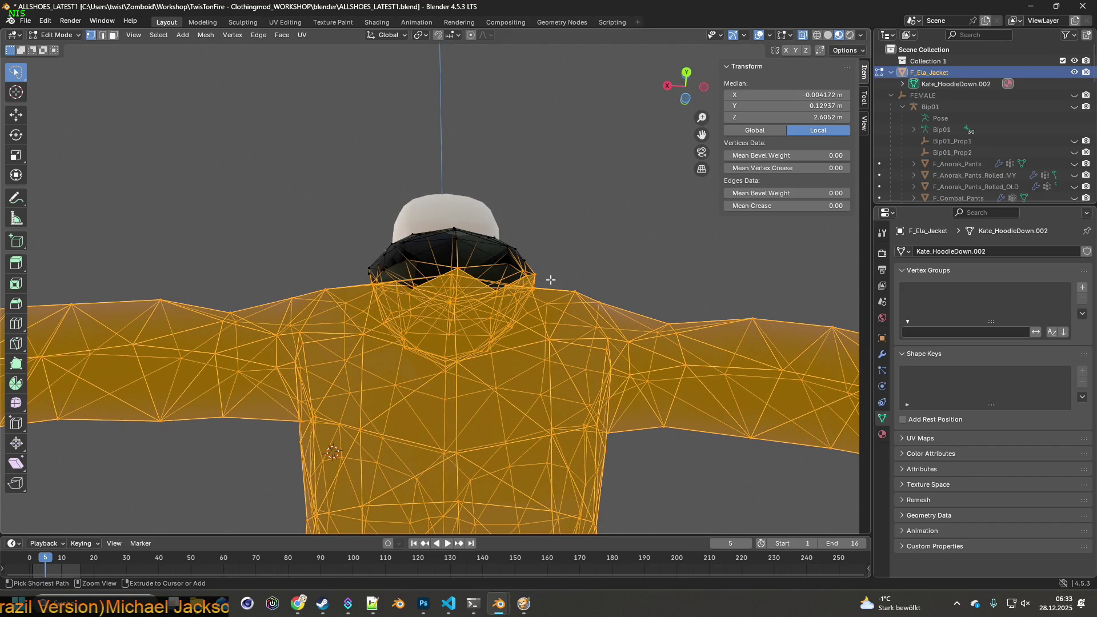
drag(683, 225, 630, 333)
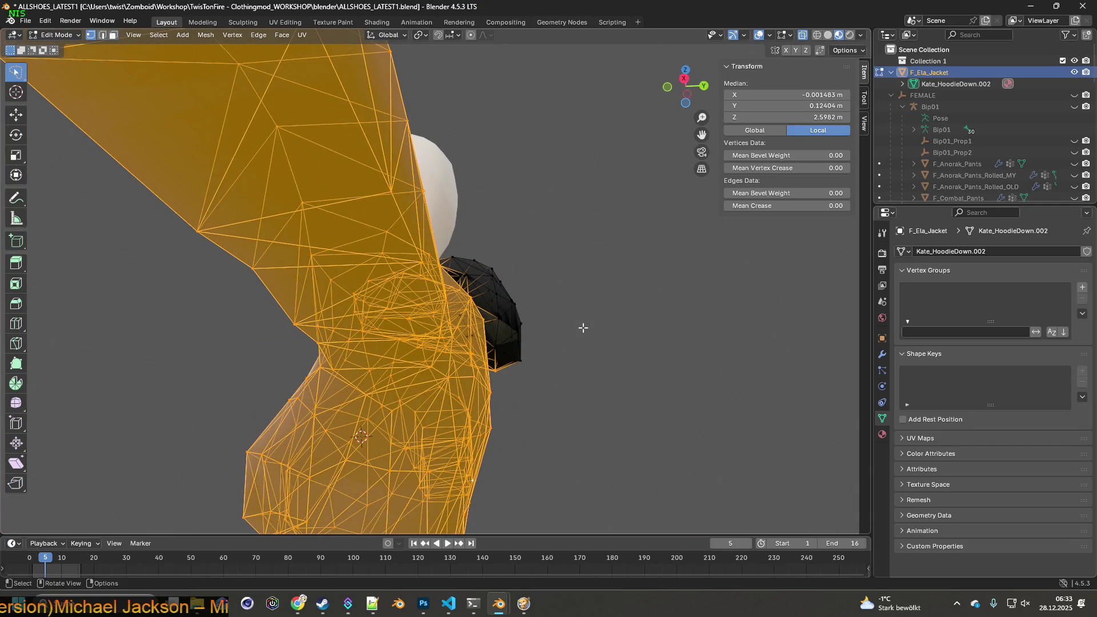
drag(589, 329, 329, 235)
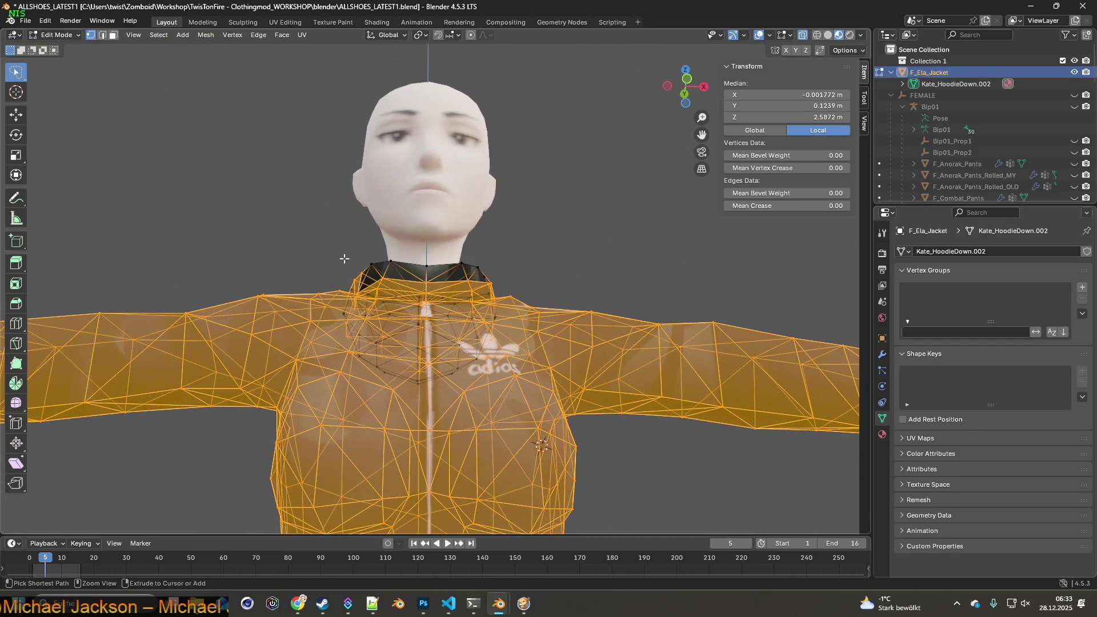
drag(607, 240, 449, 301)
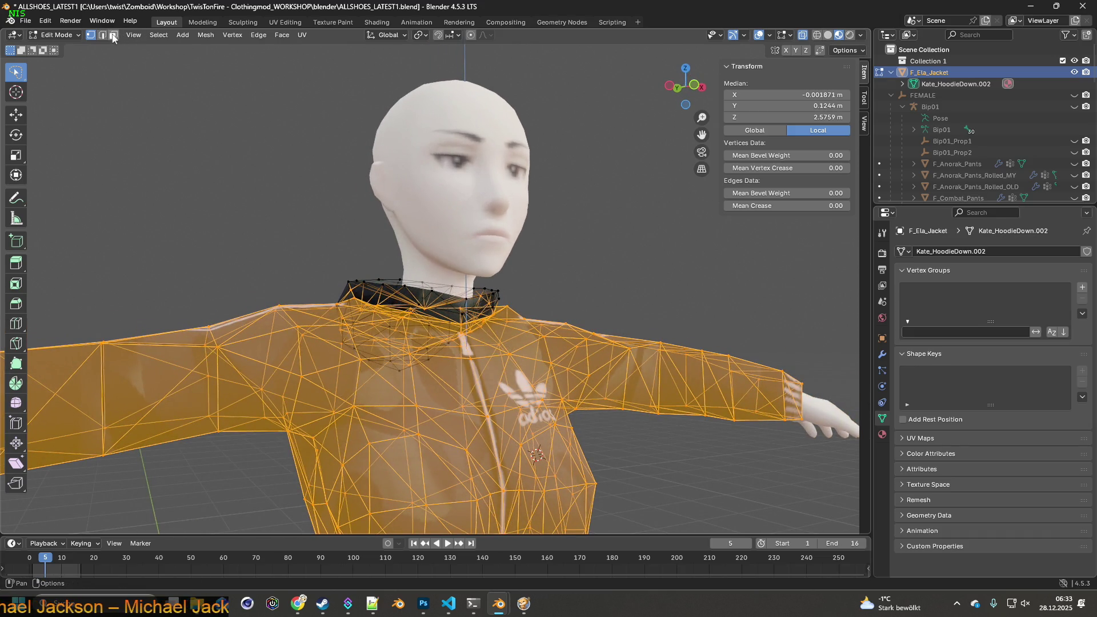
drag(215, 142, 319, 317)
scroll(up, 3)
- Deselect the large triangular hood face and the surrounding hood faces near the collar
drag(385, 358, 368, 362)
drag(337, 415, 331, 397)
scroll(down, 3)
scroll(up, 3)
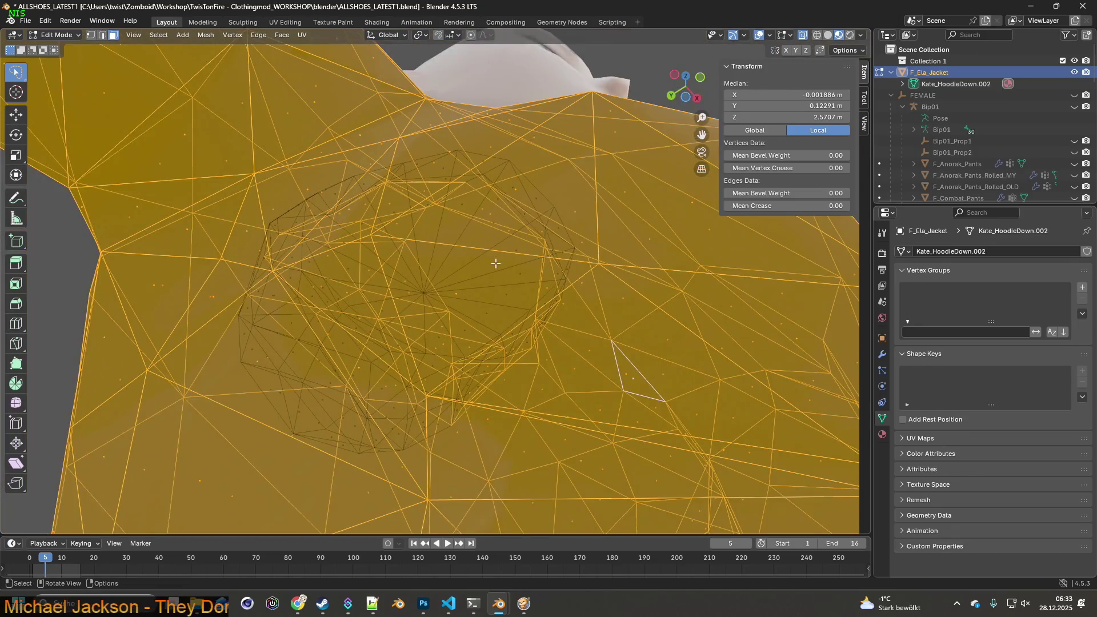
scroll(up, 3)
scroll(up, 3)
scroll(down, 3)
scroll(up, 3)
drag(461, 268, 383, 241)
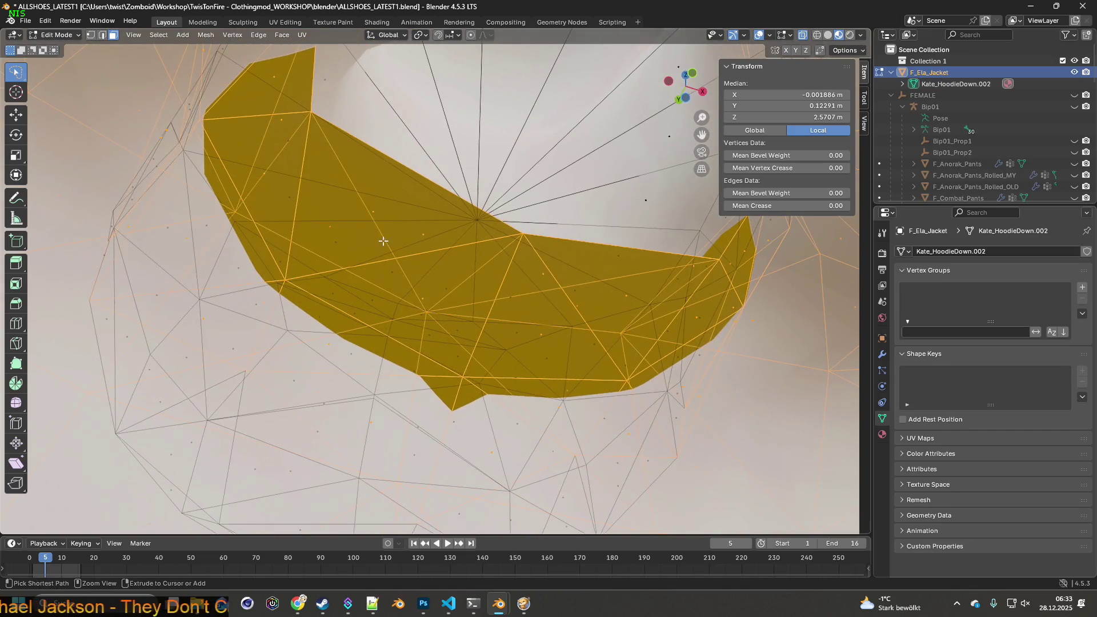
click(347, 229)
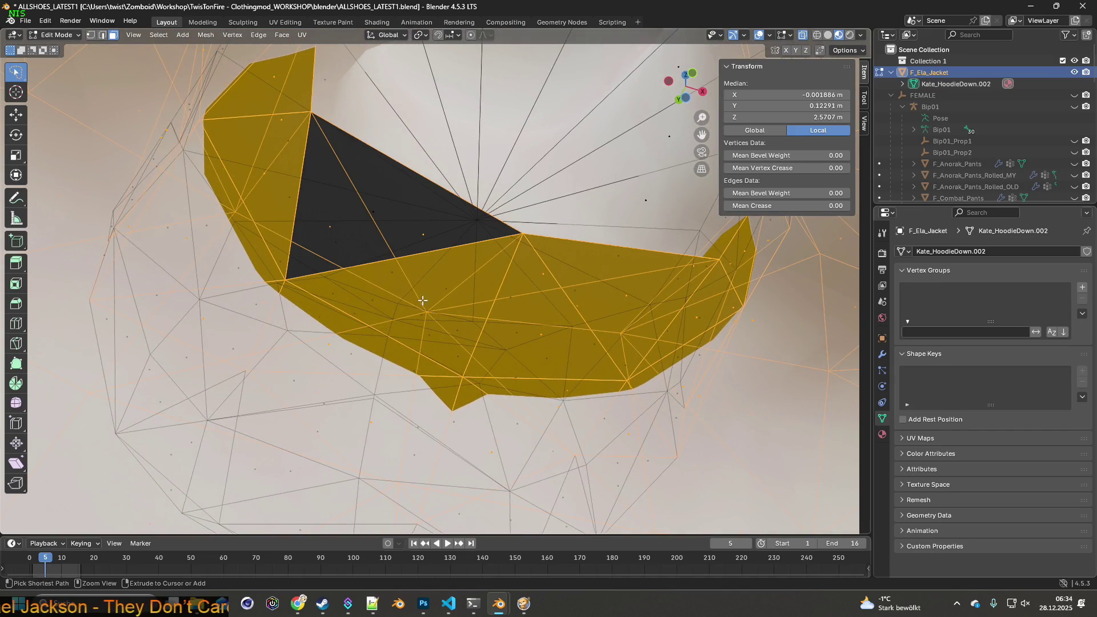
click(438, 297)
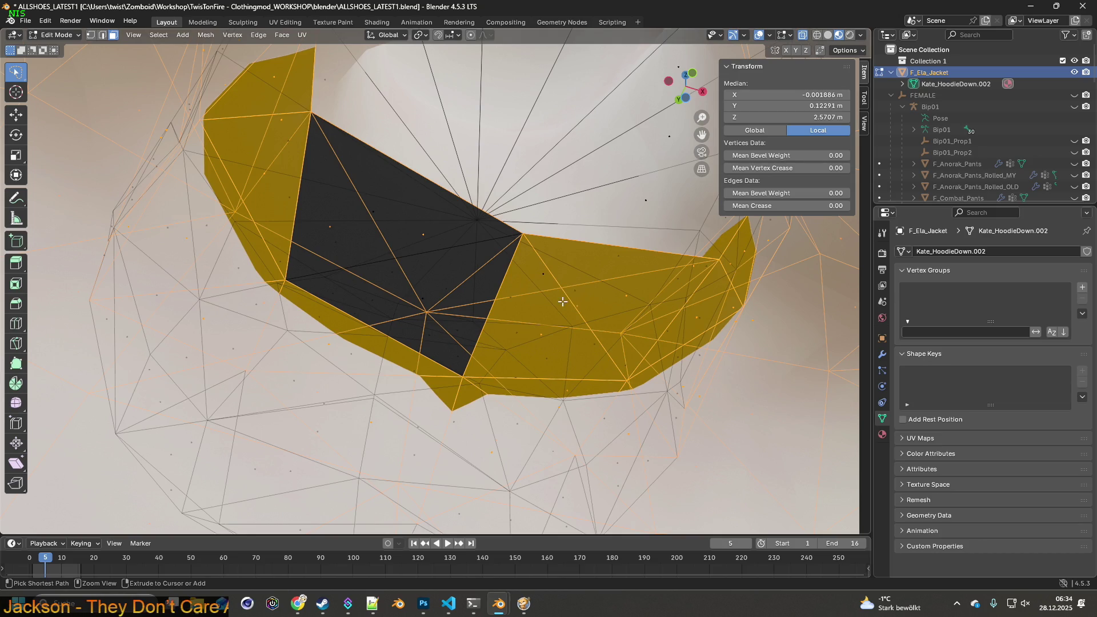
click(558, 333)
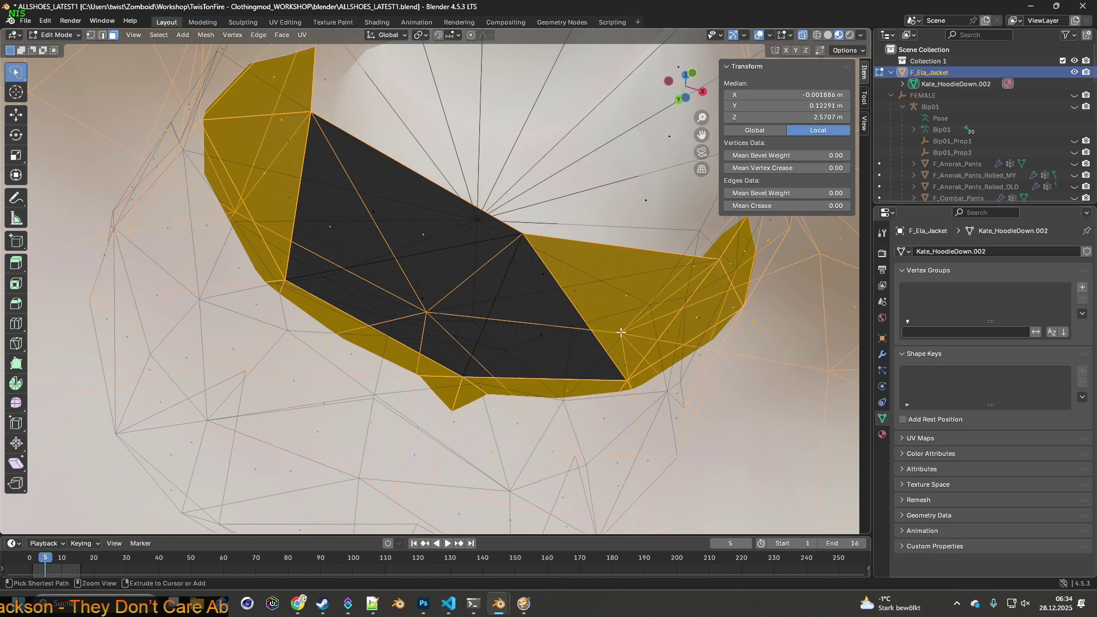
click(634, 293)
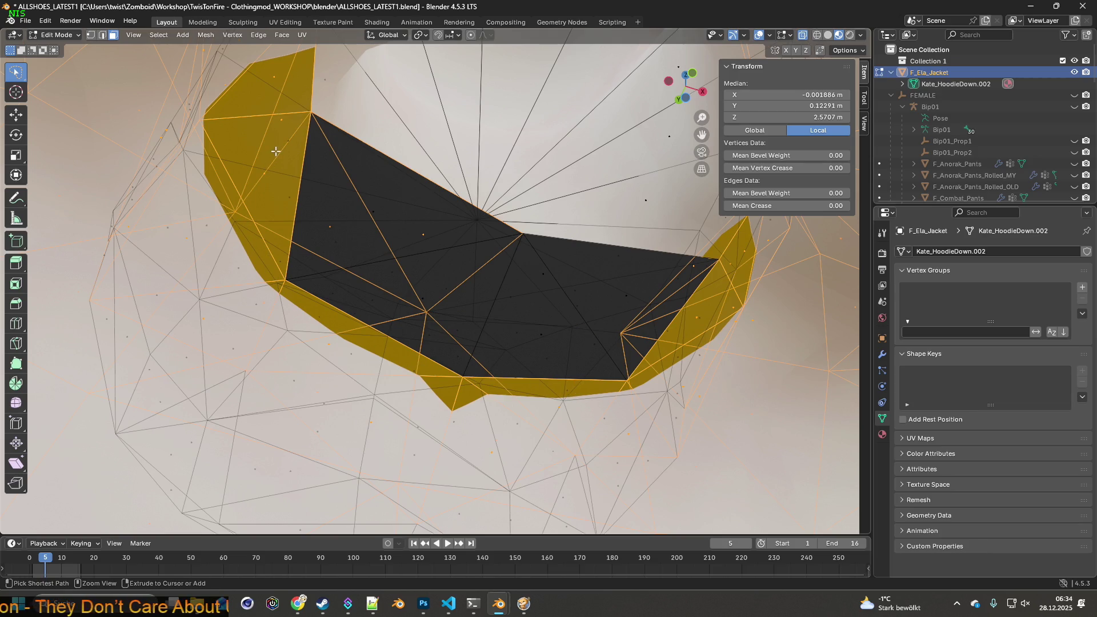
click(293, 111)
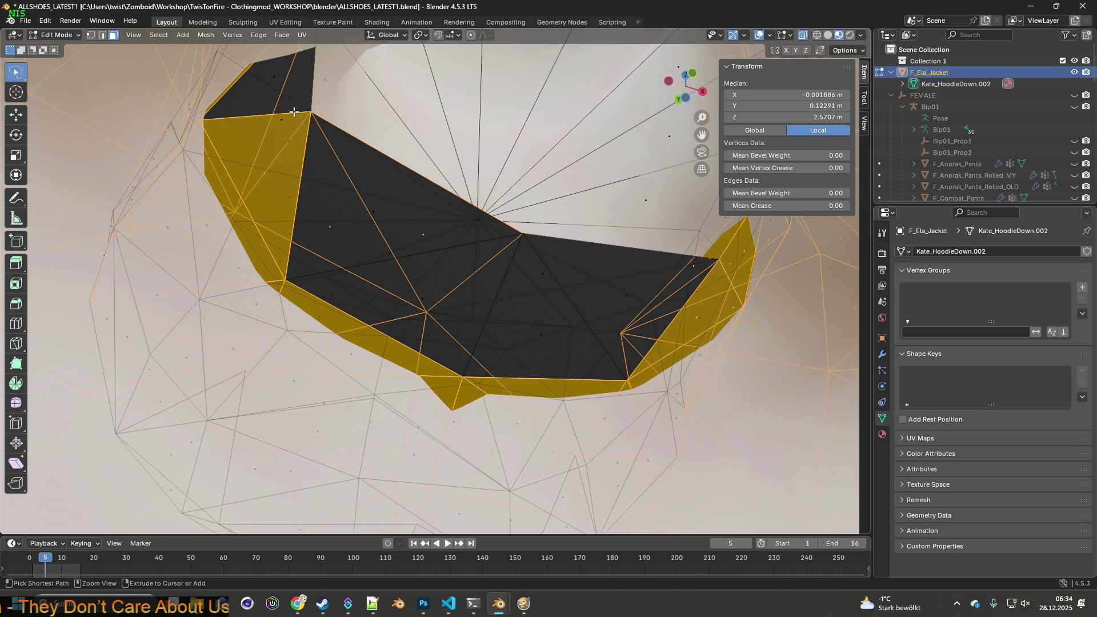
click(265, 202)
- Undo the accidental stretch of the collar triangle with Ctrl+Z
drag(339, 230, 514, 341)
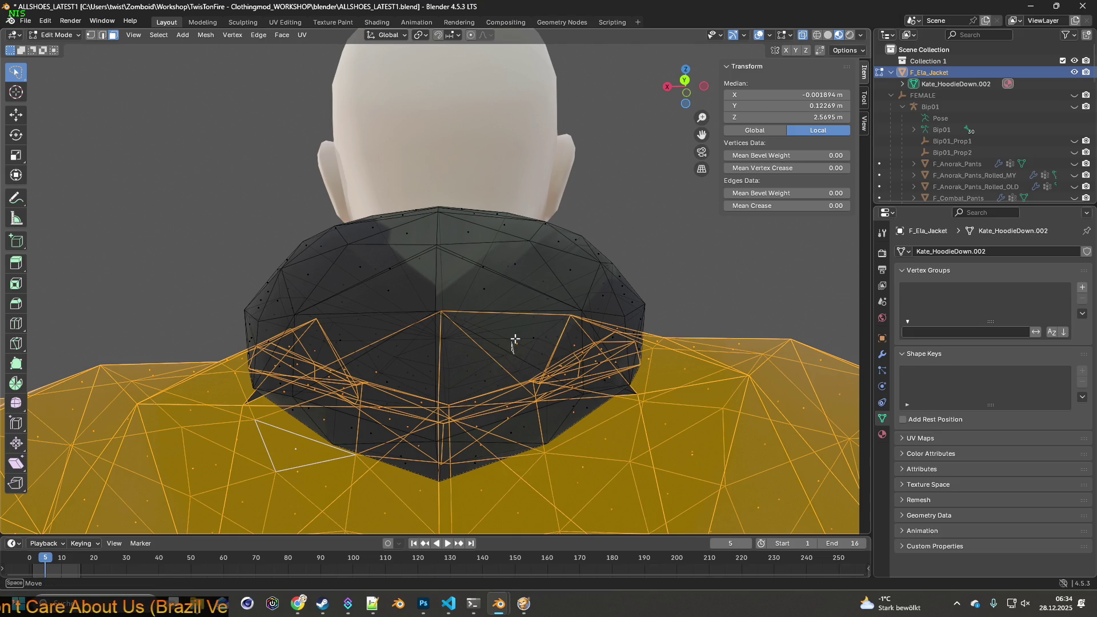
drag(411, 360, 303, 372)
drag(373, 324, 543, 328)
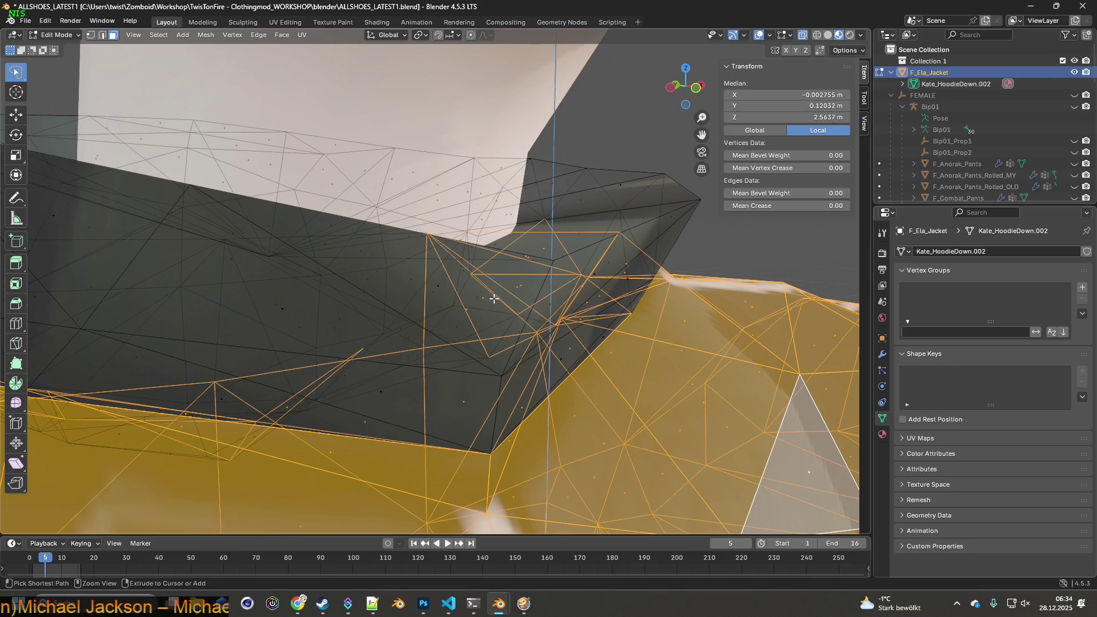
drag(490, 299, 335, 356)
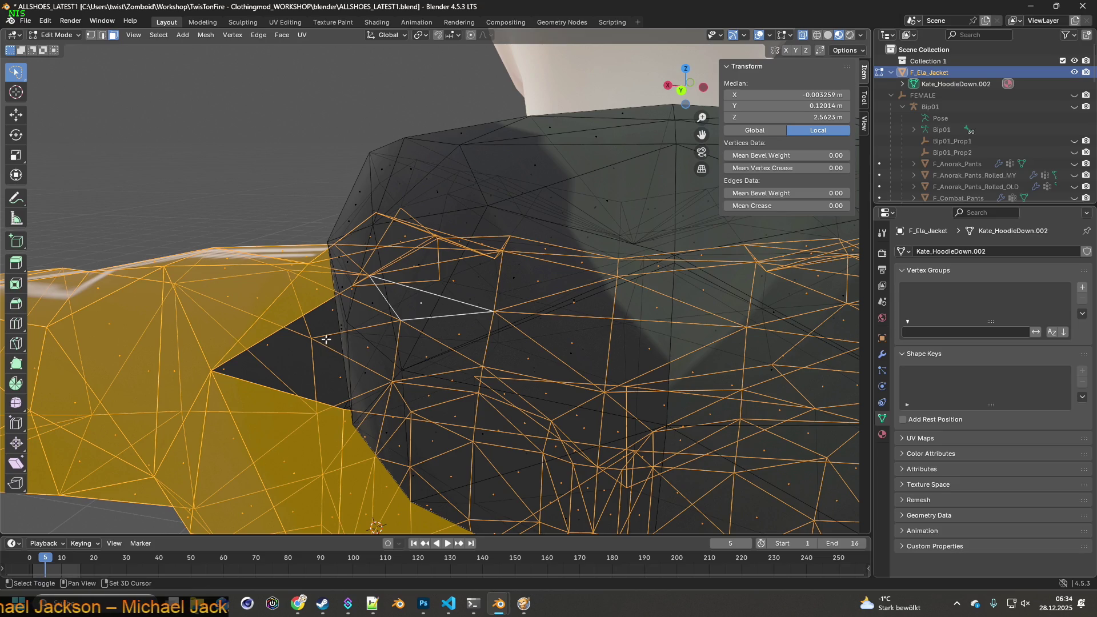
drag(330, 342, 428, 371)
drag(376, 415, 395, 402)
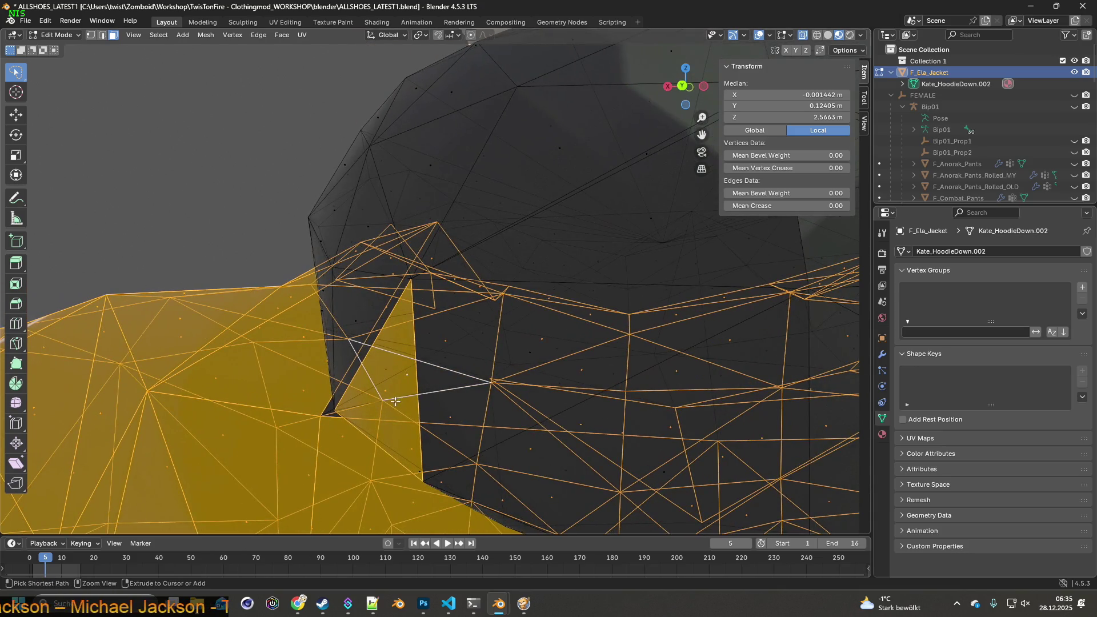
key(ctrl+z)
- Lasso-select the faces along the hood's right edge
drag(404, 364, 572, 312)
click(512, 295)
drag(650, 322, 608, 363)
click(607, 362)
drag(590, 390, 525, 228)
- Hide the selected hood faces, the hood's right-edge faces and the upper right collar
key(h)
drag(585, 274, 569, 344)
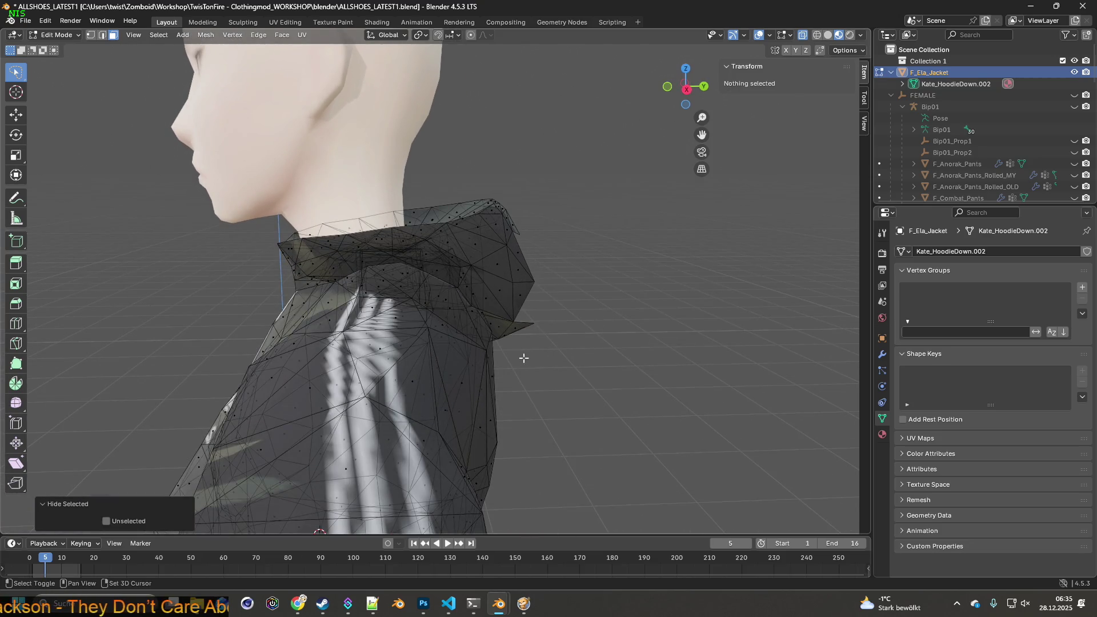
drag(492, 304, 593, 194)
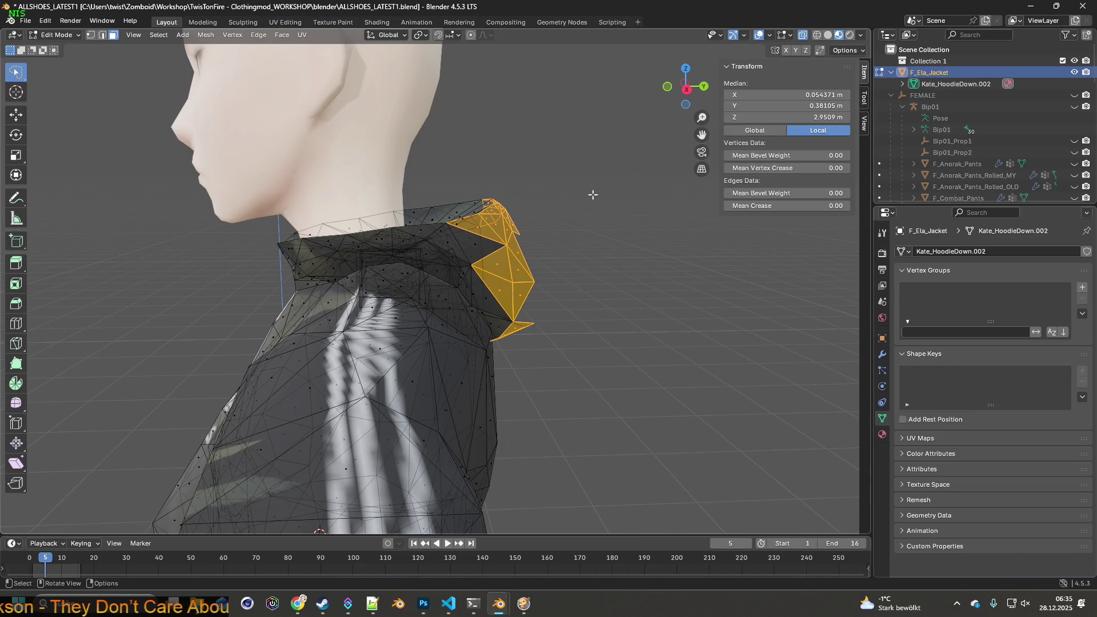
key(h)
drag(561, 240, 526, 297)
drag(502, 292, 575, 175)
key(h)
- Hide the front collar faces and the neck collar pieces
drag(496, 228, 378, 230)
drag(299, 237, 538, 152)
key(h)
drag(538, 152, 418, 219)
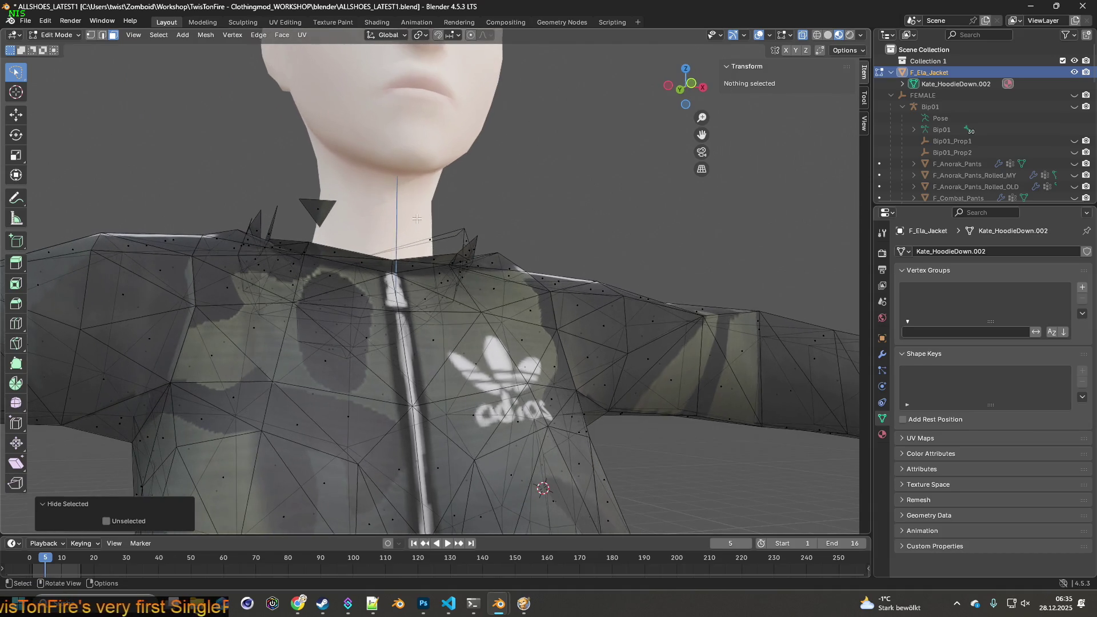
drag(308, 186, 306, 189)
key(h)
drag(410, 182, 392, 188)
drag(384, 242, 419, 192)
key(h)
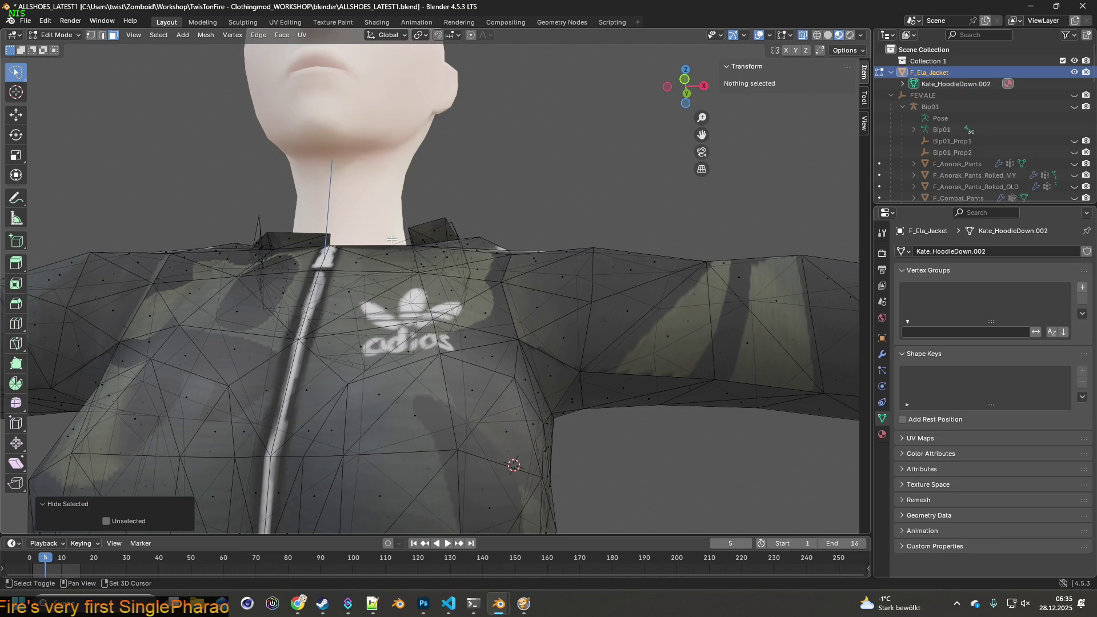
- Hide the rear collar piece and two small collar triangles
drag(419, 241, 472, 183)
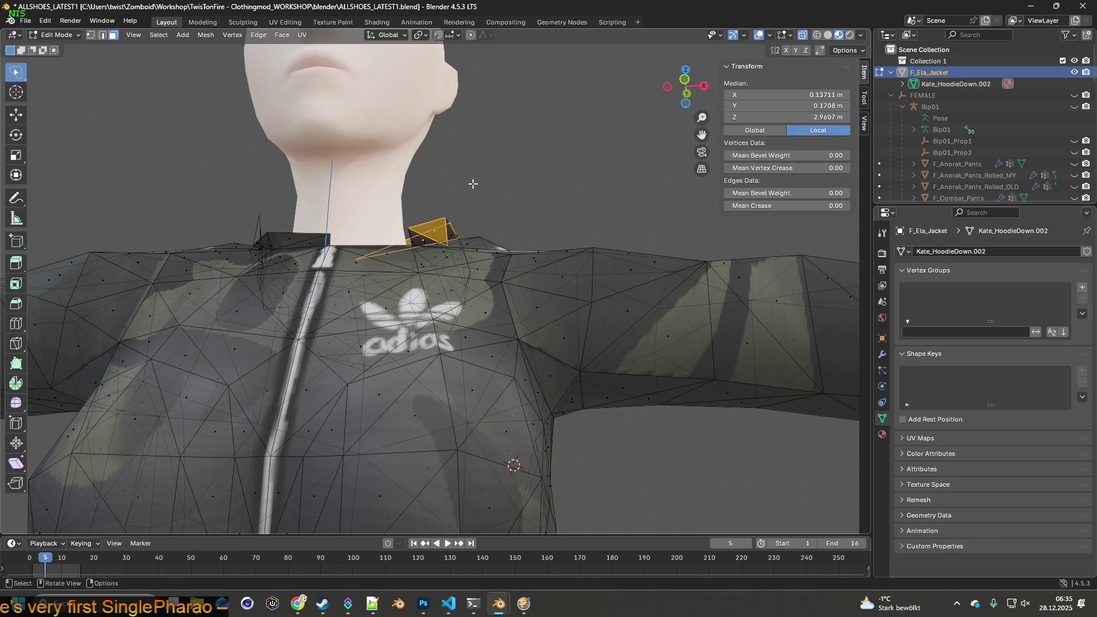
drag(464, 214, 466, 272)
key(h)
click(429, 261)
key(h)
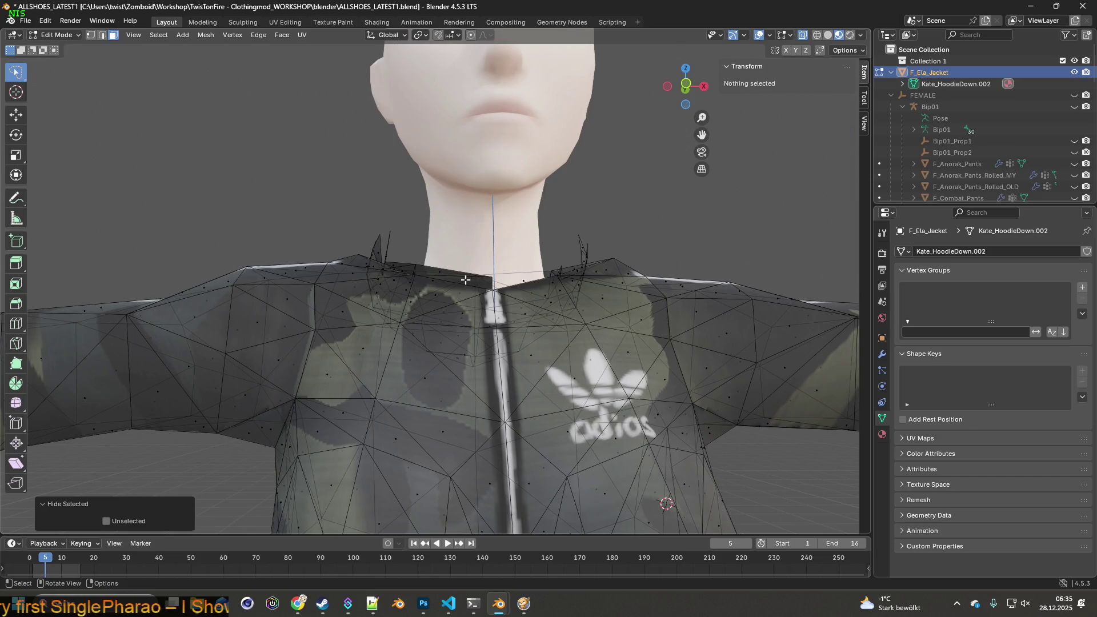
click(465, 280)
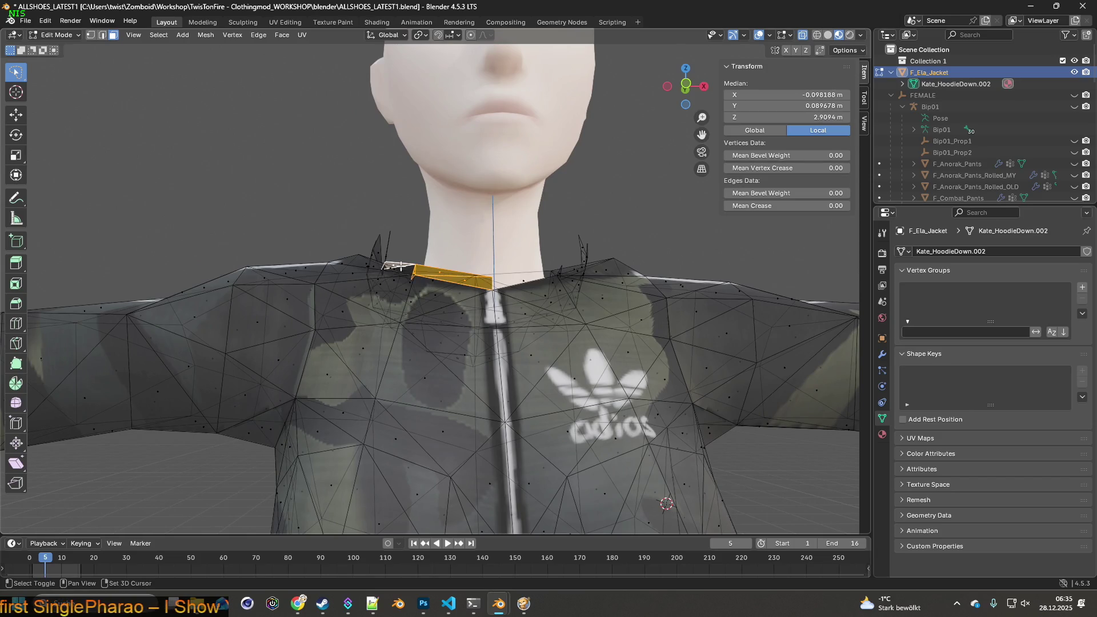
drag(419, 271, 449, 277)
key(h)
- Hide the remaining collar triangles and the large flap covering the shoulder
click(451, 275)
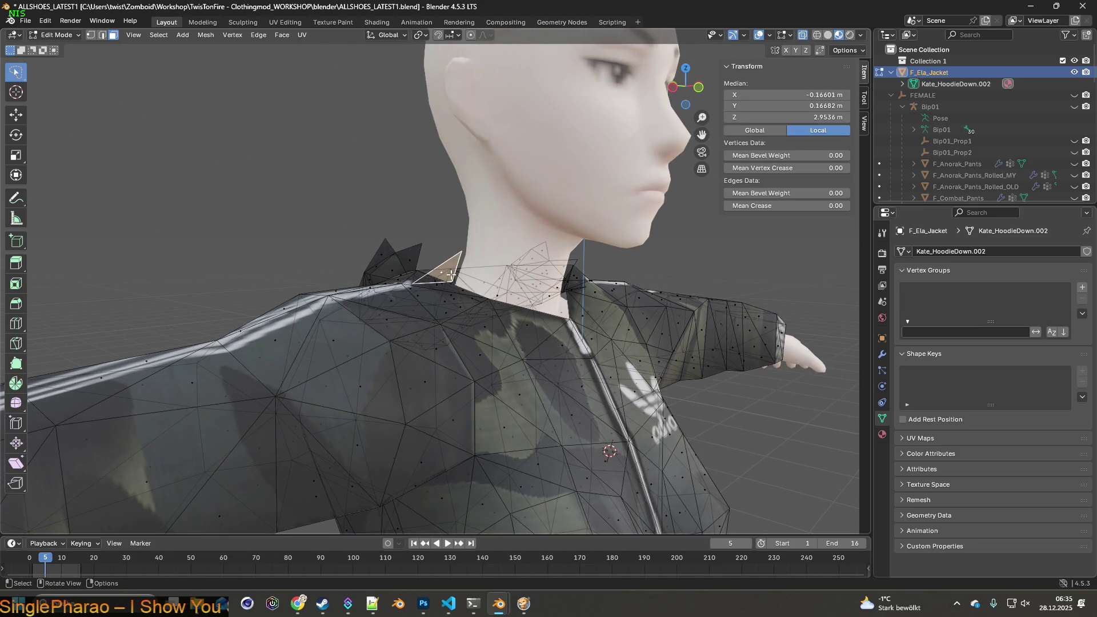
key(h)
drag(419, 272, 453, 245)
click(384, 278)
key(h)
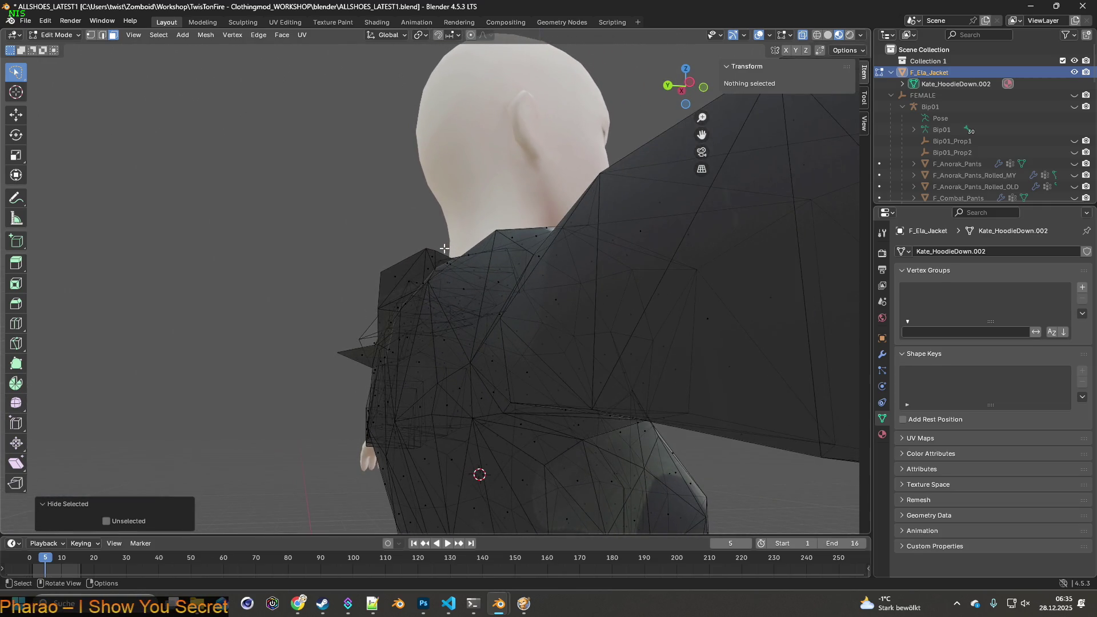
click(408, 279)
key(h)
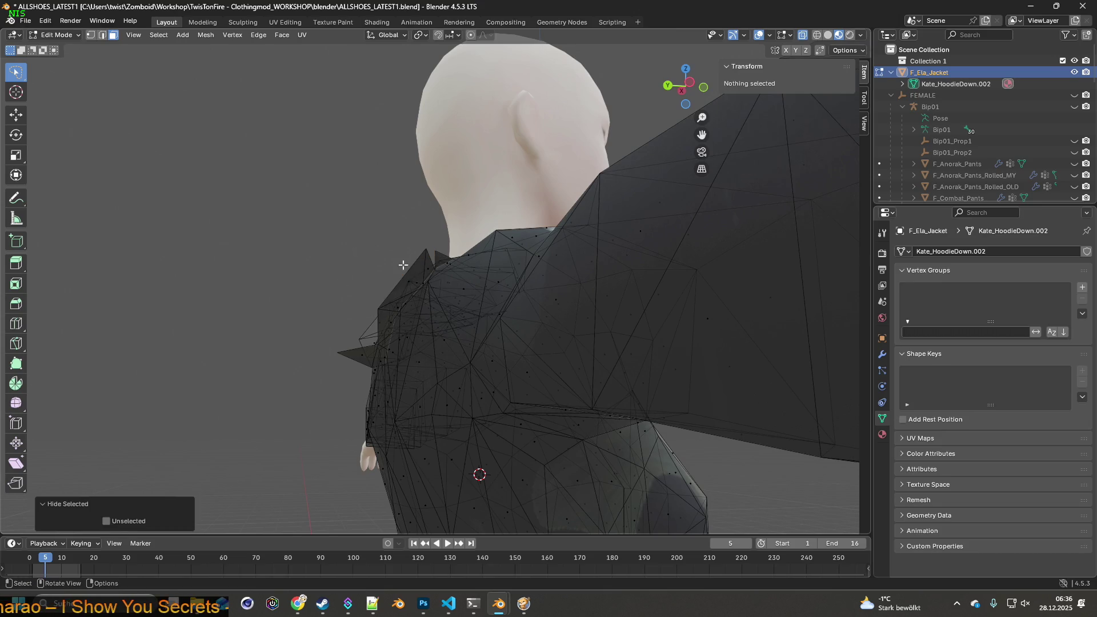
click(409, 280)
key(h)
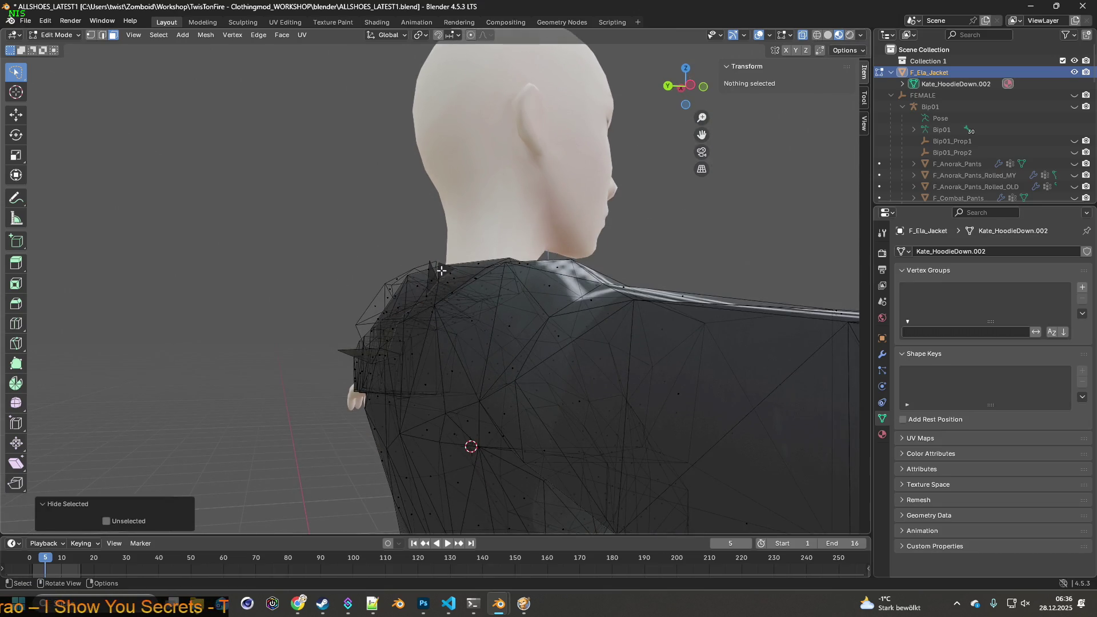
- Hide the stray shoulder face and the shoulder triangle
click(441, 270)
scroll(up, 3)
key(h)
drag(427, 300, 414, 282)
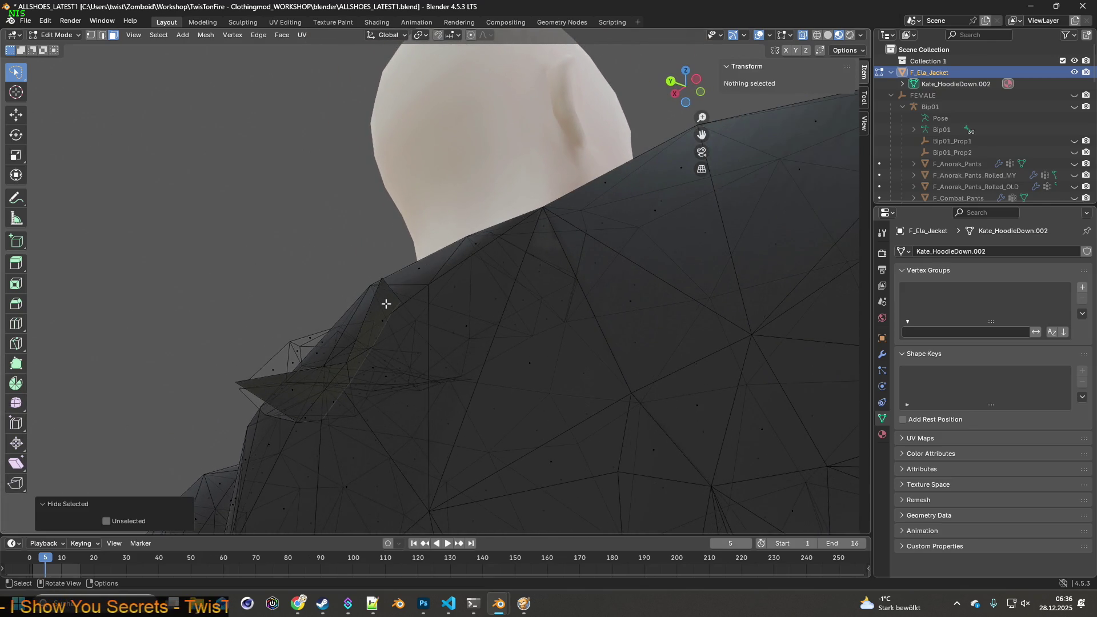
click(322, 378)
click(294, 387)
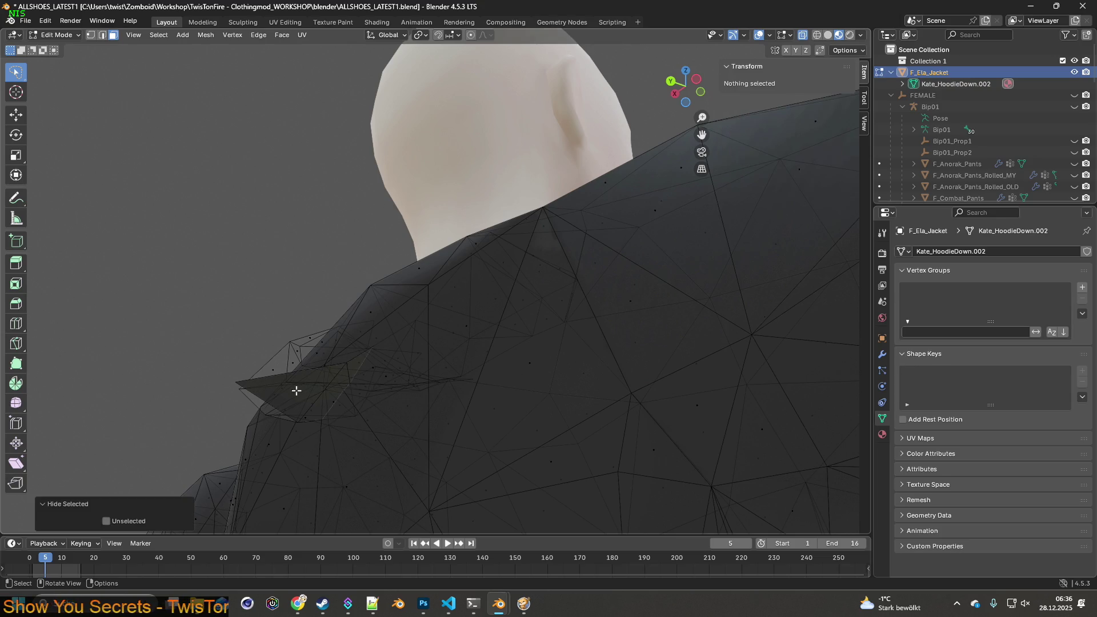
click(311, 391)
click(331, 397)
click(342, 398)
drag(343, 398, 354, 286)
key(h)
- Hide the leftover triangles along the mesh's top edge, including the left spike
click(299, 249)
key(h)
click(211, 243)
key(h)
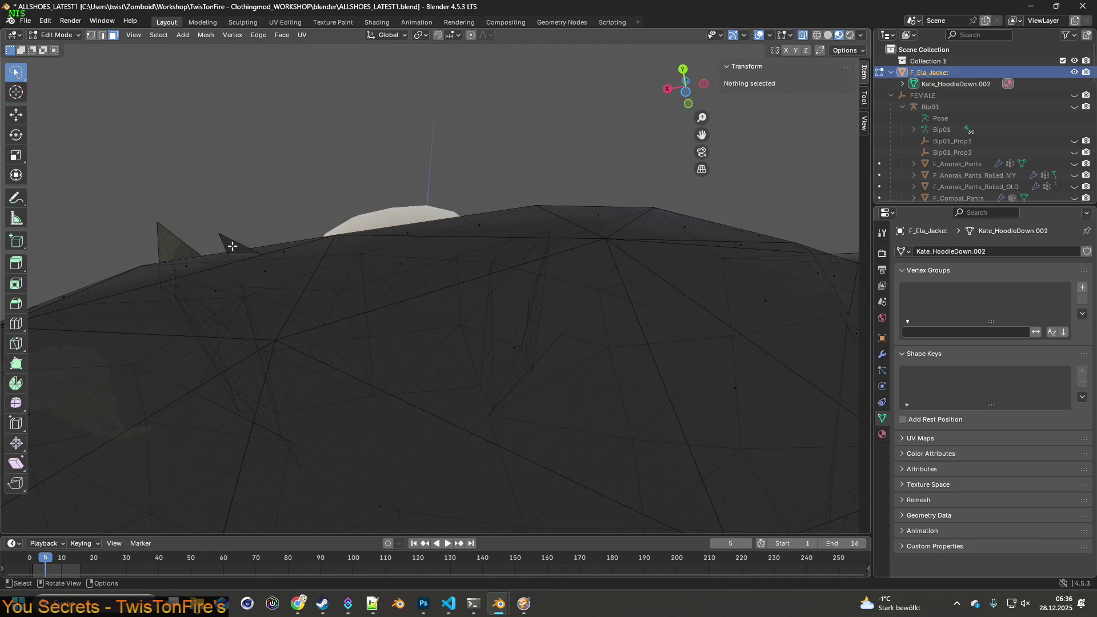
click(154, 252)
key(h)
click(188, 254)
key(h)
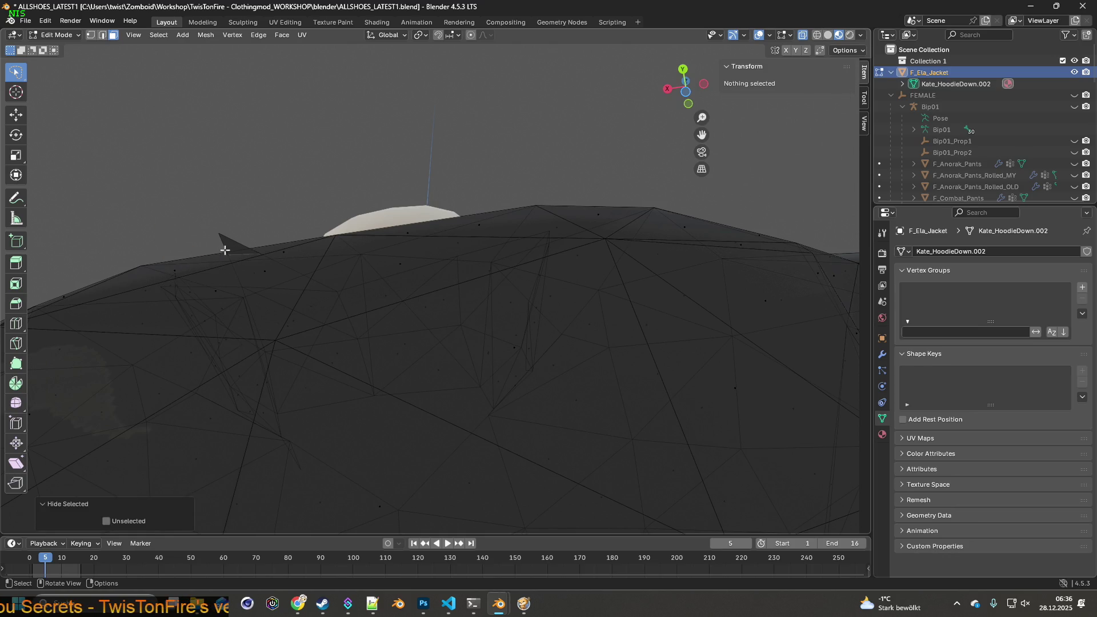
click(242, 249)
key(h)
click(277, 274)
key(h)
- Hide three more collar faces, including the upper one
drag(282, 294, 301, 316)
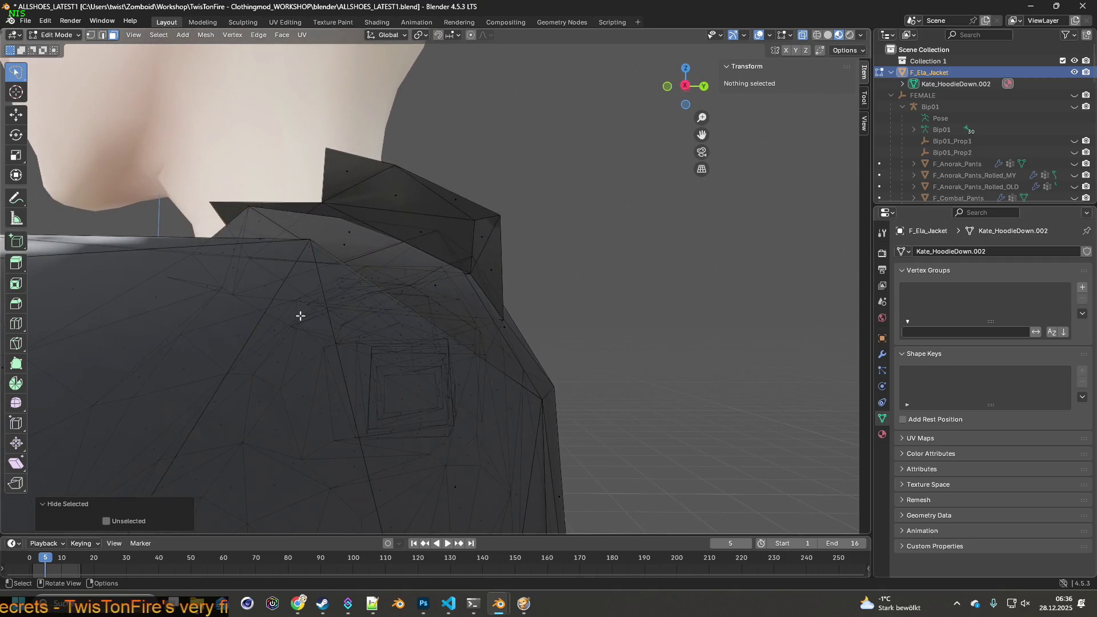
click(496, 270)
key(h)
drag(509, 245, 545, 268)
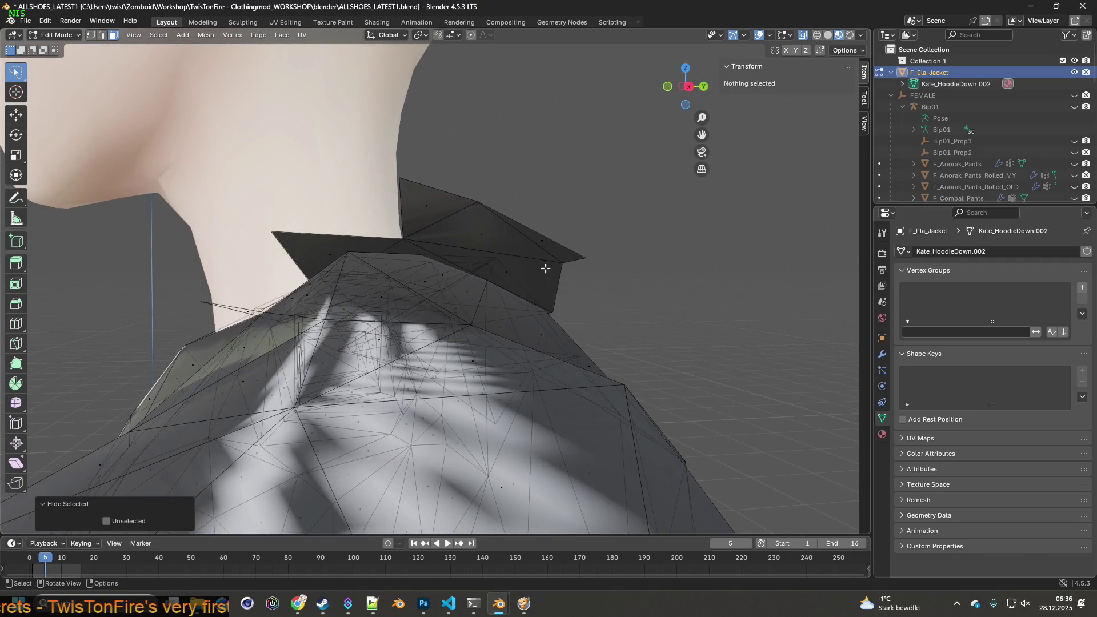
click(490, 266)
key(h)
click(439, 215)
key(h)
- Hide the dark collar face and a stray collar edge
click(332, 252)
key(h)
drag(340, 279, 492, 320)
click(389, 278)
key(h)
- Hide the thin face next to the collar edge
scroll(down, 3)
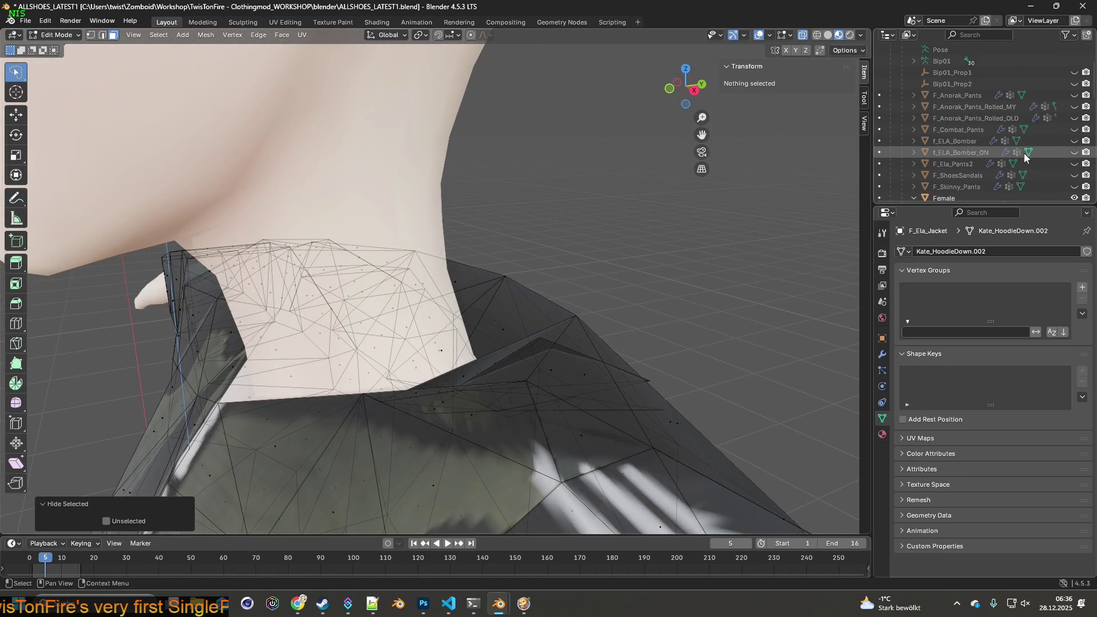
scroll(down, 3)
drag(572, 297, 583, 299)
click(667, 255)
click(671, 273)
click(671, 359)
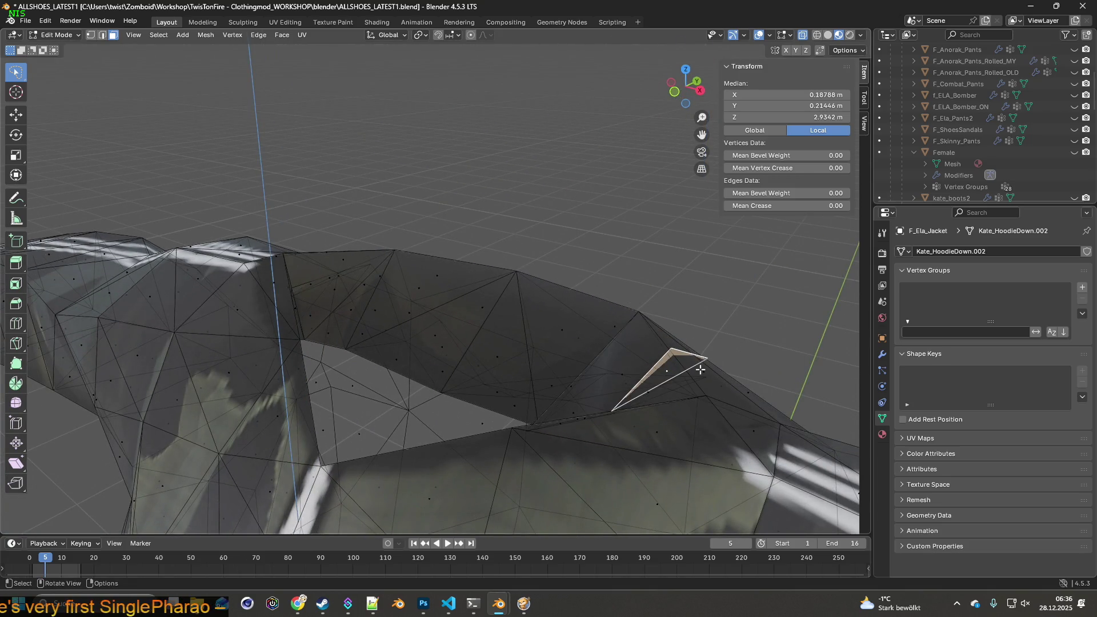
key(h)
- Hide another thin face on the collar
drag(676, 350, 537, 354)
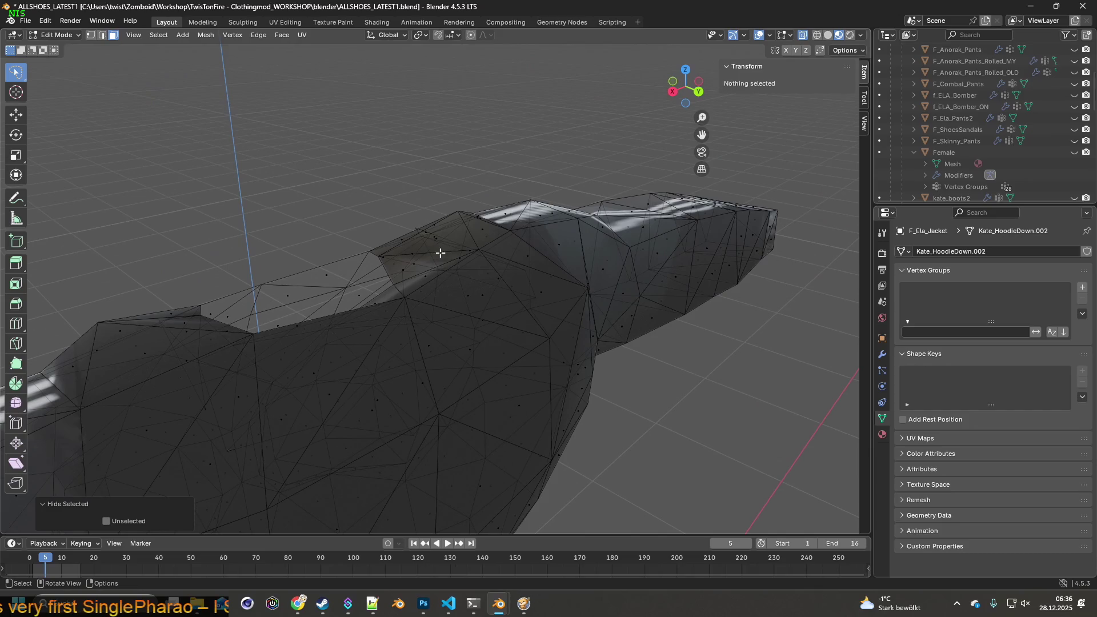
click(438, 248)
drag(443, 240, 563, 283)
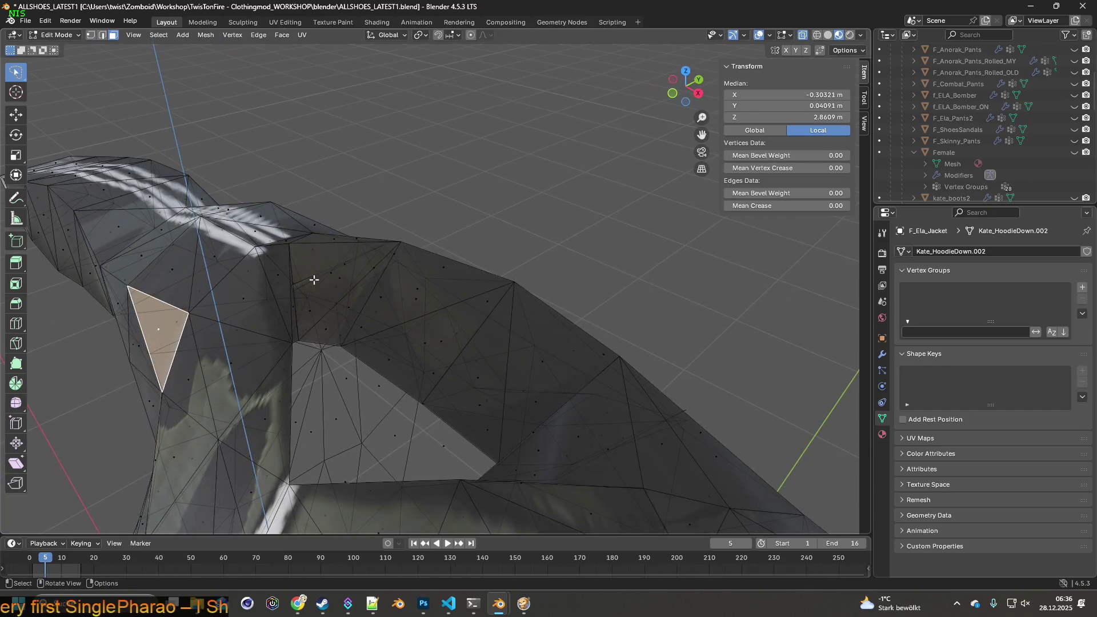
click(314, 280)
drag(355, 294, 531, 358)
key(h)
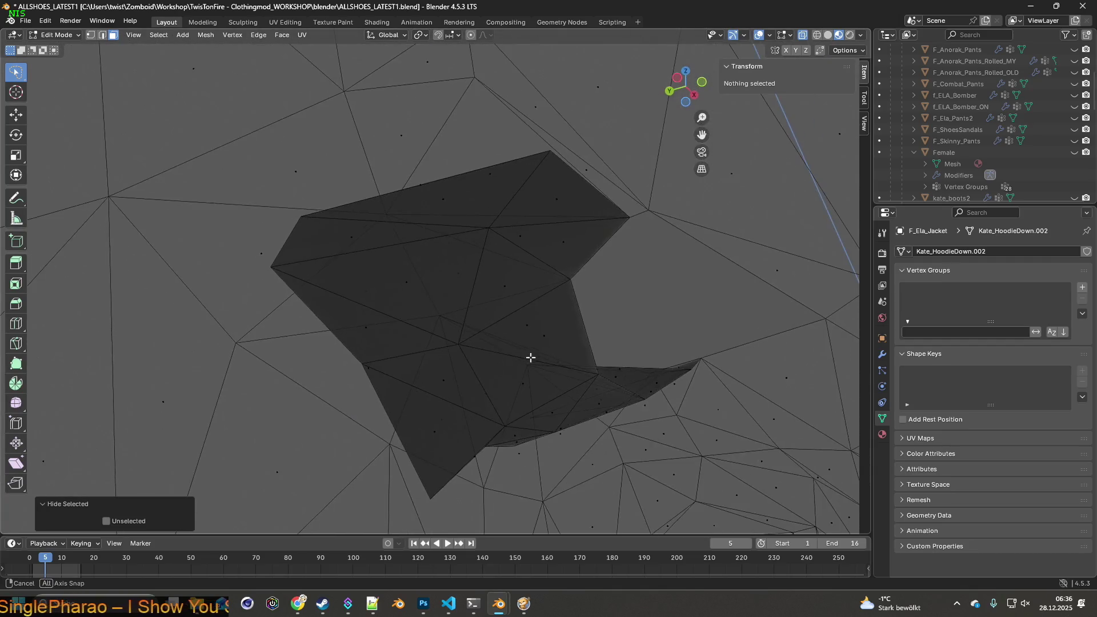
- Select the overlapping face patch, extending right and down to the bottom triangle and sliver face
click(371, 329)
click(405, 286)
click(357, 240)
click(432, 212)
click(506, 269)
click(524, 239)
click(561, 245)
click(555, 204)
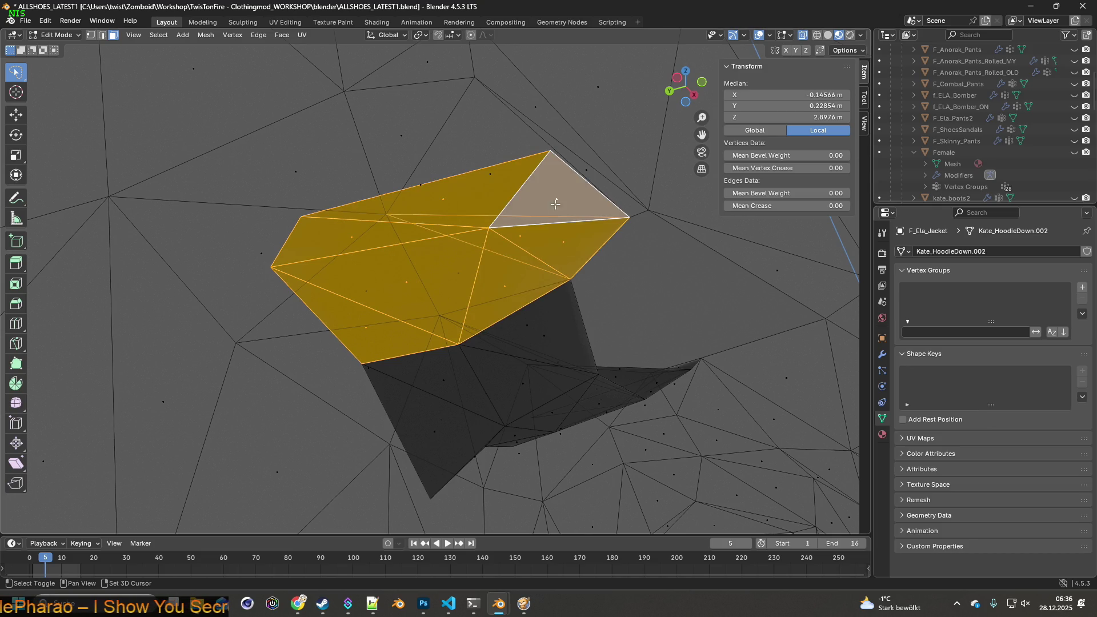
click(523, 328)
click(452, 385)
click(436, 430)
click(526, 385)
click(566, 415)
click(519, 440)
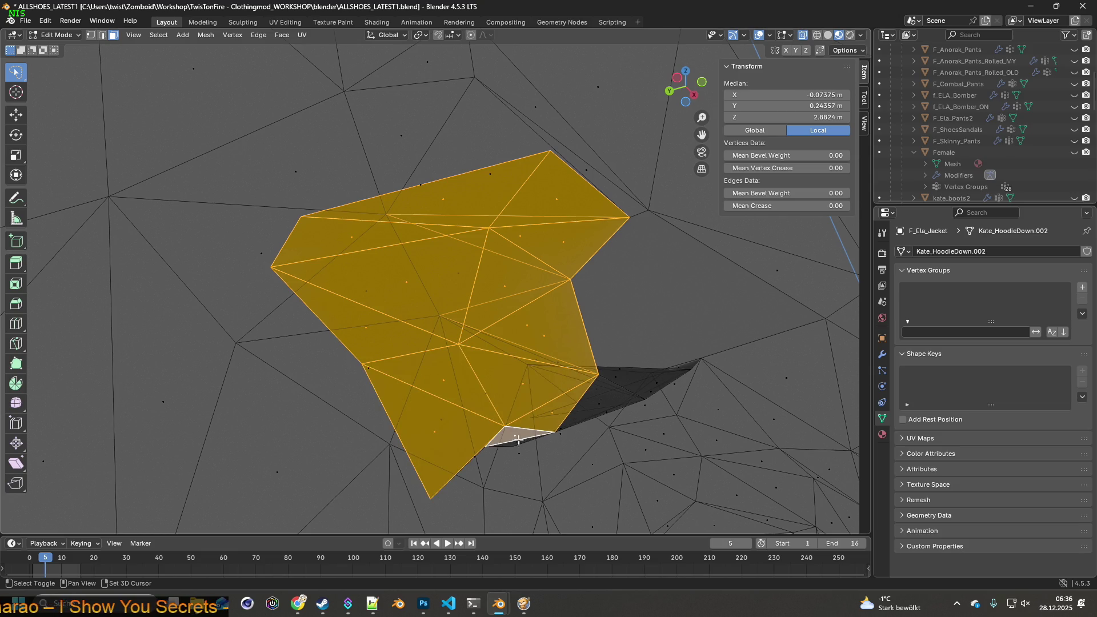
click(589, 411)
click(643, 386)
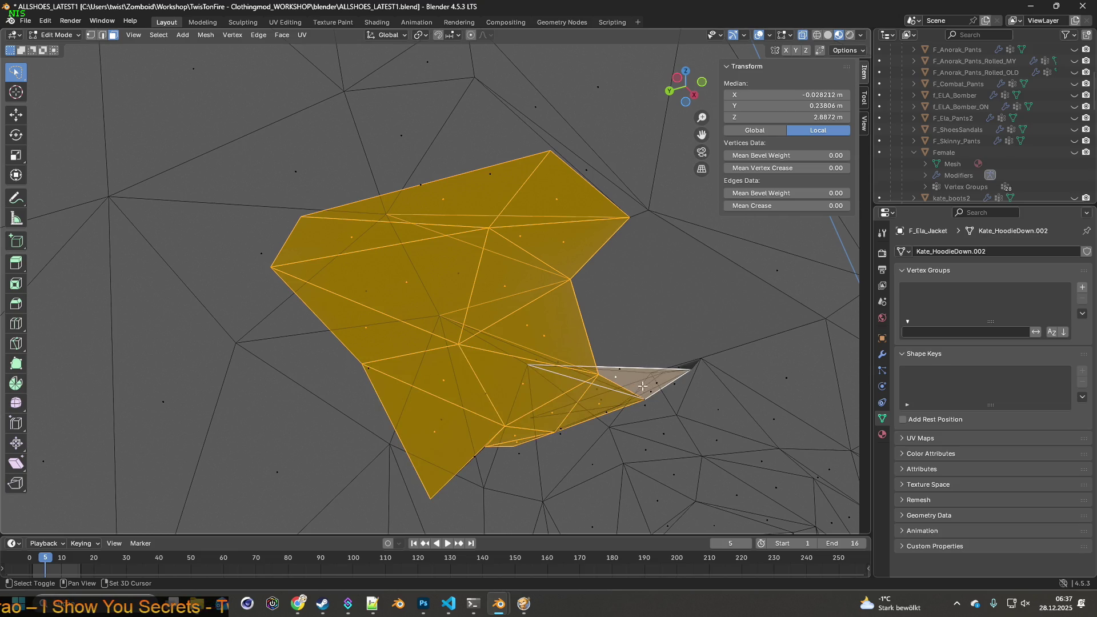
- Drop two faces, add a triangle and two quads, then hide the patch
drag(656, 386, 638, 365)
click(708, 291)
drag(708, 291, 492, 368)
click(492, 360)
drag(318, 321, 399, 230)
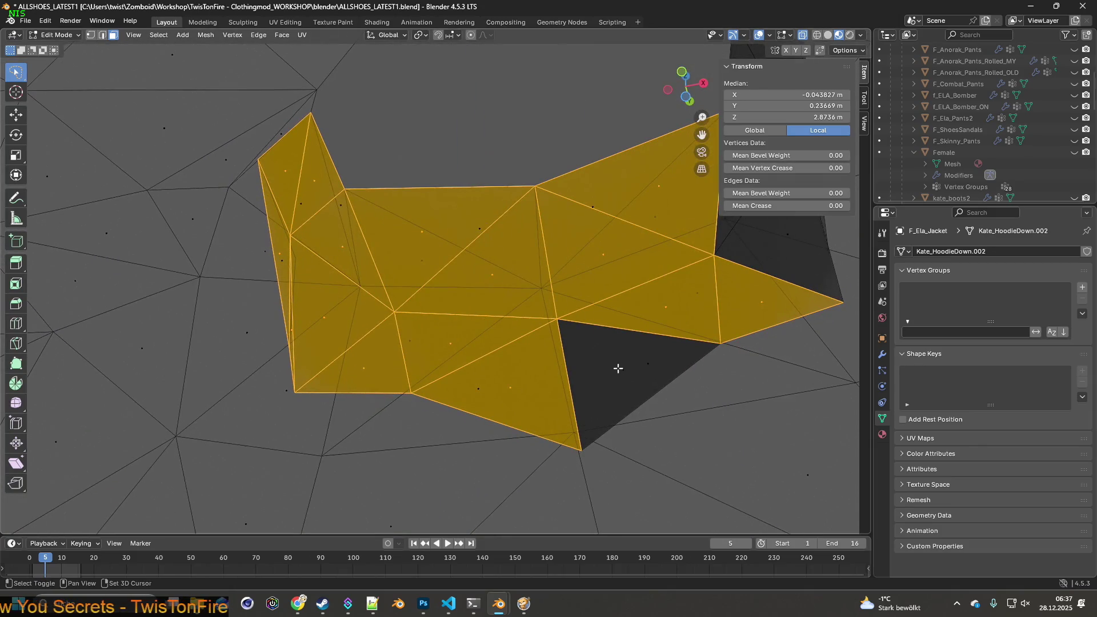
drag(665, 368, 575, 291)
click(531, 223)
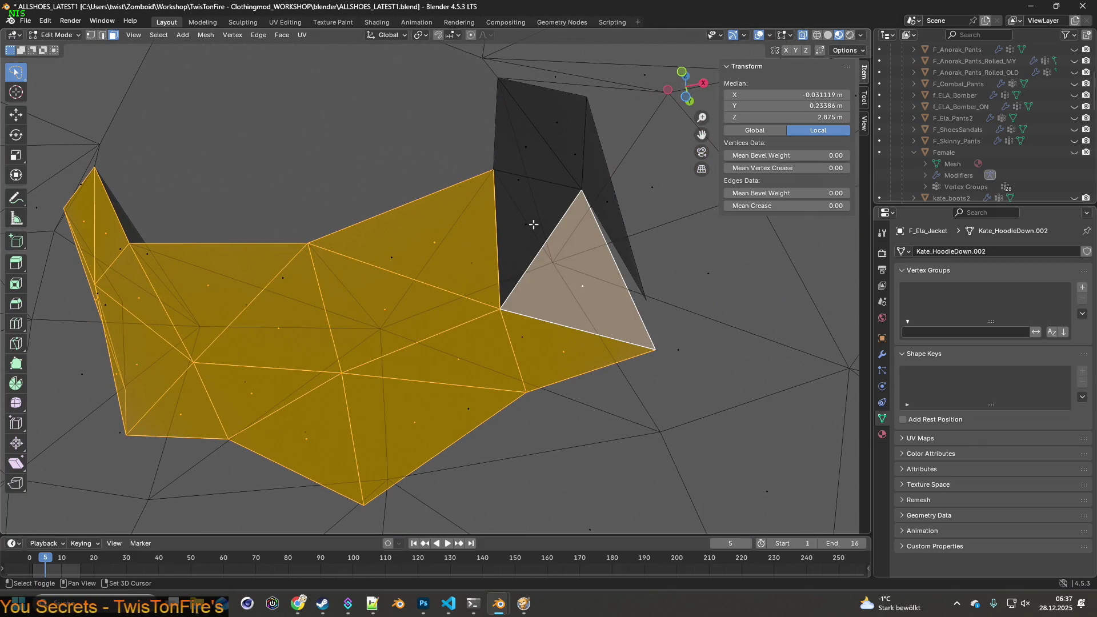
click(531, 154)
click(611, 210)
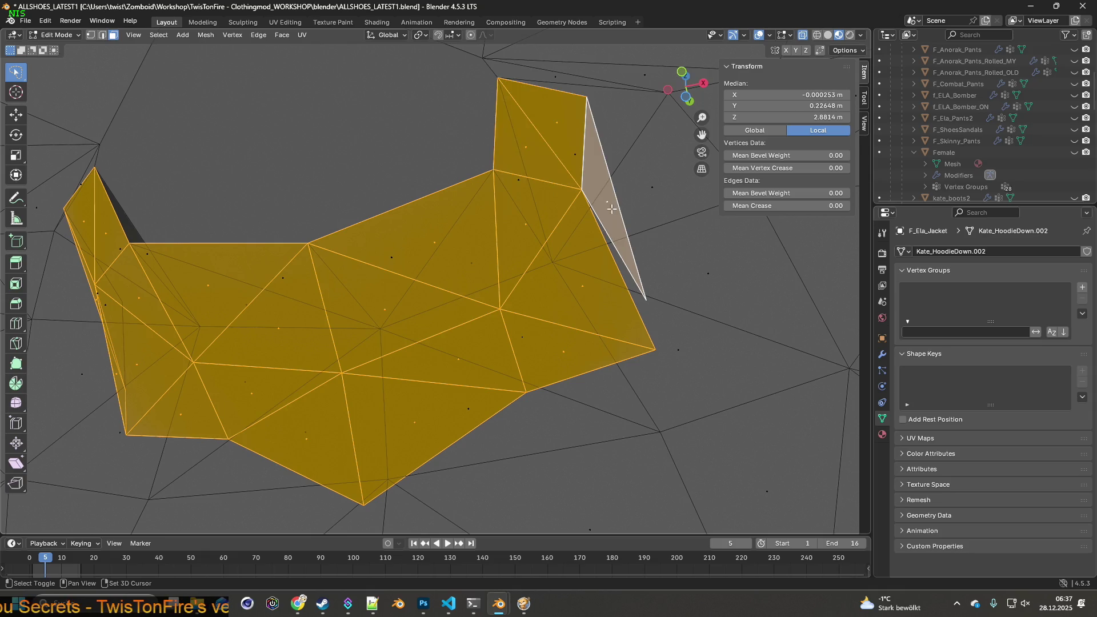
drag(298, 287, 452, 351)
key(h)
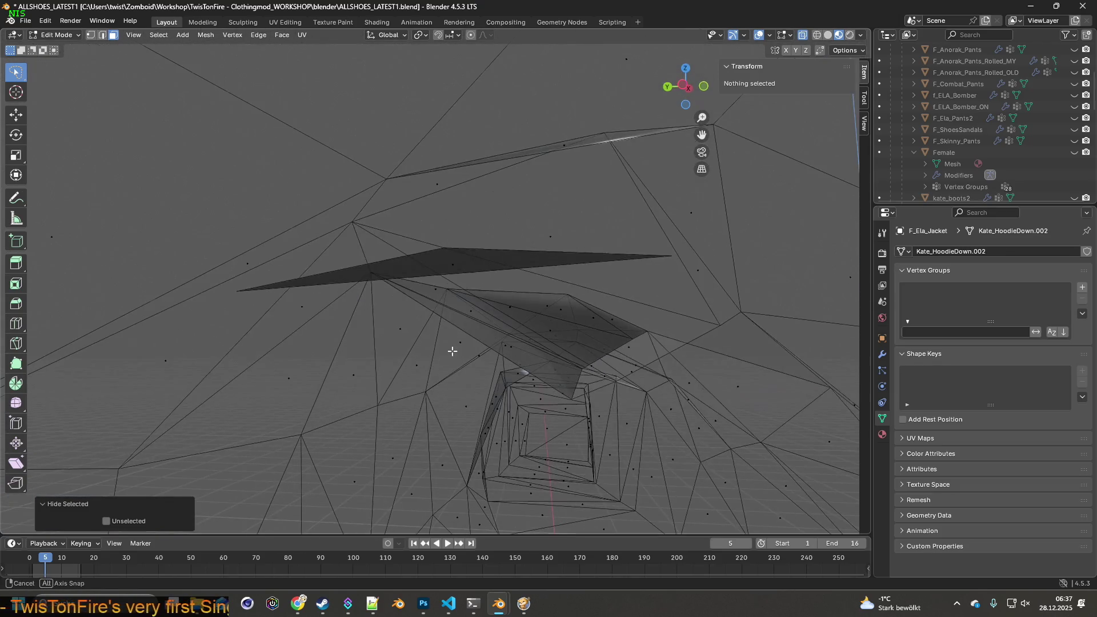
click(441, 279)
key(h)
drag(471, 293, 543, 366)
scroll(up, 3)
scroll(down, 3)
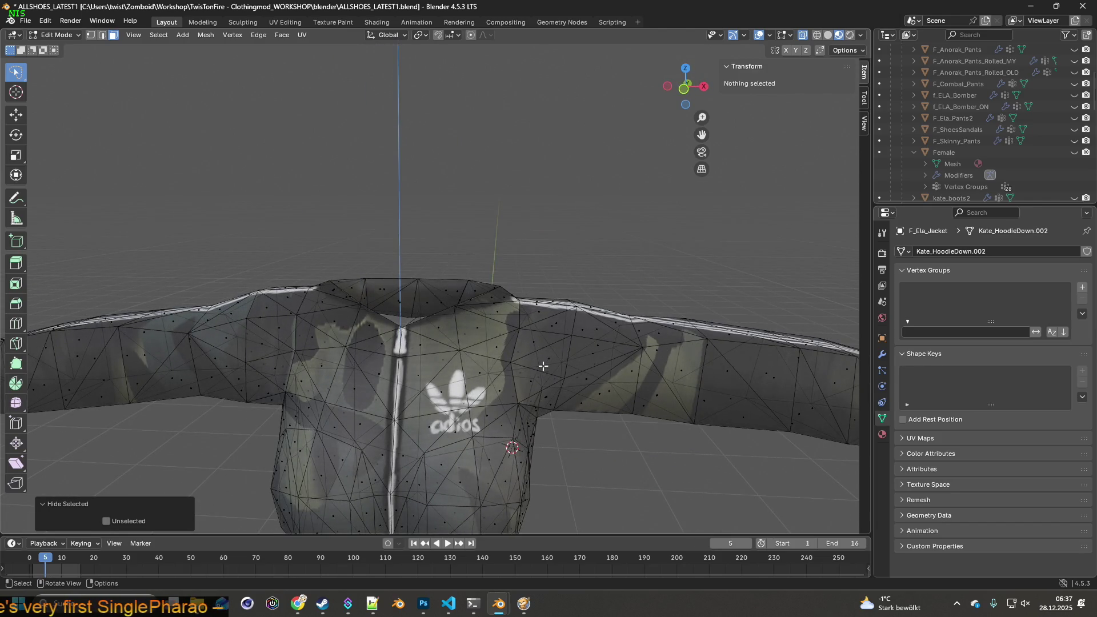
drag(532, 309, 515, 311)
key(a)
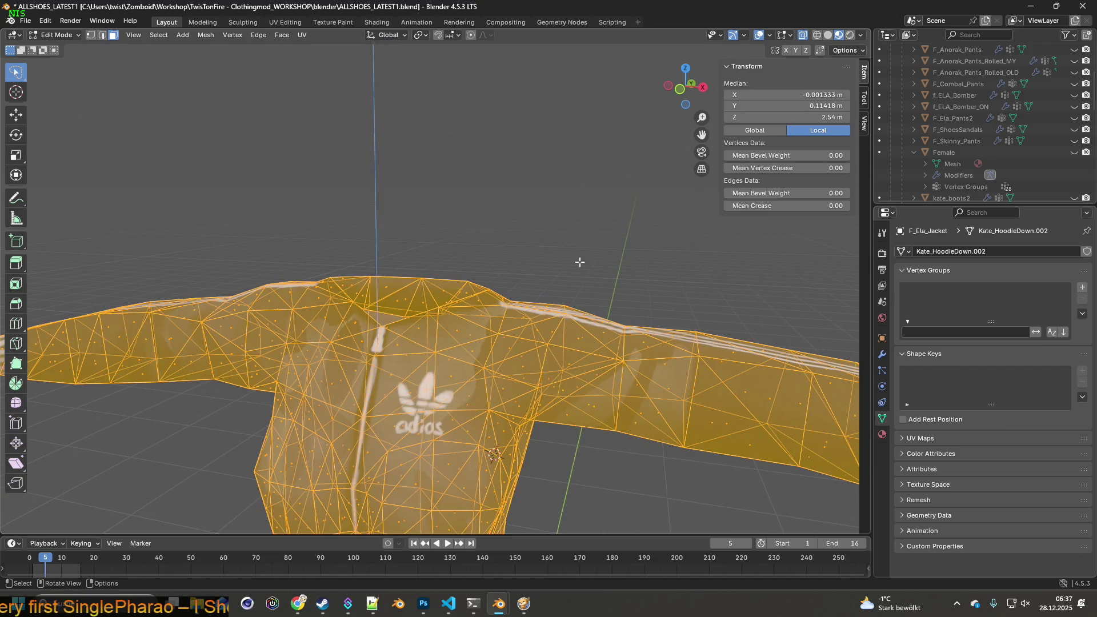
scroll(down, 3)
drag(535, 367, 588, 372)
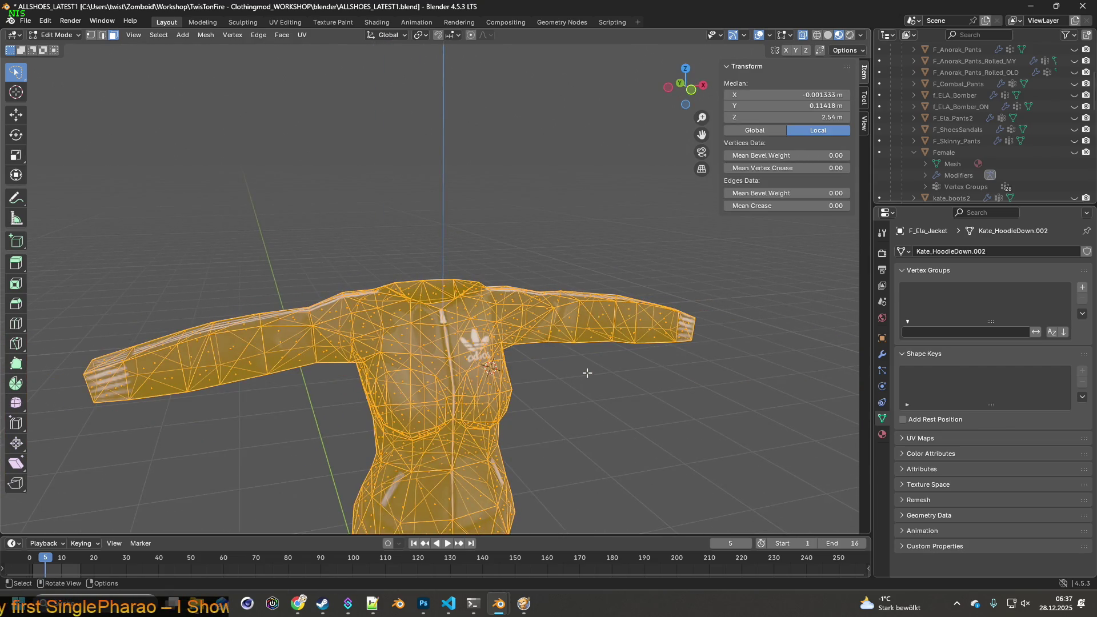
key(alt+h)
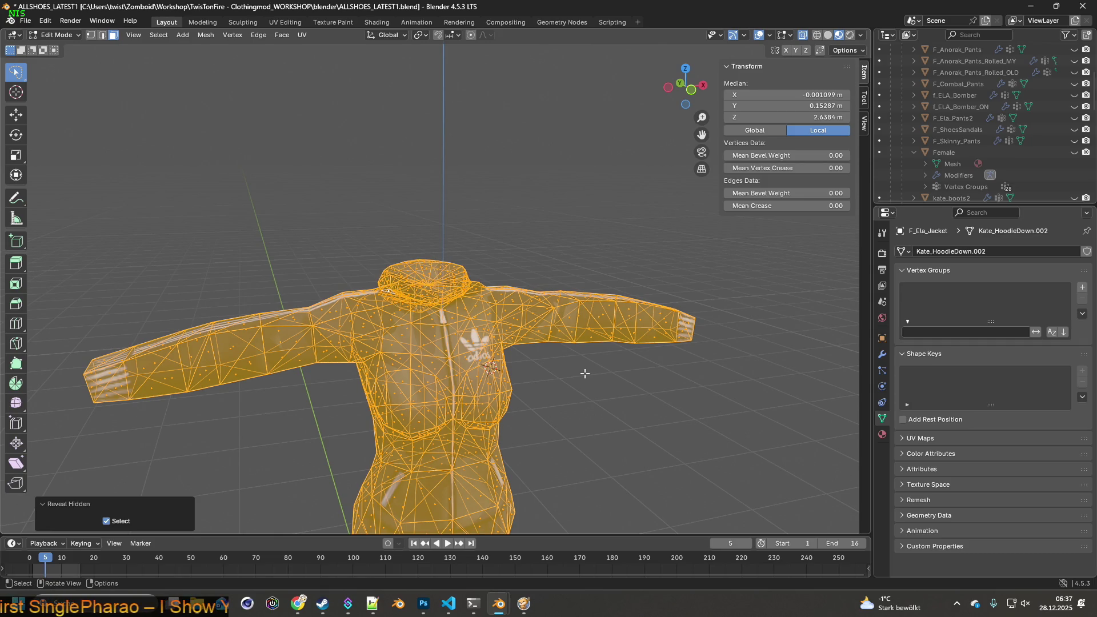
click(45, 21)
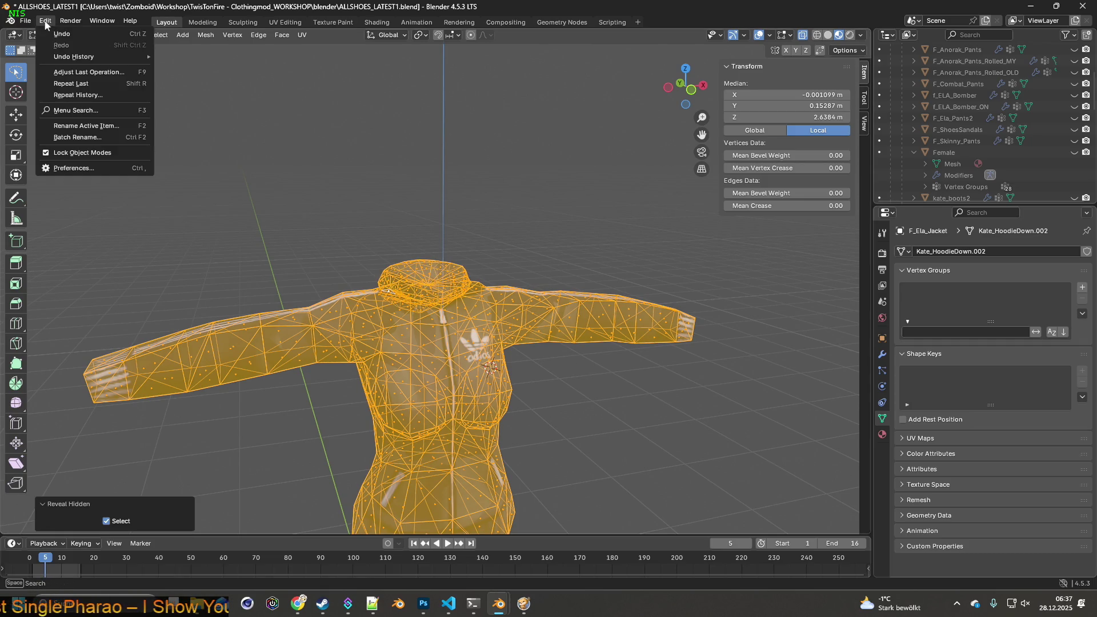
click(54, 33)
drag(268, 171, 269, 211)
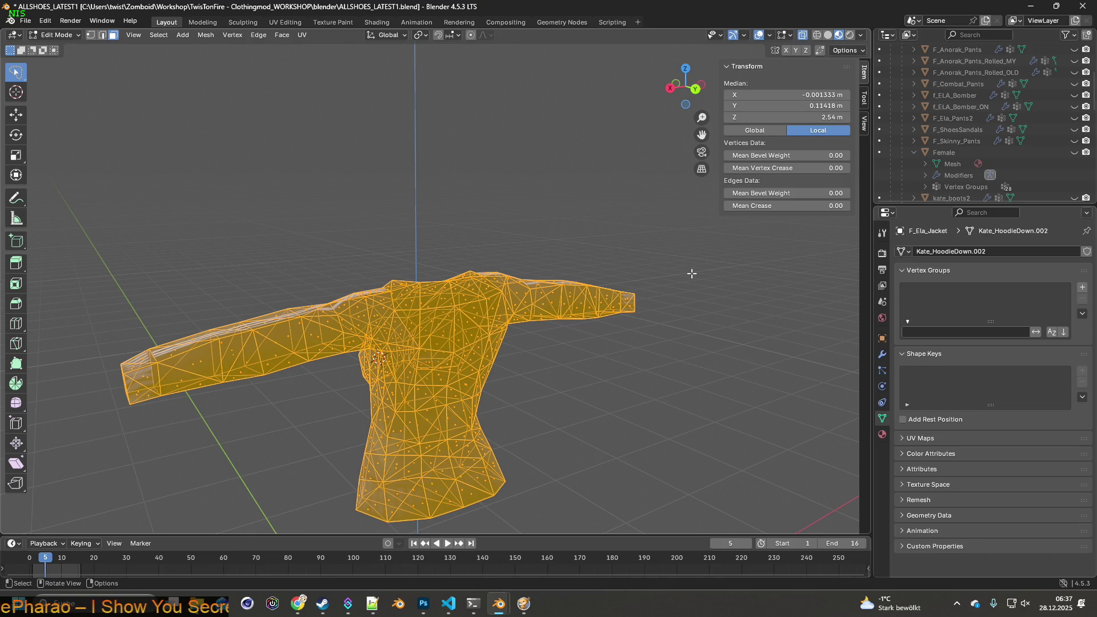
- Add a vertex group to the jacket, assign the selected vertices, then delete it to retry
click(1083, 287)
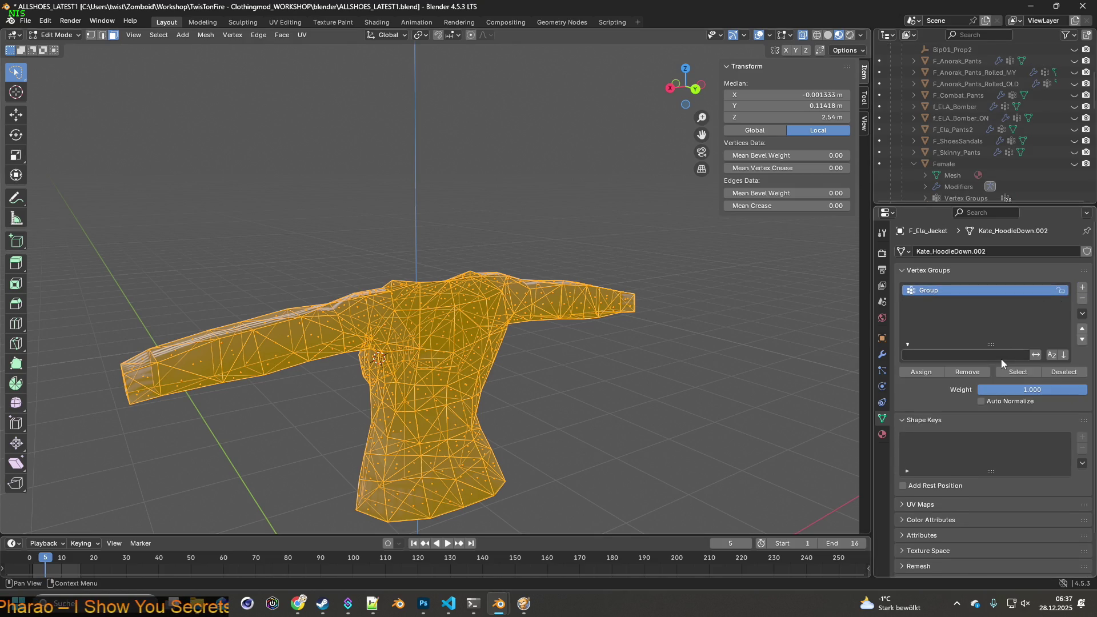
click(928, 372)
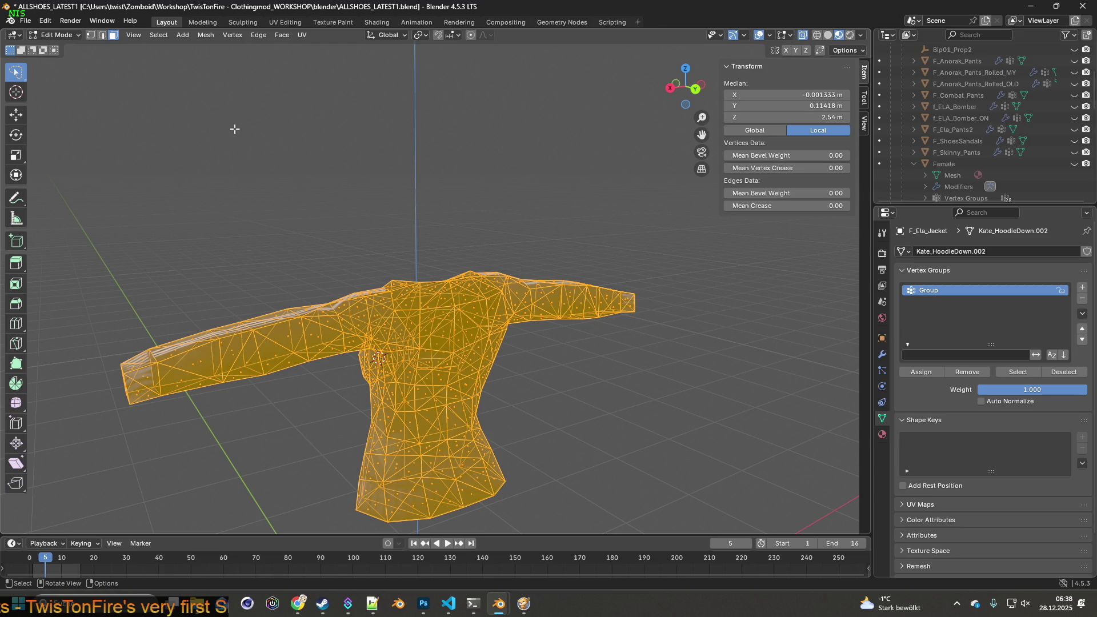
click(260, 163)
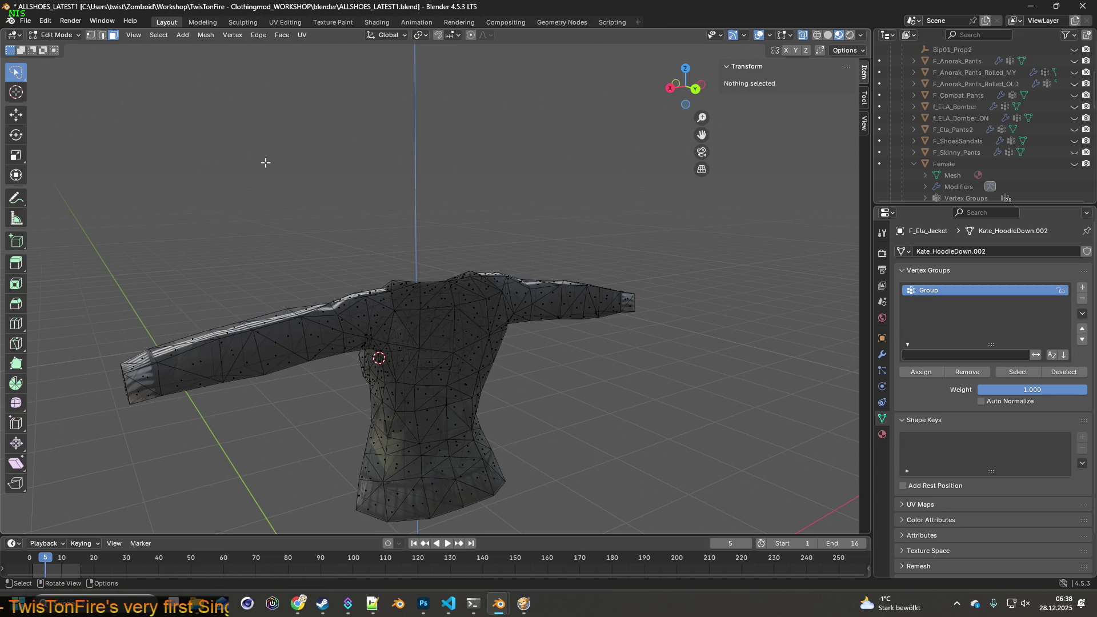
drag(284, 181, 367, 225)
drag(366, 216, 601, 349)
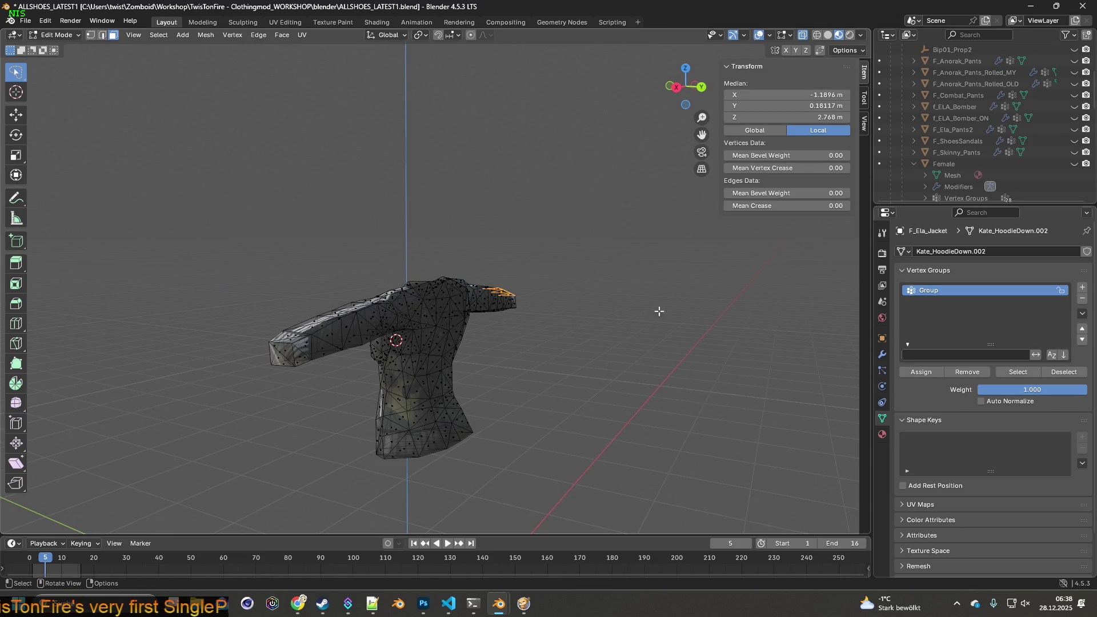
click(1083, 299)
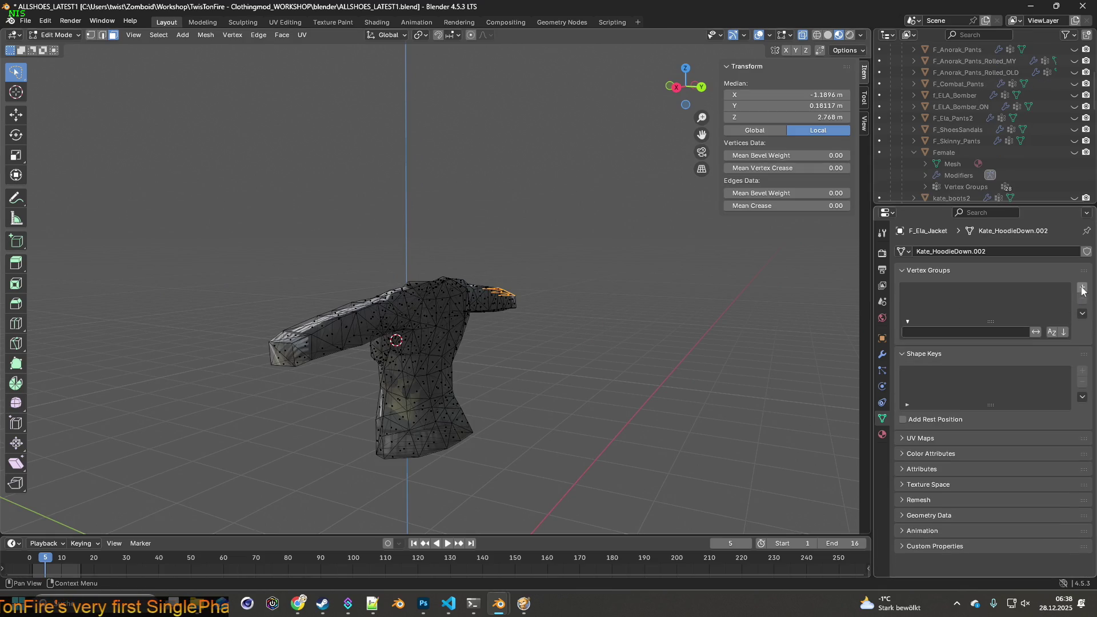
- Reselect the jacket body vertices in Vertex mode and assign them to a recreated vertex group
click(1082, 287)
drag(672, 312, 651, 323)
key(a)
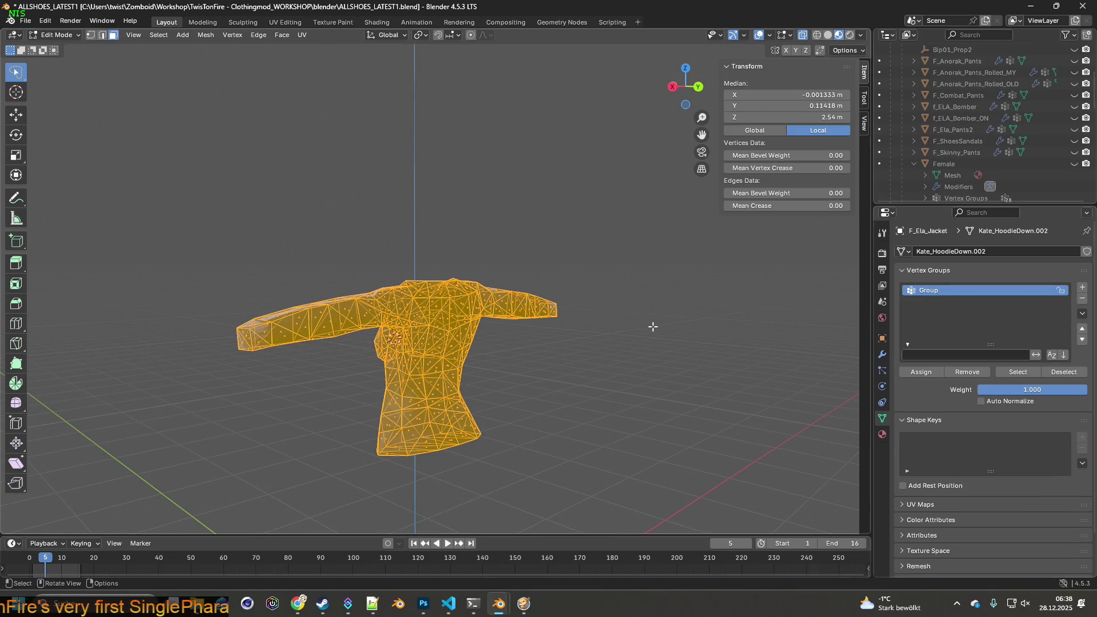
key(alt+a)
drag(225, 160, 303, 153)
key(1)
drag(327, 191, 320, 191)
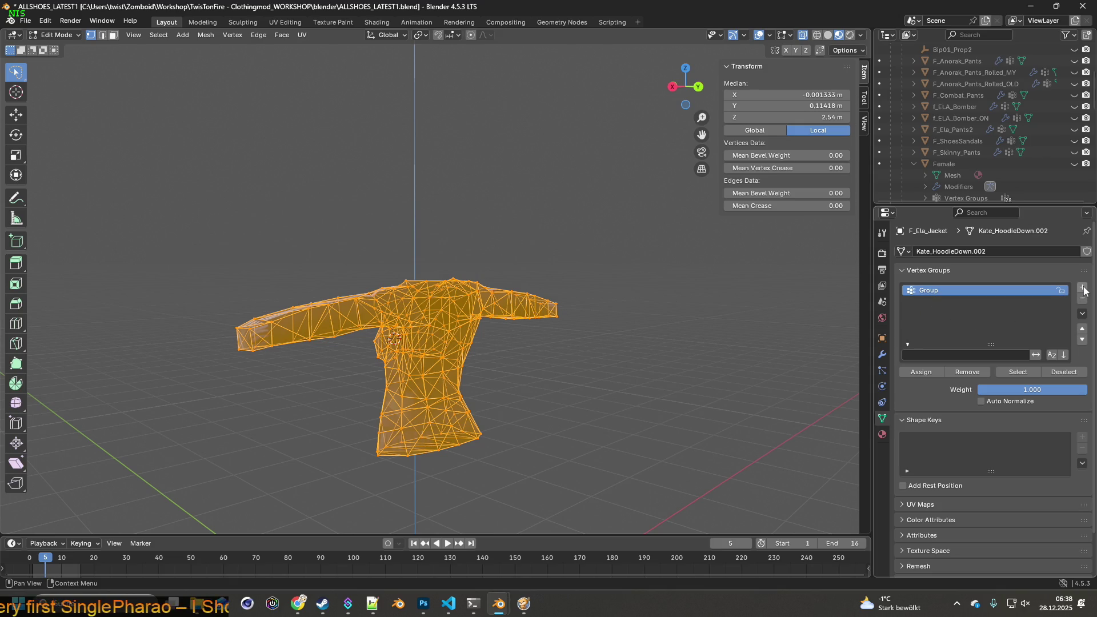
click(1083, 299)
click(1083, 288)
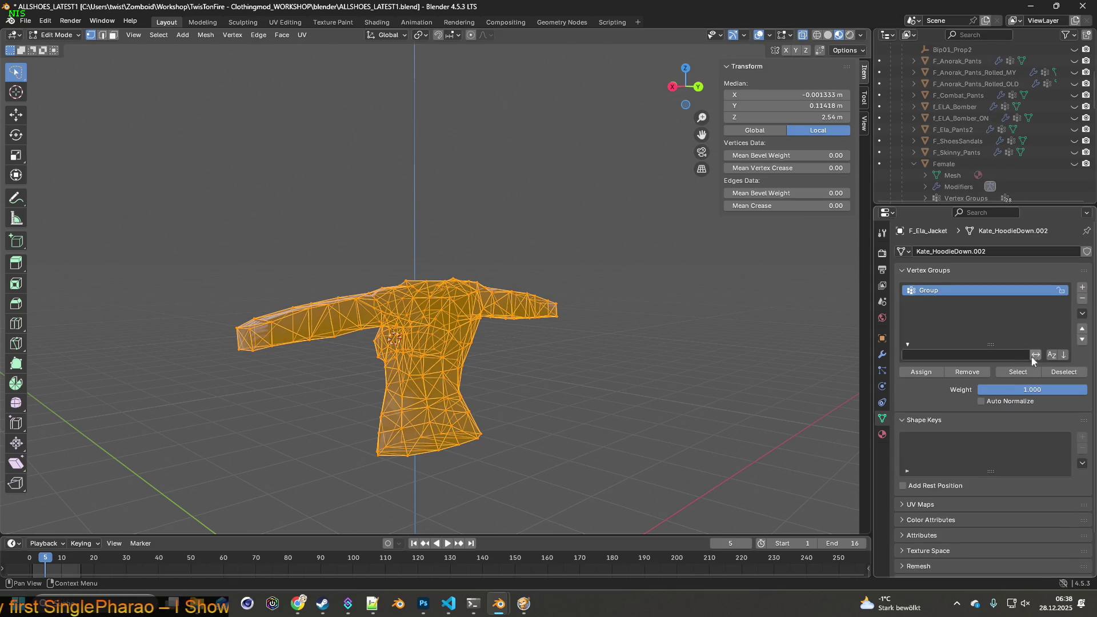
click(928, 371)
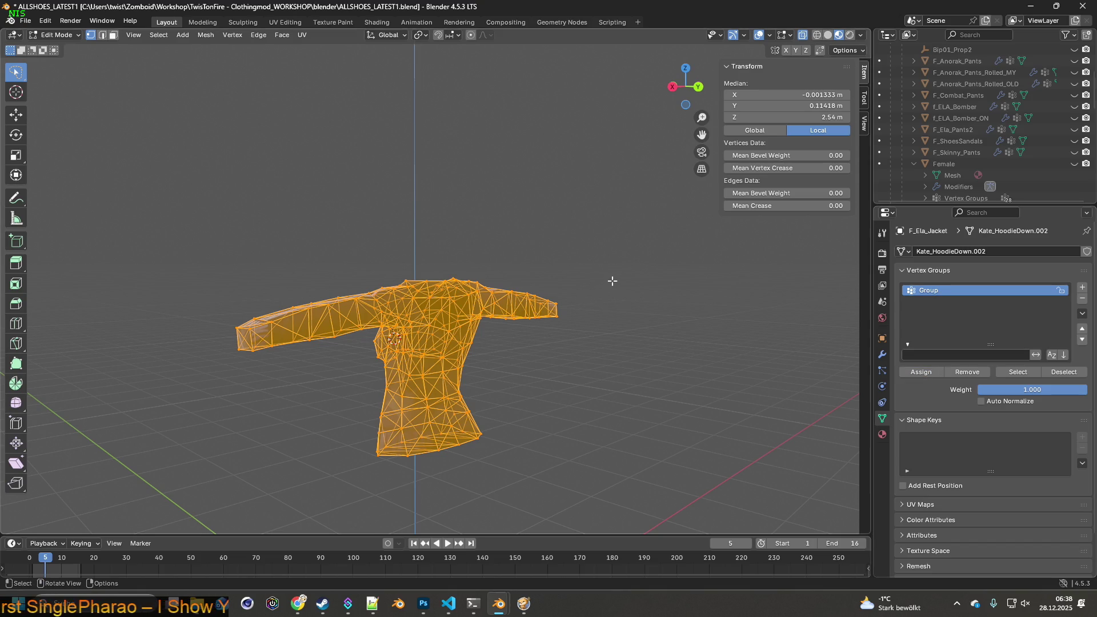
- Reveal the hood, select the group's vertices, invert the selection and hide the hood
key(alt+a)
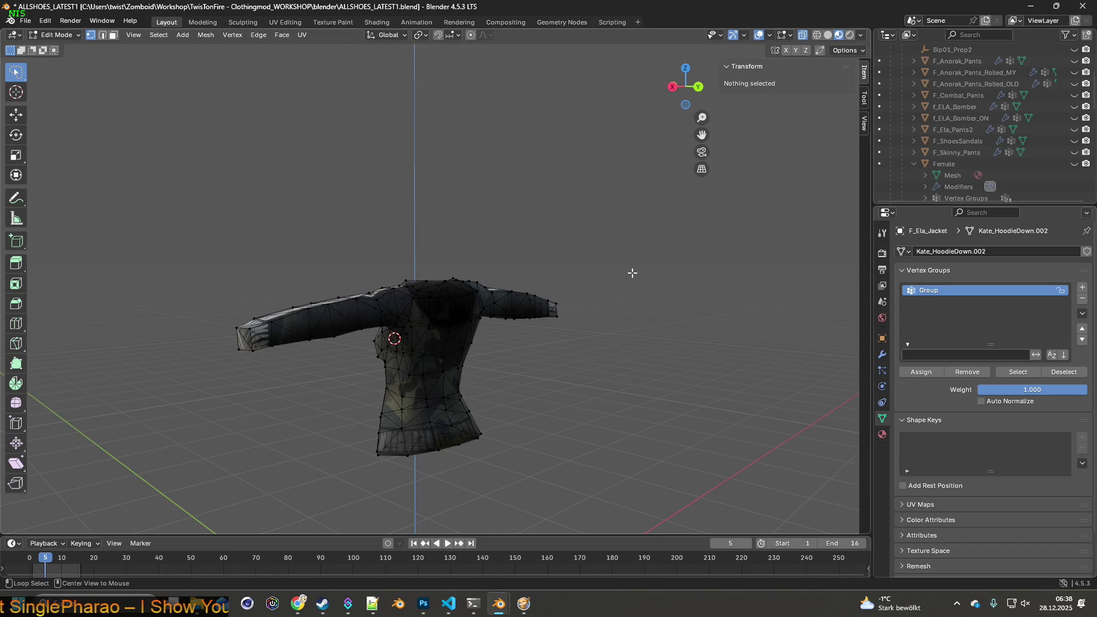
key(alt+h)
key(alt+a)
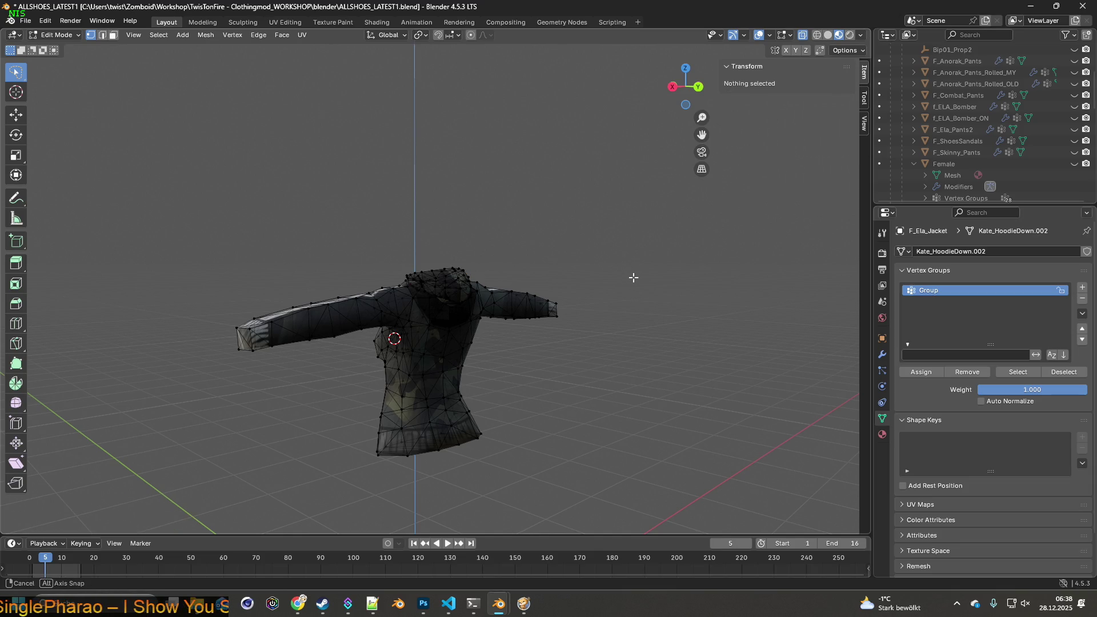
click(1018, 372)
drag(560, 343, 599, 333)
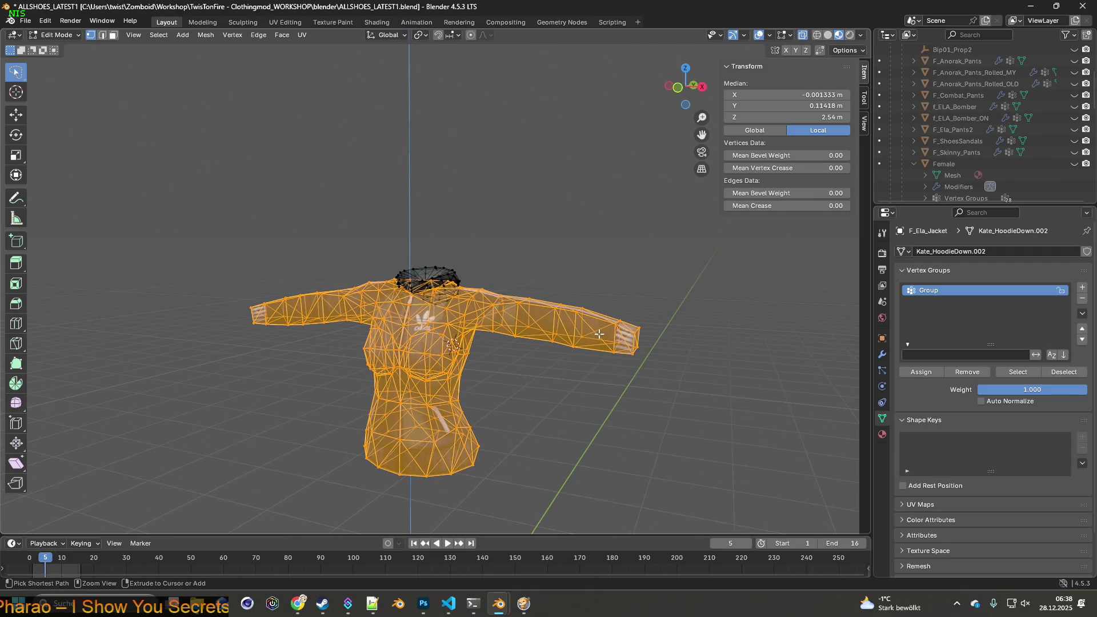
key(ctrl+i)
key(ctrl+i)
key(ctrl+i)
key(ctrl+i)
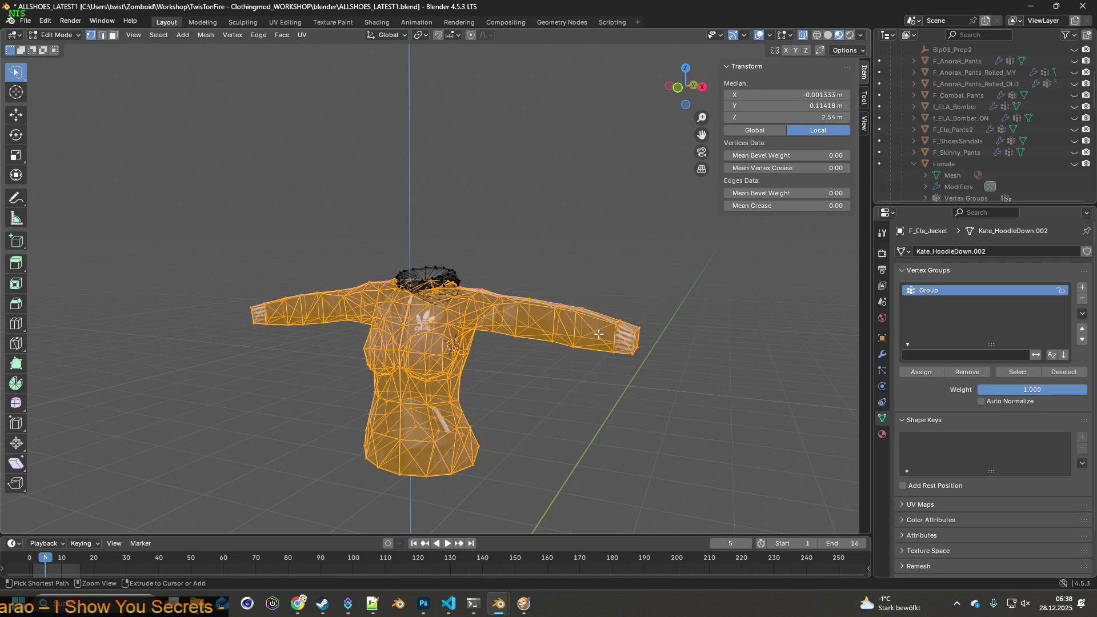
key(h)
drag(598, 334, 771, 291)
- Rename the vertex group from 'Group' to 'ohne kapuze'
double_click(921, 292)
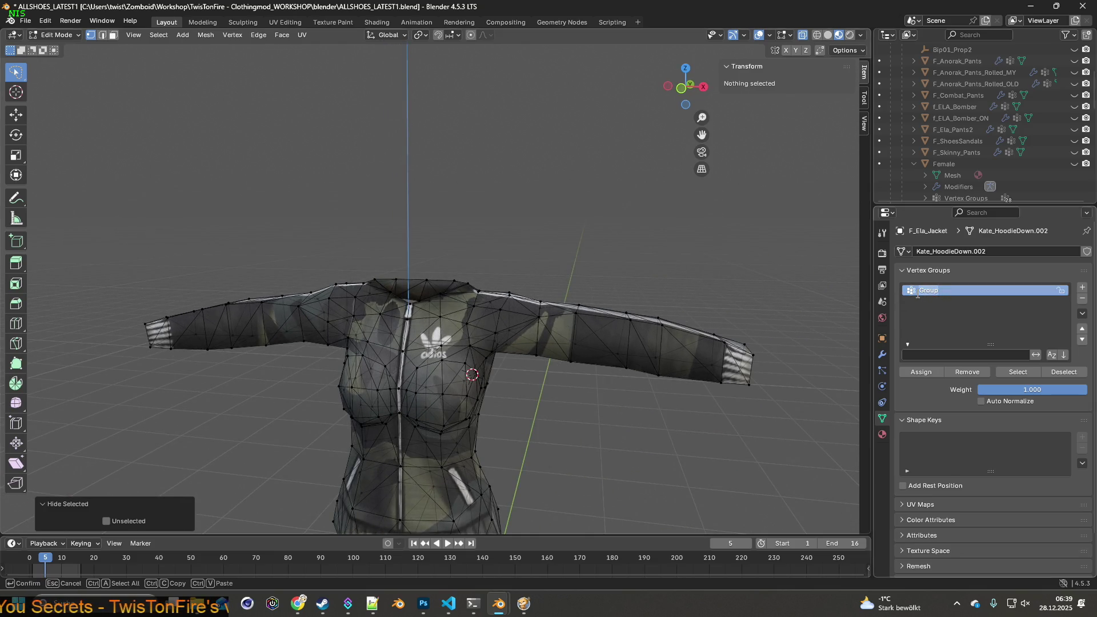
text(ohne kapuze)
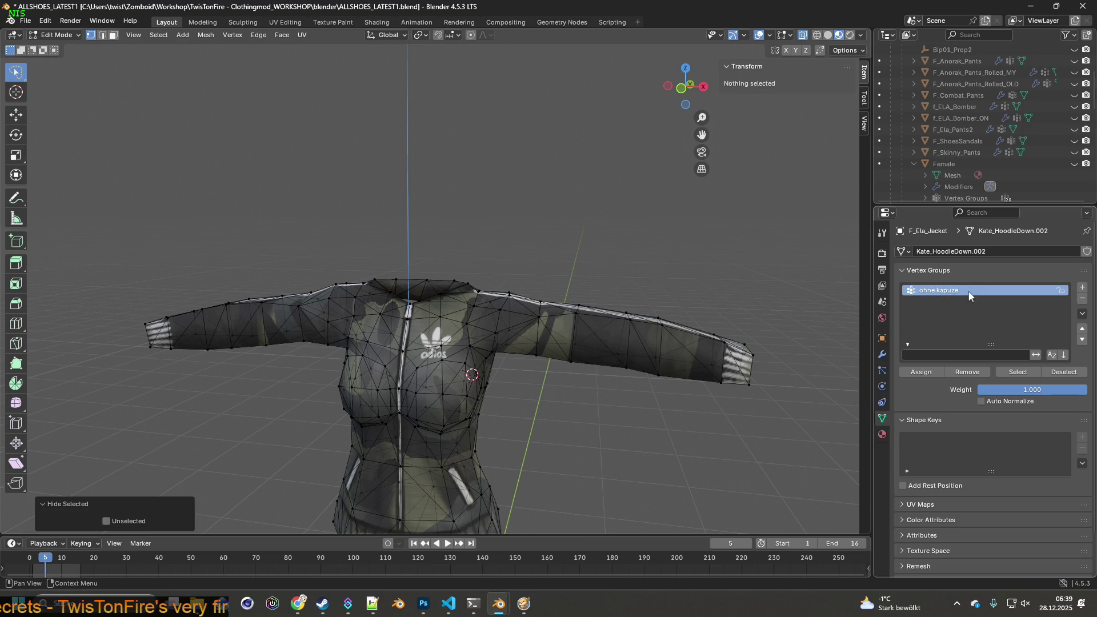
scroll(down, 3)
drag(653, 297, 606, 386)
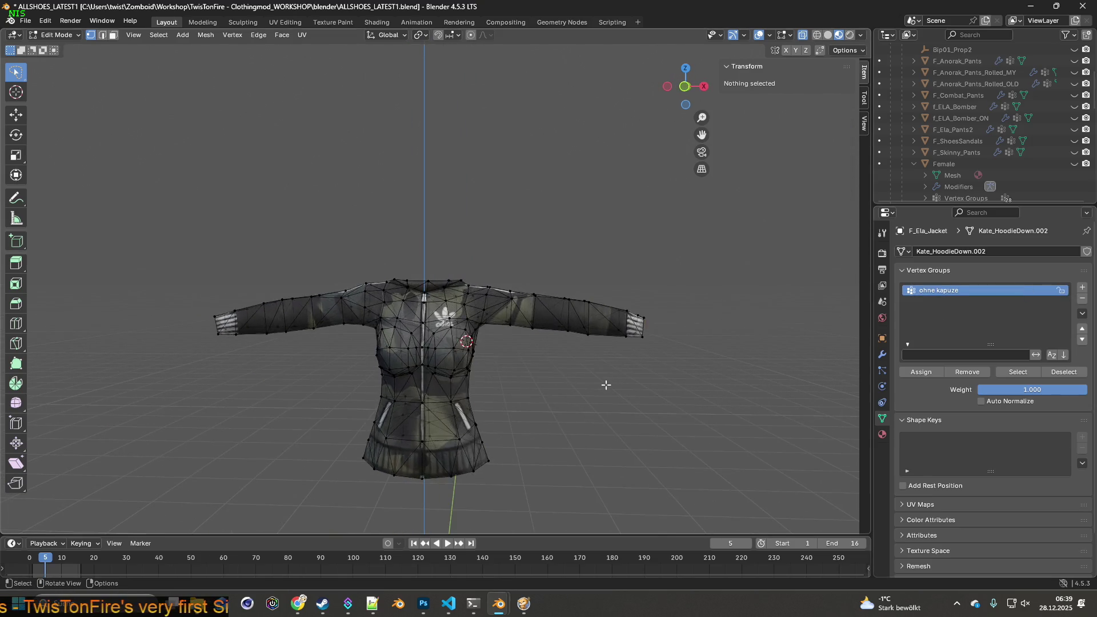
- Select all faces, apply Subdivide from the Ctrl+F face menu, then return to Vertex select
key(a)
drag(685, 371, 434, 362)
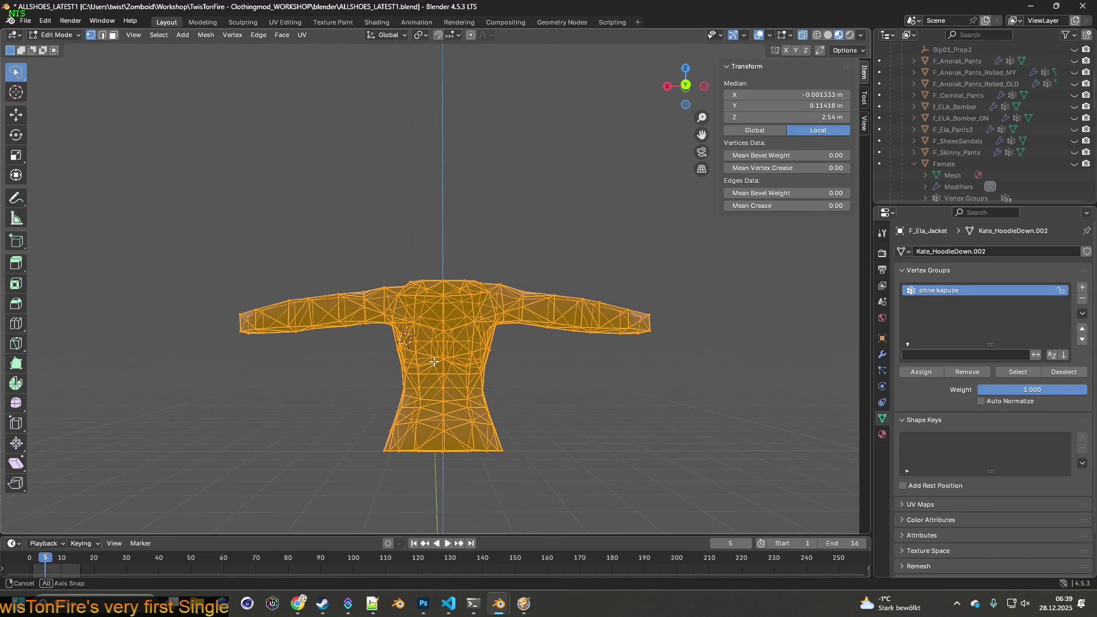
click(113, 35)
drag(475, 304, 463, 311)
key(ctrl+f)
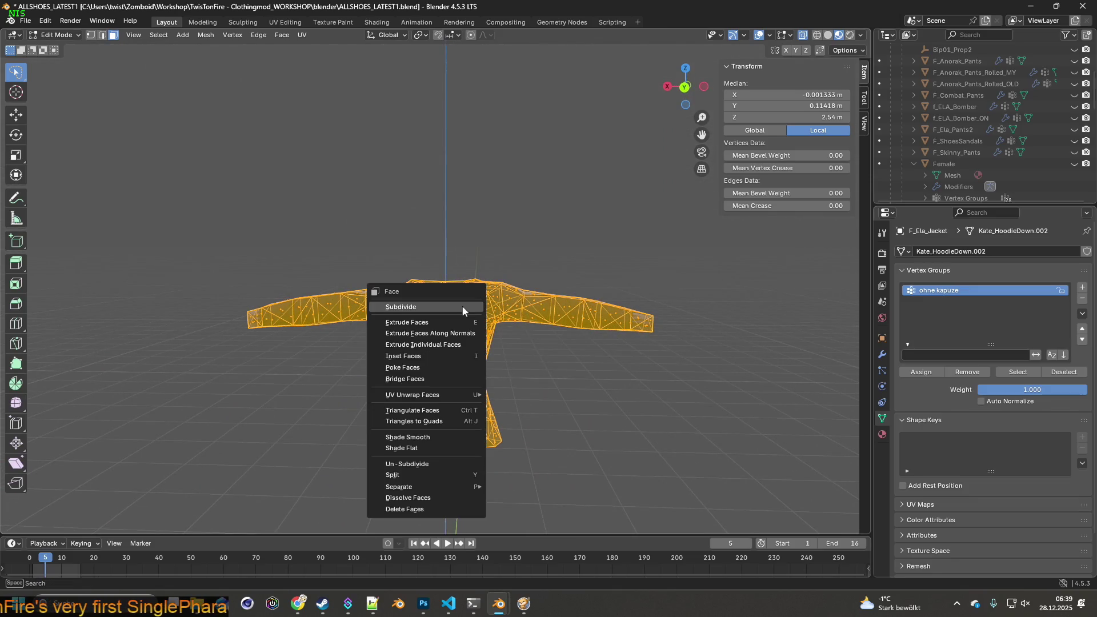
click(418, 307)
drag(604, 361, 571, 381)
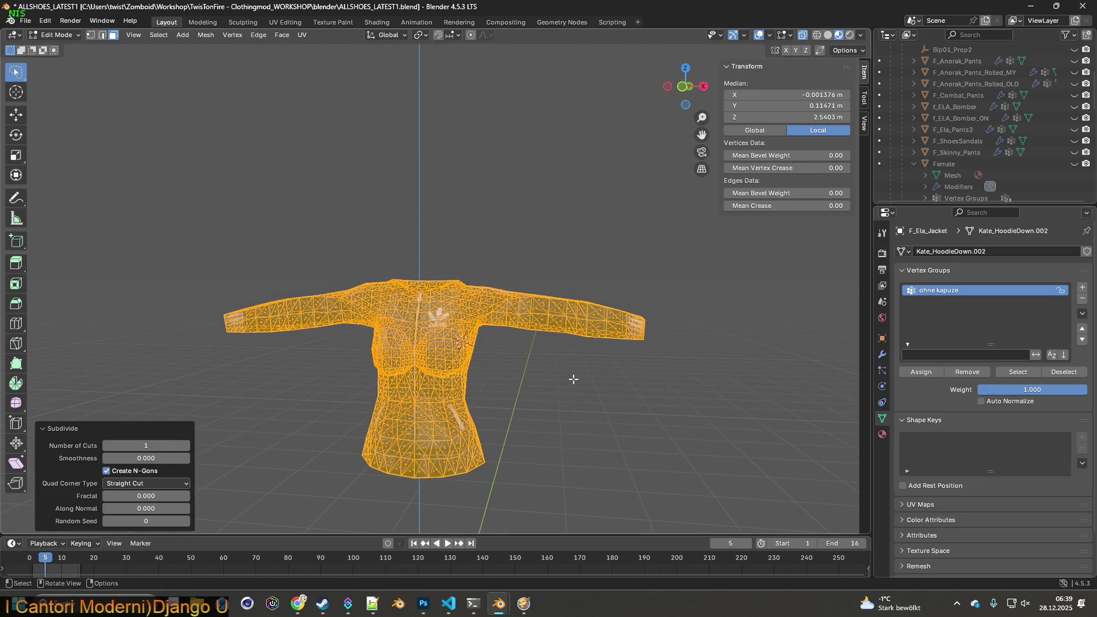
click(90, 35)
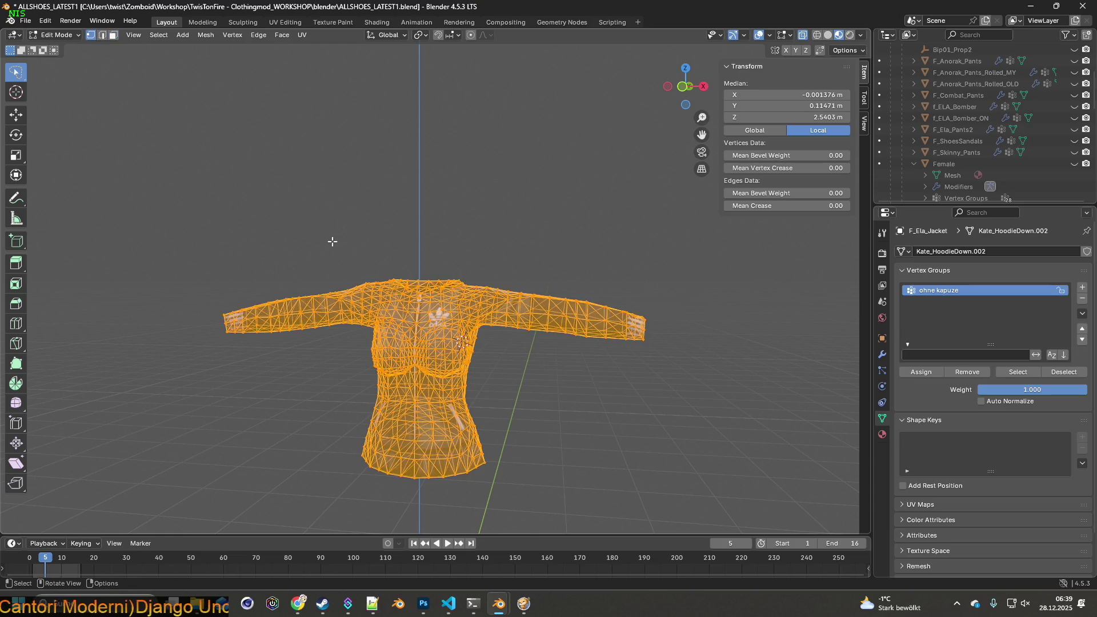
drag(333, 242, 478, 299)
scroll(up, 3)
- Select a chain of vertices along the sleeve stripe from the cuff toward the shoulder
click(331, 270)
drag(332, 270, 462, 348)
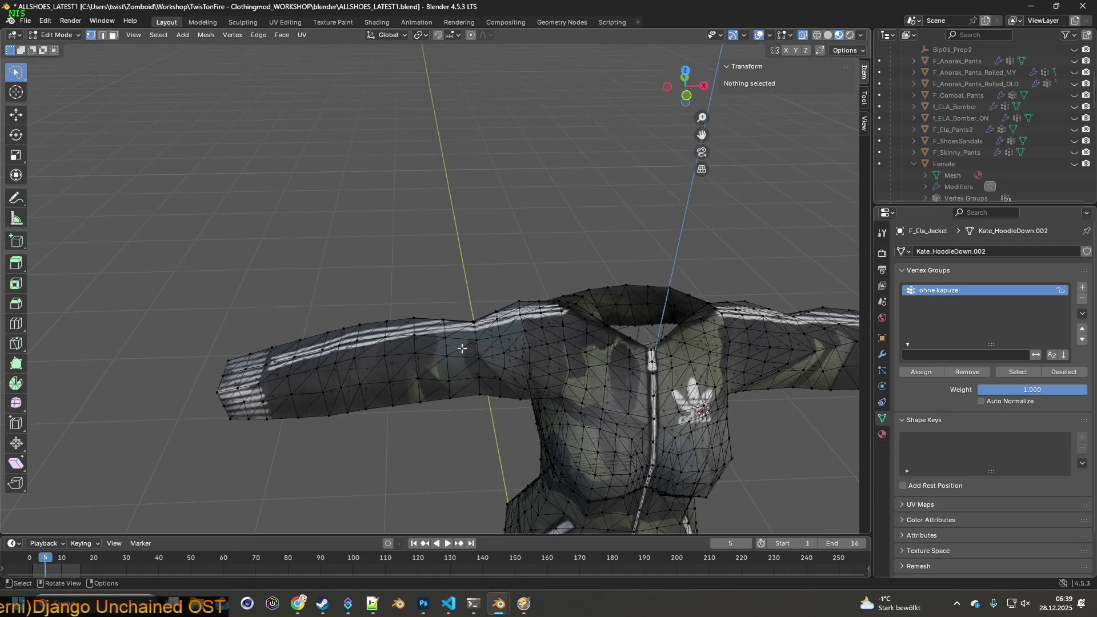
drag(374, 356, 247, 390)
click(177, 394)
click(228, 399)
click(276, 375)
click(320, 351)
click(346, 340)
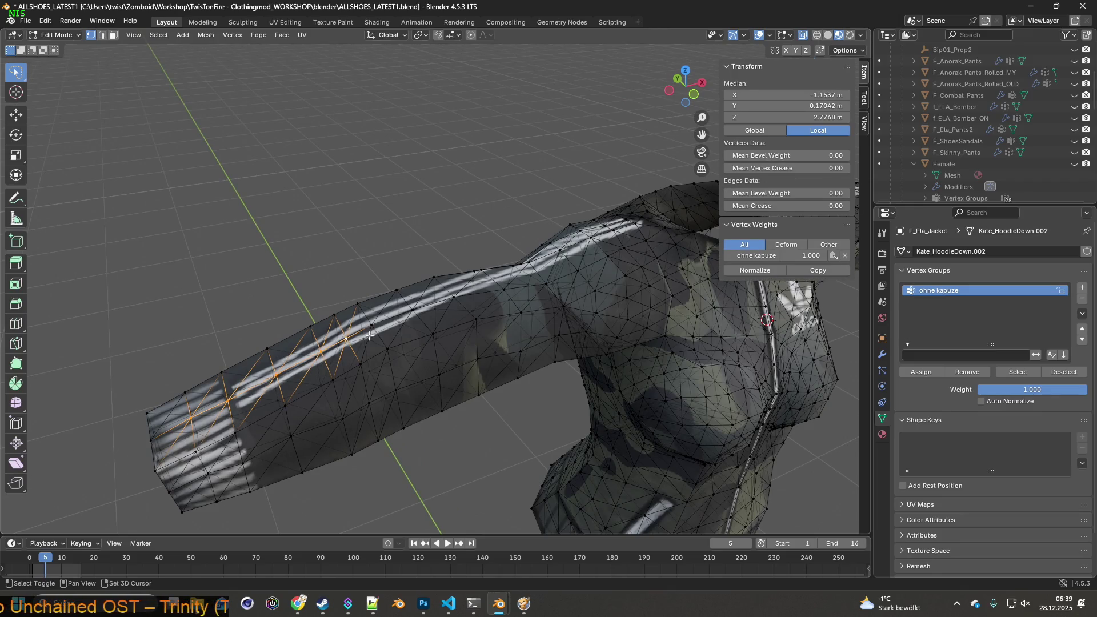
click(373, 326)
click(412, 311)
click(453, 297)
click(504, 293)
drag(505, 296, 374, 373)
click(463, 340)
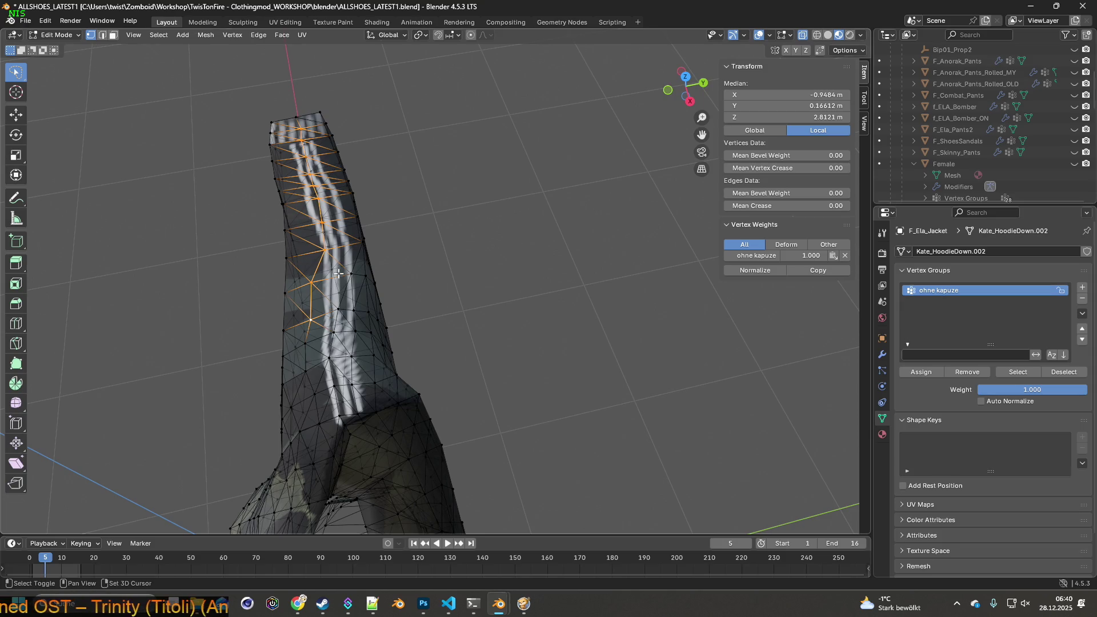
- Add more sleeve vertices along the sleeve end and upper edge toward the shoulder
click(313, 282)
click(317, 282)
click(349, 275)
click(340, 310)
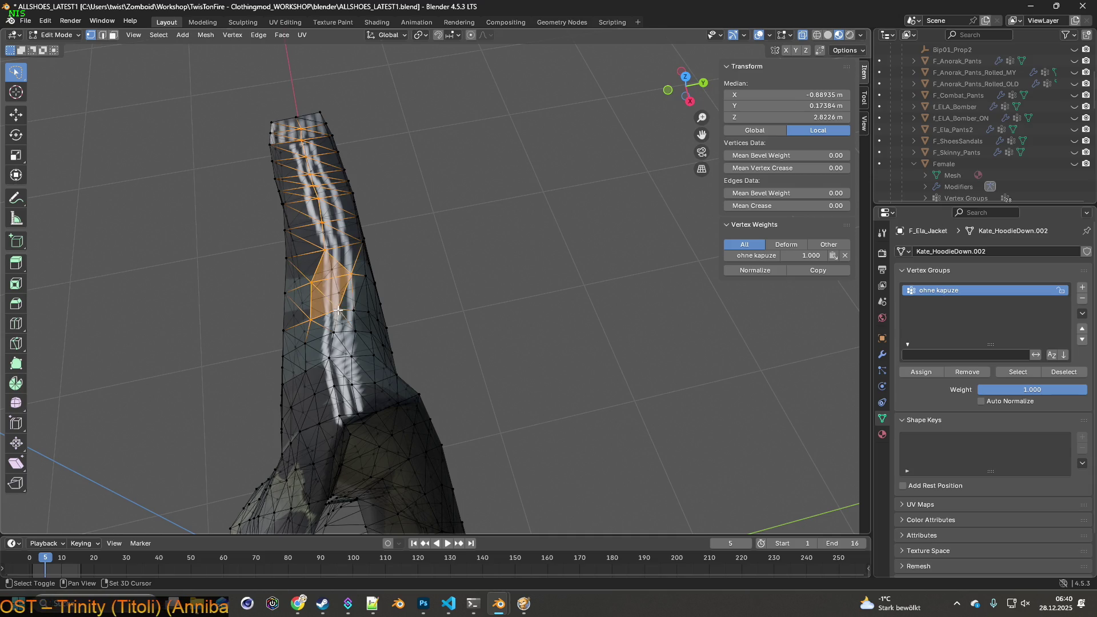
click(312, 321)
click(333, 332)
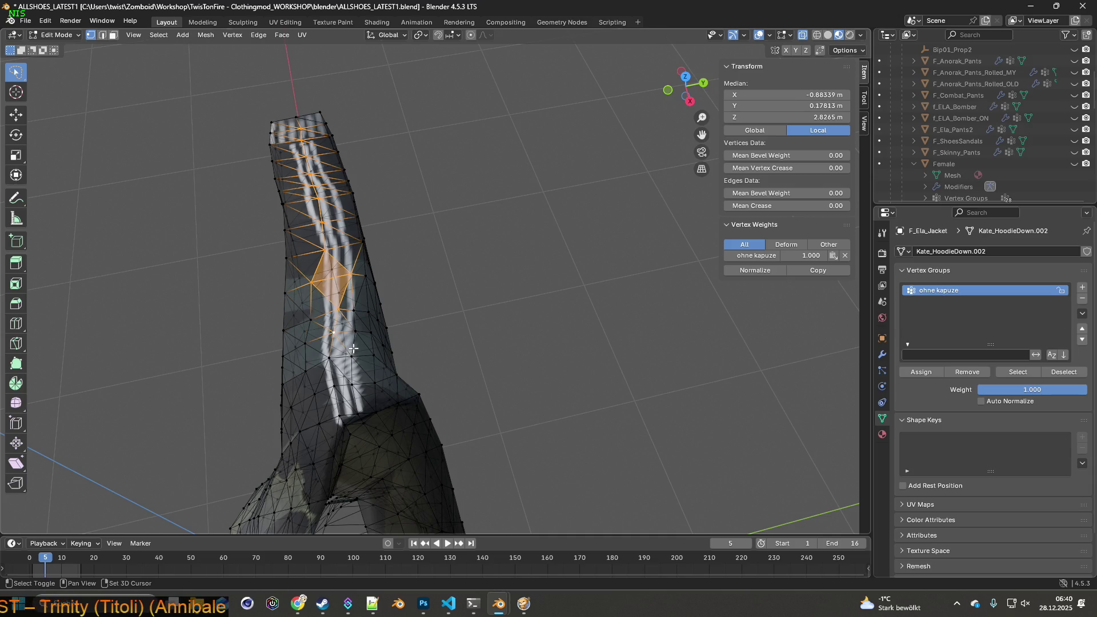
drag(331, 357, 420, 307)
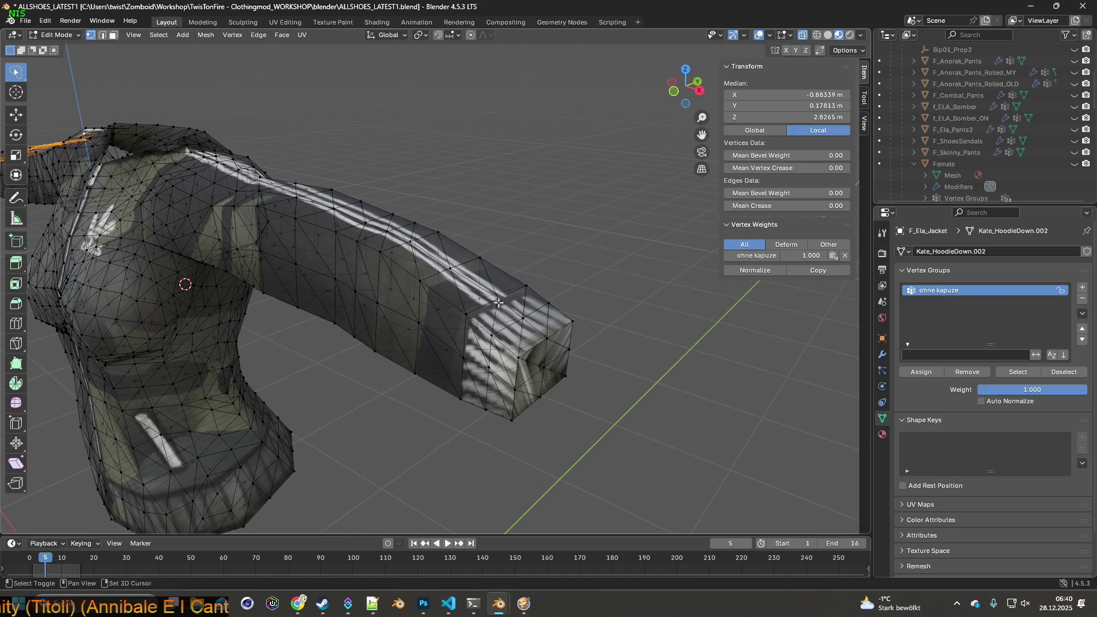
click(524, 318)
click(497, 299)
click(451, 269)
click(411, 243)
click(387, 232)
click(365, 223)
click(334, 210)
click(297, 198)
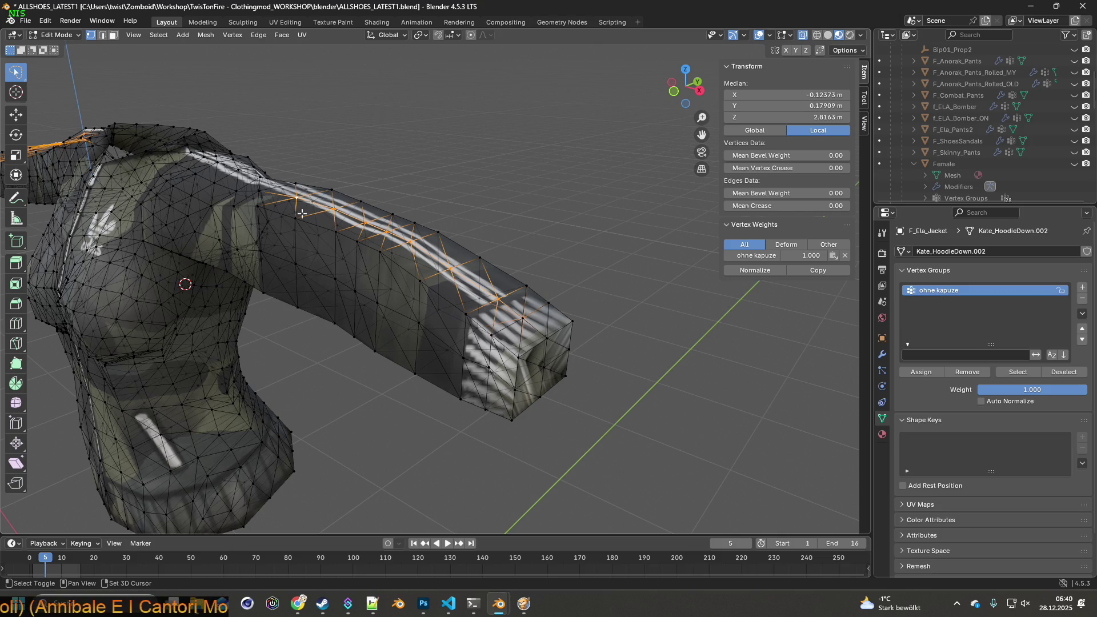
- Inspect the sleeve and torso mesh from several angles, then bring up the File menu
drag(264, 245, 449, 371)
scroll(up, 3)
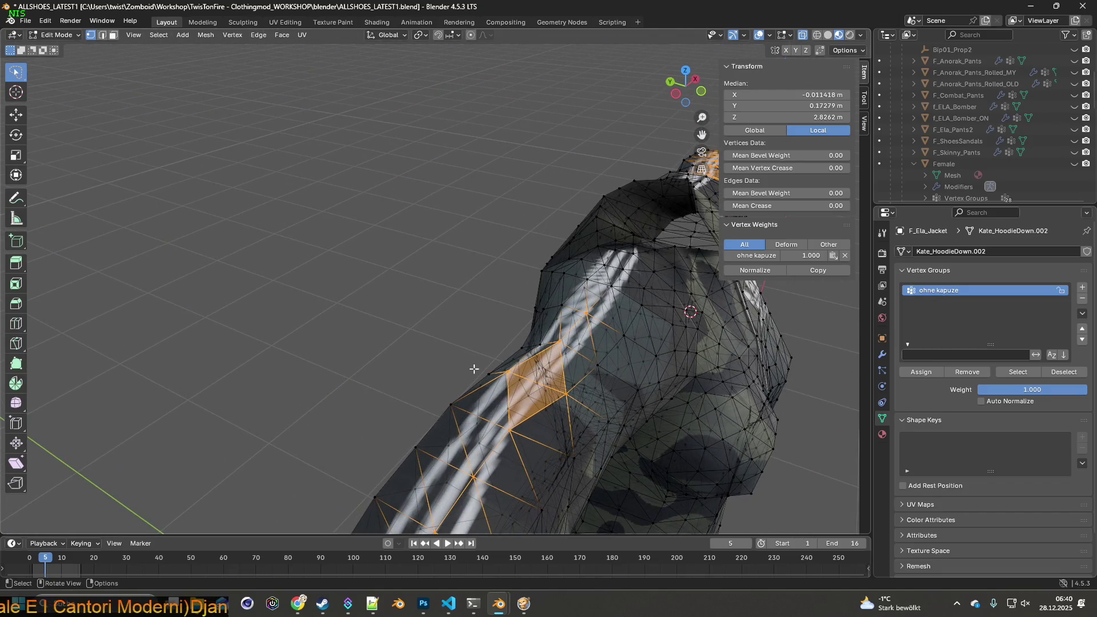
drag(557, 351, 343, 316)
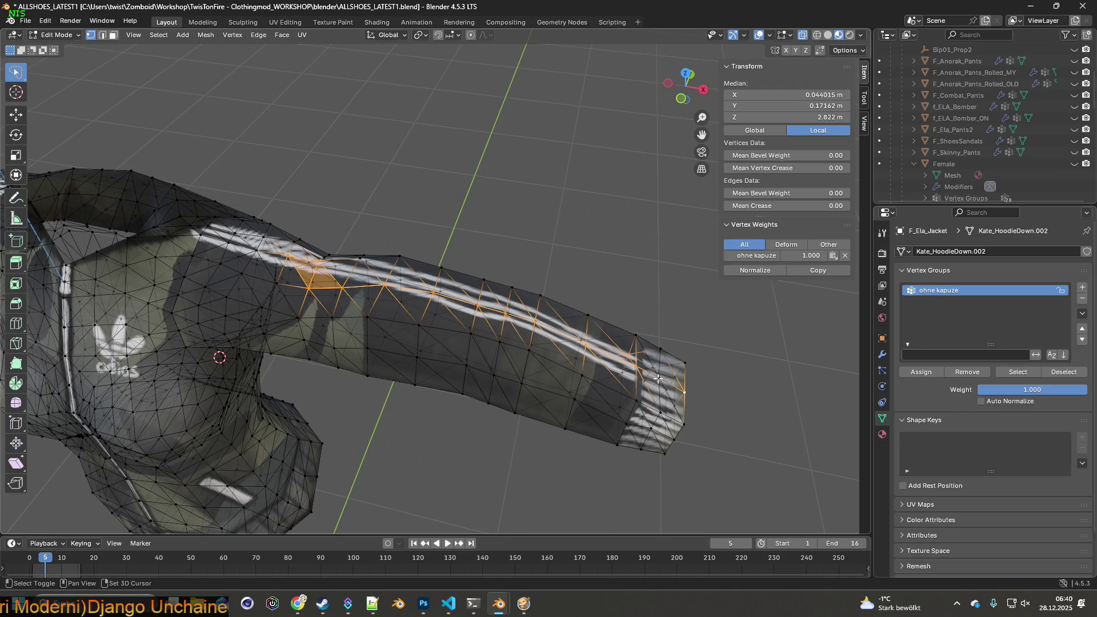
drag(464, 364, 461, 300)
scroll(down, 3)
click(24, 23)
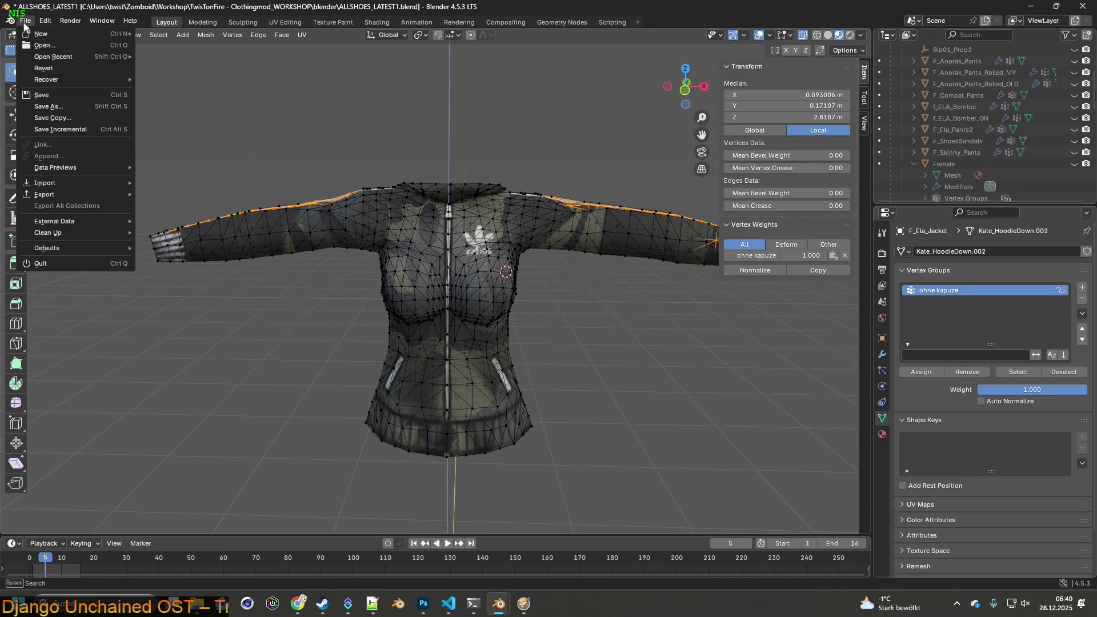
- Save the blend file and raise the shoulder-line vertices along Z
click(48, 96)
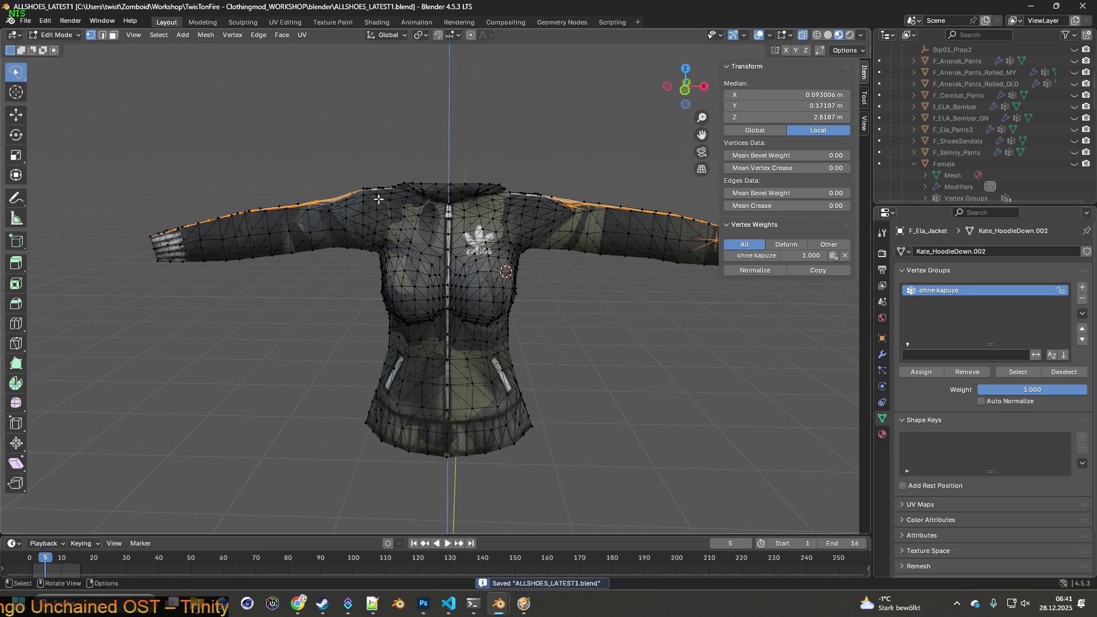
drag(390, 195, 329, 209)
click(277, 293)
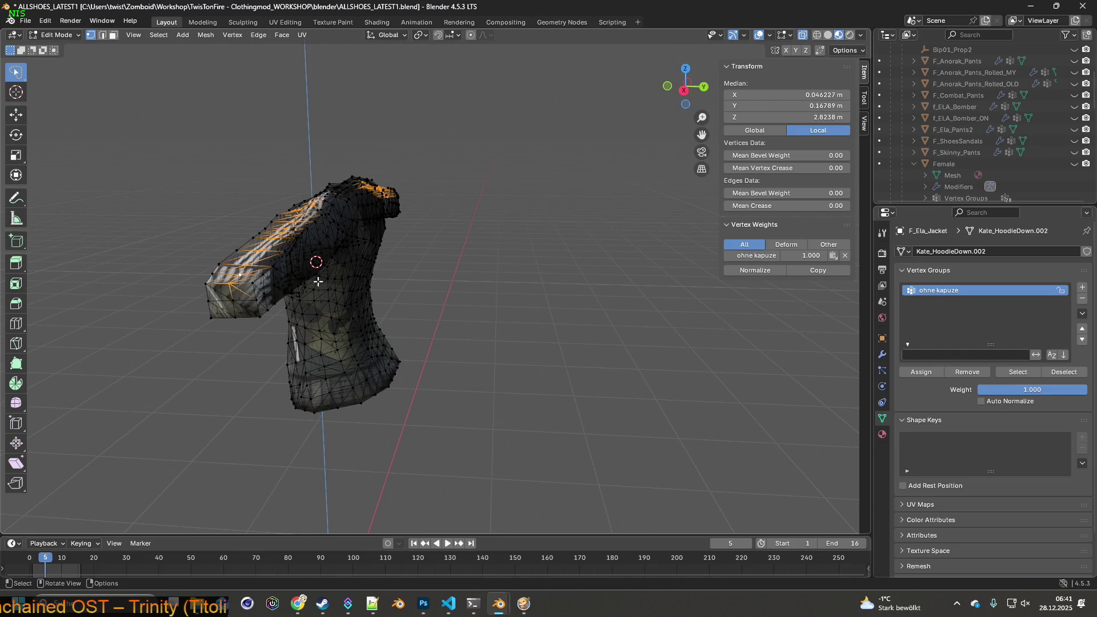
drag(285, 257, 424, 281)
key(g)
key(z)
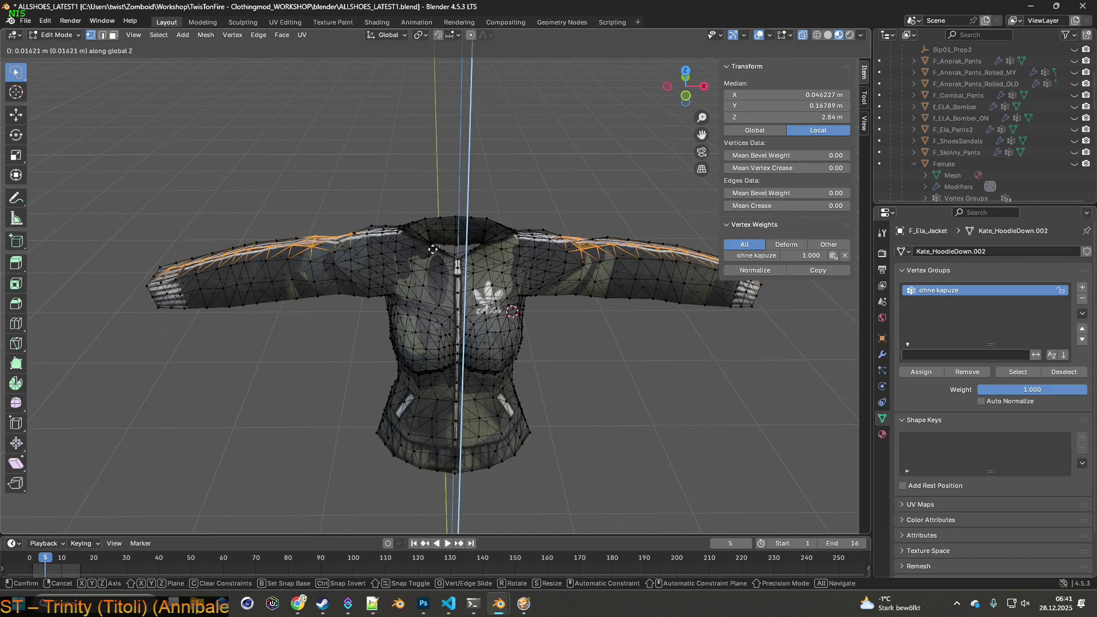
click(433, 247)
drag(434, 247, 345, 291)
- Raise a single shoulder vertex 0.023785 m along Z, then deselect everything
click(474, 289)
drag(475, 289, 442, 285)
key(g)
key(z)
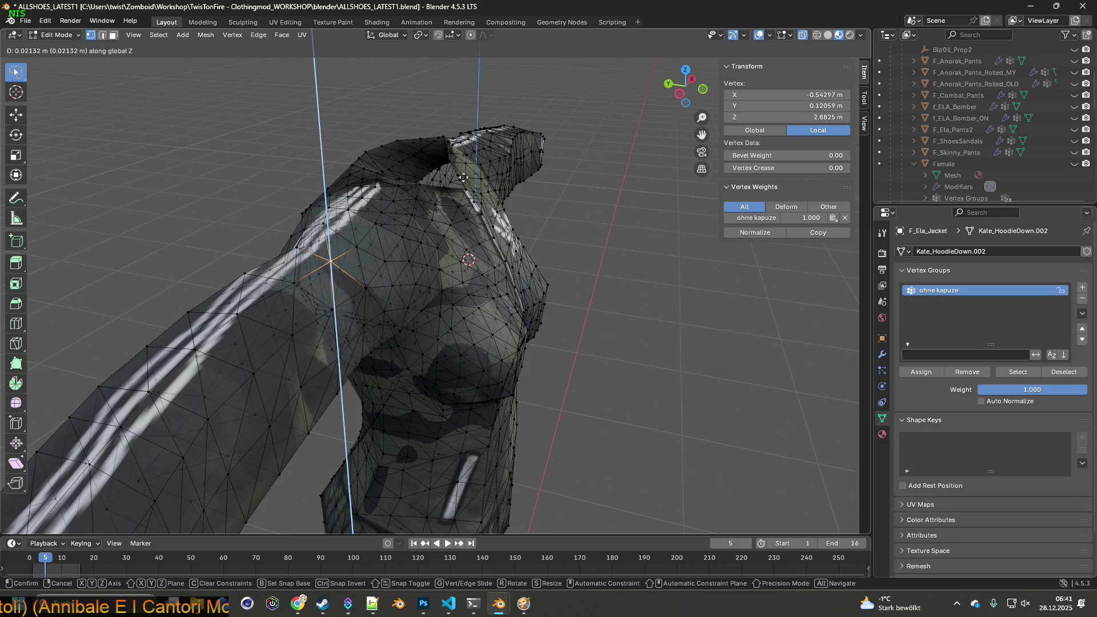
click(467, 166)
drag(468, 165, 409, 246)
key(alt+a)
- Switch to Wireframe shading and select the vertices of the sleeve's top seam
click(349, 222)
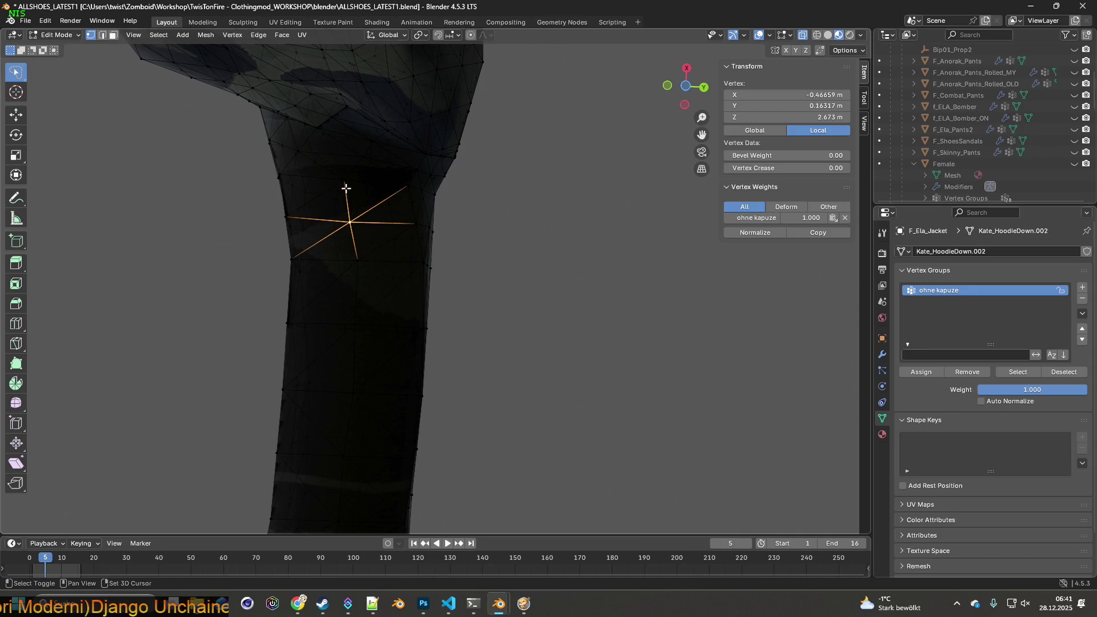
click(817, 35)
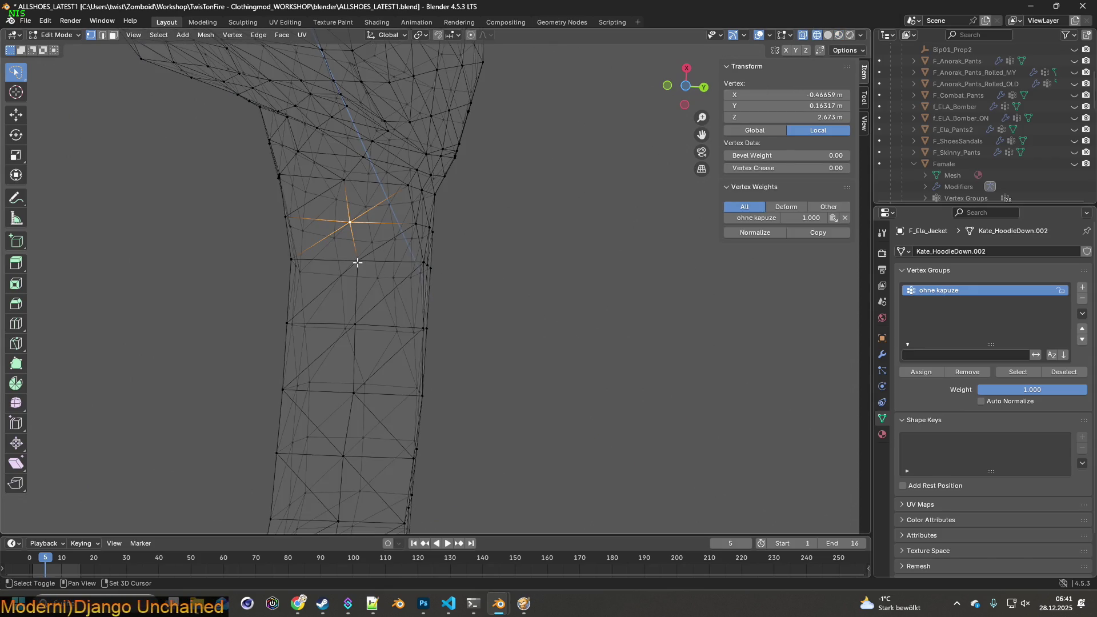
click(357, 262)
click(355, 324)
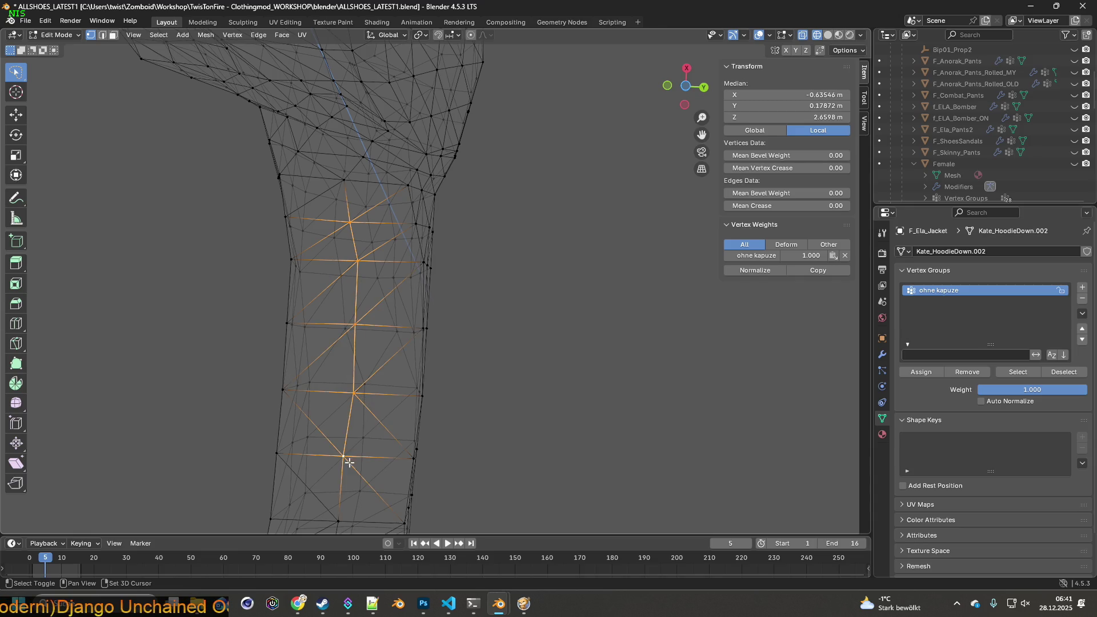
drag(341, 517, 399, 297)
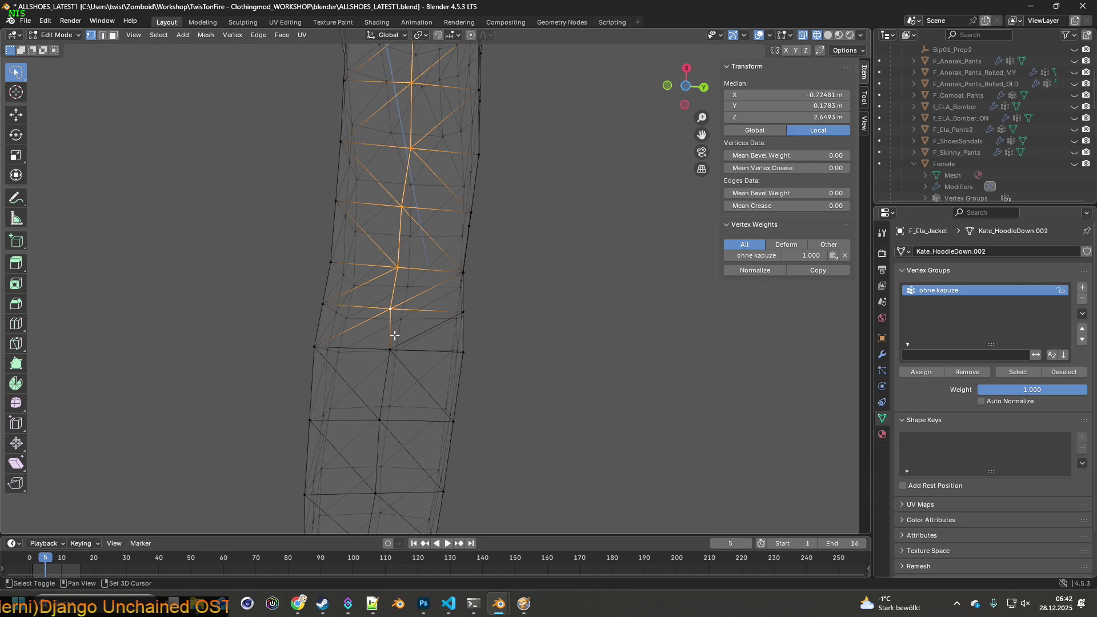
drag(395, 495, 418, 319)
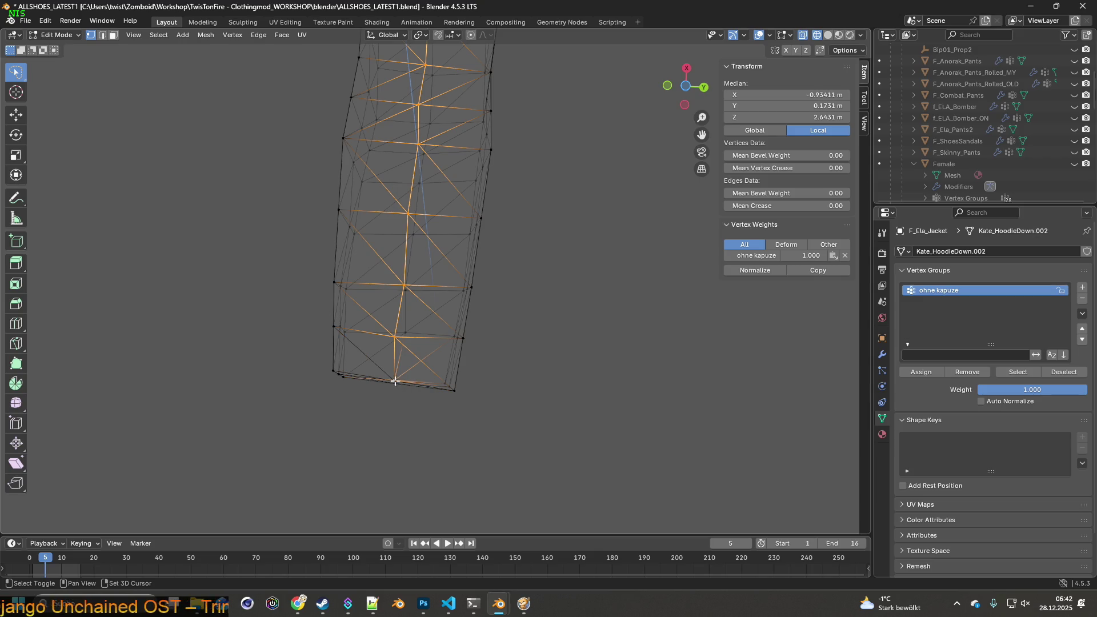
drag(408, 402, 489, 303)
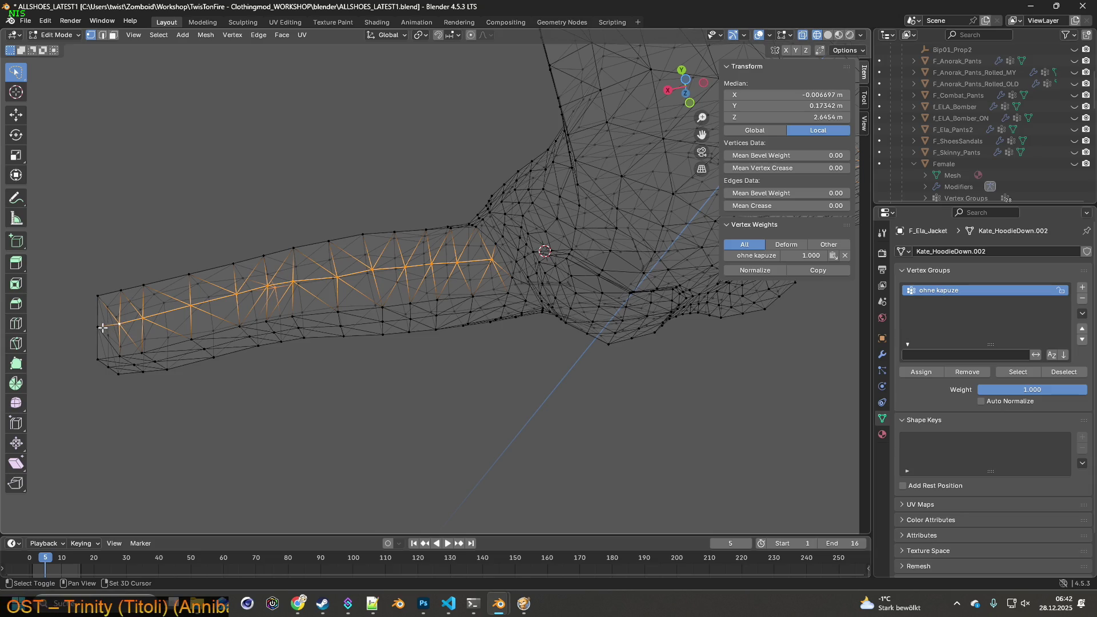
drag(140, 339, 243, 258)
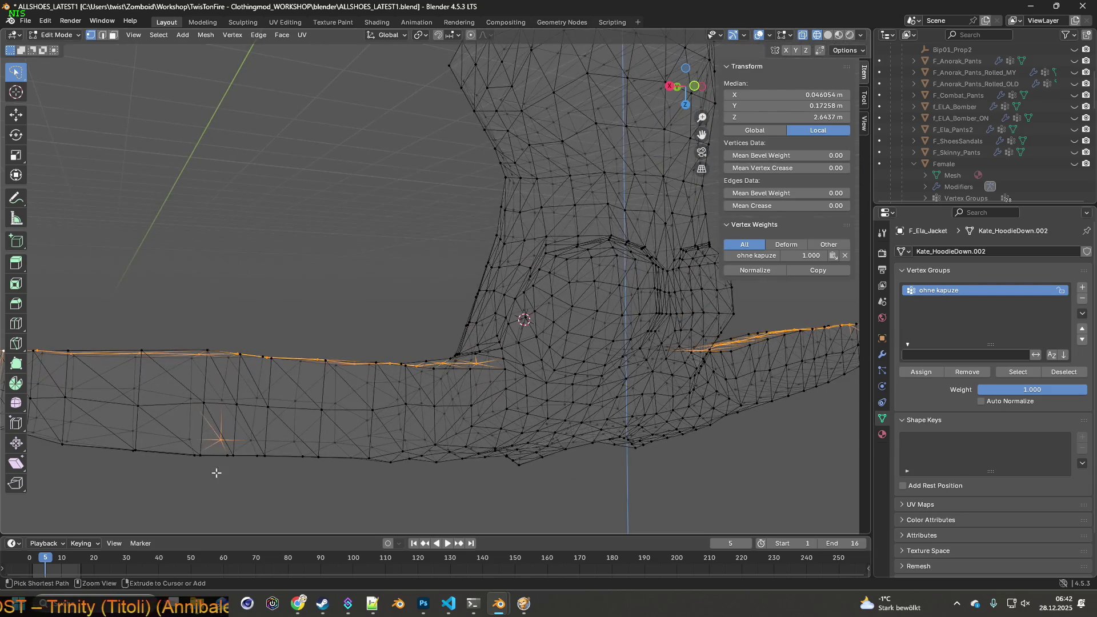
drag(405, 459, 362, 449)
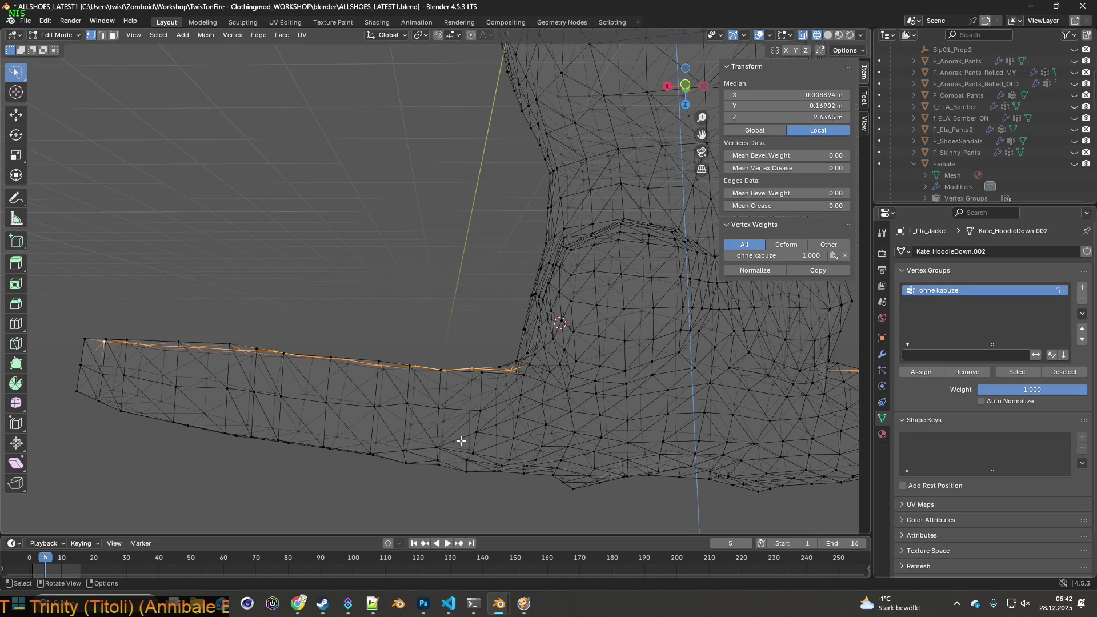
- Lower the seam vertices 0.017724 m along Z and clear the selection
key(g)
key(z)
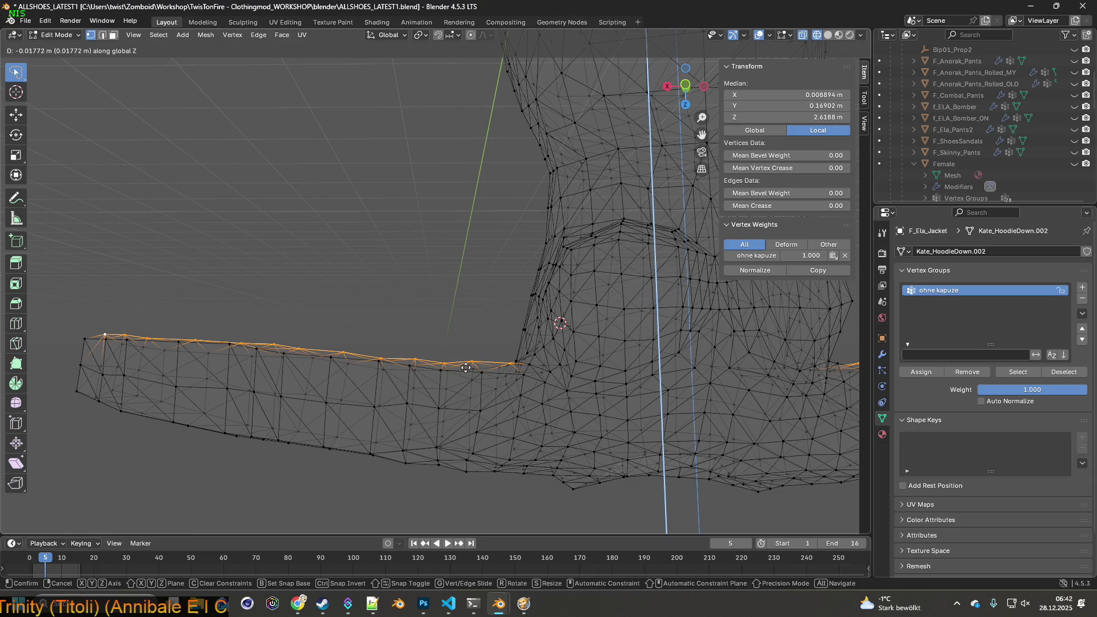
click(466, 368)
drag(478, 379, 549, 343)
drag(318, 385, 594, 312)
click(590, 311)
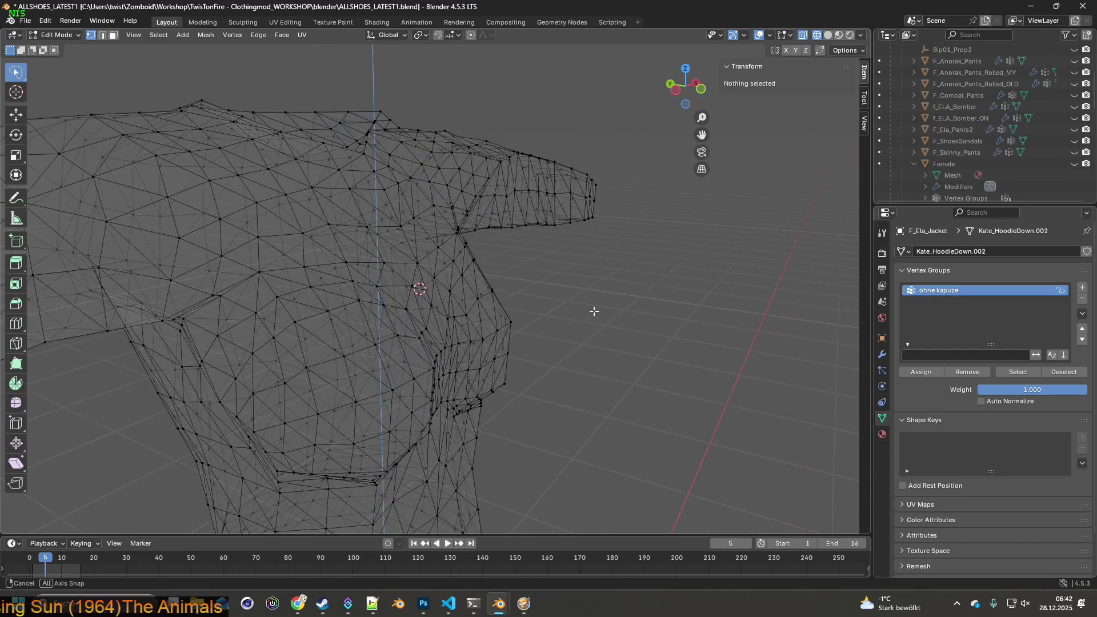
- Lasso-select the outer end section of the jacket sleeve
drag(499, 258, 476, 370)
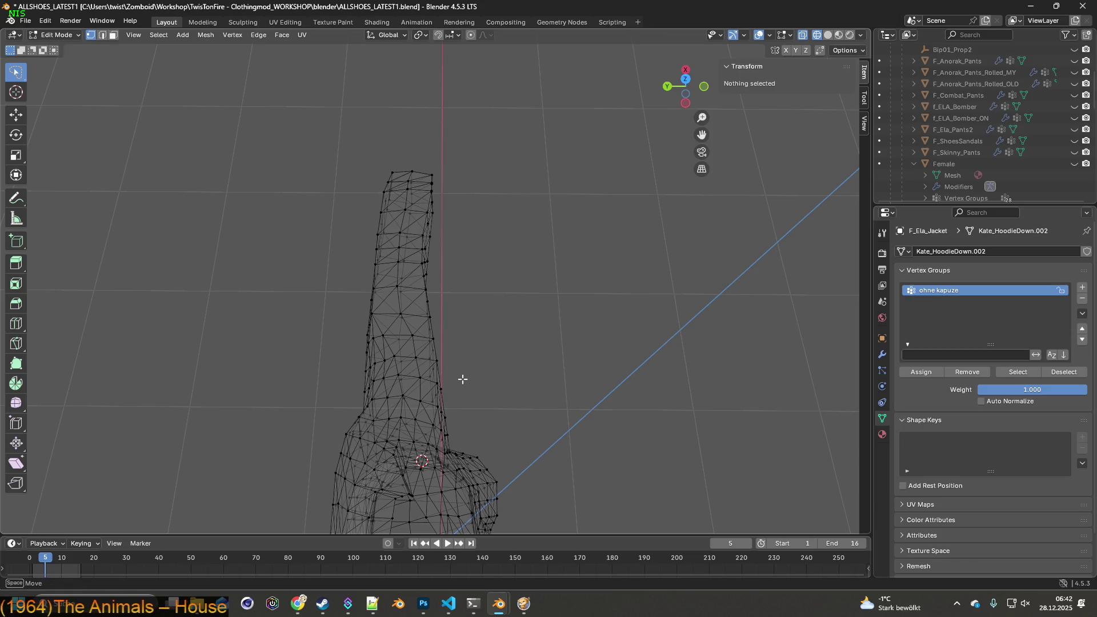
drag(416, 227, 446, 151)
drag(512, 235, 500, 298)
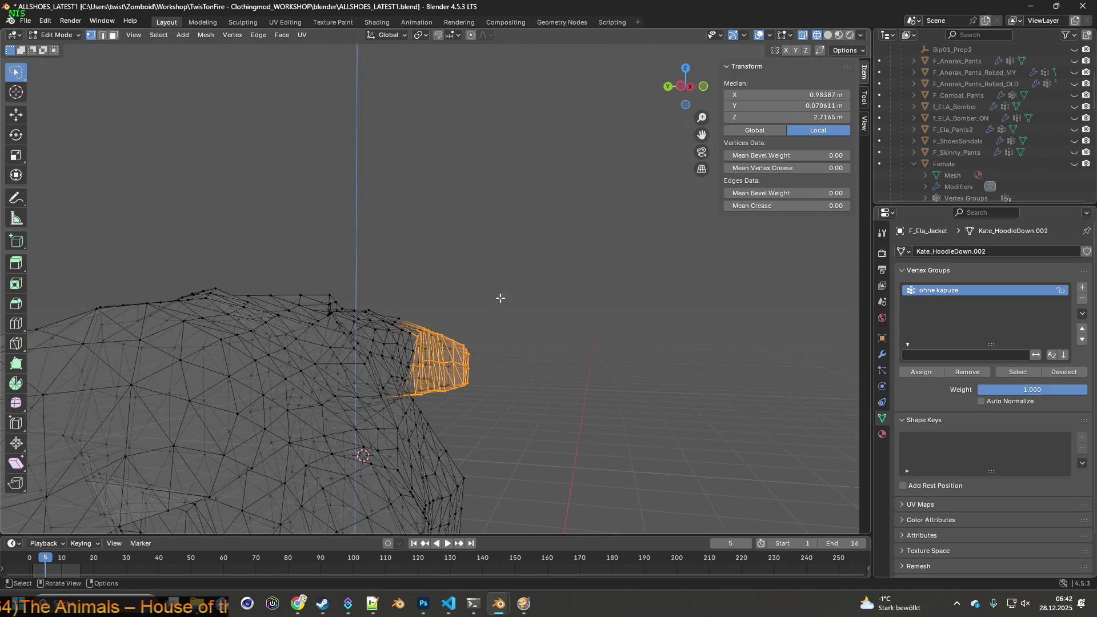
drag(492, 371, 548, 395)
scroll(up, 3)
drag(641, 397, 537, 402)
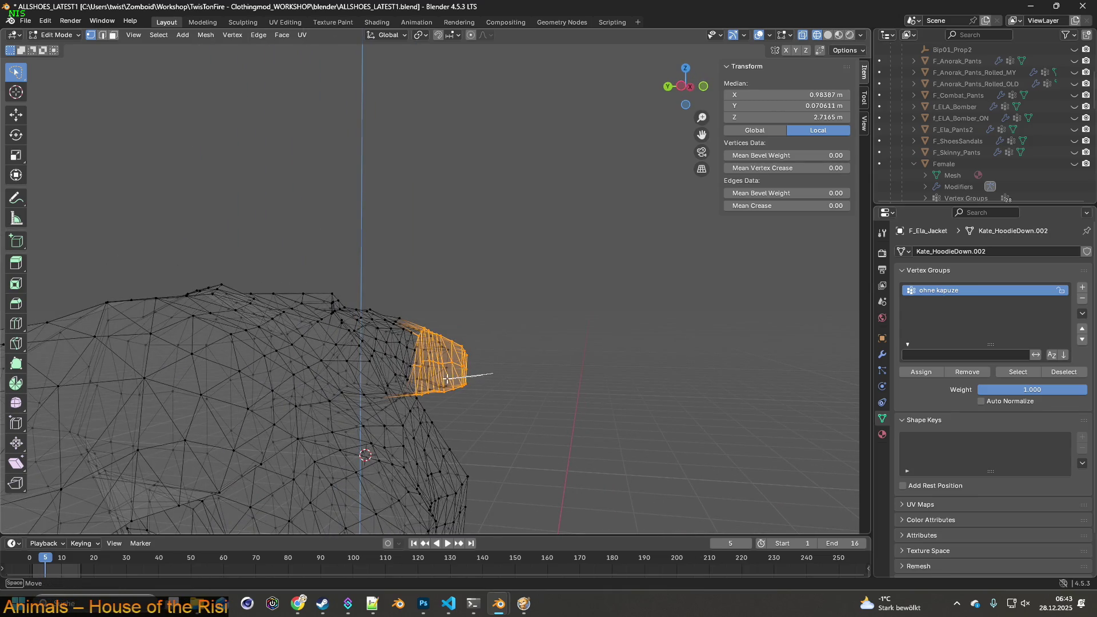
drag(592, 378, 394, 412)
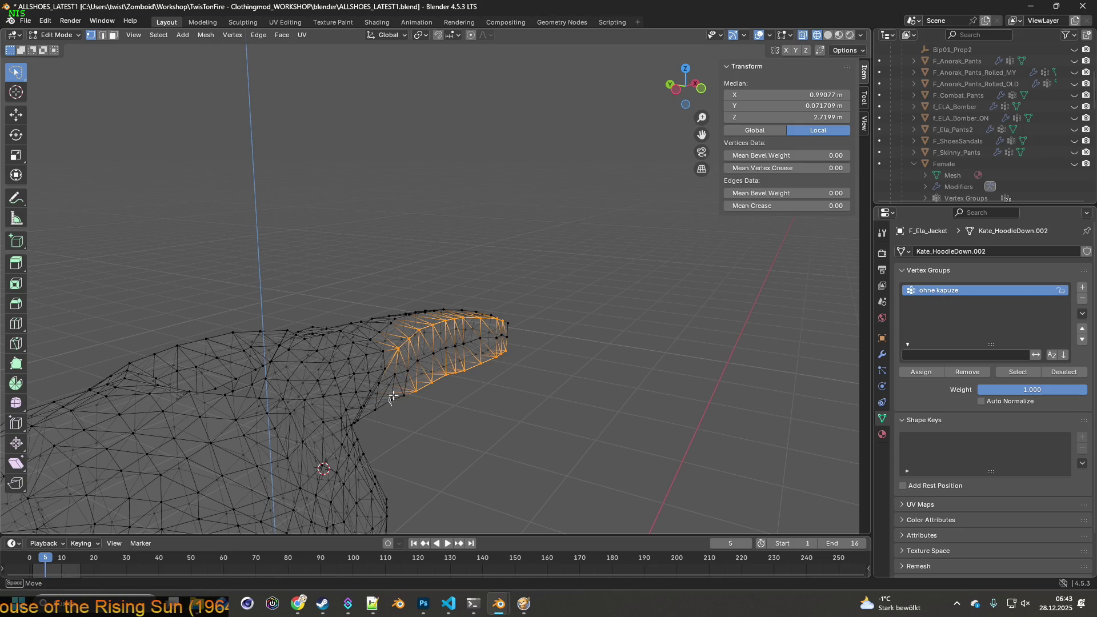
drag(446, 411, 362, 408)
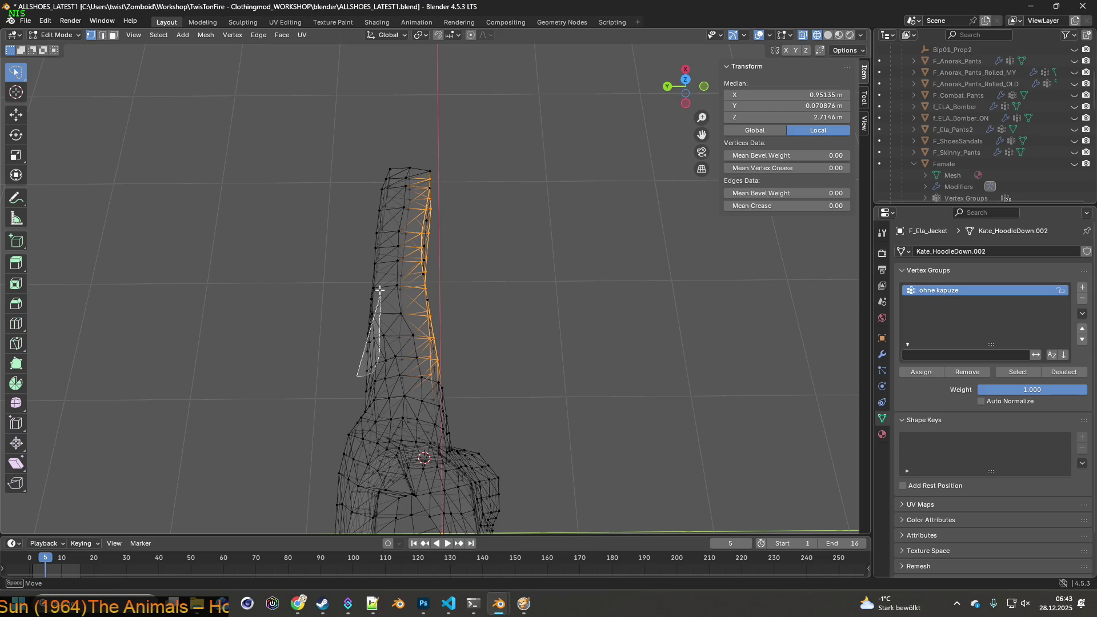
- Add the sleeve's side vertices and deselect stray vertices near the sleeve opening
drag(393, 157, 325, 191)
drag(326, 191, 397, 311)
drag(392, 379, 378, 384)
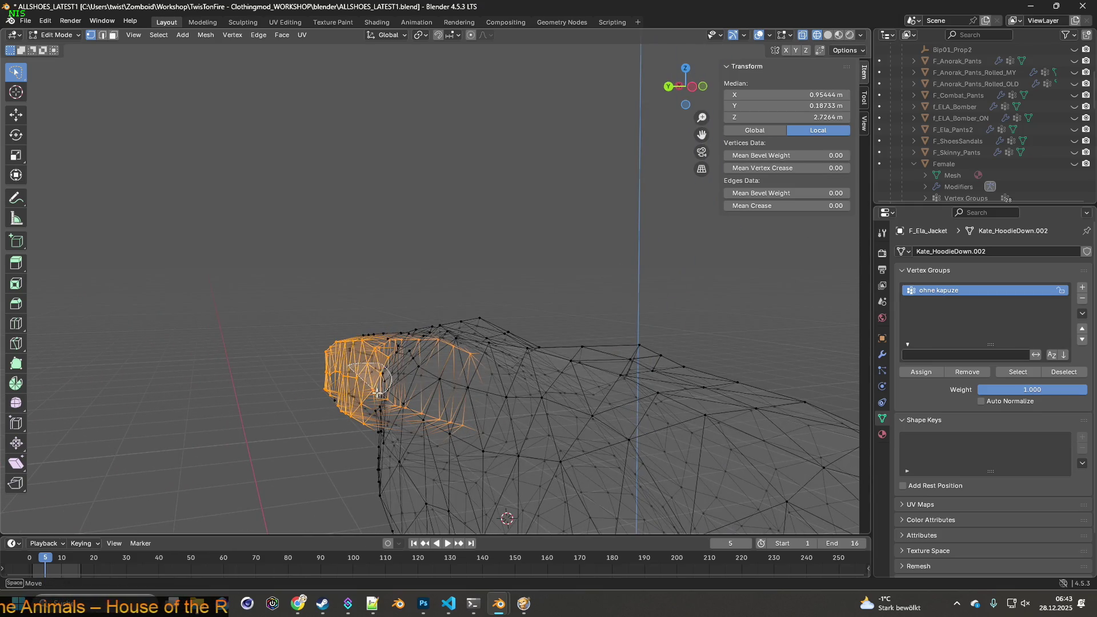
drag(334, 379, 327, 385)
scroll(up, 3)
drag(361, 395, 310, 394)
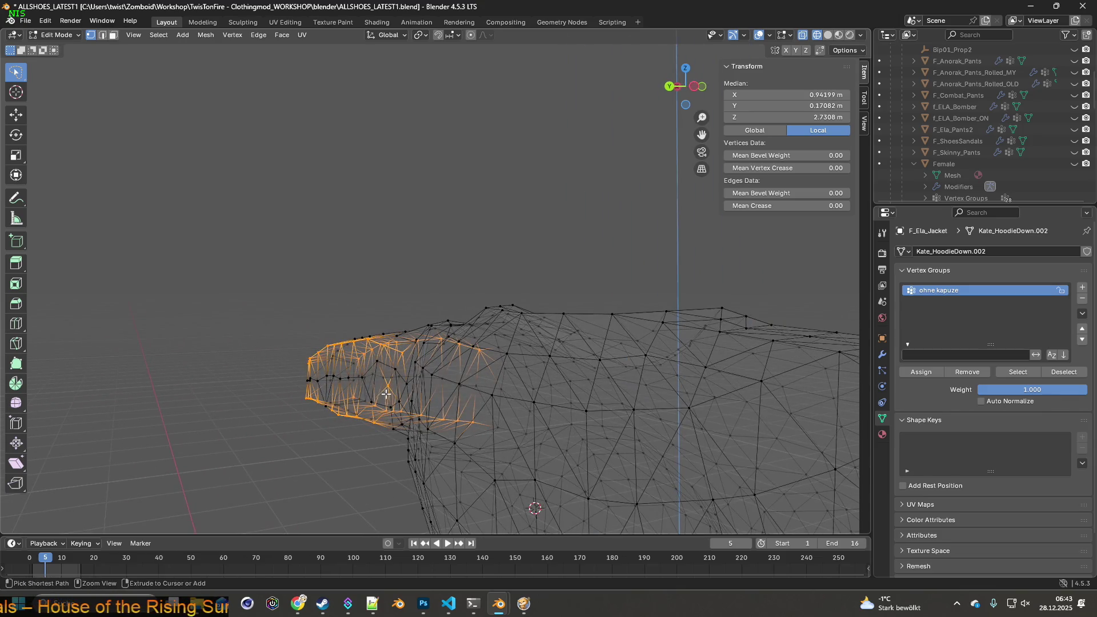
drag(409, 391, 377, 417)
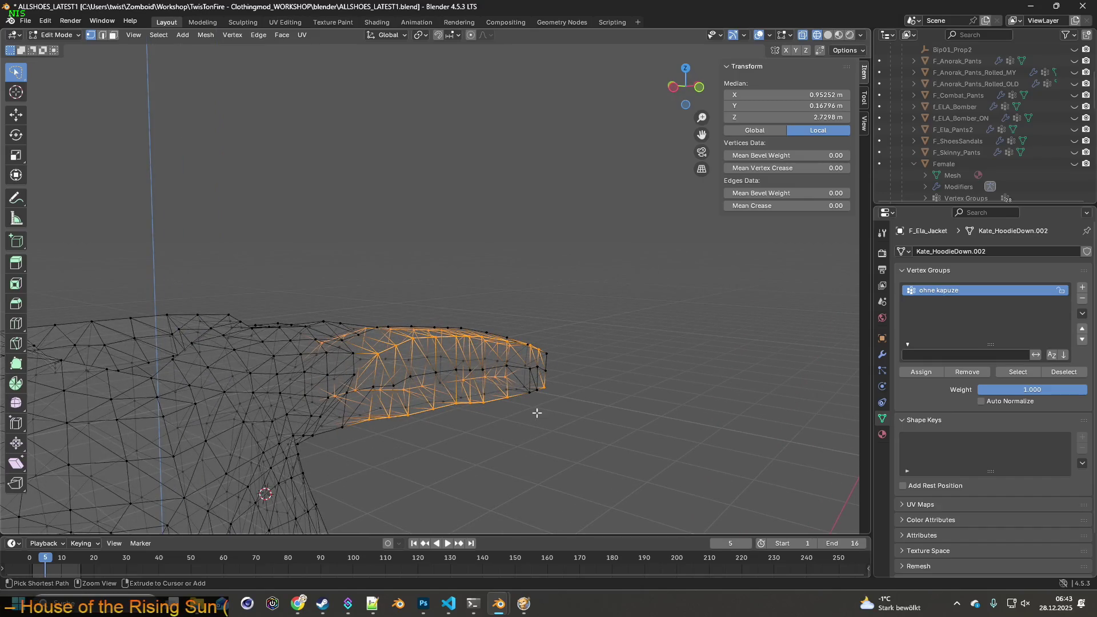
drag(552, 410, 245, 353)
scroll(up, 3)
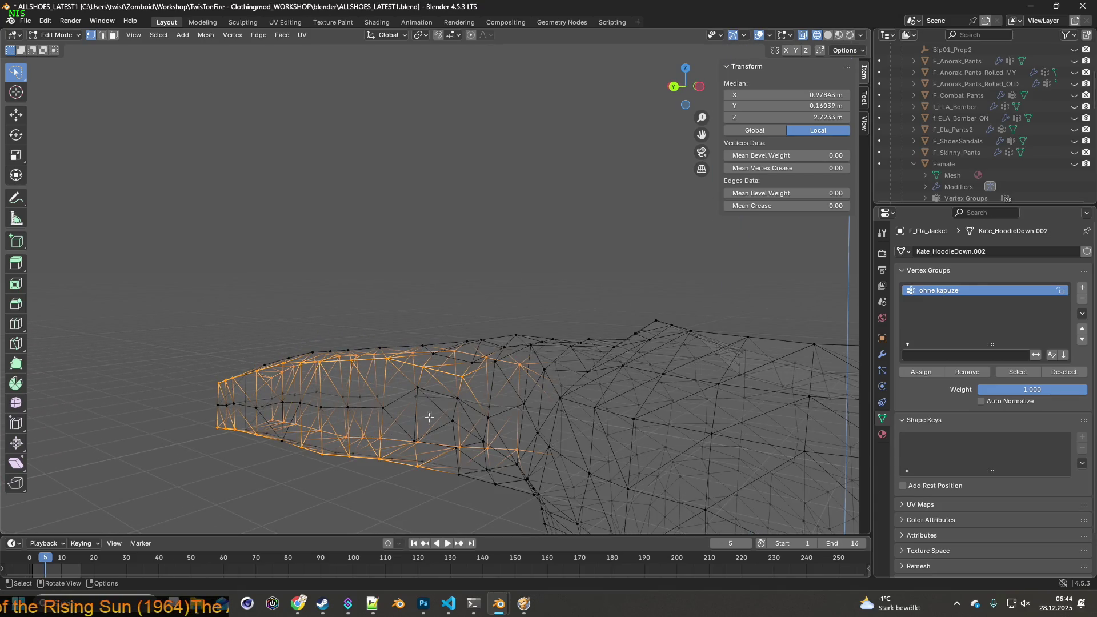
- Add one more vertex and scale the selected sleeve end up very slightly
click(416, 389)
drag(434, 437, 432, 389)
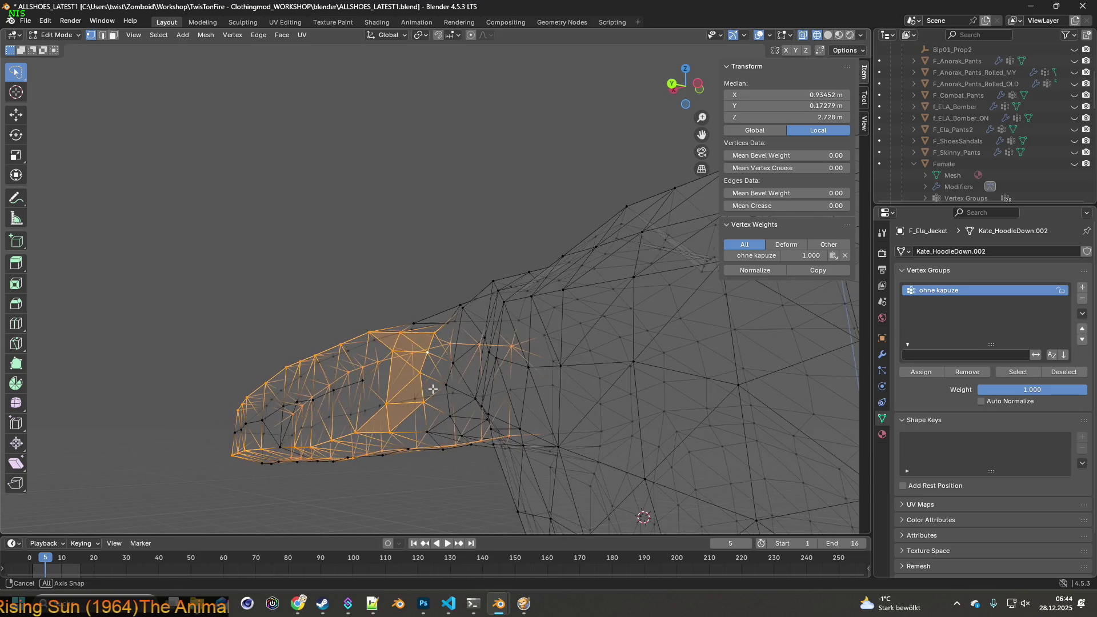
key(s)
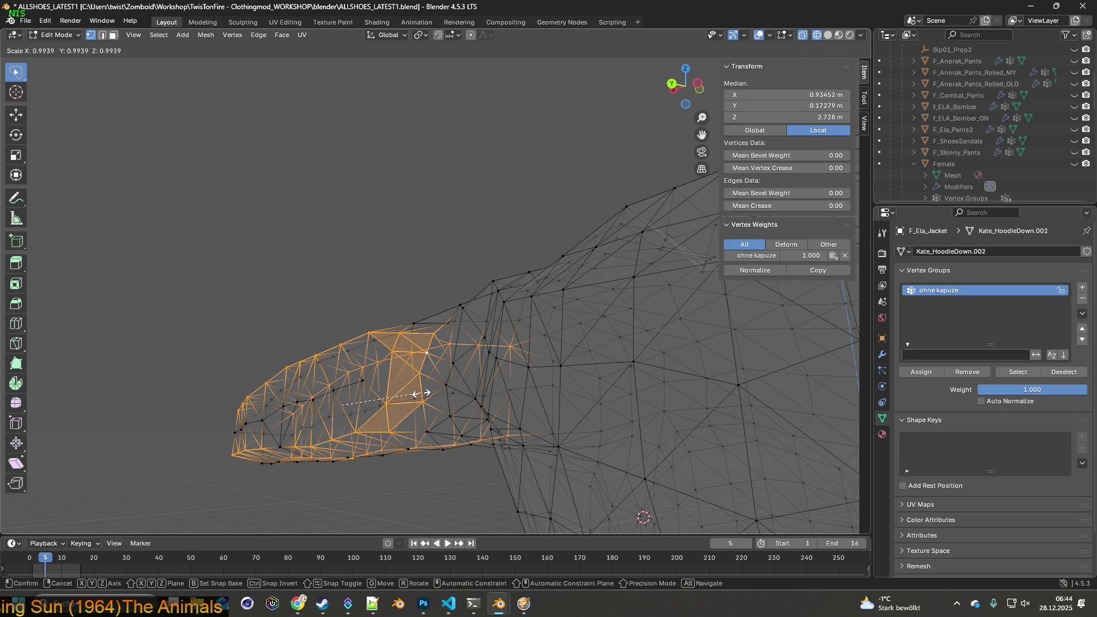
click(425, 391)
drag(426, 392, 481, 425)
click(488, 392)
- Turn on proportional editing and lightly scale two selected sleeve vertices near their original size
click(477, 444)
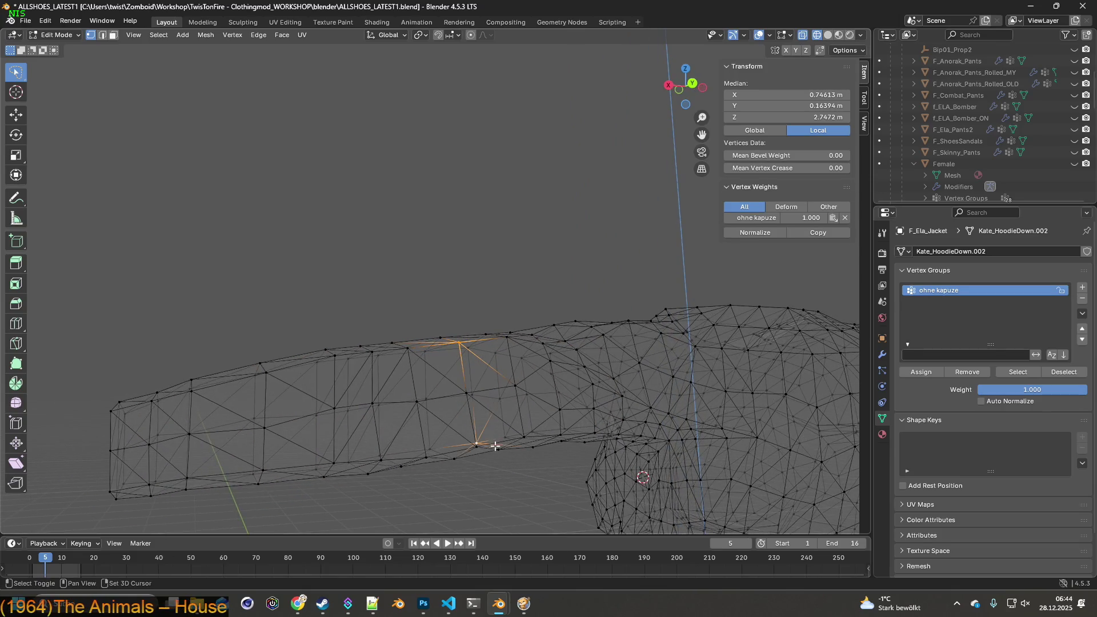
click(472, 34)
drag(531, 375, 492, 384)
click(430, 449)
click(445, 357)
drag(446, 355, 422, 379)
key(s)
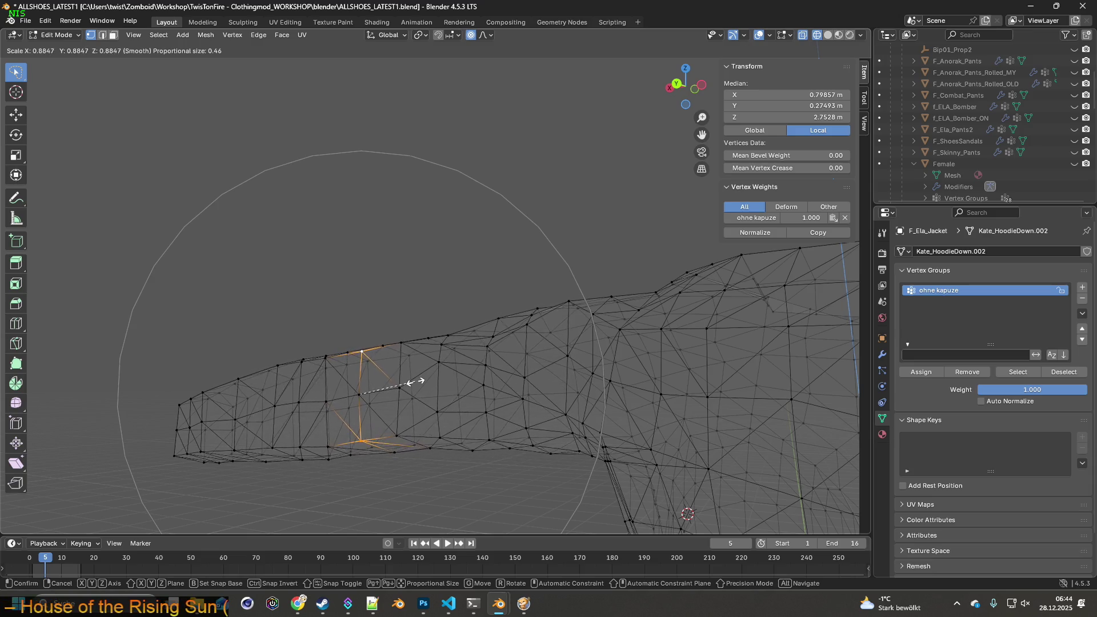
click(420, 380)
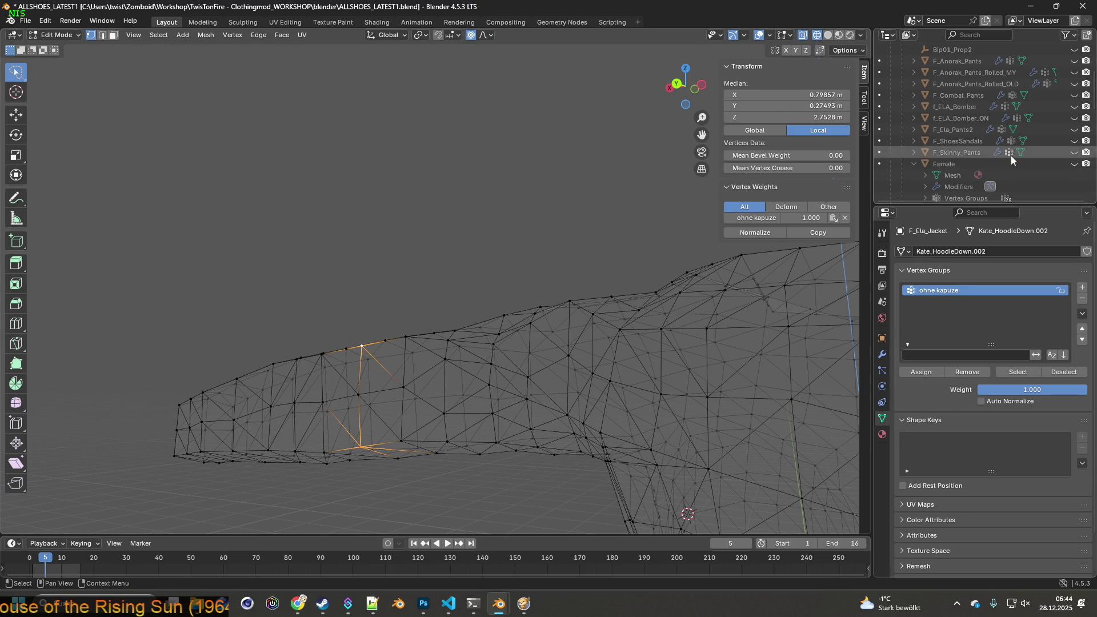
- Show the Female body for reference and shrink the selected sleeve area to 0.932
click(1074, 164)
drag(470, 370, 568, 369)
key(s)
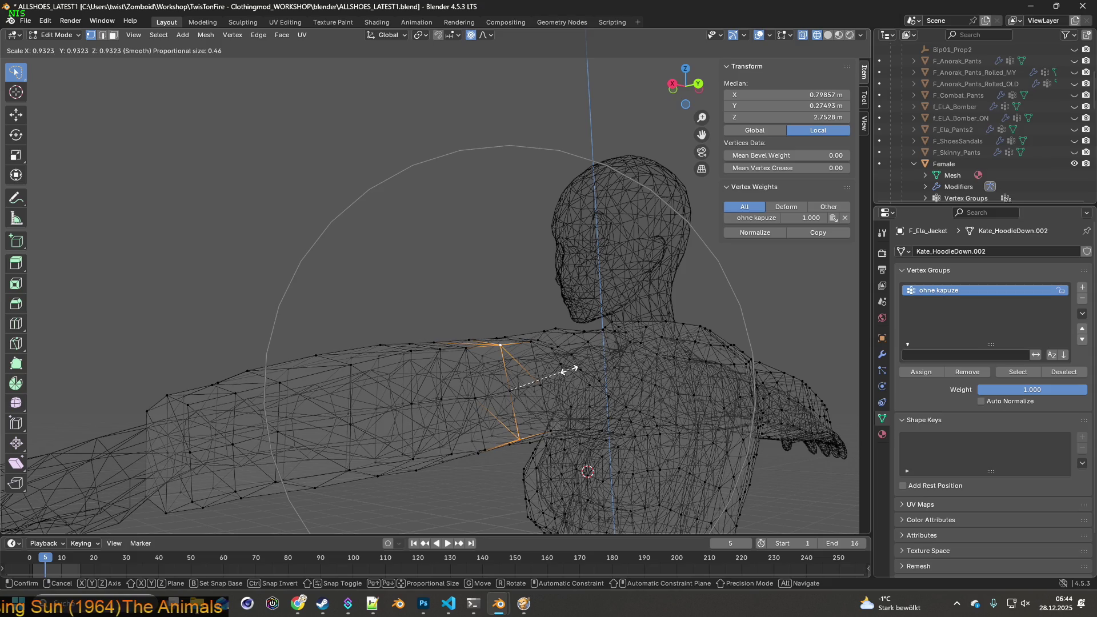
click(570, 371)
scroll(up, 3)
- Shrink a single sleeve vertex and its surroundings to 0.899
drag(453, 362, 473, 393)
click(451, 377)
key(s)
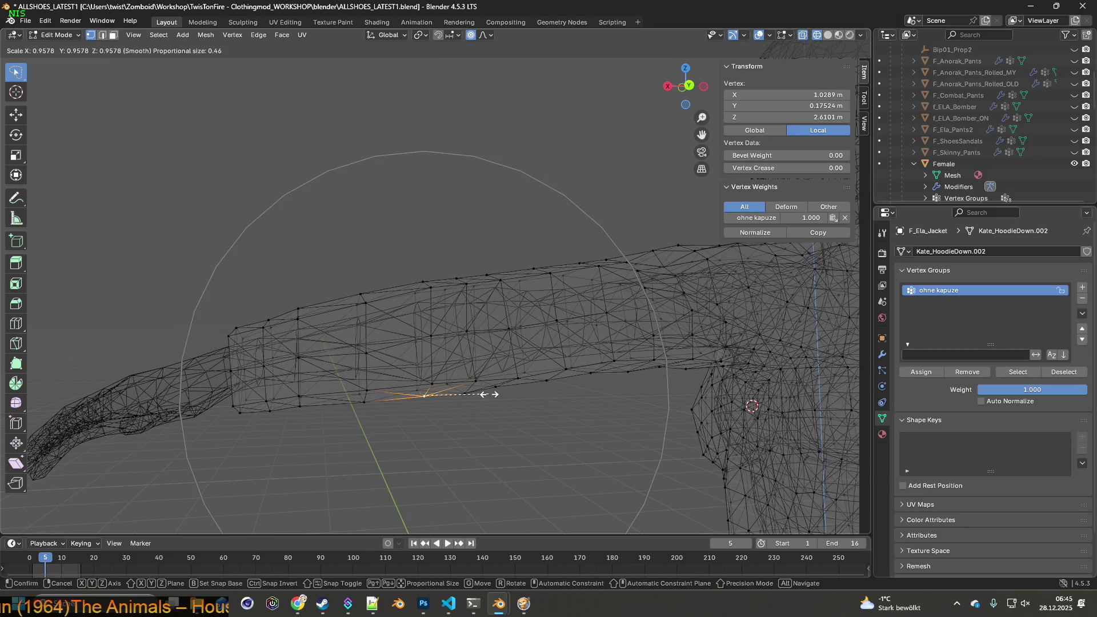
click(486, 395)
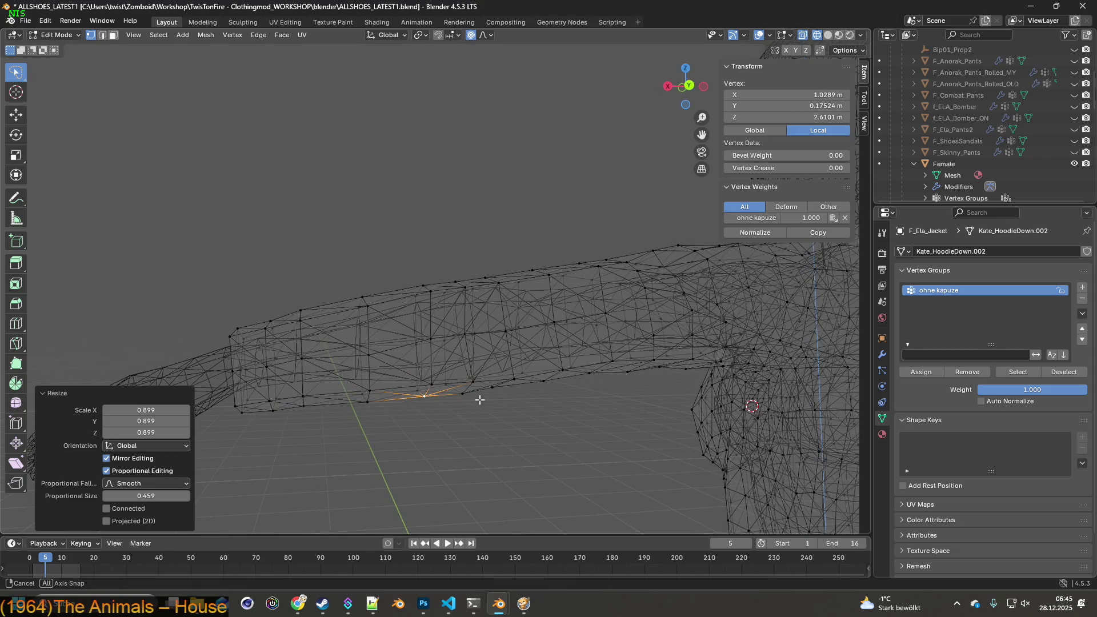
- Shrink the sleeve around a vertex on its underside
drag(480, 400, 443, 401)
scroll(down, 3)
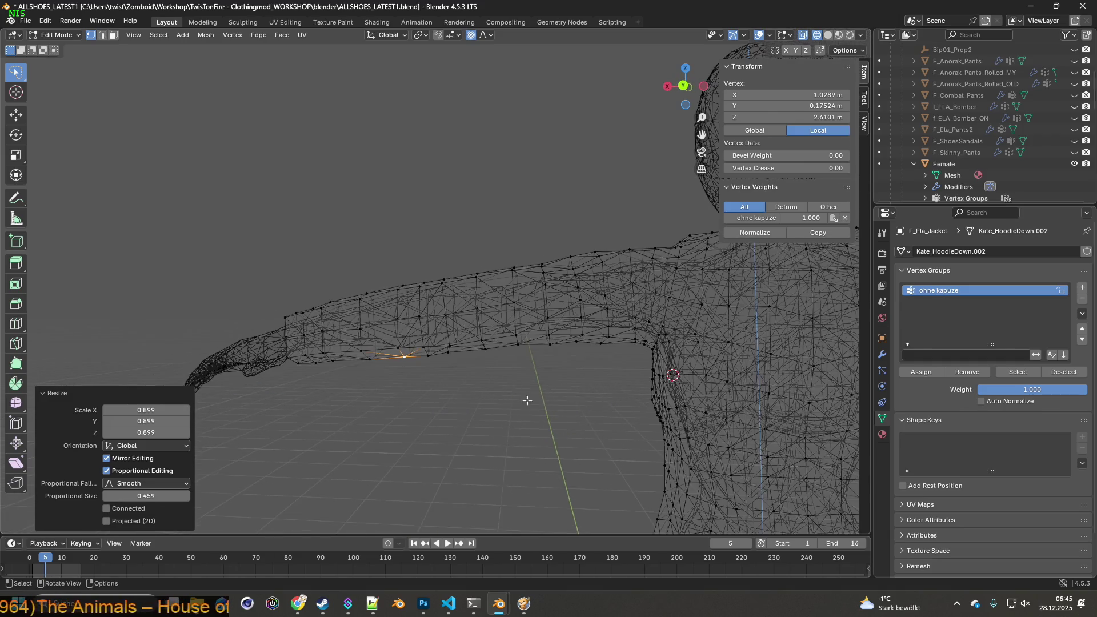
drag(659, 379, 555, 380)
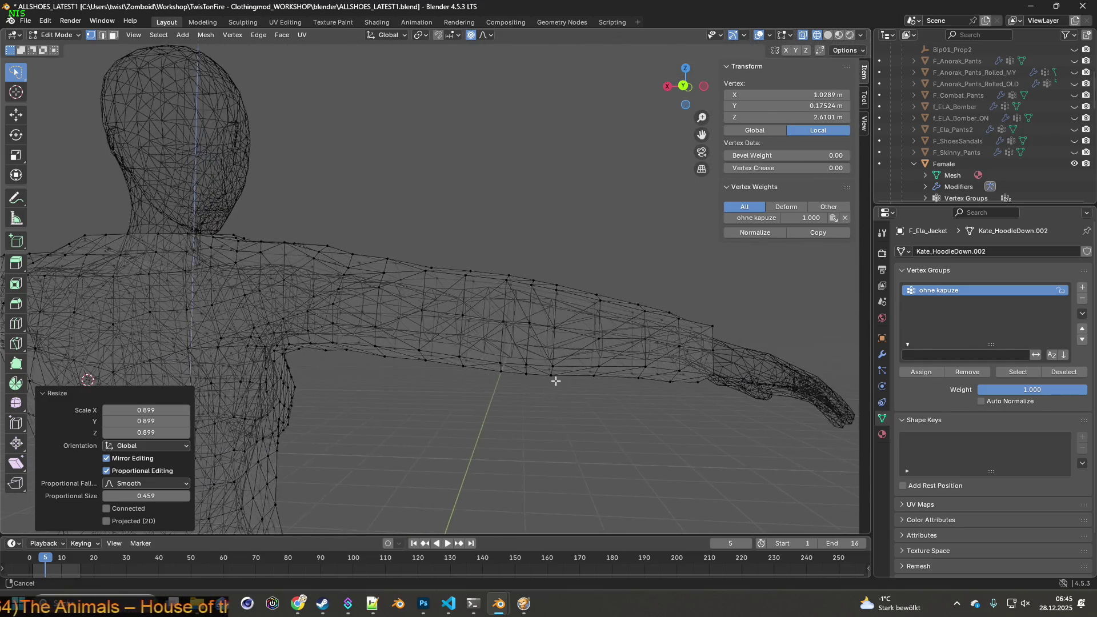
drag(482, 383, 488, 376)
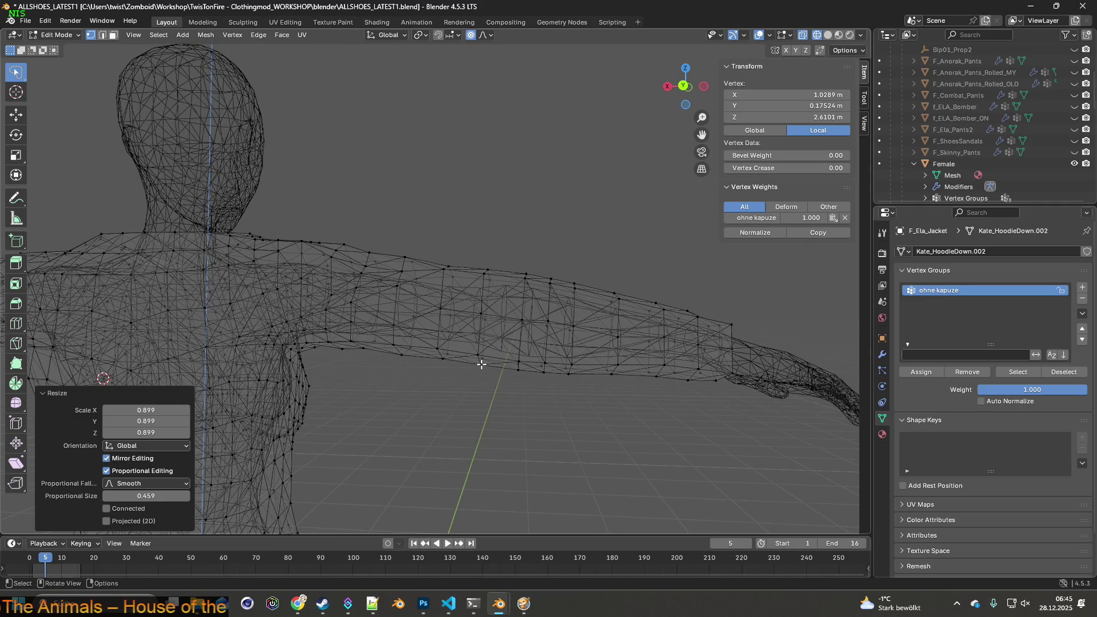
click(481, 364)
key(s)
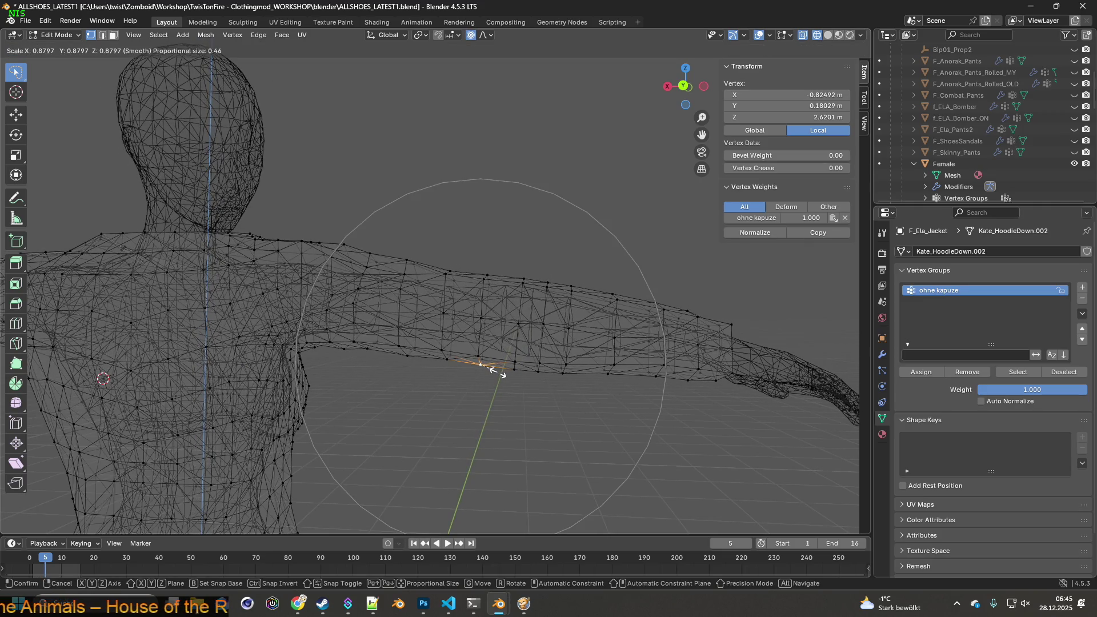
click(496, 372)
- Shrink the sleeve around a lower-edge vertex to 0.907
drag(581, 381, 290, 372)
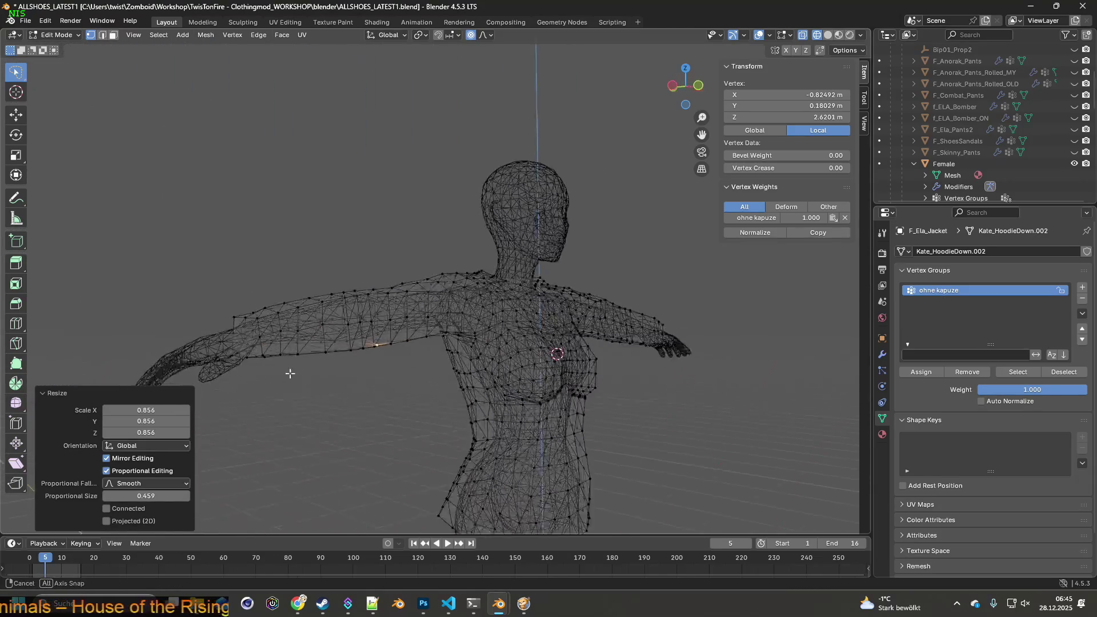
scroll(up, 3)
scroll(up, 3)
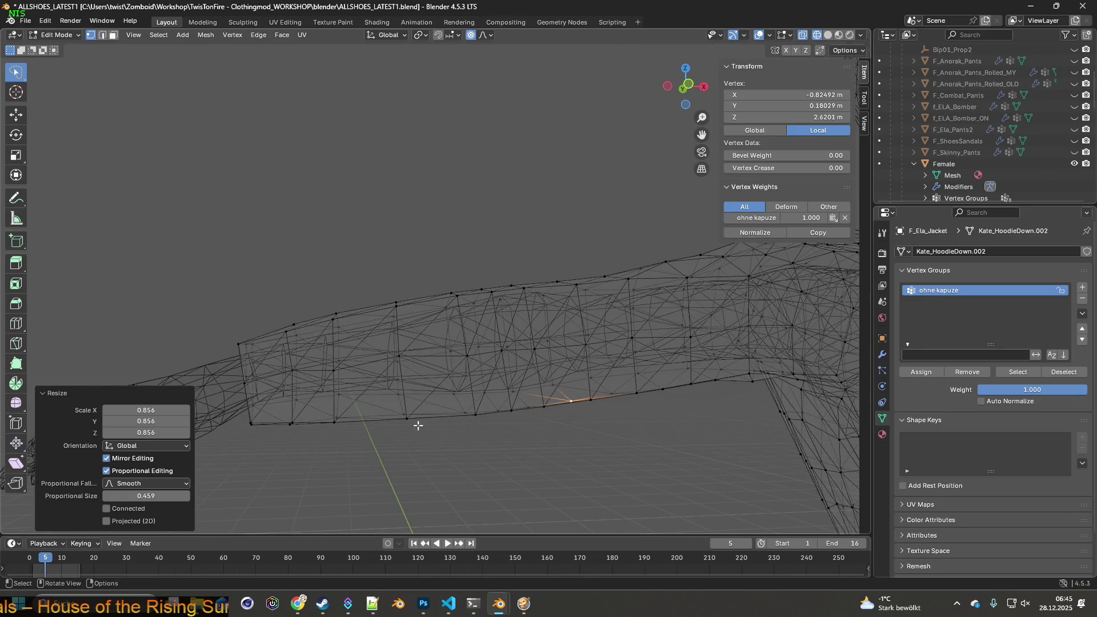
click(409, 421)
key(s)
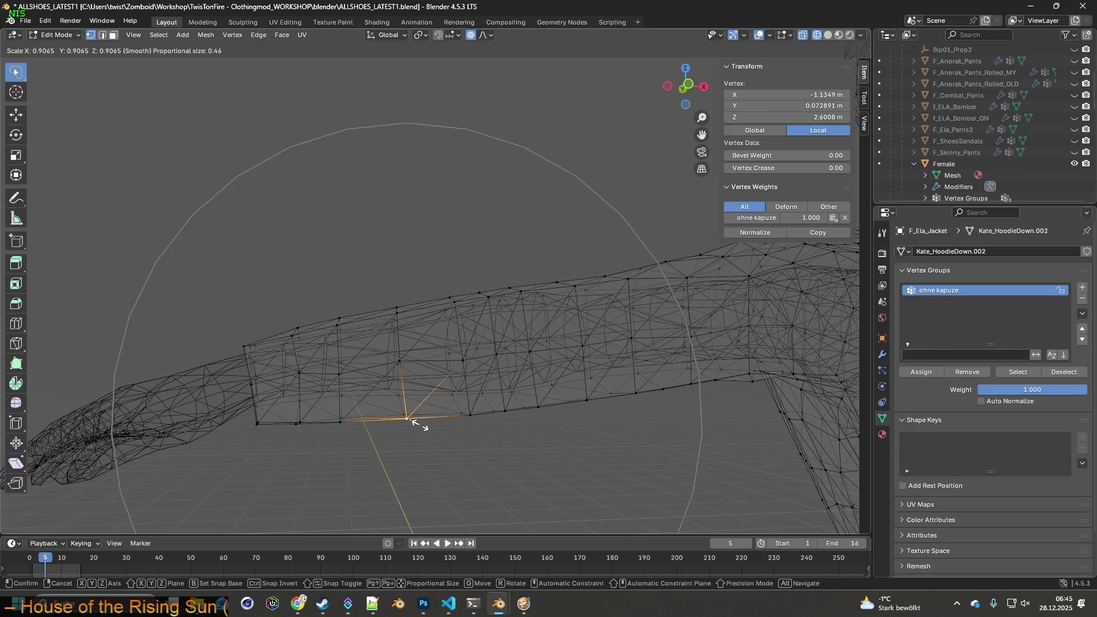
click(420, 425)
- Shrink the other arm's sleeve around one of its vertices
drag(420, 422, 565, 393)
scroll(down, 3)
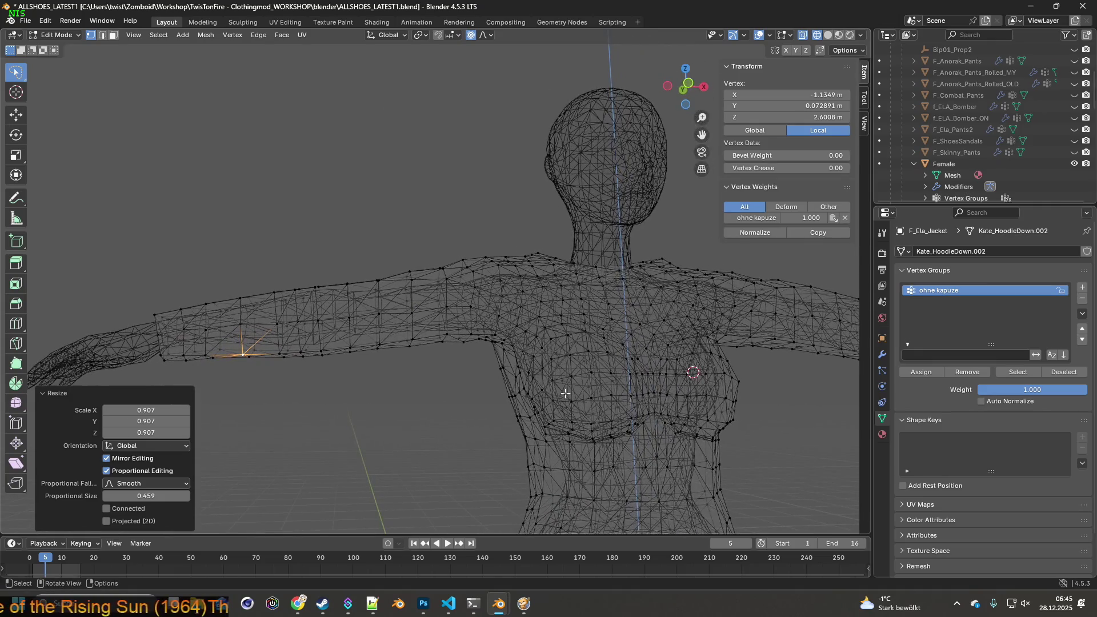
drag(723, 386, 543, 428)
scroll(down, 3)
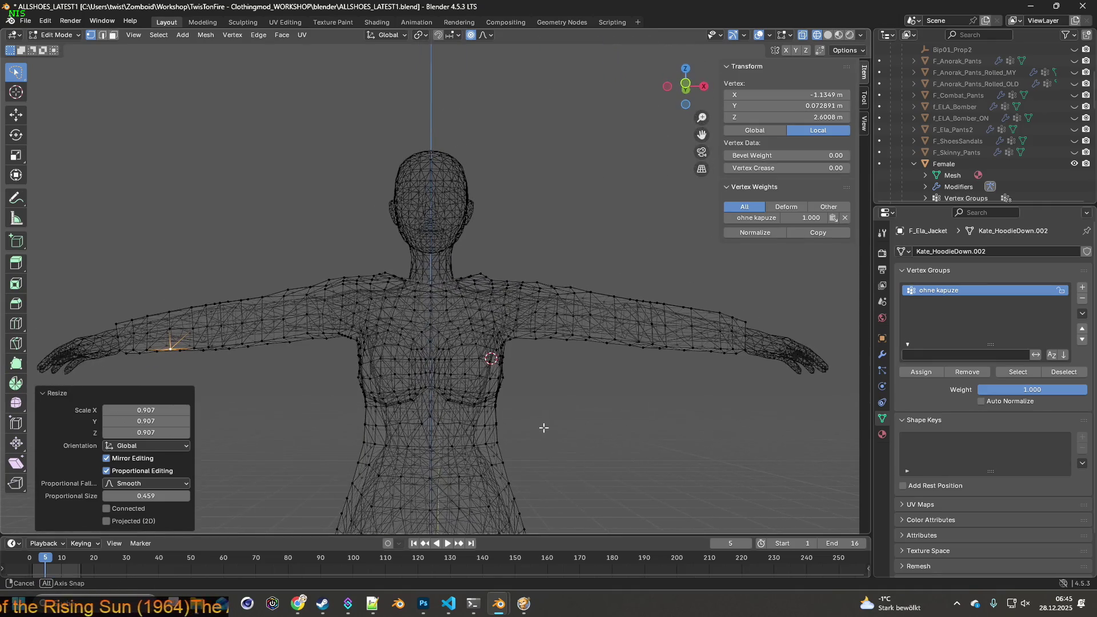
scroll(up, 3)
drag(608, 412, 529, 411)
drag(608, 404, 536, 421)
click(570, 415)
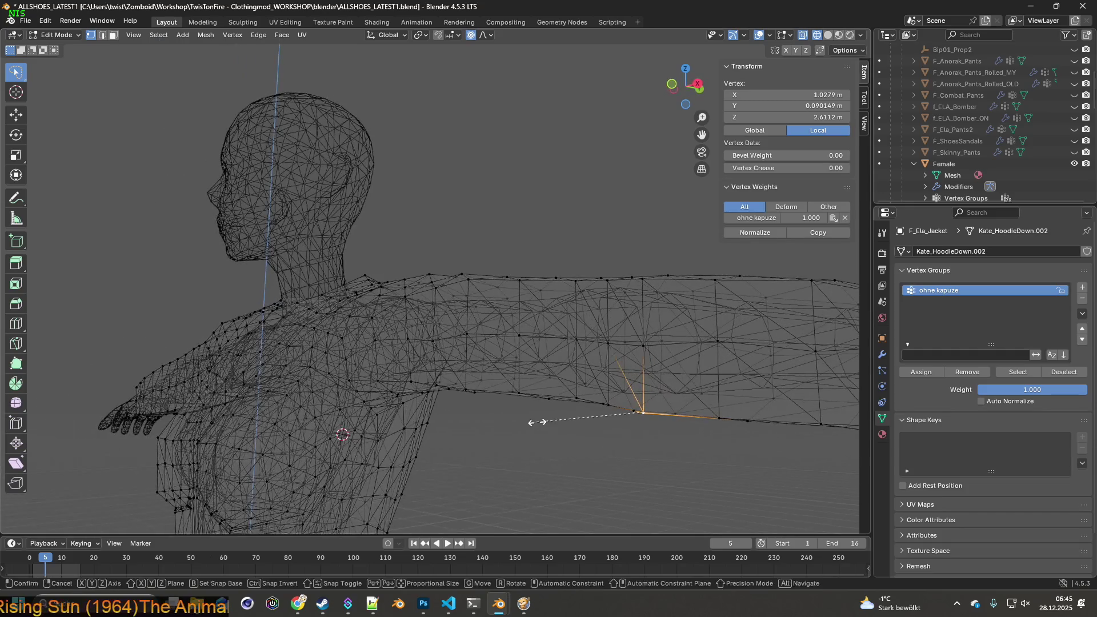
key(s)
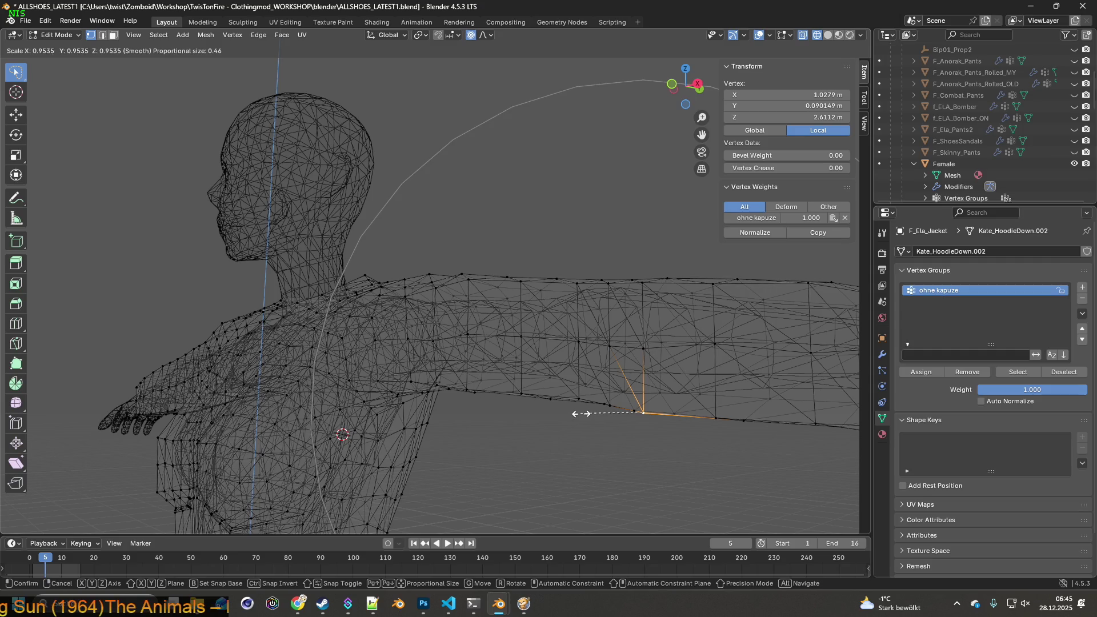
click(584, 412)
- Clear the vertex selection and view the figure from the front
drag(584, 413, 616, 416)
scroll(up, 3)
scroll(down, 3)
click(520, 448)
drag(467, 441, 533, 431)
scroll(down, 3)
scroll(down, 3)
scroll(up, 3)
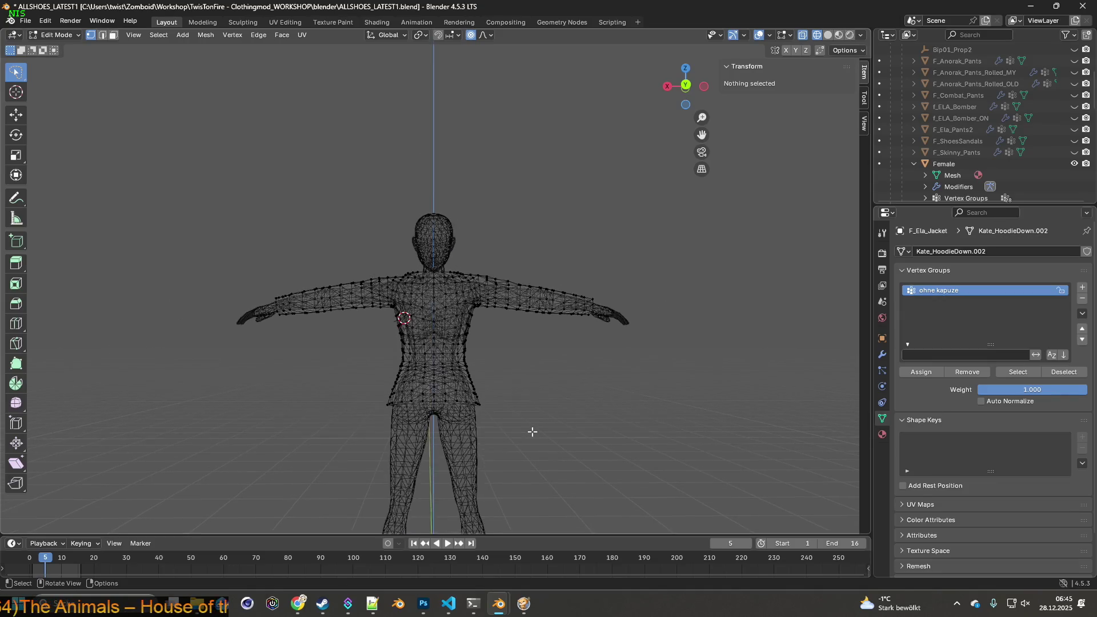
- Switch from Edit Mode back to Object Mode
scroll(up, 3)
scroll(up, 3)
drag(583, 419, 343, 415)
scroll(down, 3)
click(56, 35)
click(55, 47)
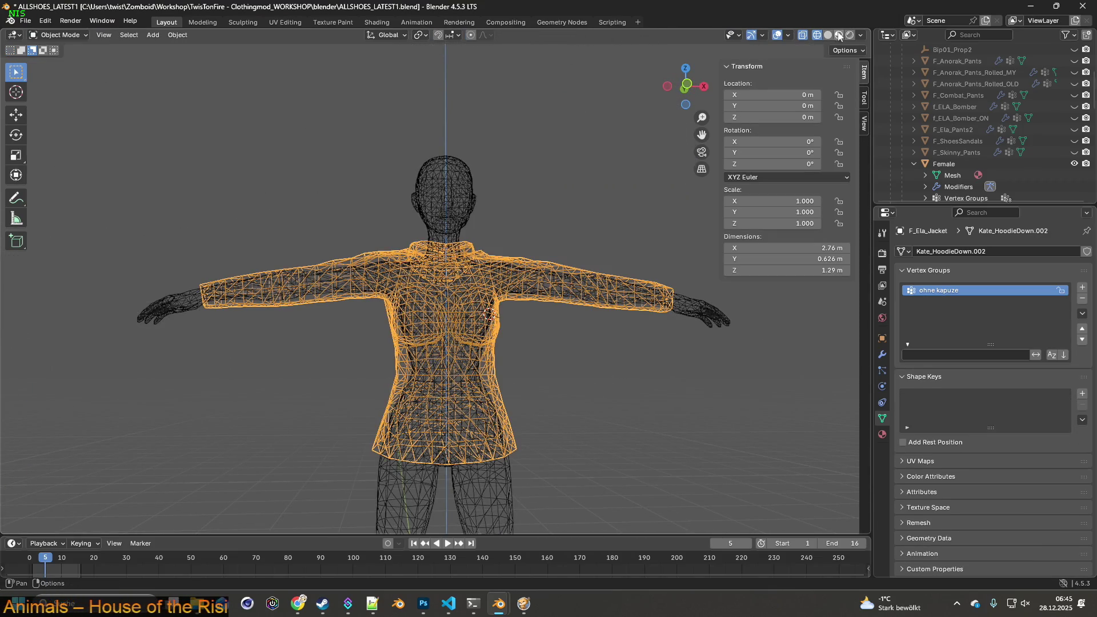
- Enable Material Preview shading, inspect the textured jacket, and collapse Female in the Outliner
click(839, 36)
drag(583, 318, 337, 324)
drag(537, 337, 272, 353)
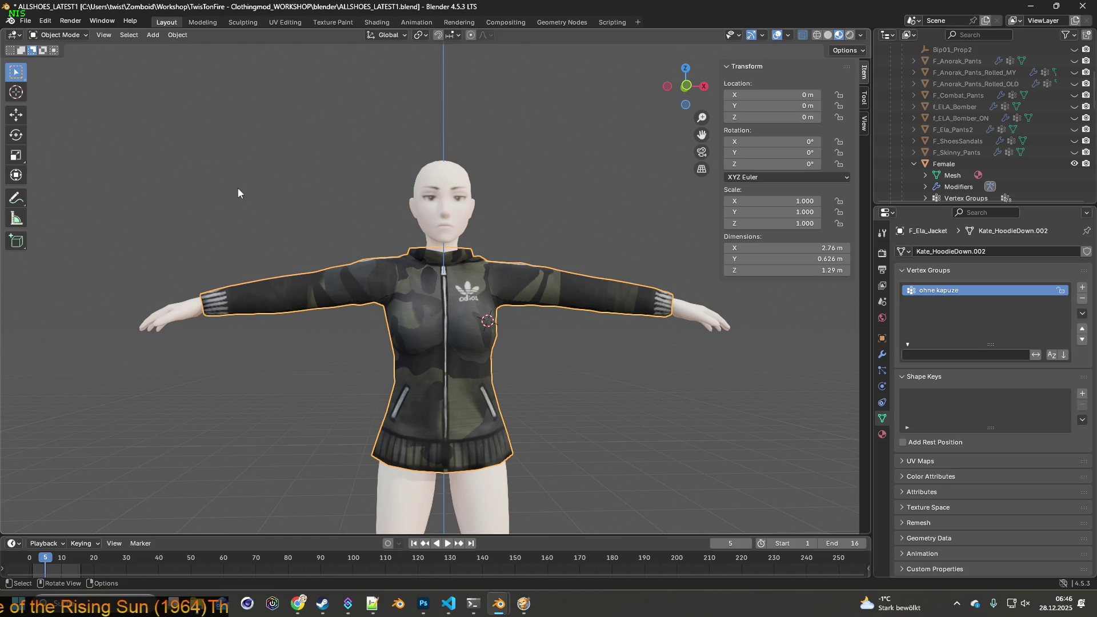
click(915, 164)
scroll(up, 3)
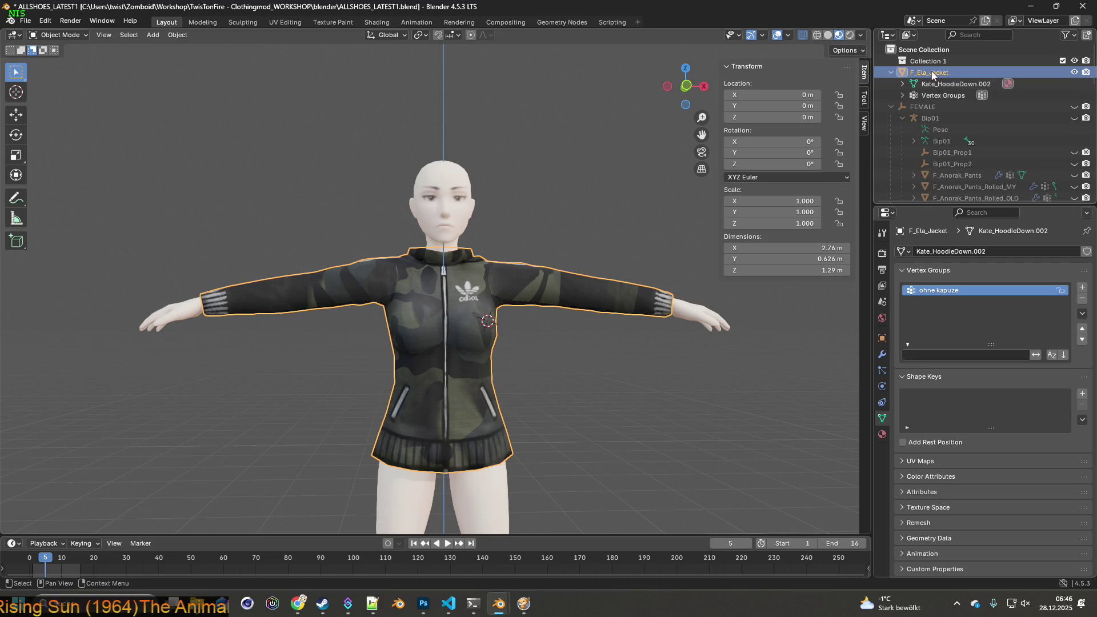
- Add a Data Transfer modifier sourcing vertex groups from Female, then check the jacket's new groups
click(884, 354)
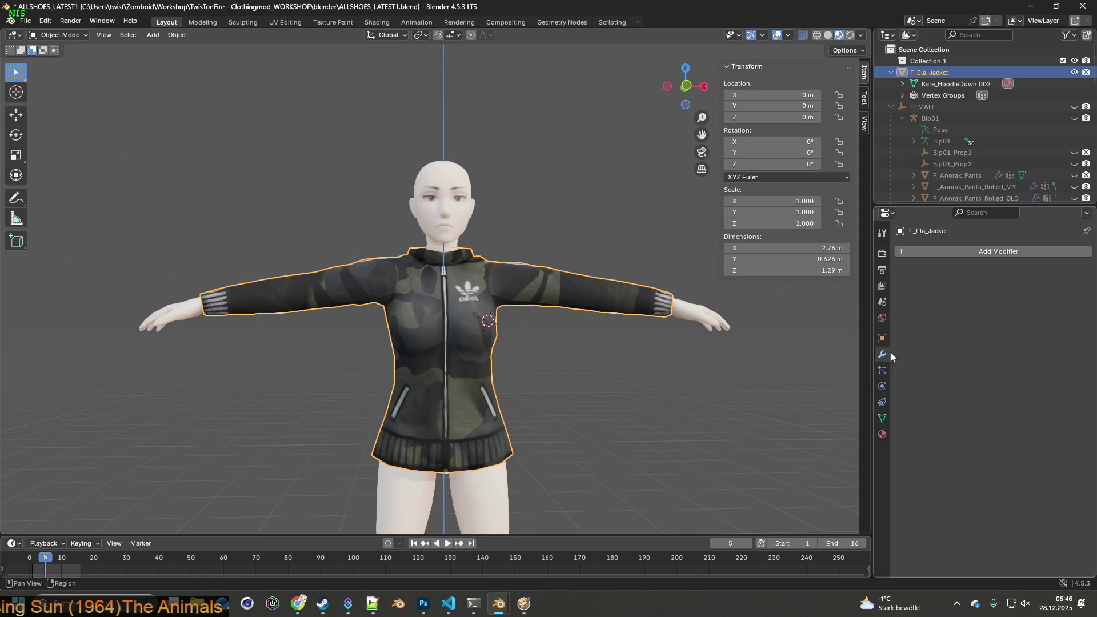
click(975, 252)
mouse_move(938, 253)
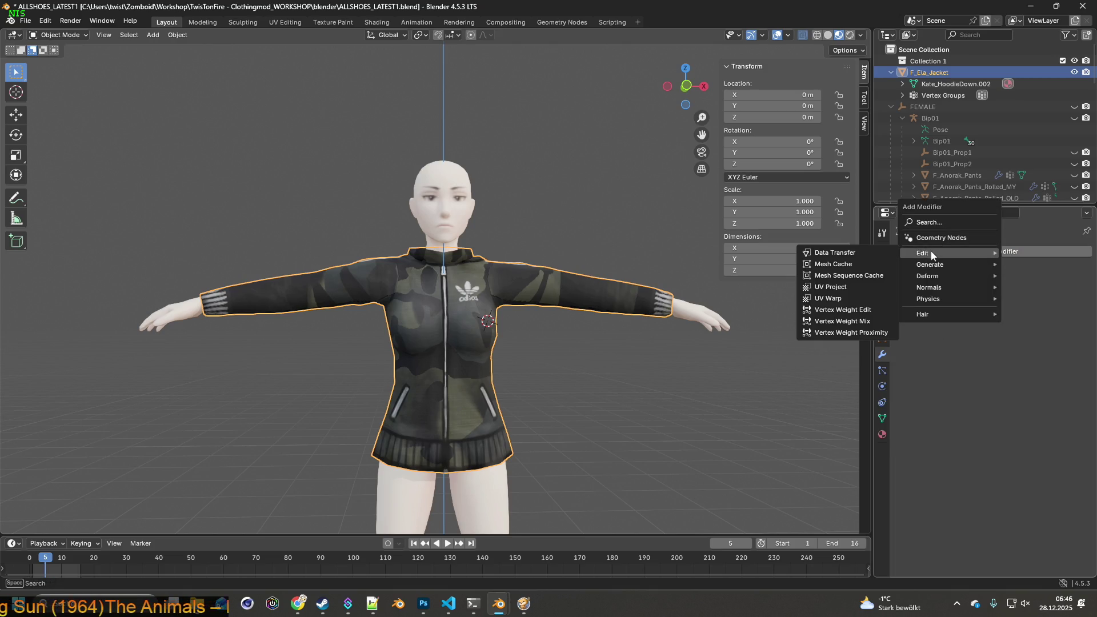
click(853, 253)
click(1016, 287)
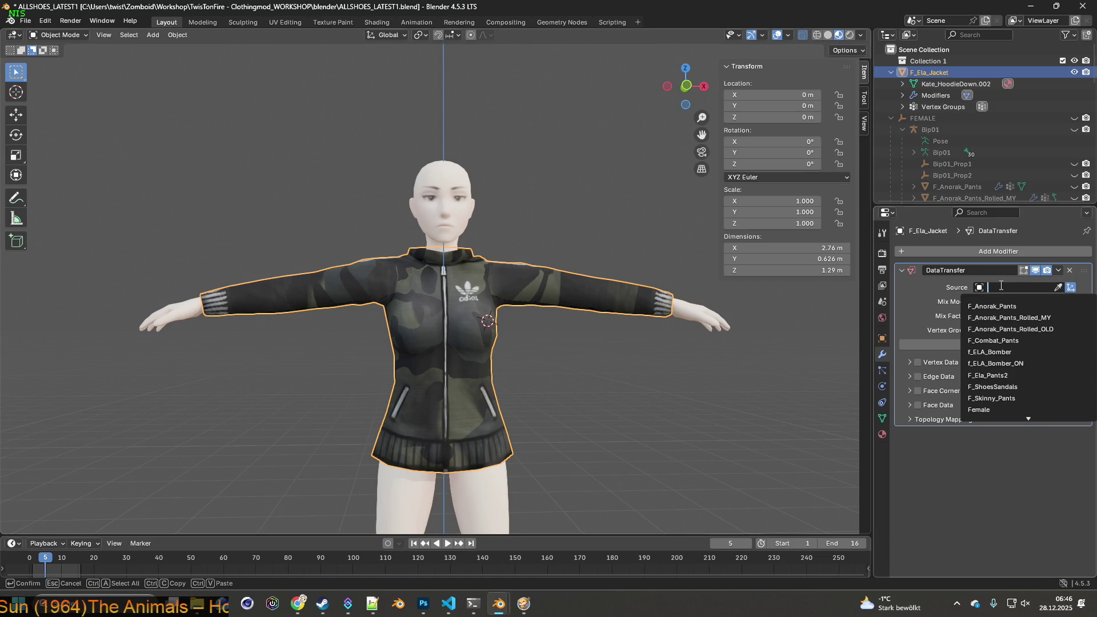
click(990, 410)
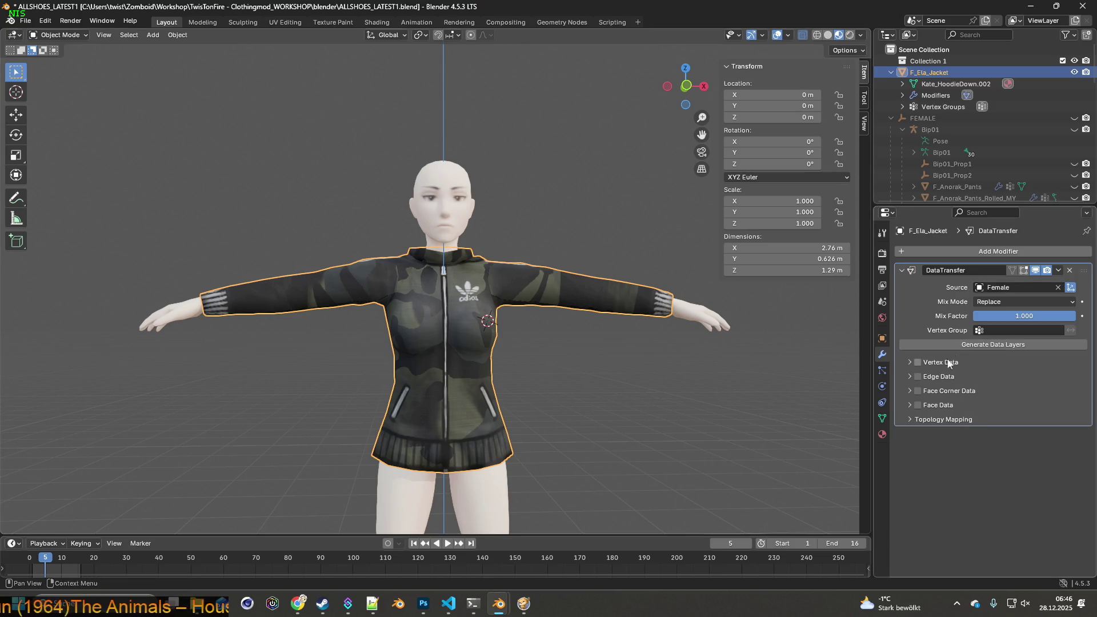
click(911, 362)
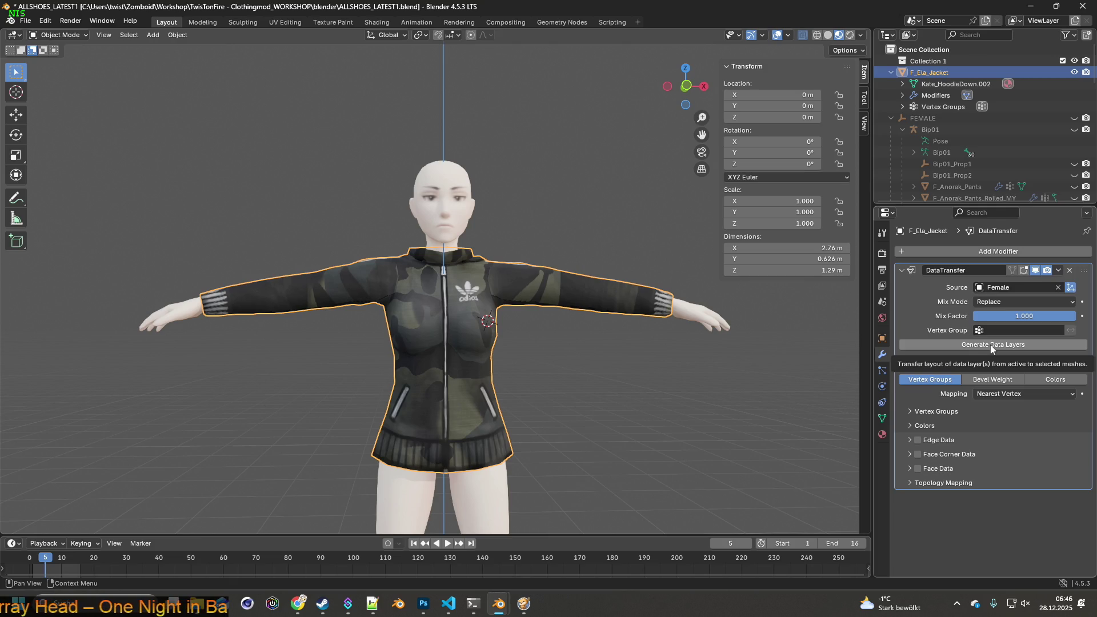
drag(600, 314, 577, 335)
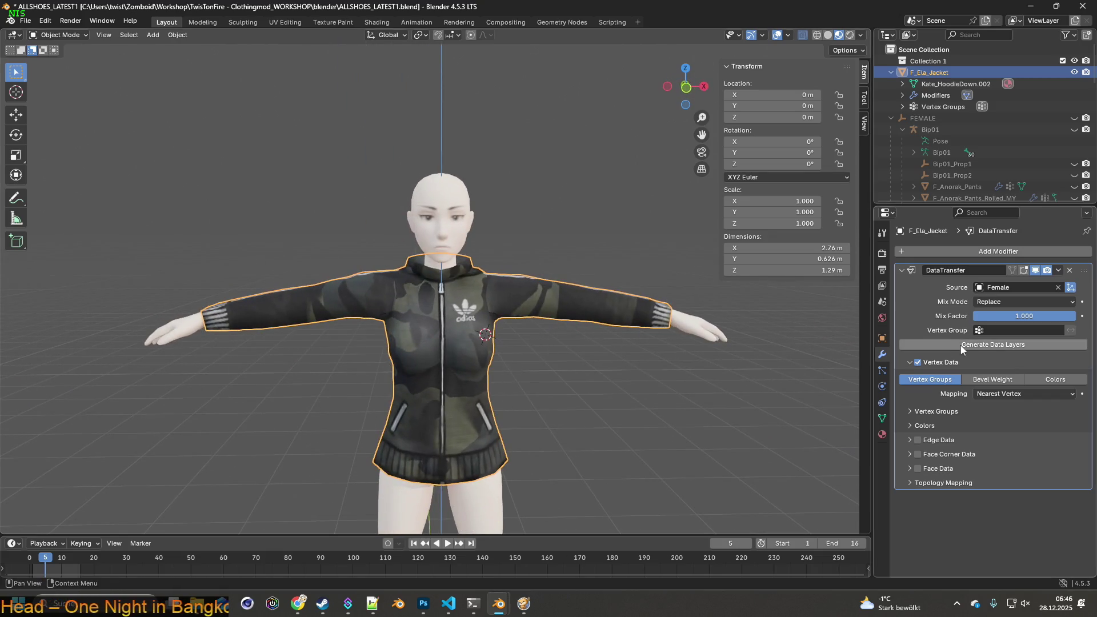
click(903, 107)
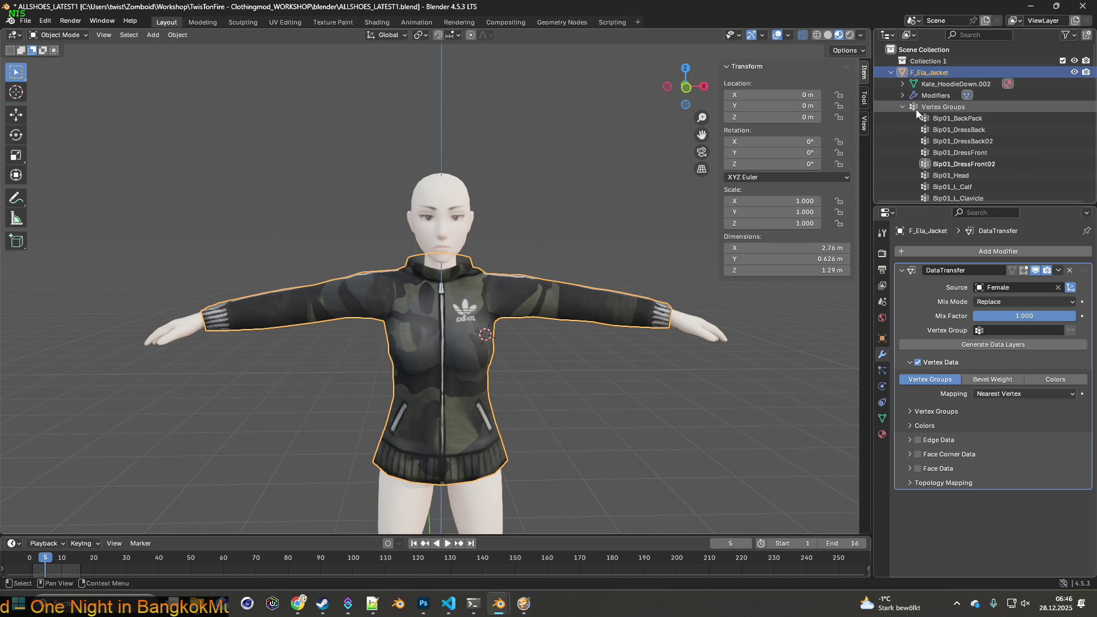
click(903, 107)
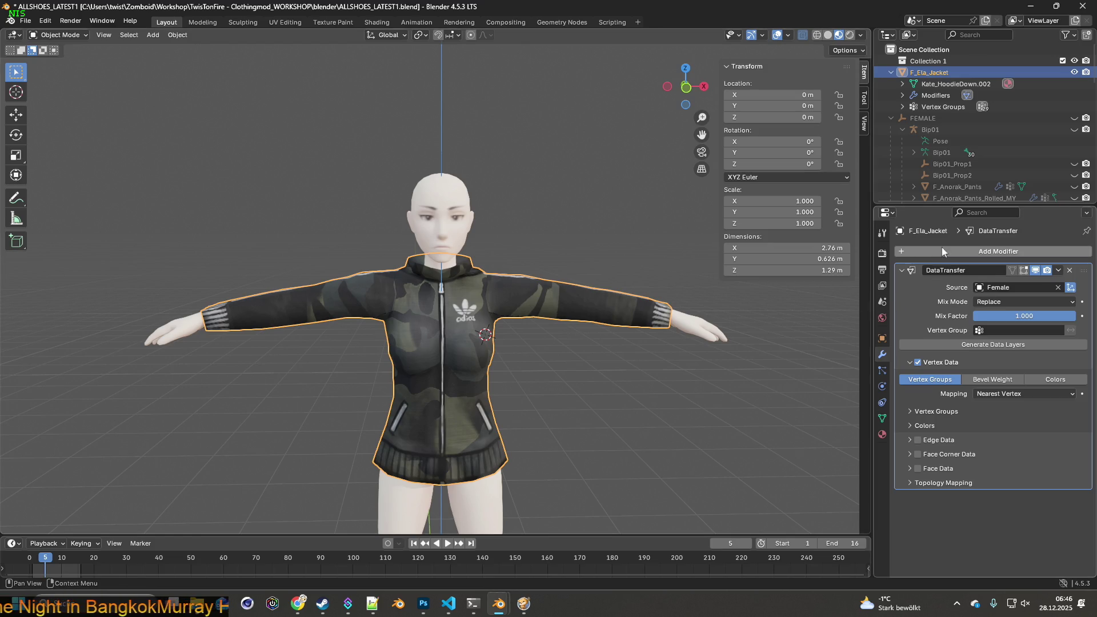
- Unhide Bip01 and parent F_Ela_Jacket to it using With Empty Groups
click(1074, 129)
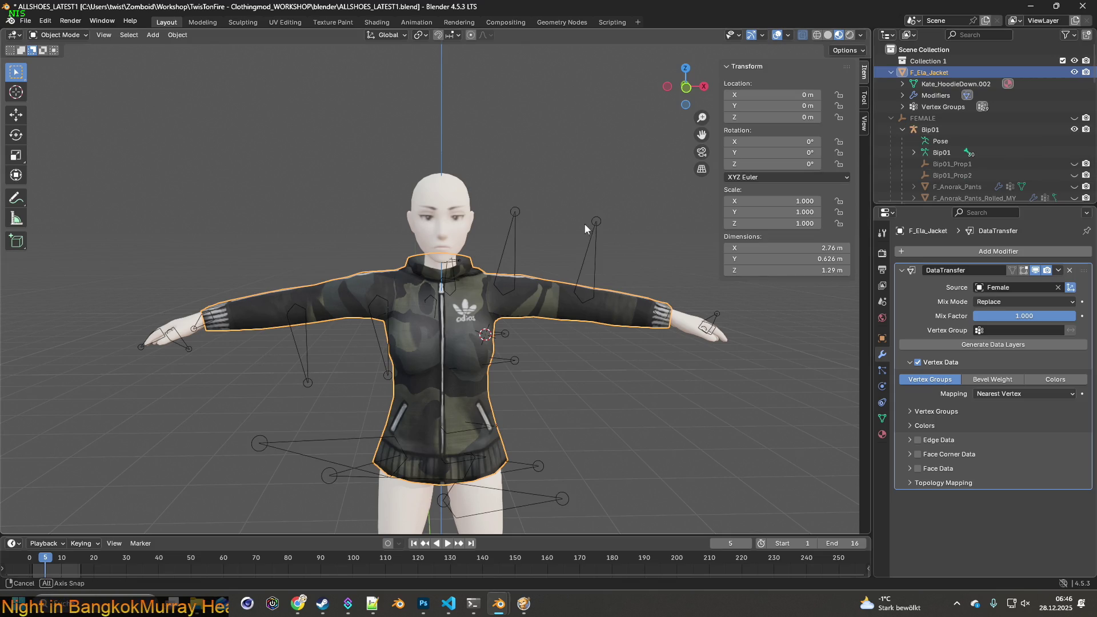
drag(584, 224, 592, 220)
click(547, 213)
click(530, 286)
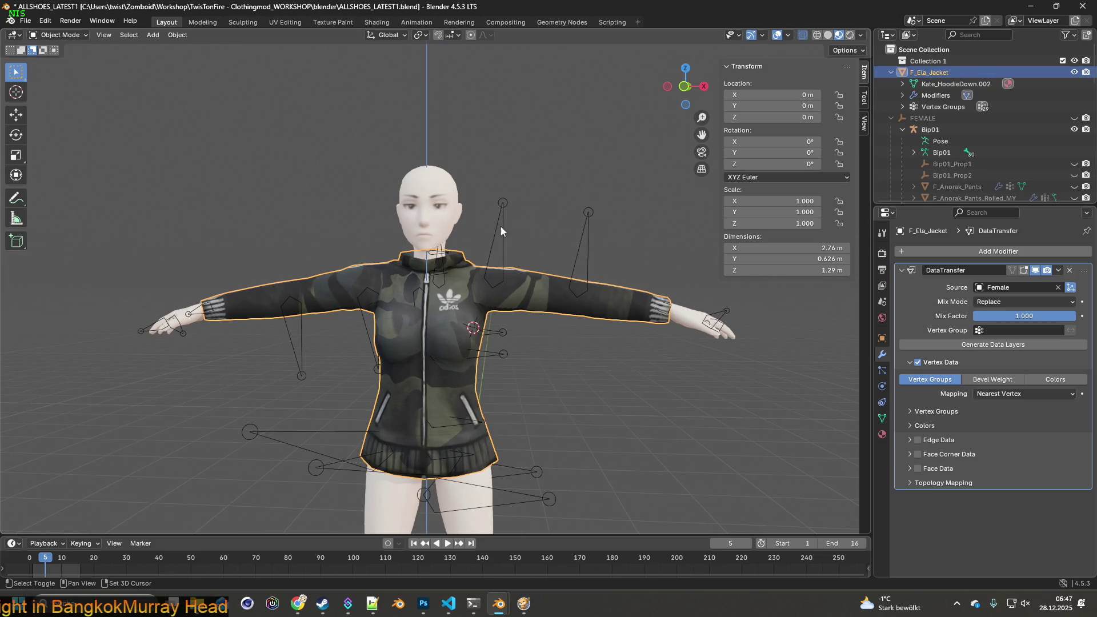
click(500, 229)
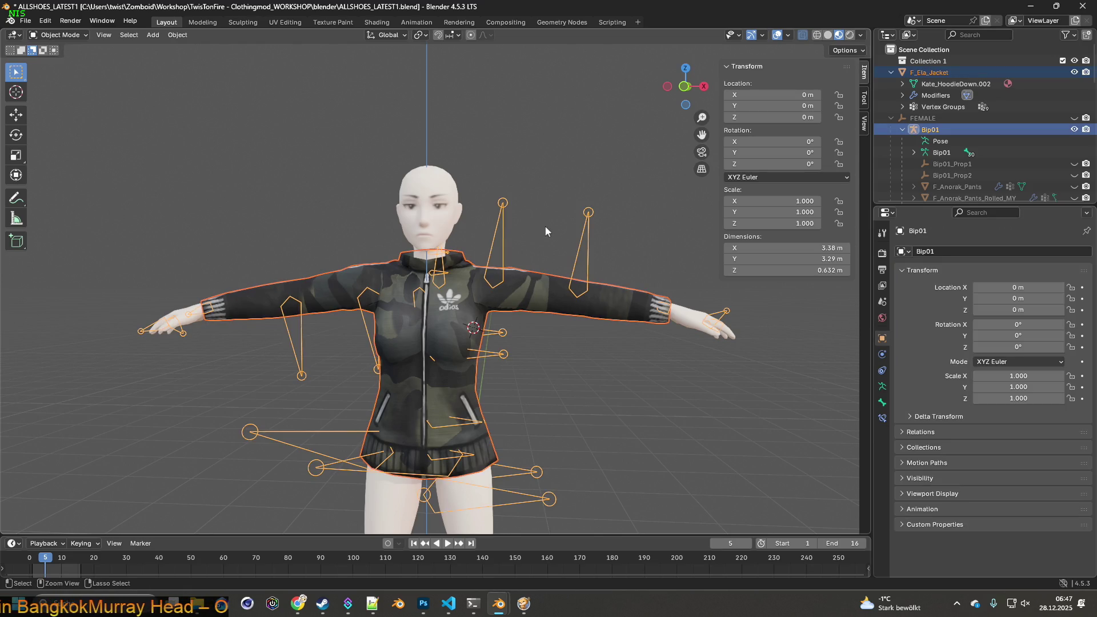
key(ctrl+p)
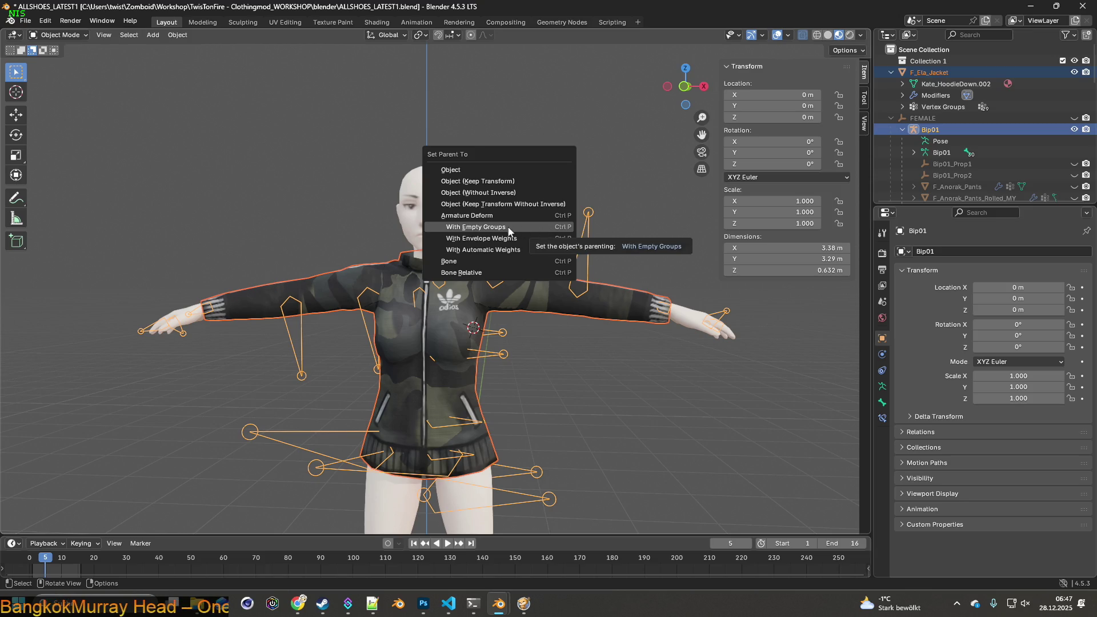
click(507, 228)
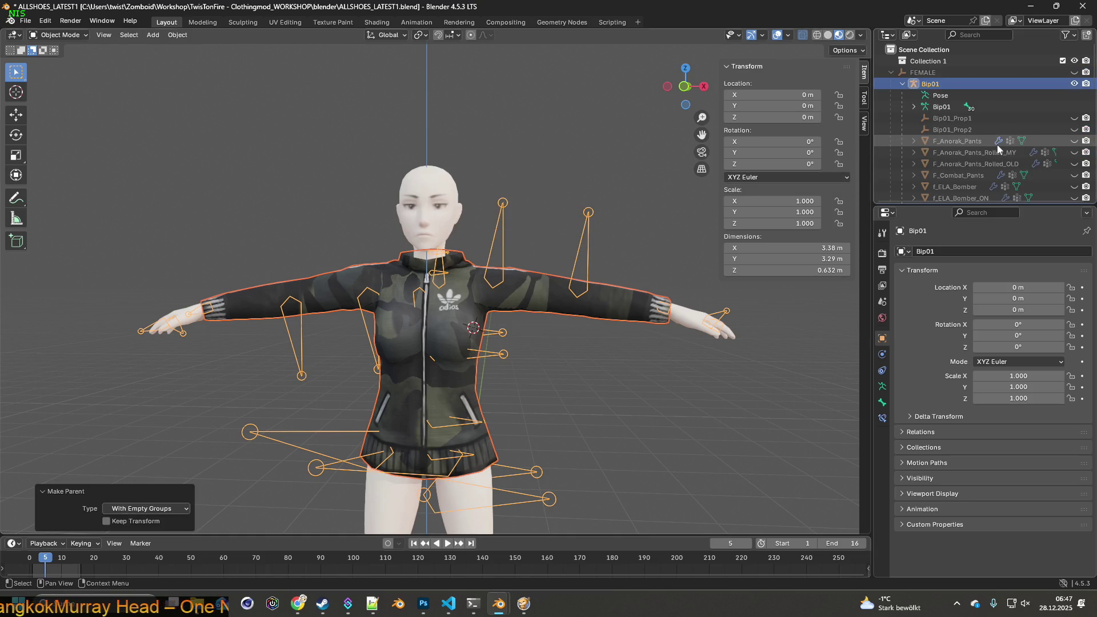
scroll(down, 3)
click(996, 144)
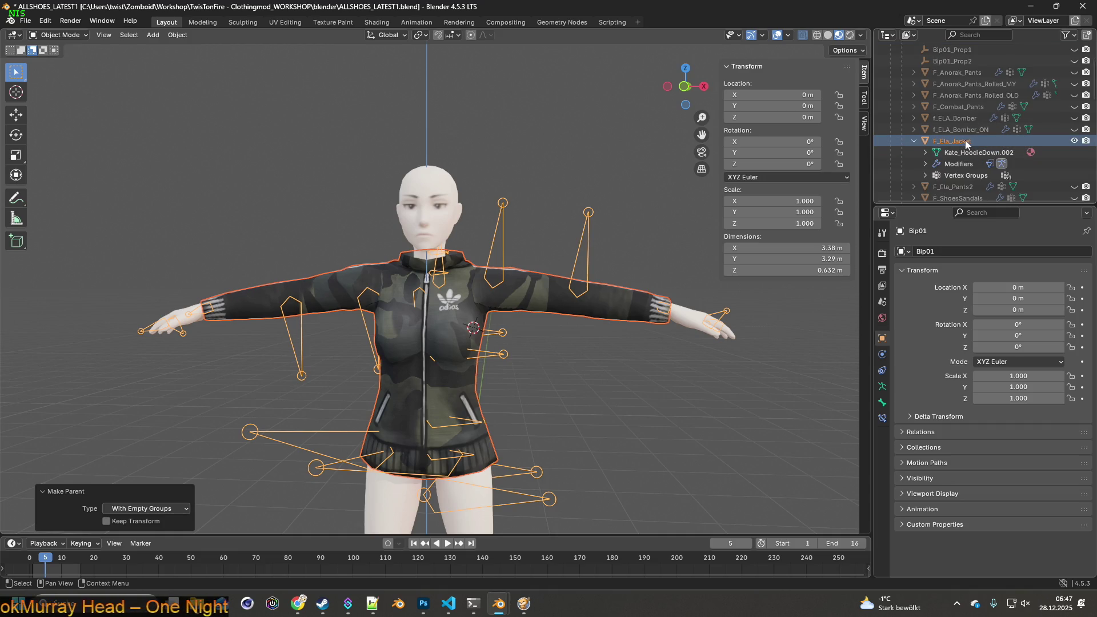
click(642, 182)
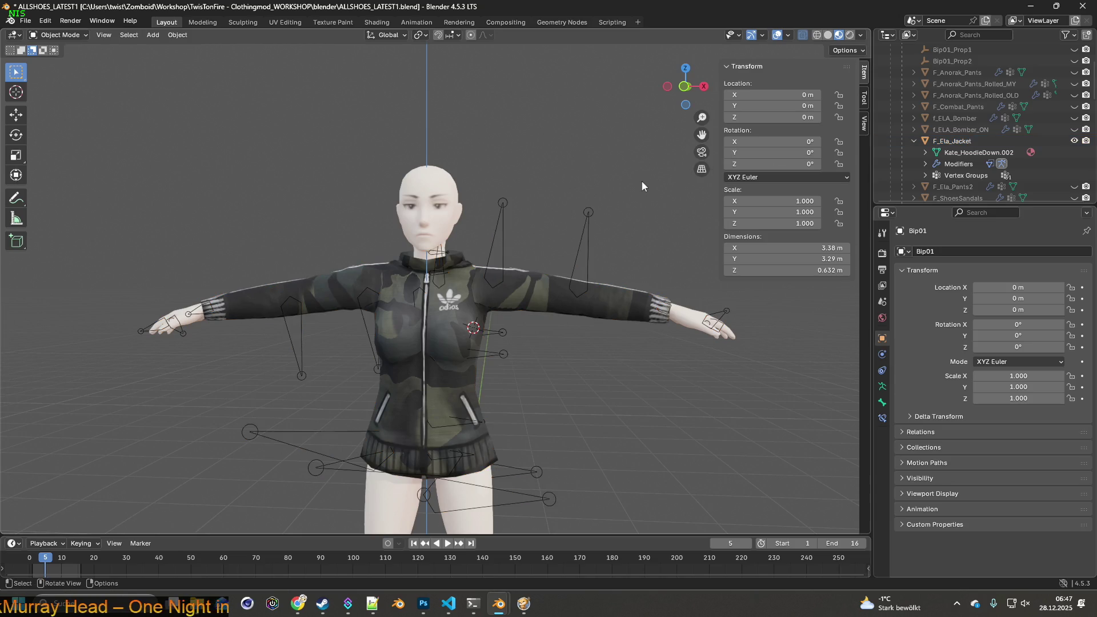
- Preview the jacket with F_Ela_Pants2 and F_Skinny_Pants, hiding F_ShoesSandals
click(1074, 187)
drag(643, 244, 486, 254)
click(1075, 187)
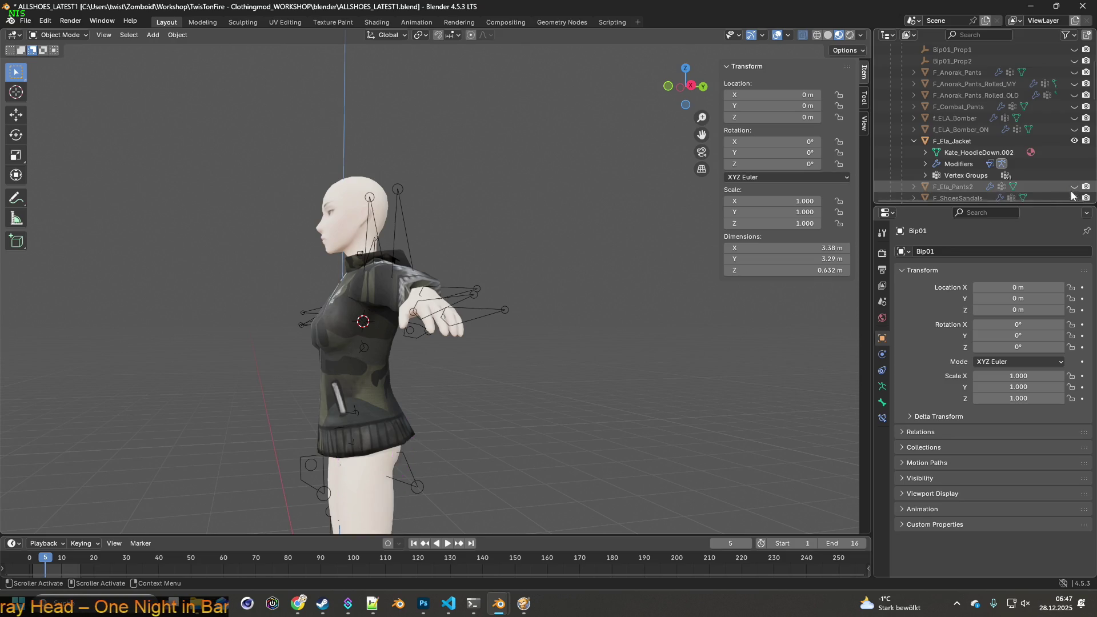
scroll(down, 3)
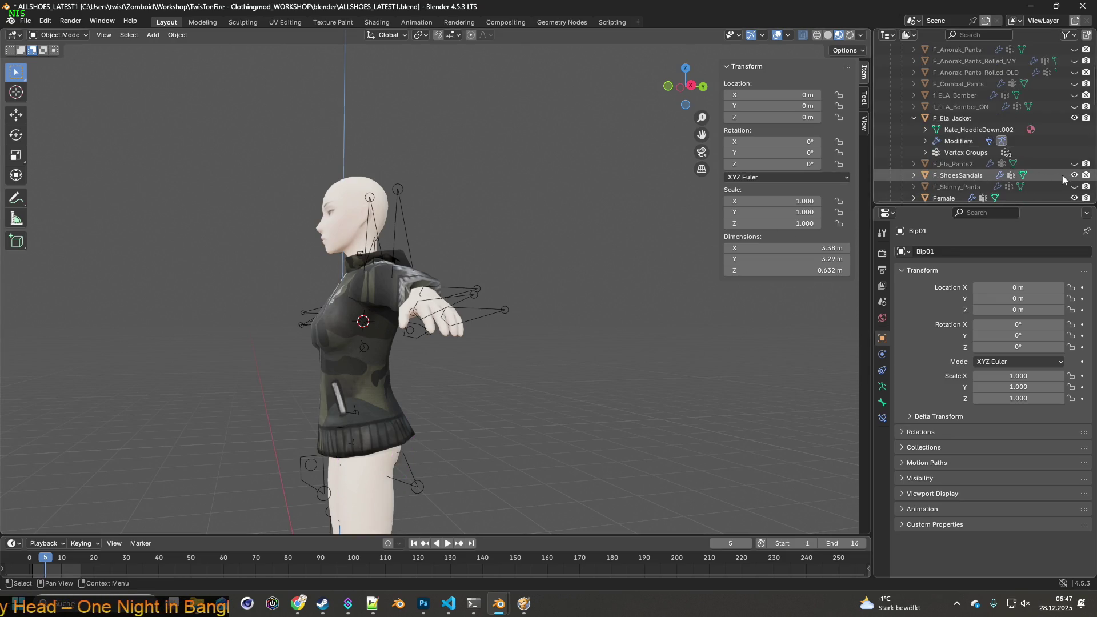
click(1075, 175)
click(1074, 187)
drag(594, 274, 678, 268)
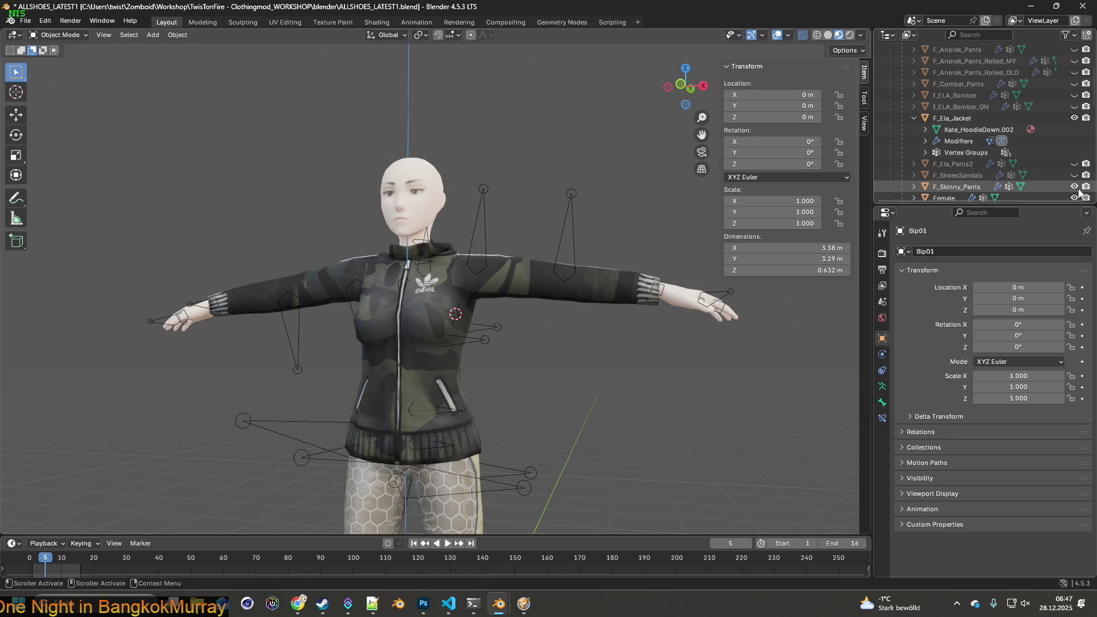
click(1075, 187)
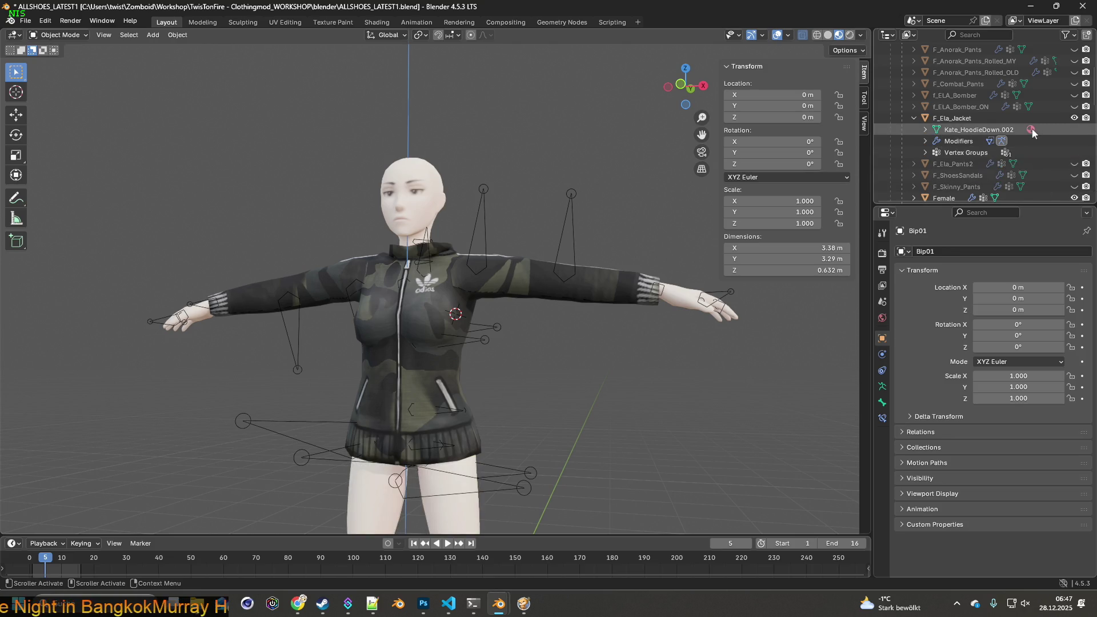
- Preview the jacket with F_Combat_Pants from rear and left three-quarter views, then hide them
click(1075, 84)
drag(570, 183, 595, 152)
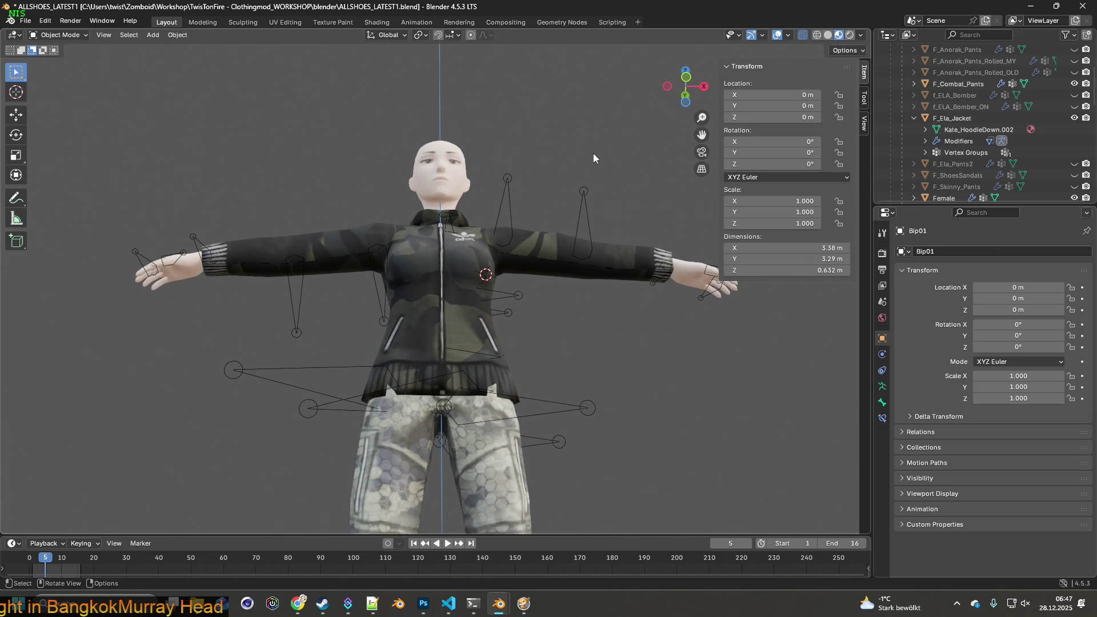
drag(528, 192, 506, 219)
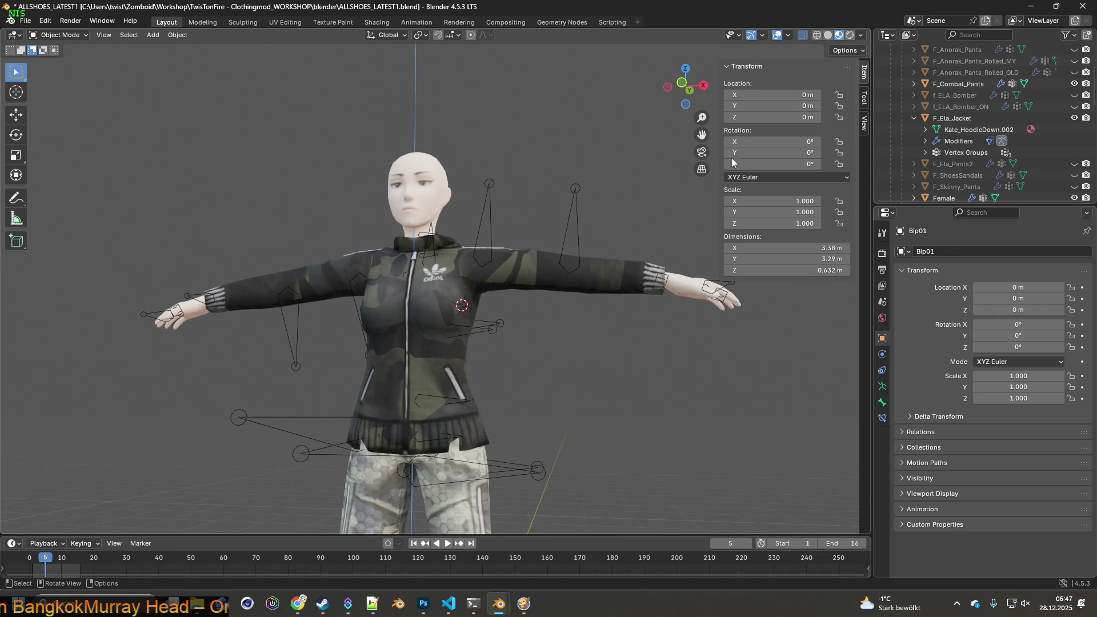
click(1074, 84)
drag(571, 190, 600, 209)
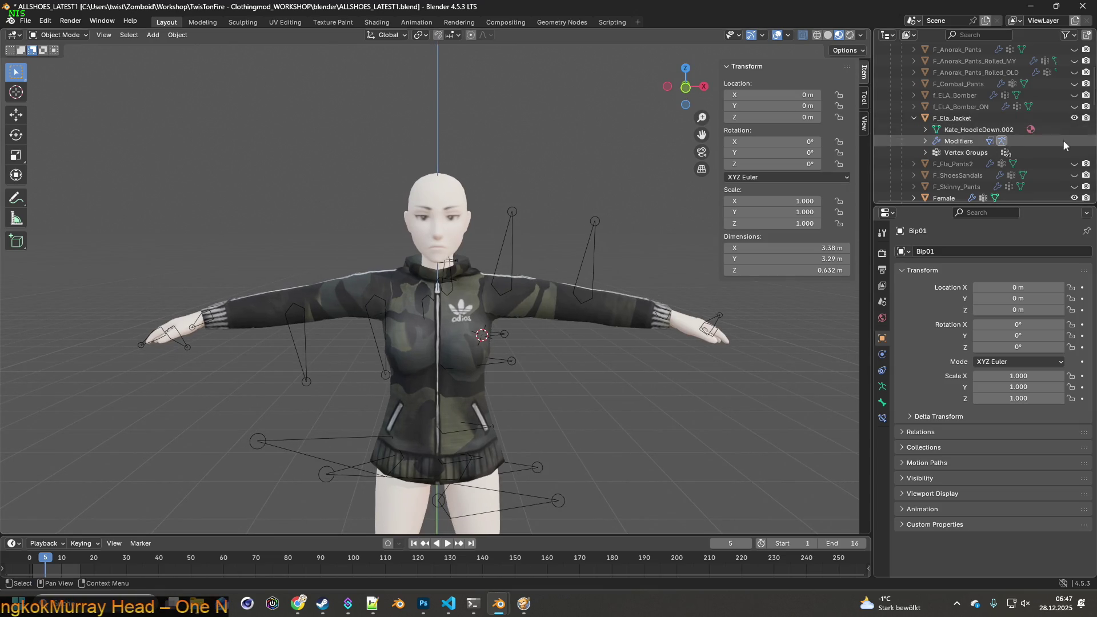
- Hide the Female body and view the jacket alone with the armature's bone properties
click(1074, 198)
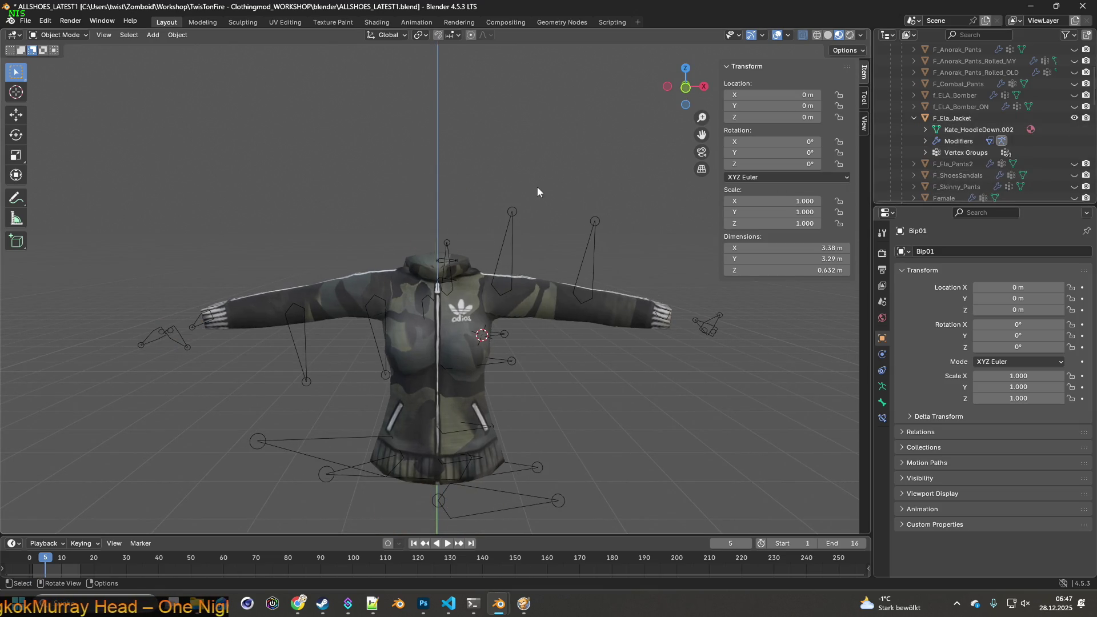
scroll(down, 3)
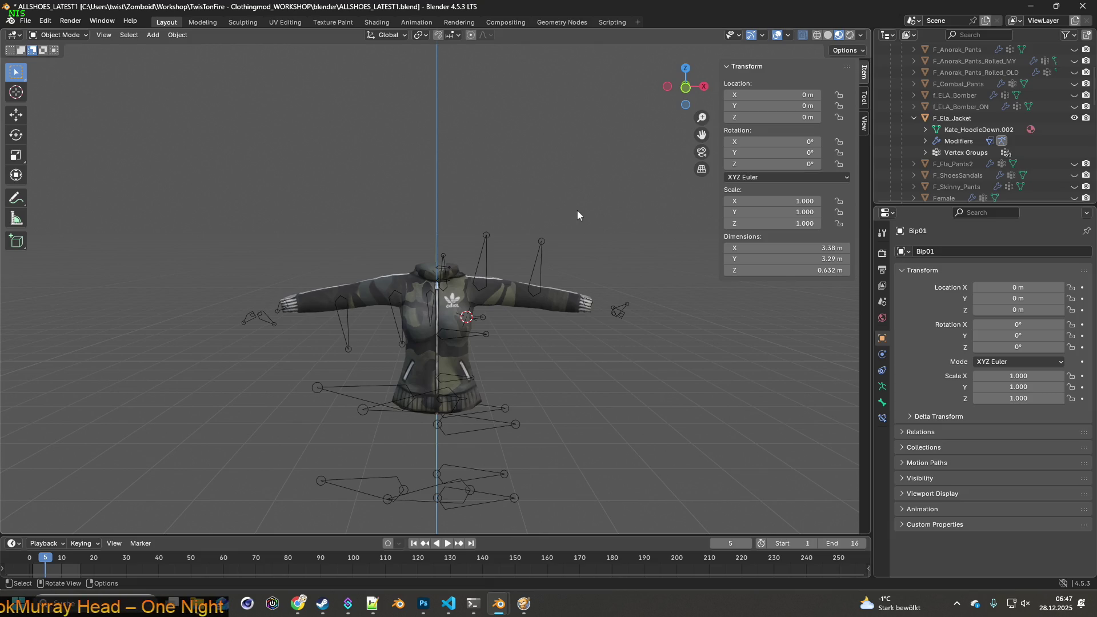
drag(575, 181, 474, 209)
scroll(down, 3)
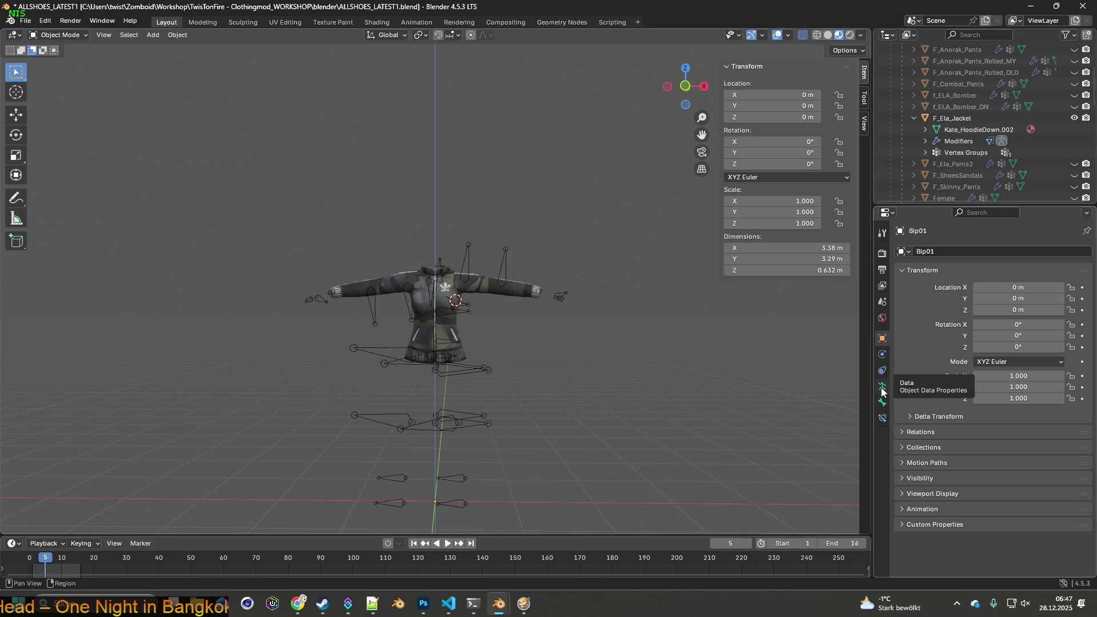
click(884, 403)
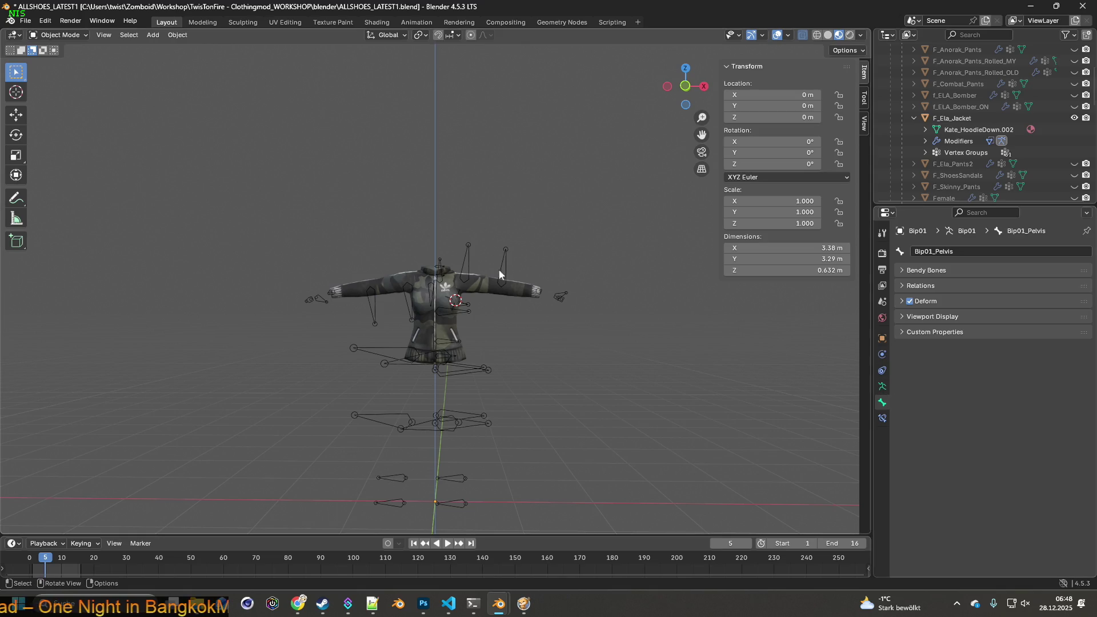
- Select F_Ela_Jacket and apply its DataTransfer modifier from the Outliner's modifier list
click(439, 287)
click(381, 290)
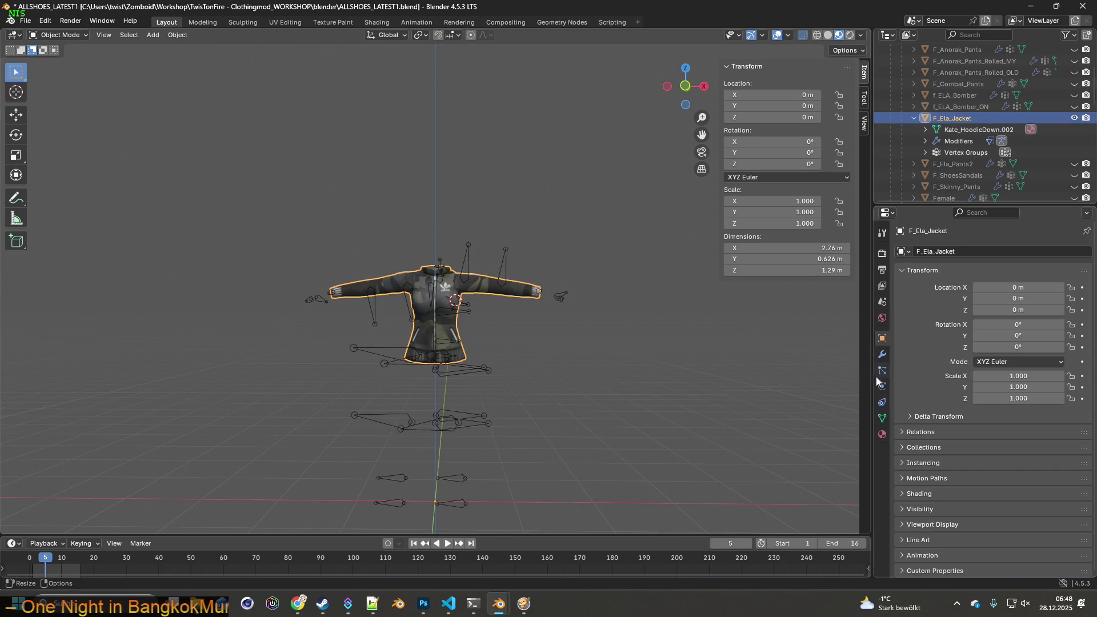
click(882, 356)
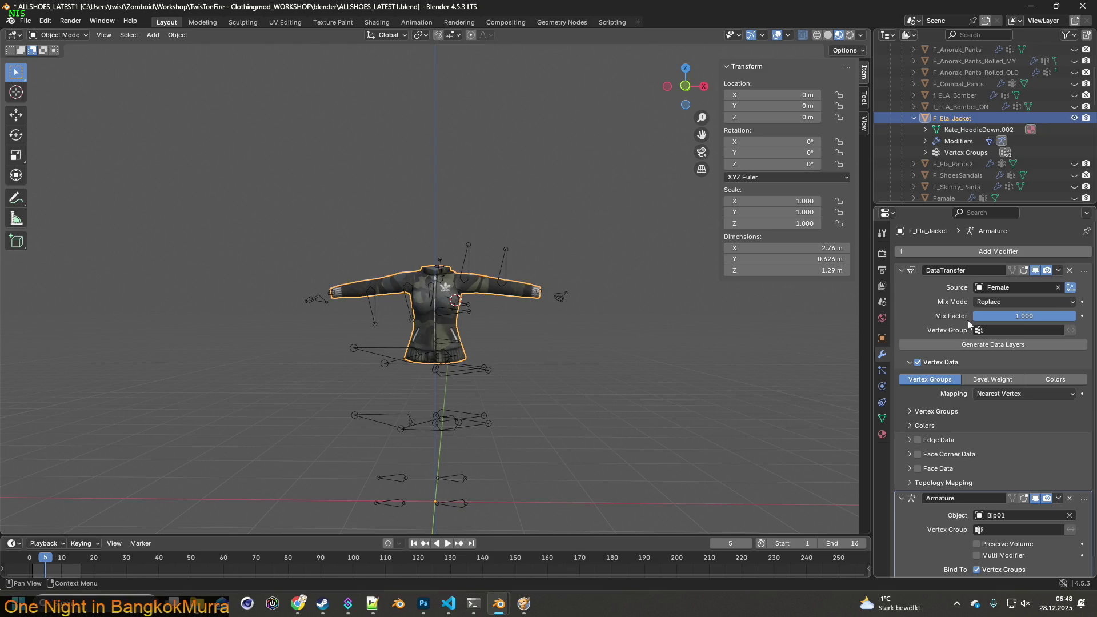
click(925, 141)
click(965, 152)
right_click(965, 149)
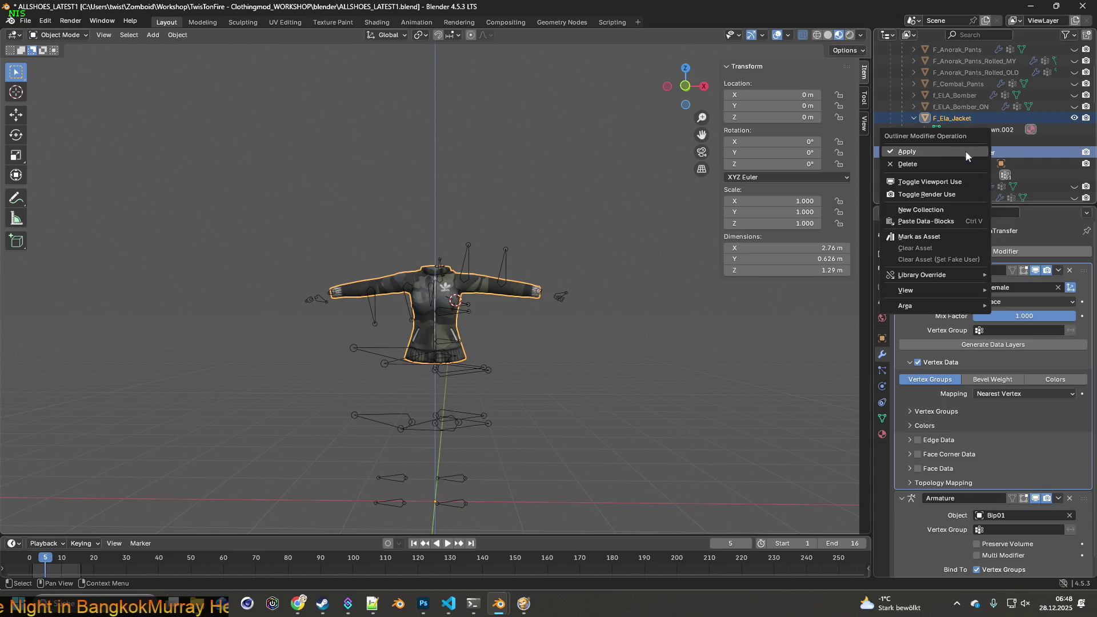
click(966, 151)
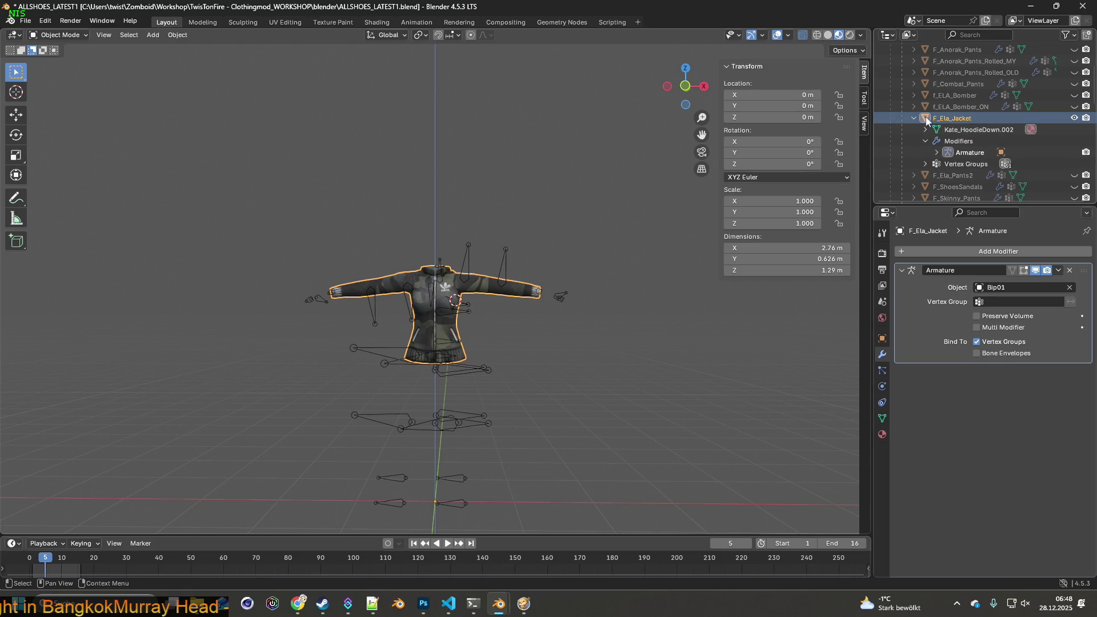
click(586, 207)
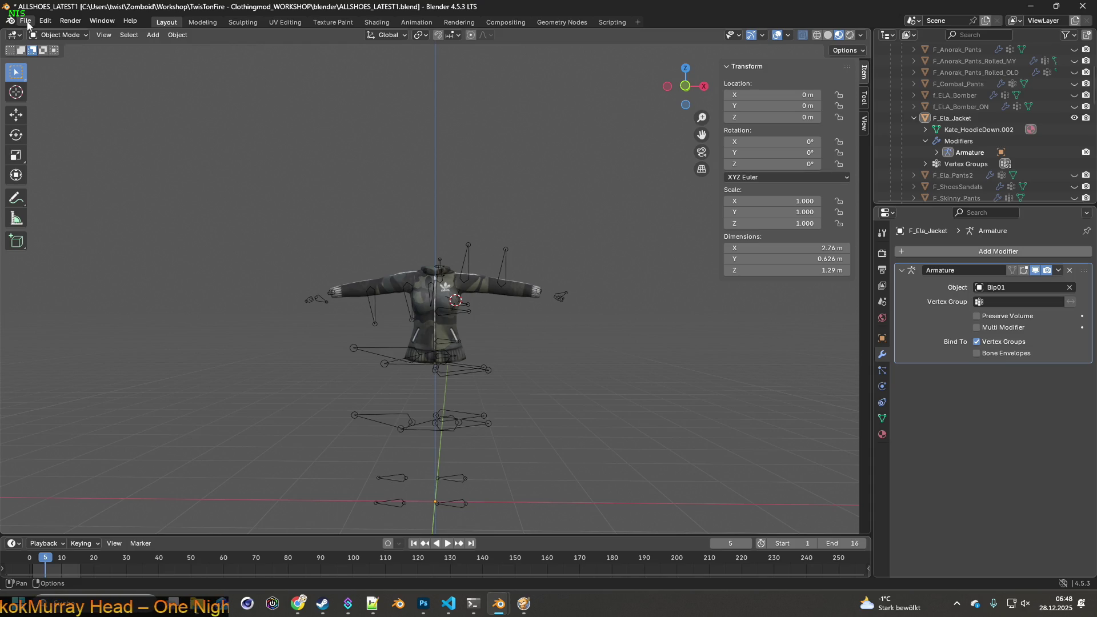
click(28, 24)
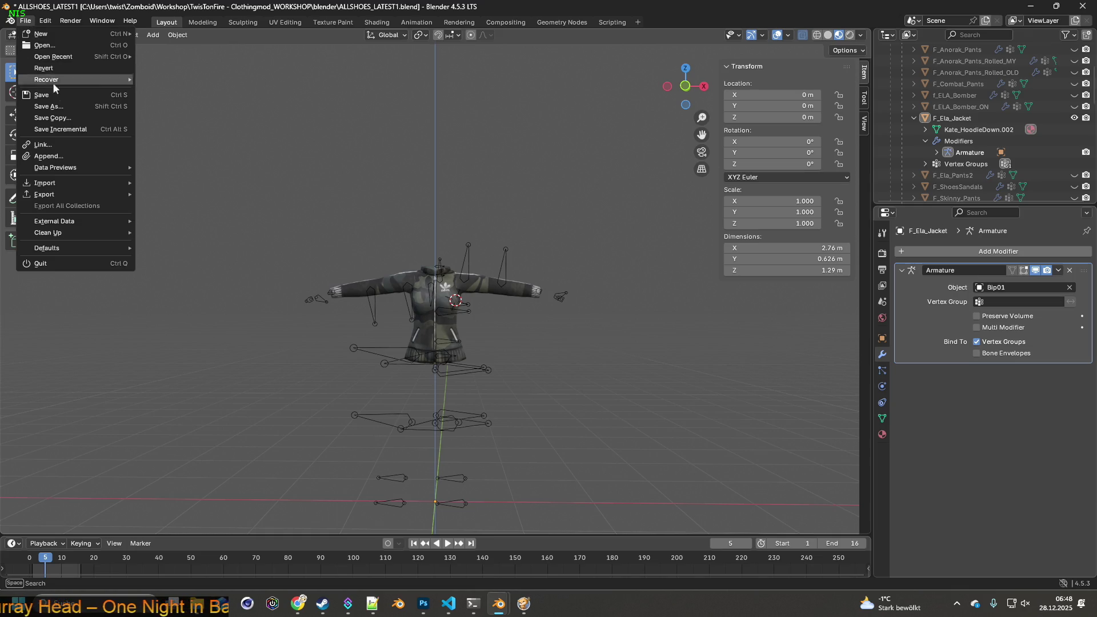
- Save the scene as CRAZYTRY.blend with Save As
click(57, 107)
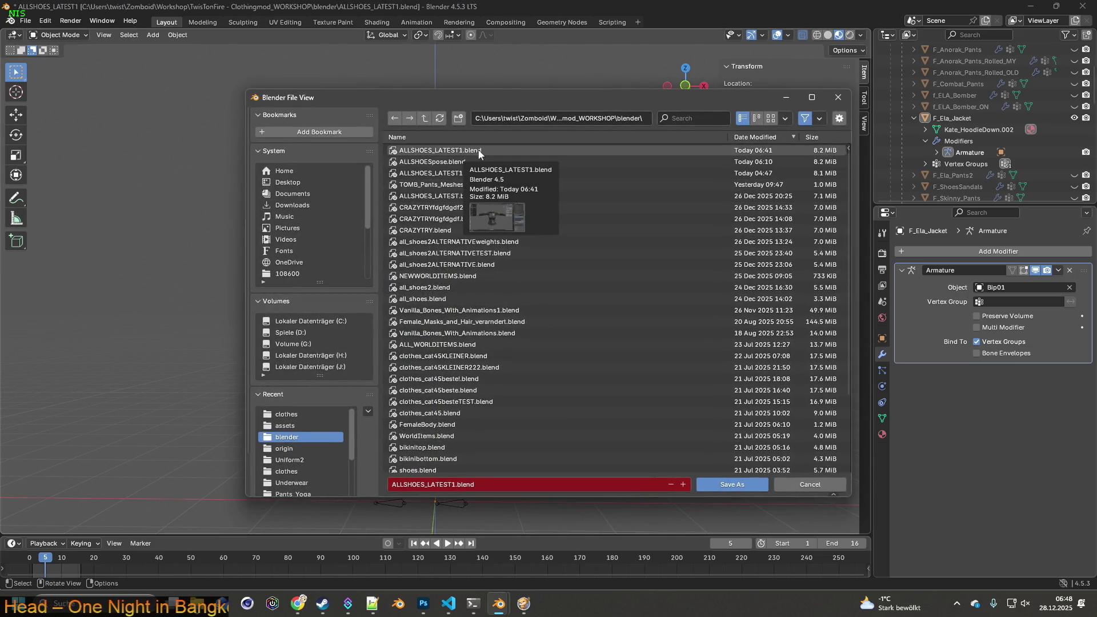
mouse_move(466, 186)
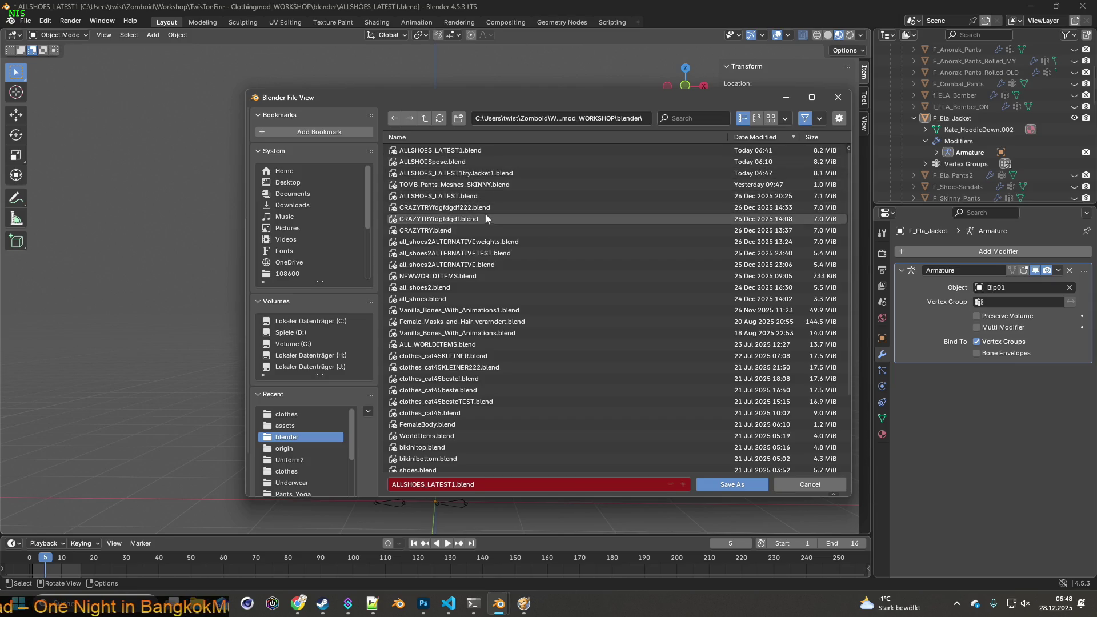
click(435, 230)
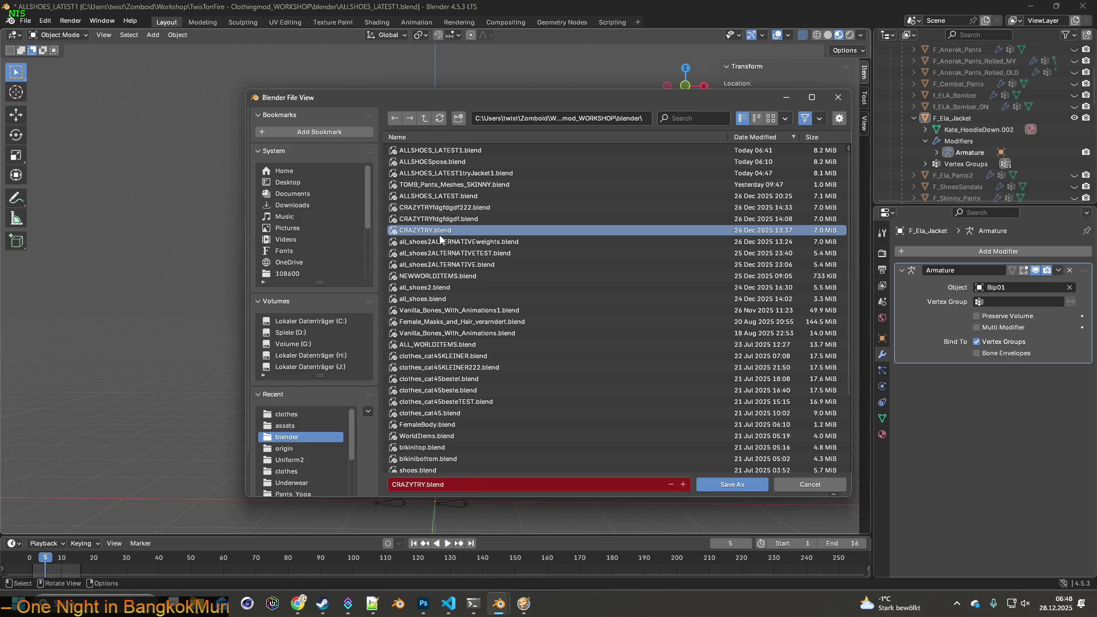
click(739, 484)
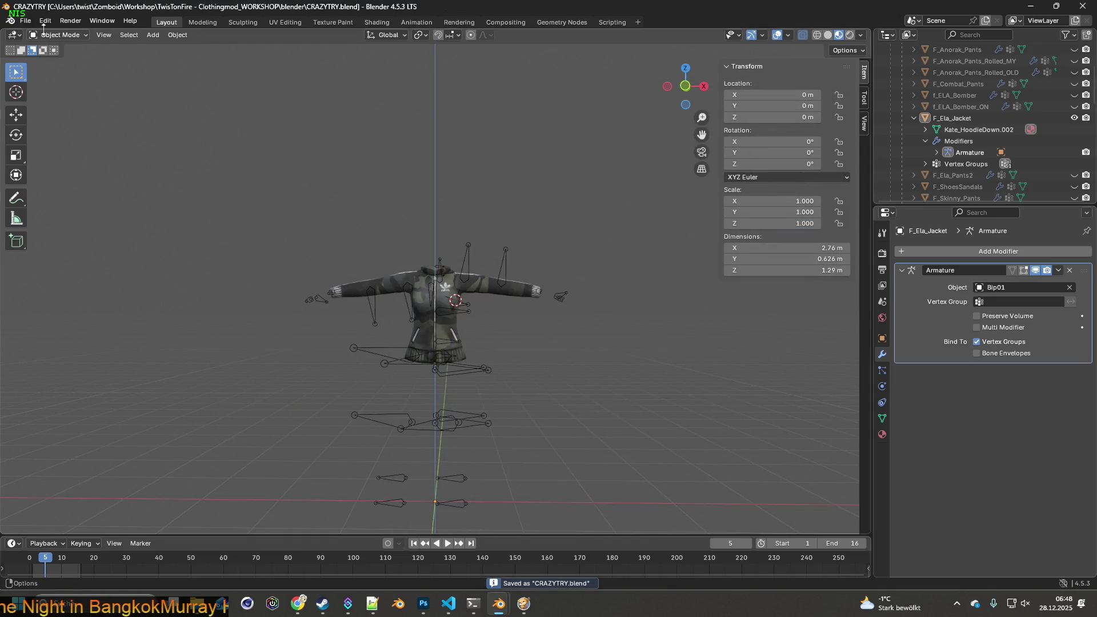
click(25, 20)
- Start an FBX export targeting the skinned clothes models folder
mouse_move(46, 195)
click(169, 297)
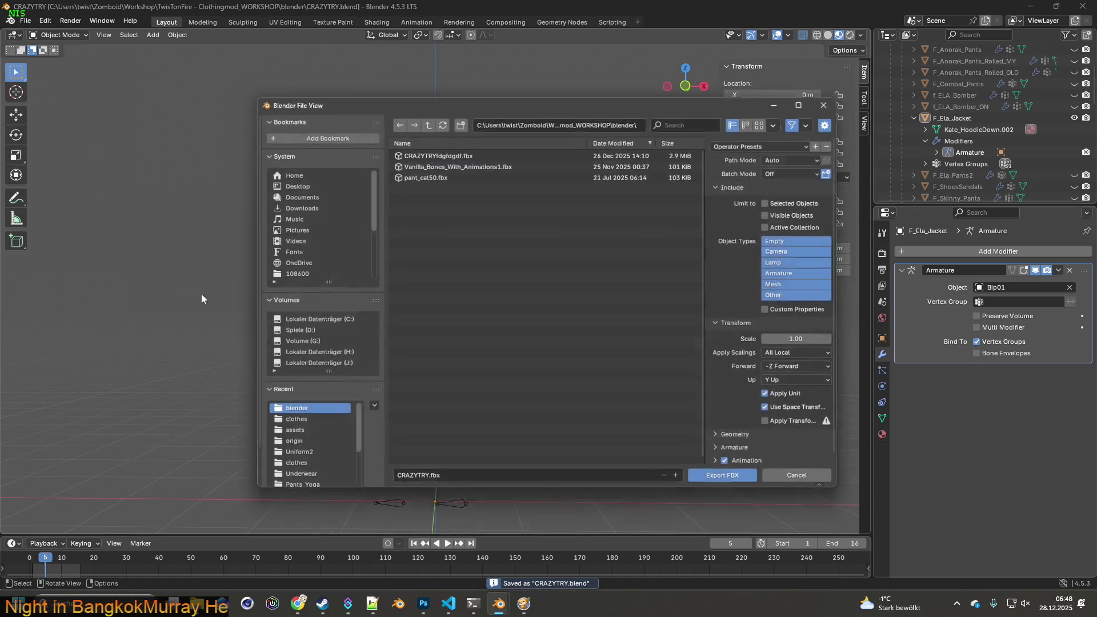
click(296, 427)
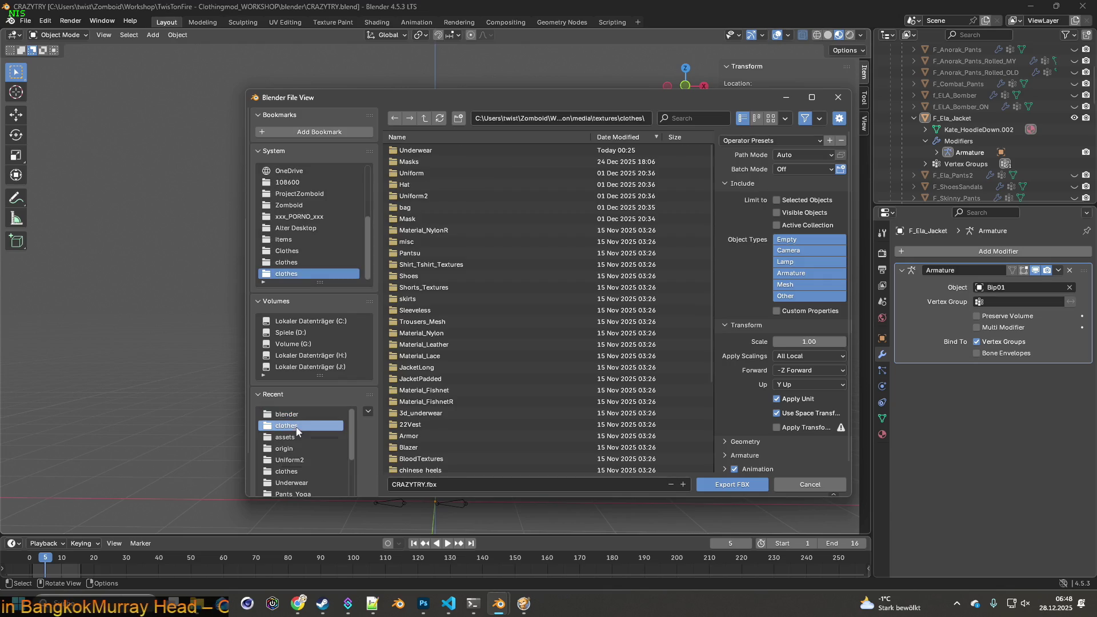
click(291, 472)
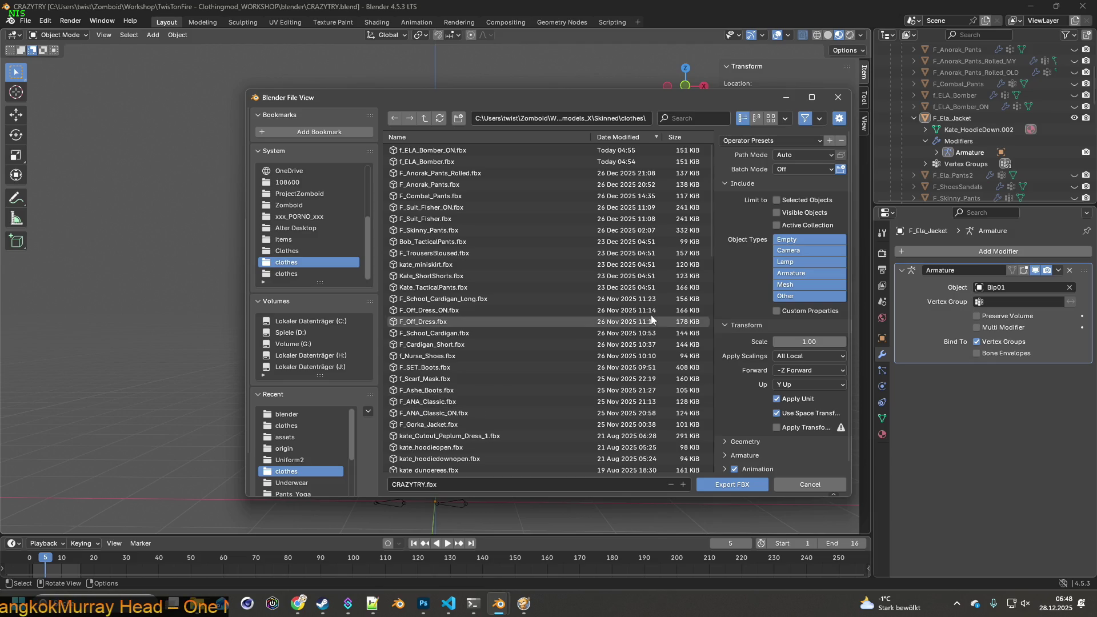
- Name the export F_Ela_Jacket.fbx and load the export preset with scale 0.10
double_click(965, 119)
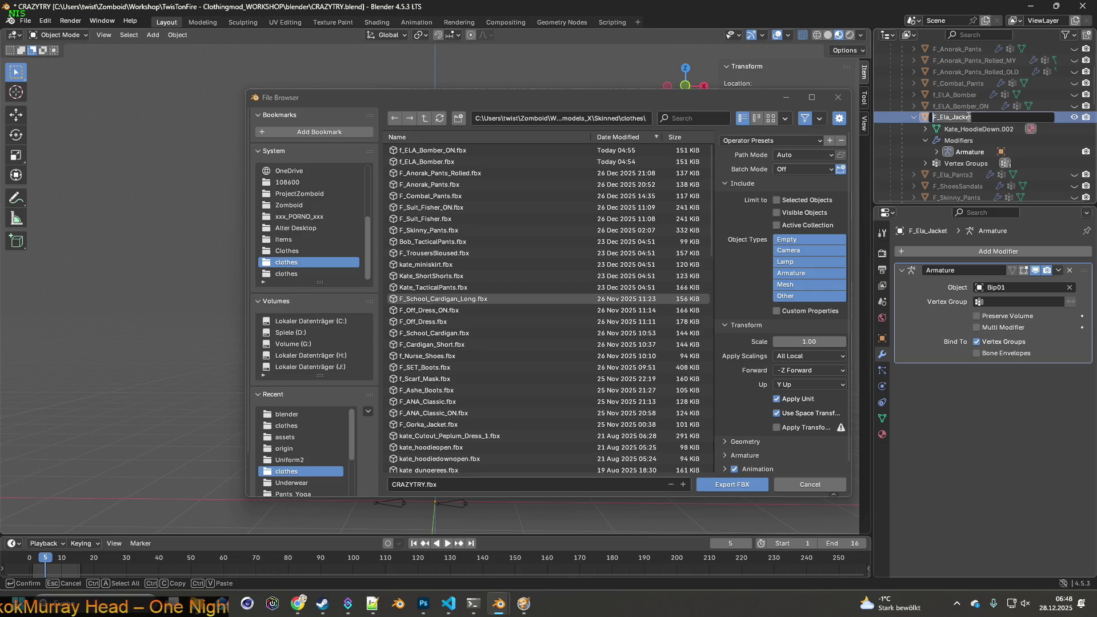
click(431, 485)
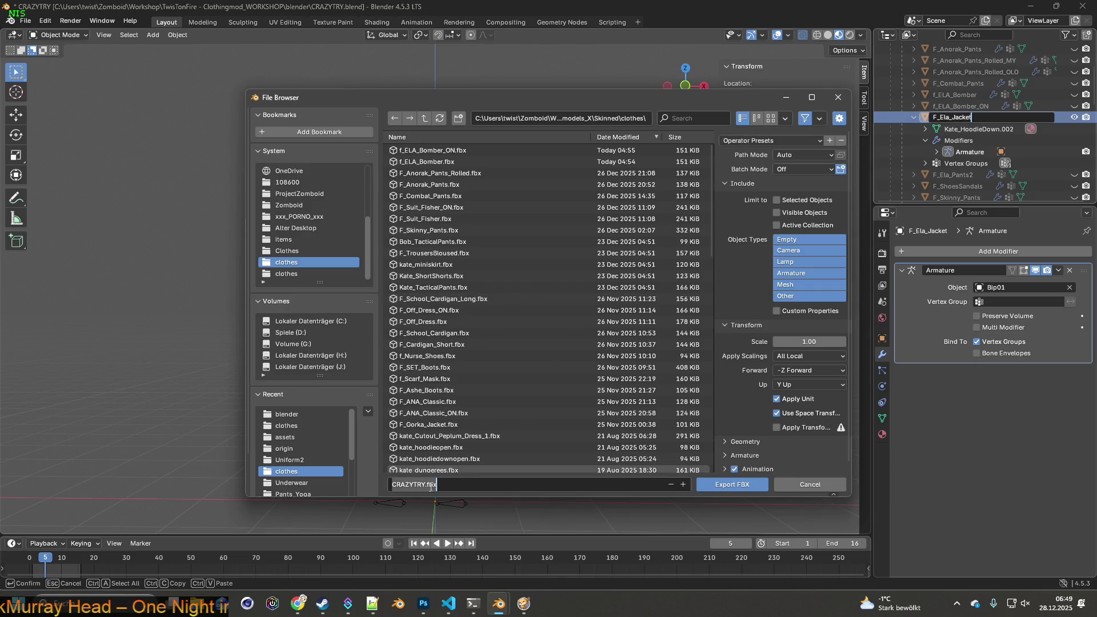
key(Home)
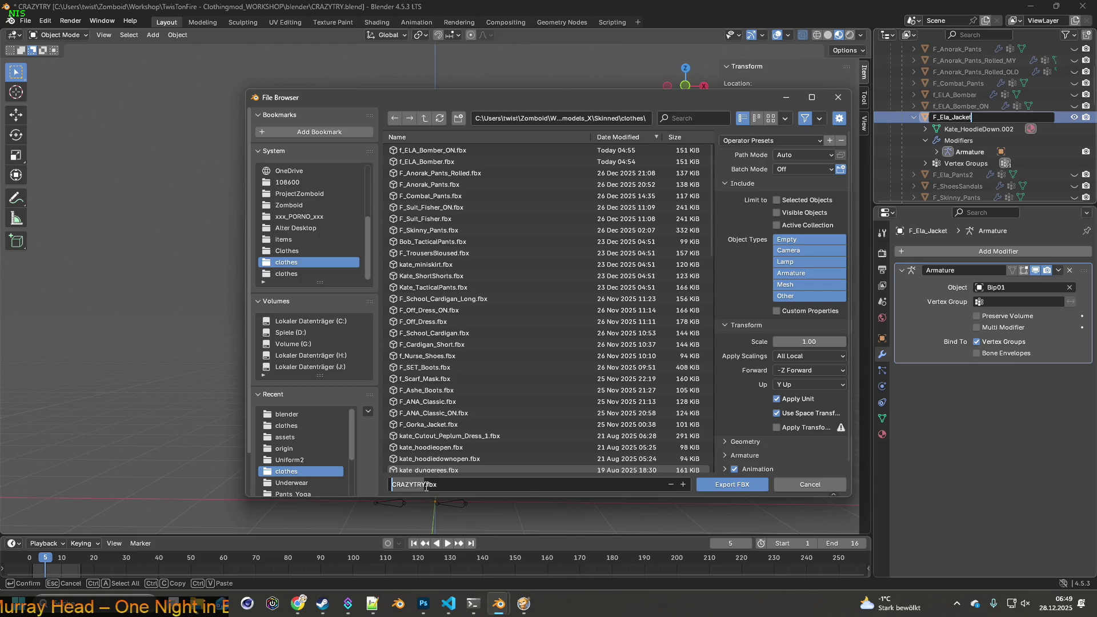
click(418, 485)
click(435, 485)
drag(424, 485, 392, 485)
key(ctrl+v)
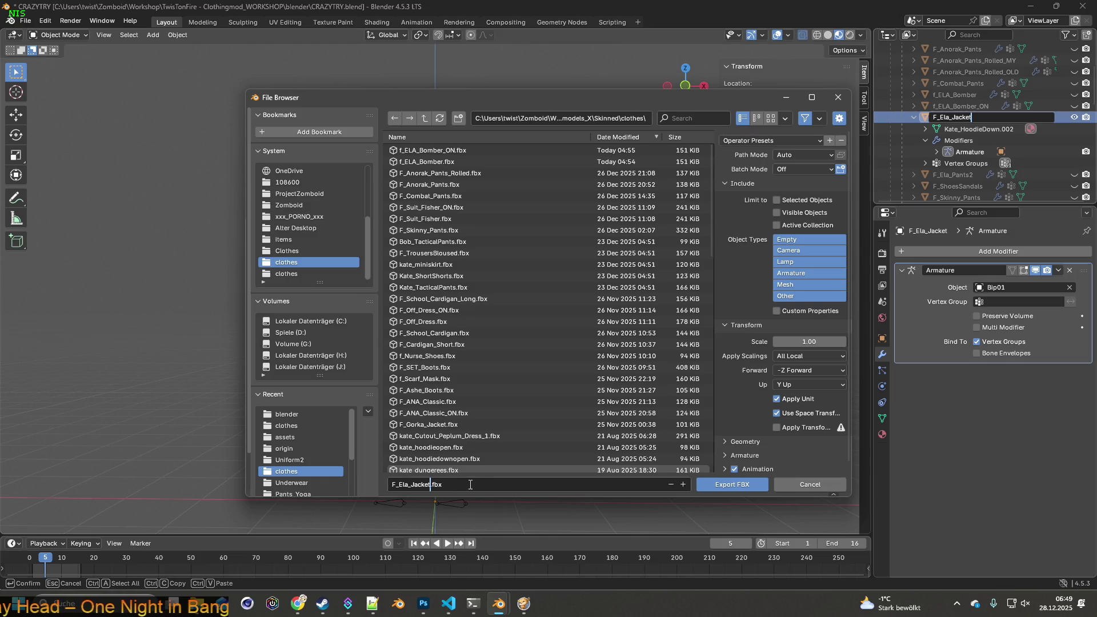
click(481, 485)
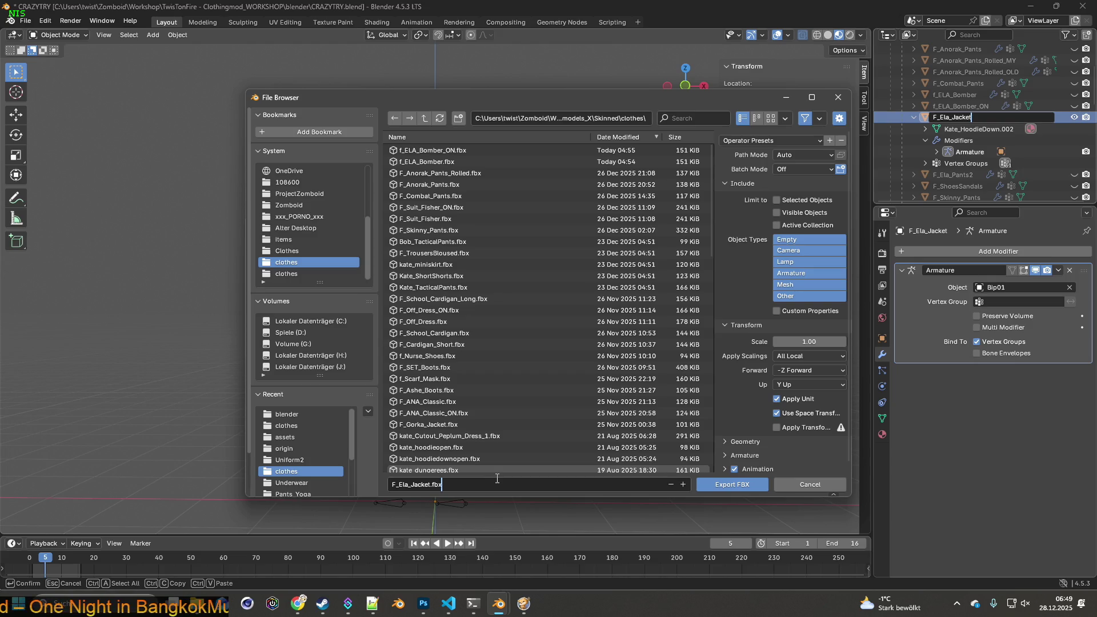
click(768, 140)
click(752, 173)
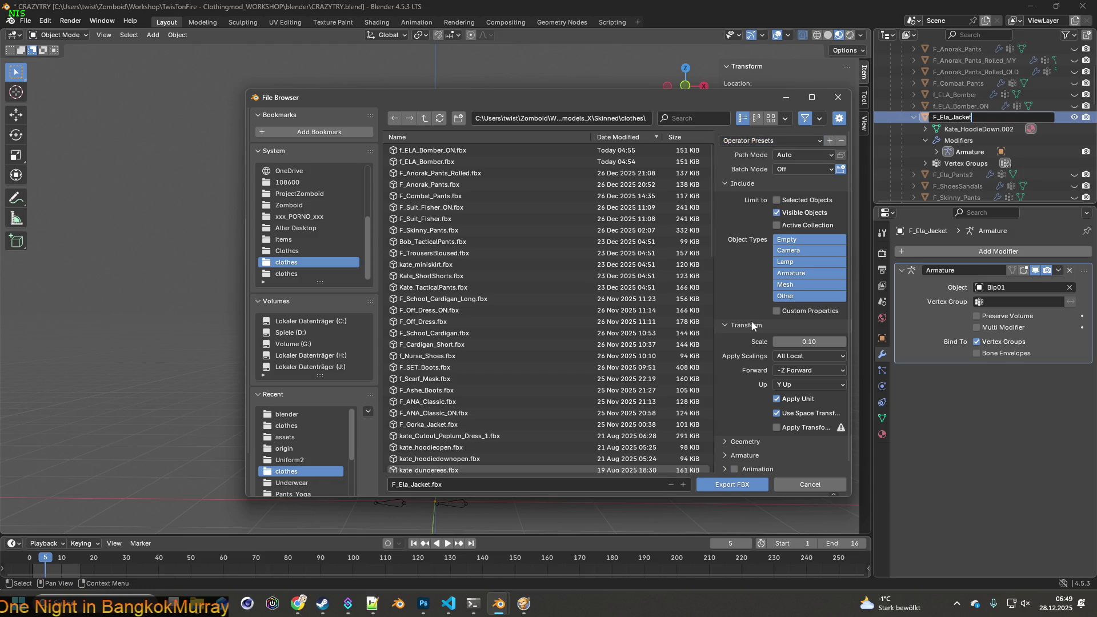
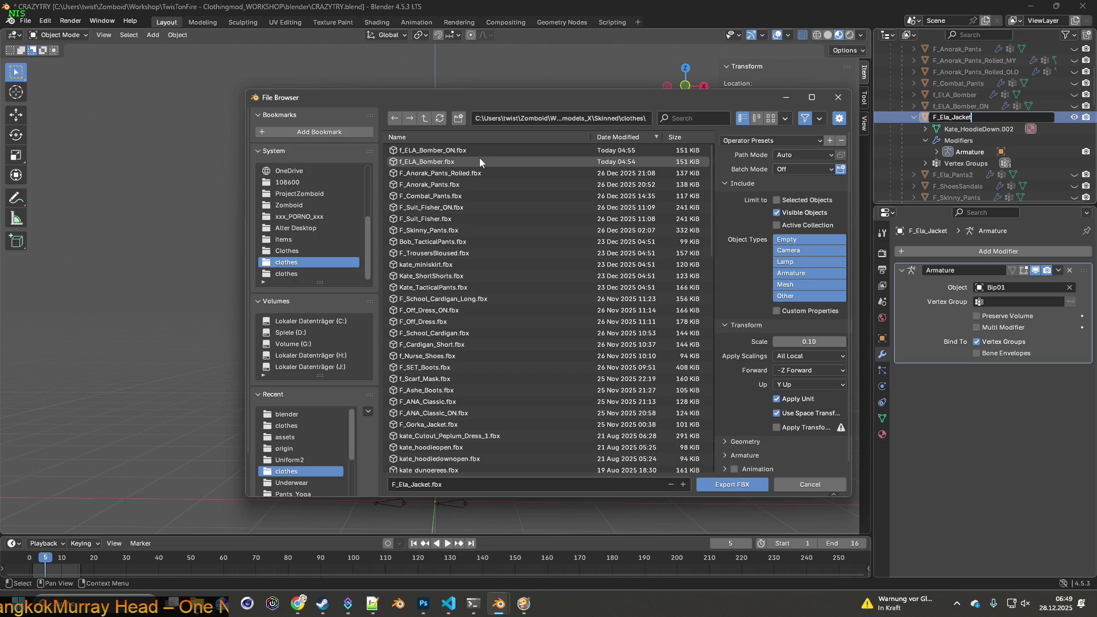
- Bring Notepad++ forward, showing Jacket_Adidas.xml with its Ela_Jacket models and ten textures
key(alt+Tab)
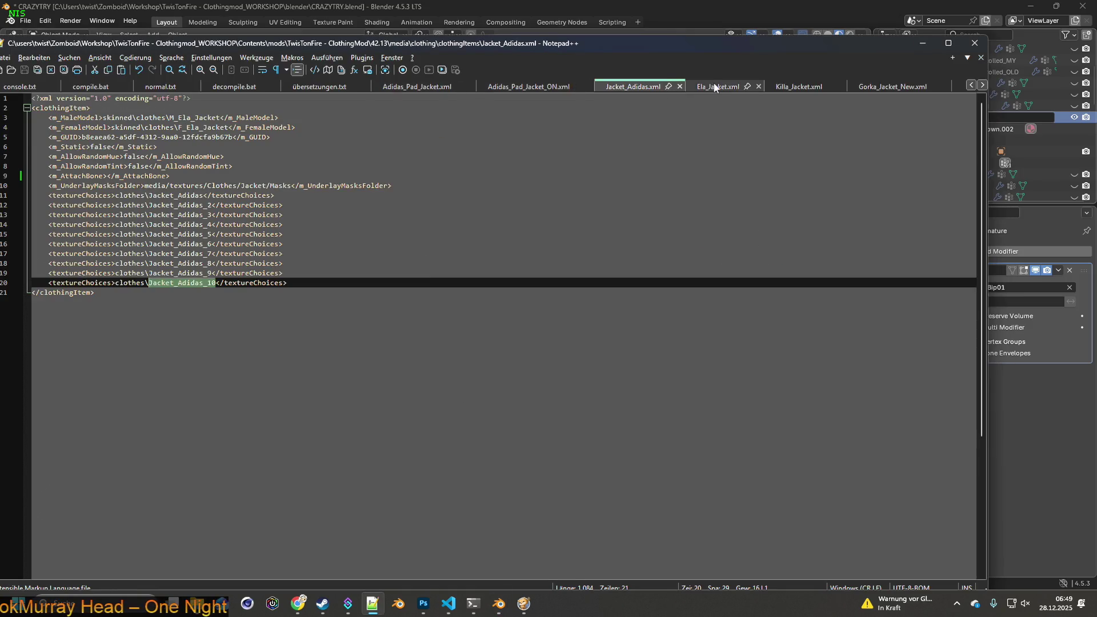
- In Jacket_Adidas.xml, append .fbx to F_Ela_Jacket on line 4
click(718, 86)
click(784, 87)
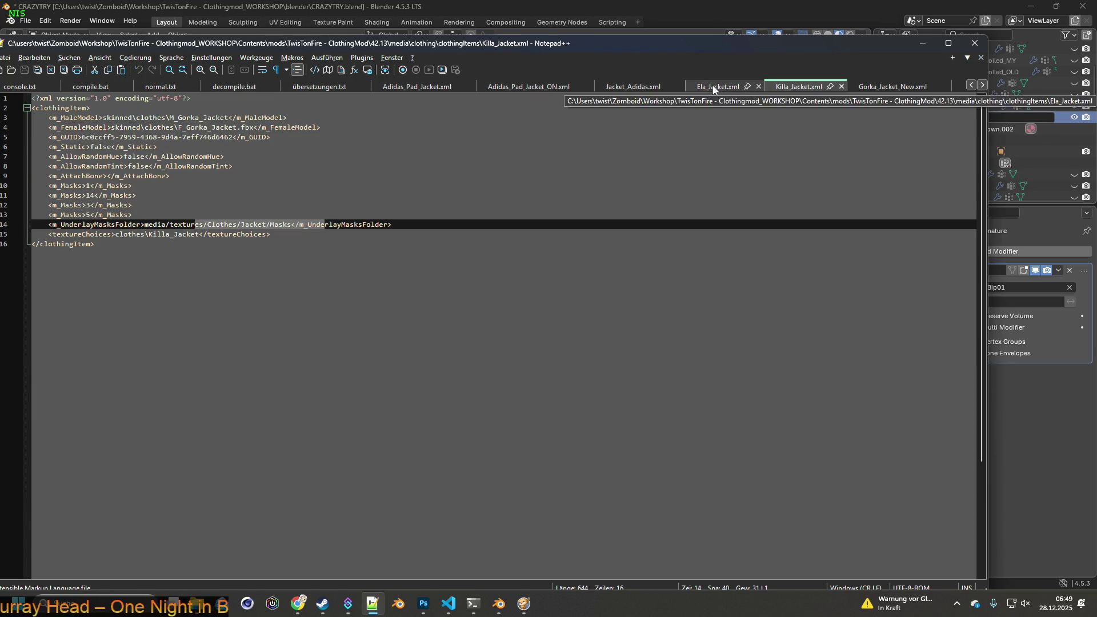
click(713, 88)
click(631, 87)
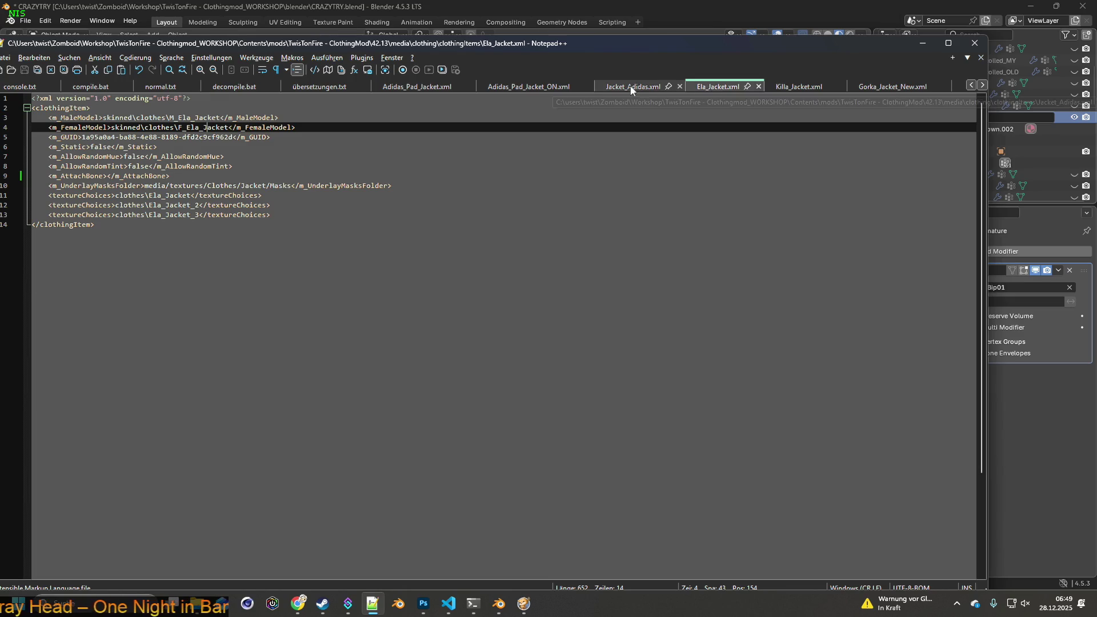
click(228, 127)
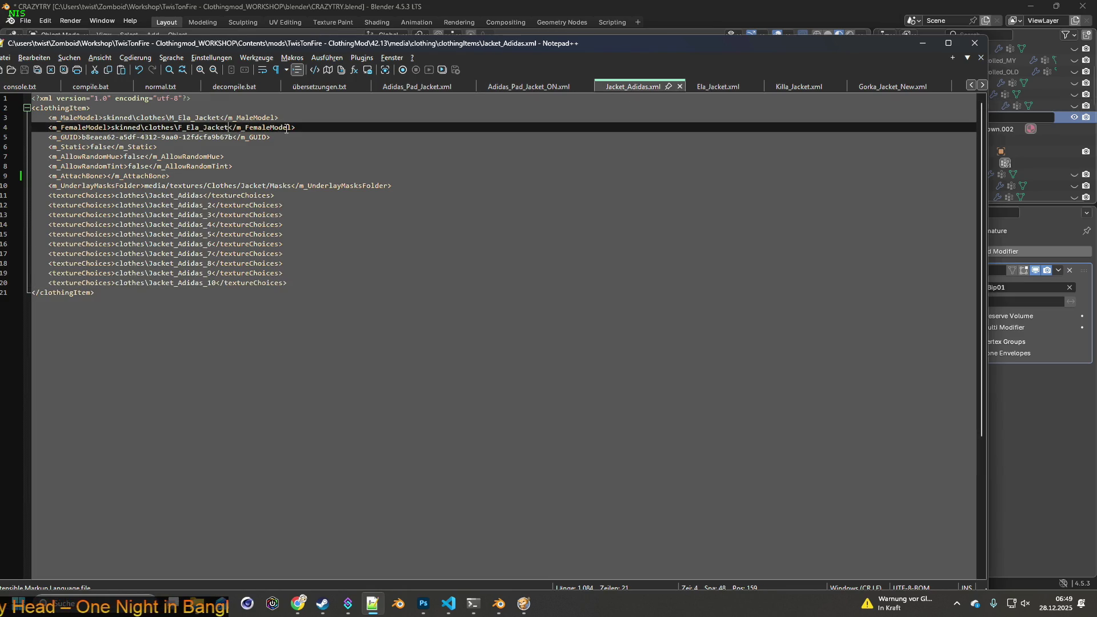
text(.fbx)
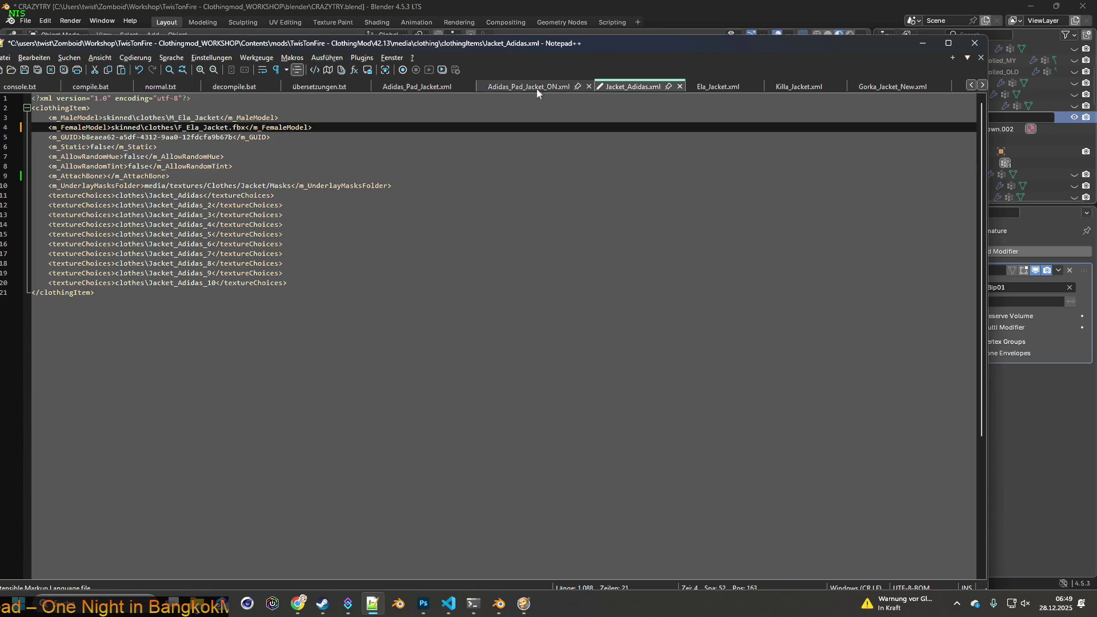
- Copy F_Ela_Jacket.fbx into line 4 of Ela_Jacket.xml and save the file
drag(179, 127, 245, 128)
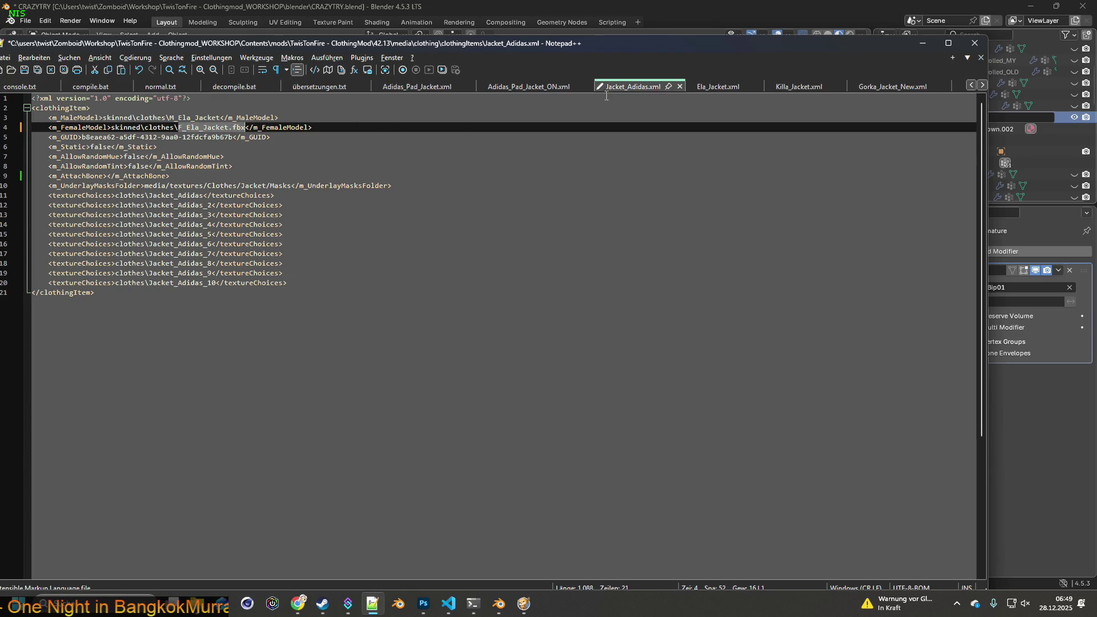
click(716, 86)
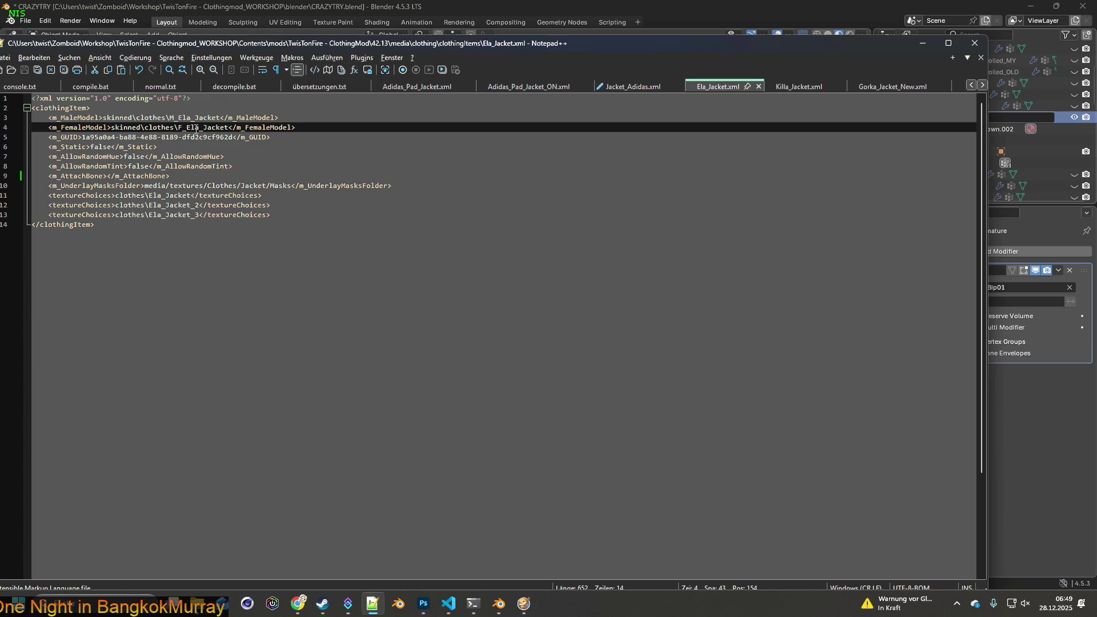
drag(179, 128, 228, 127)
key(ctrl+v)
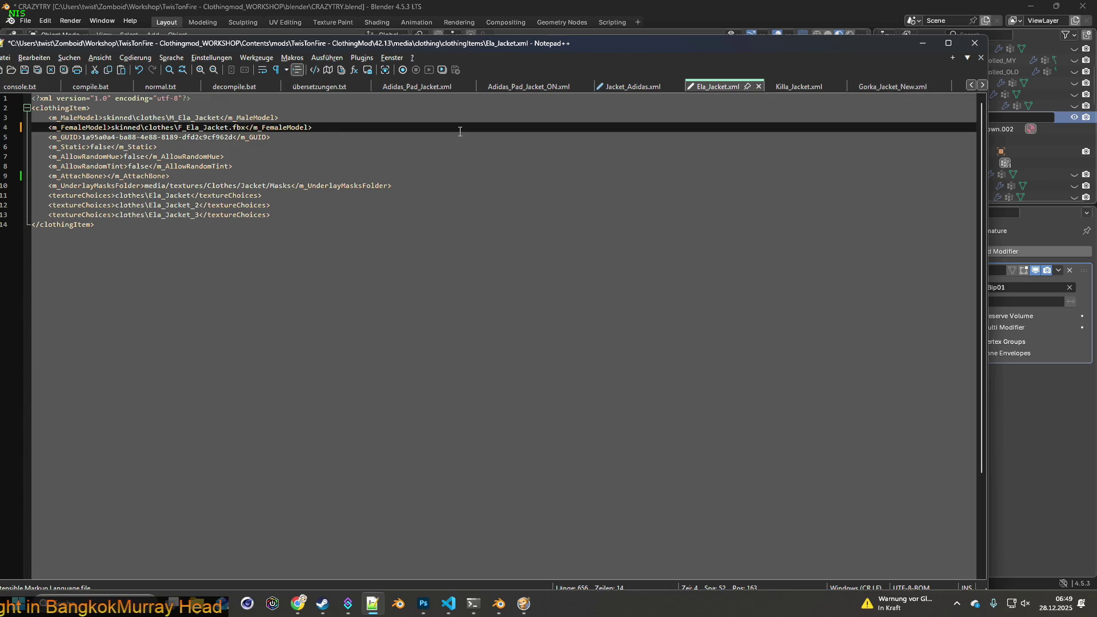
key(ctrl+s)
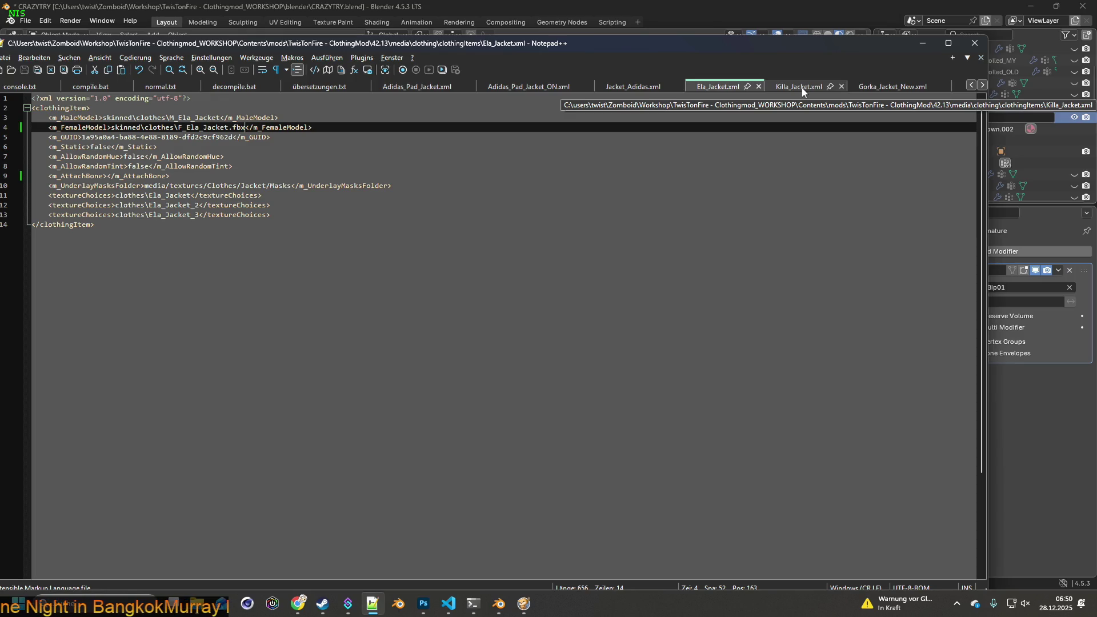
- Recheck the jacket definitions, then return to Blender's FBX export dialog
drag(725, 43, 735, 32)
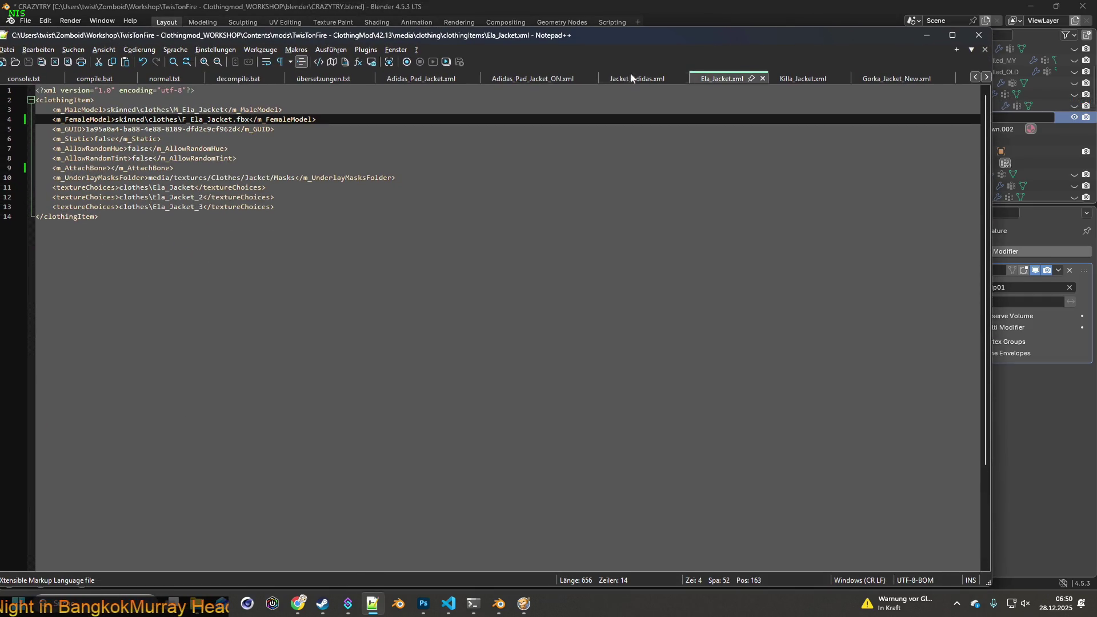
click(545, 83)
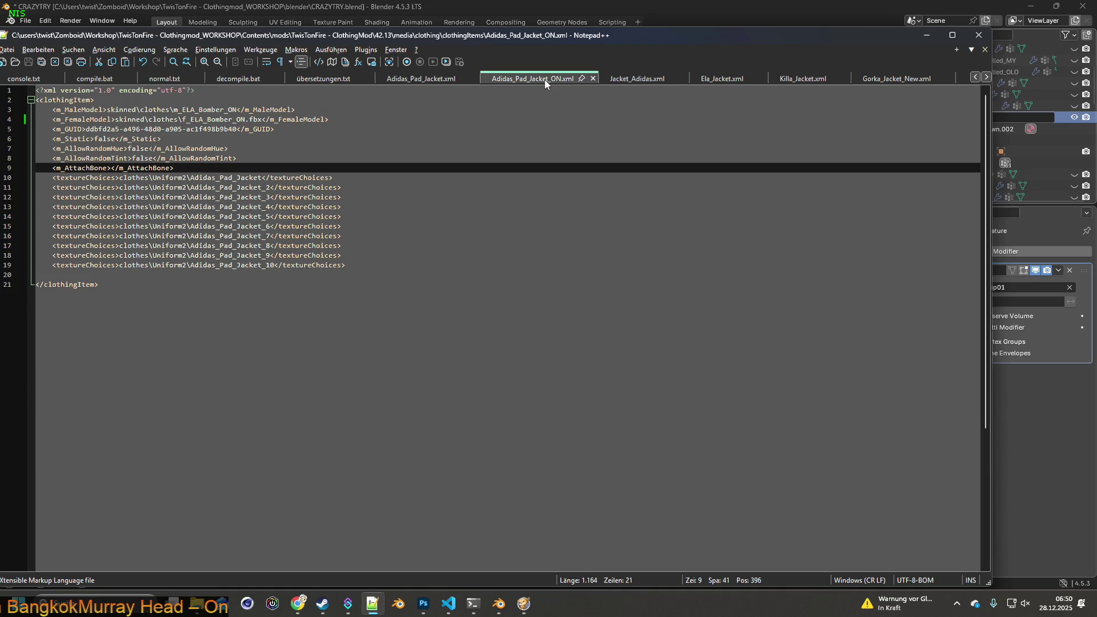
click(628, 82)
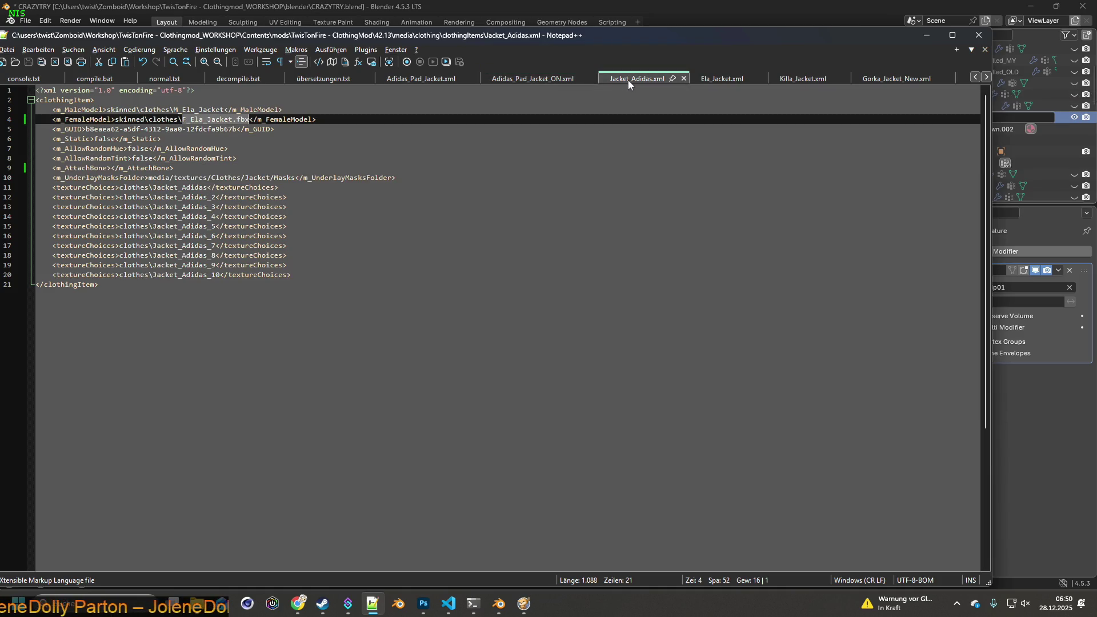
click(725, 83)
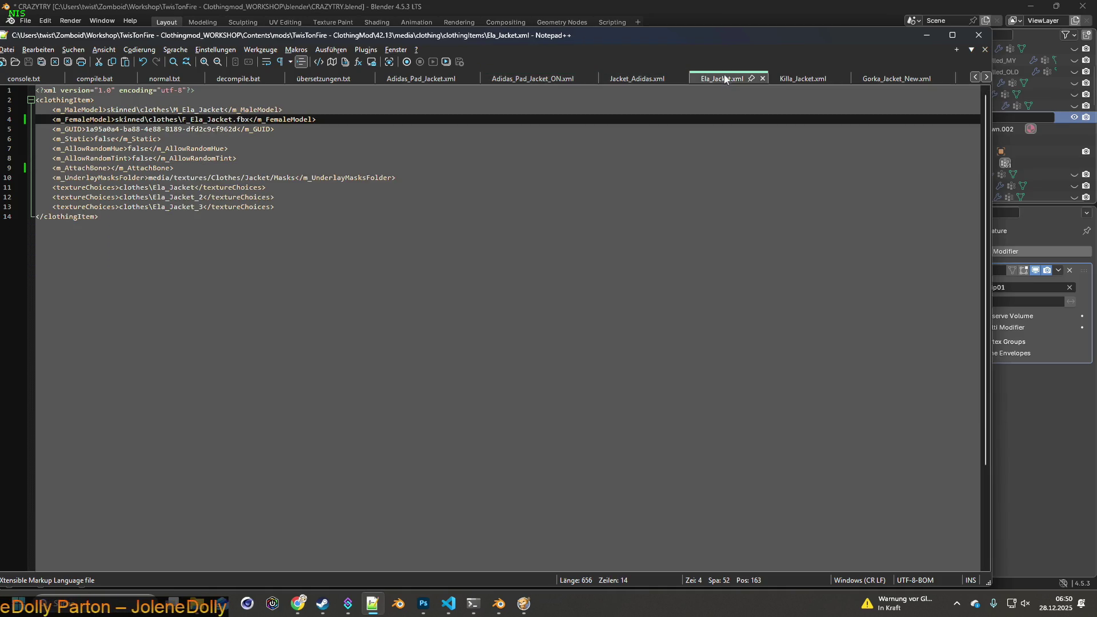
drag(183, 118, 249, 120)
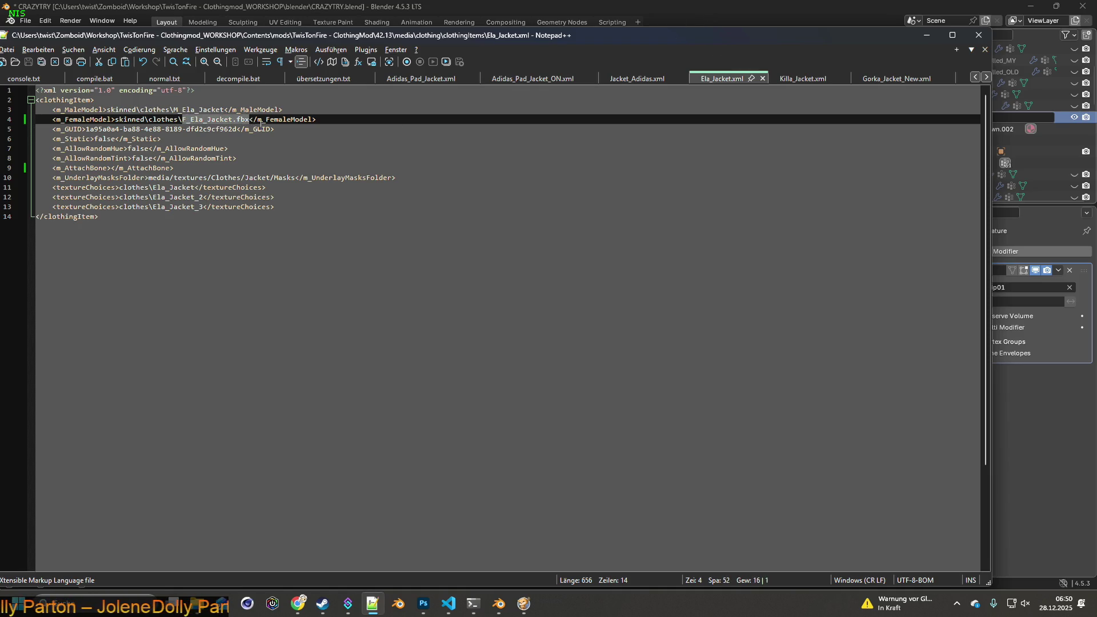
click(611, 12)
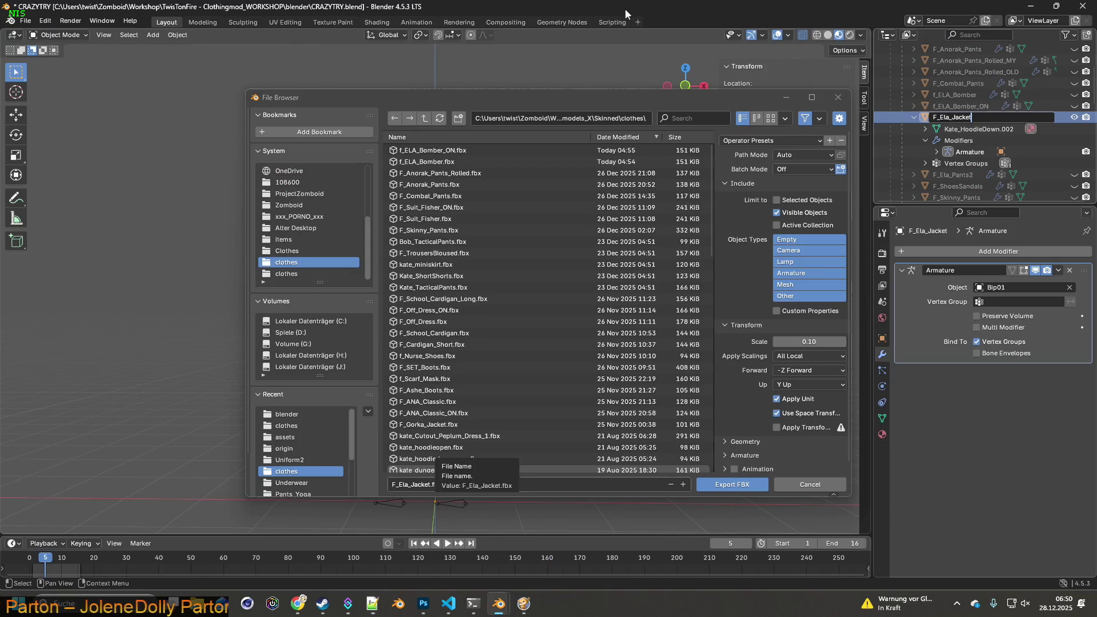
- Export the jacket from Blender as F_Ela_Jacket.fbx
click(421, 485)
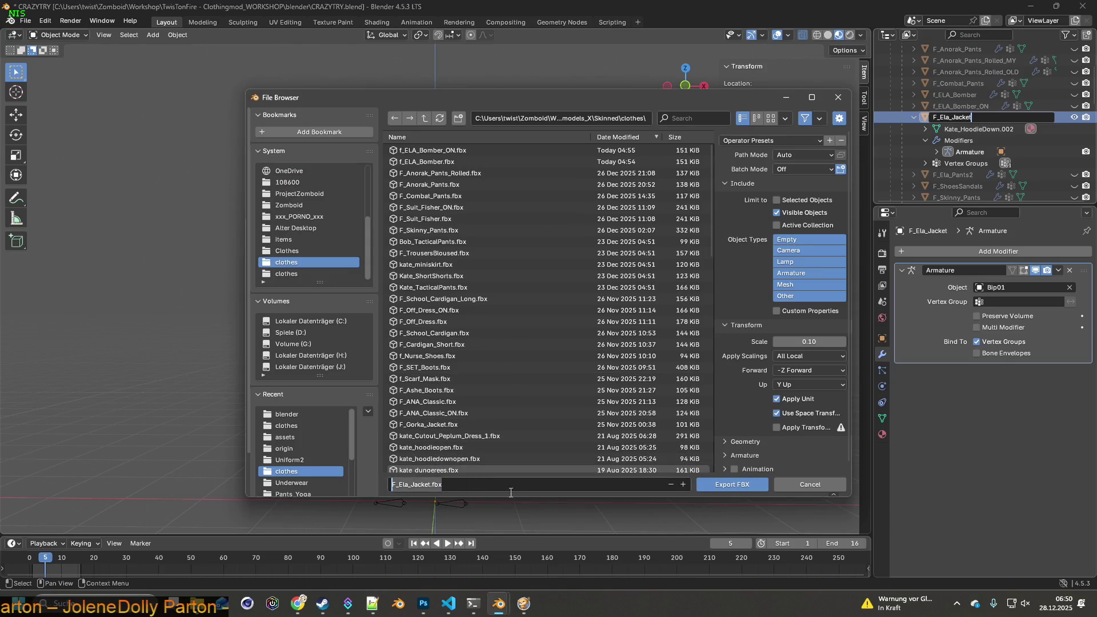
click(770, 142)
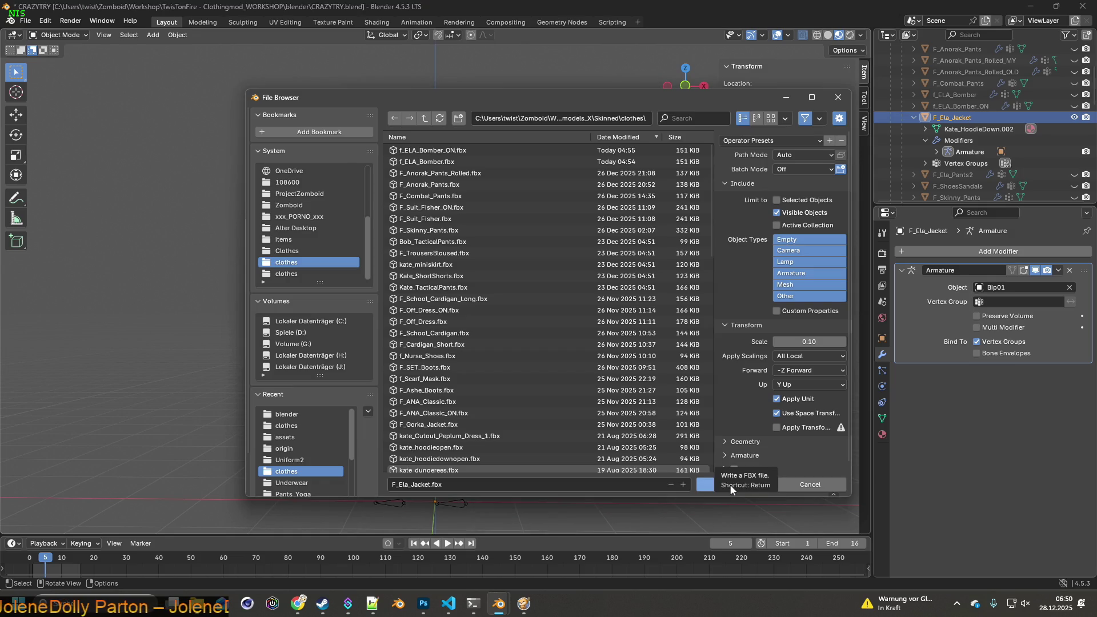
click(710, 485)
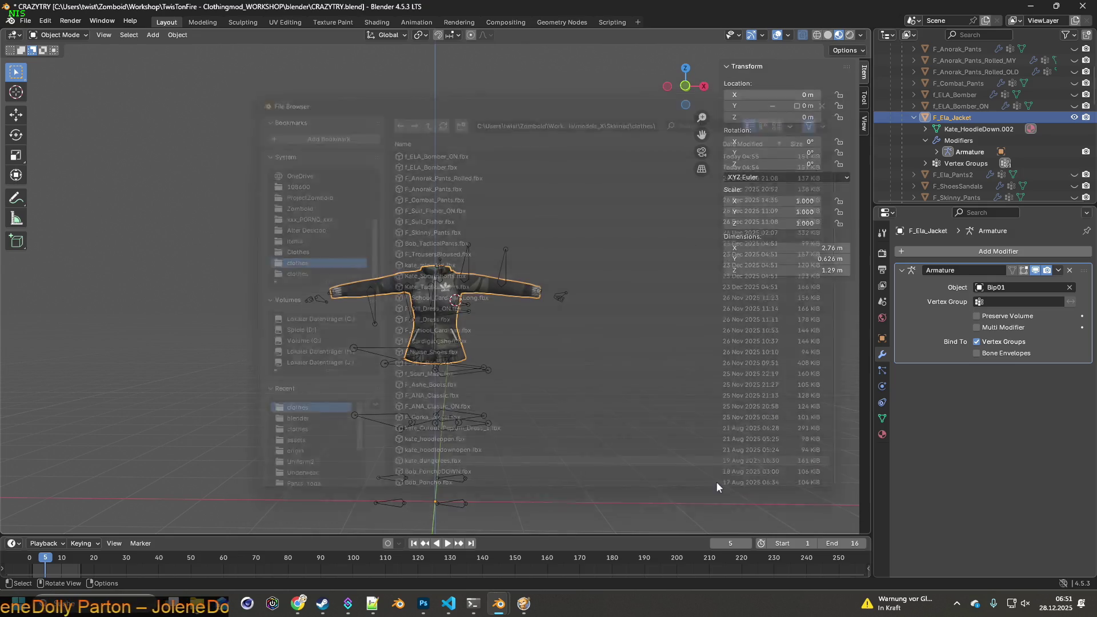
- Orbit around the exported jacket, then bring up Project Zomboid's pause menu
scroll(up, 3)
drag(627, 437, 465, 423)
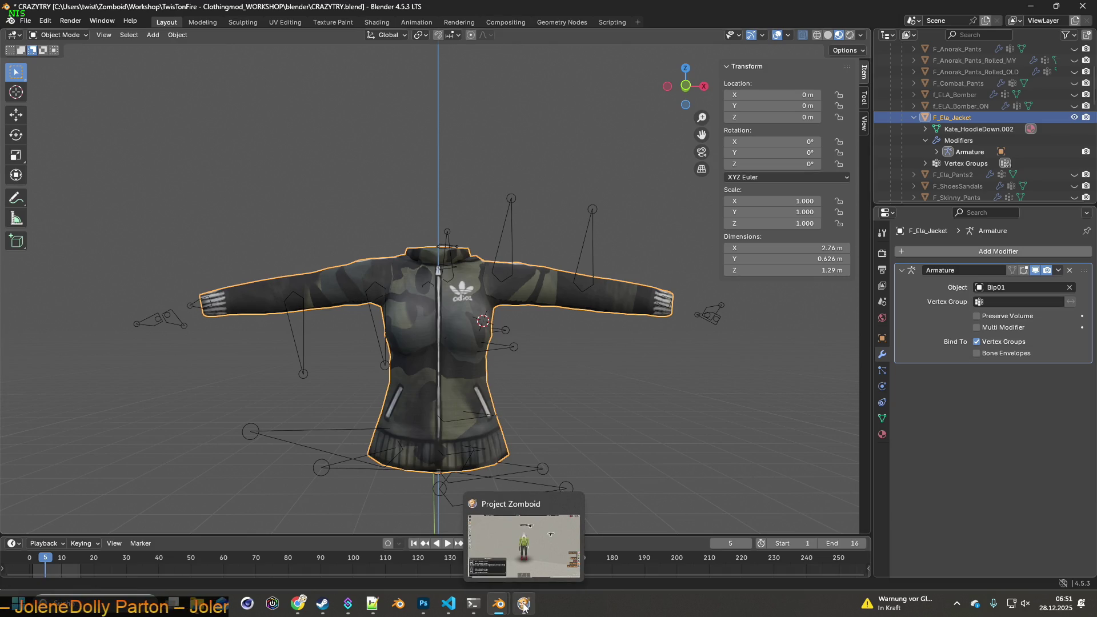
click(524, 605)
key(Escape)
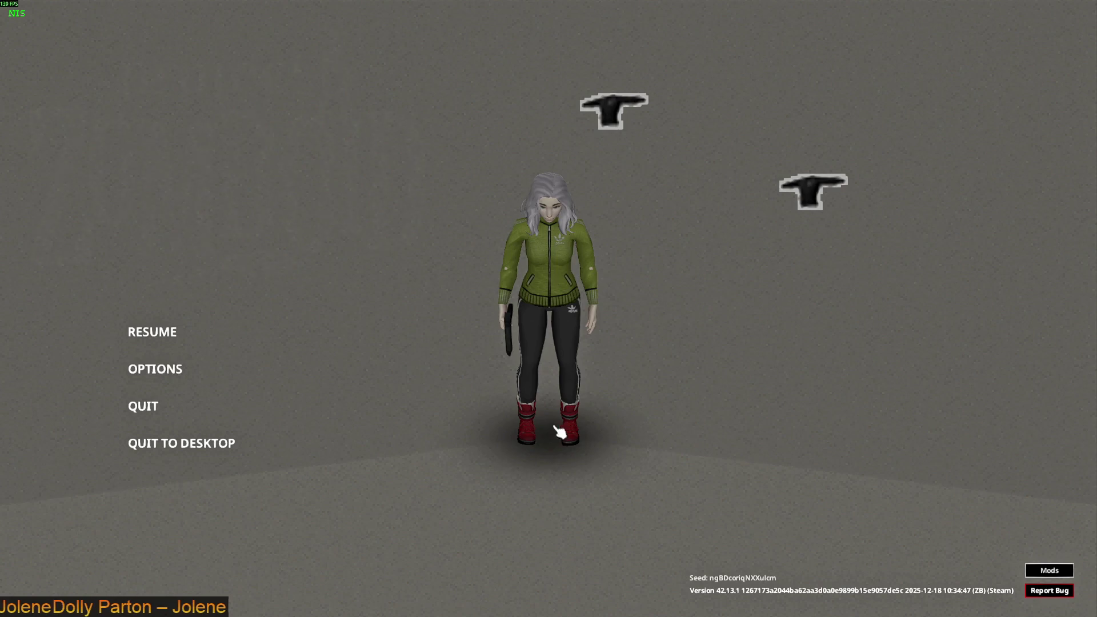
- Quit Project Zomboid to the desktop and relaunch it from Steam's PLAY button
click(218, 441)
click(516, 330)
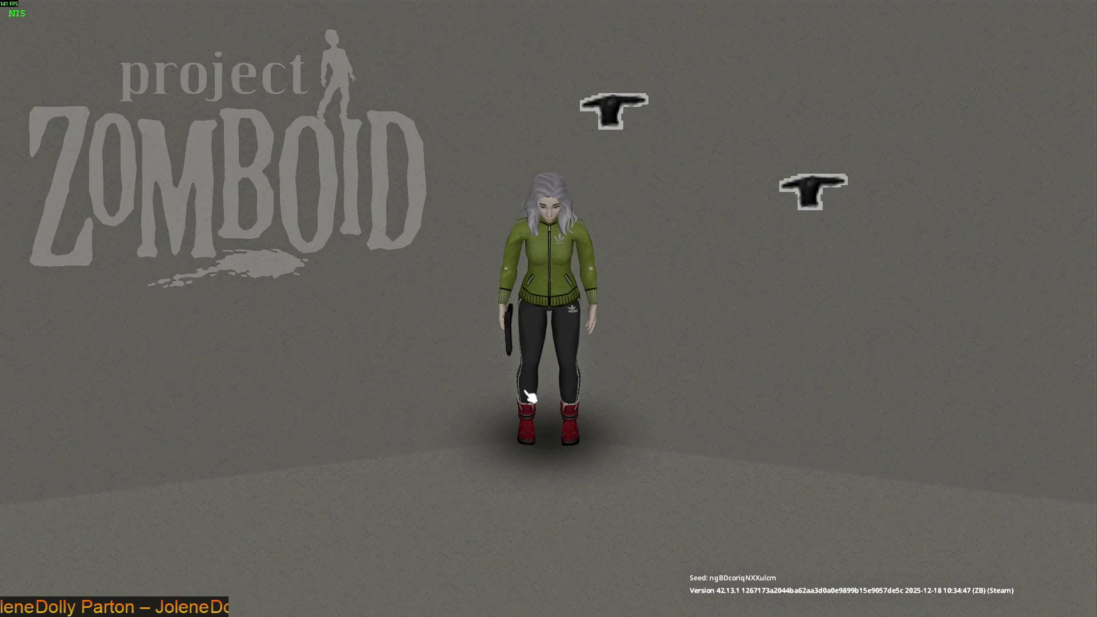
click(322, 604)
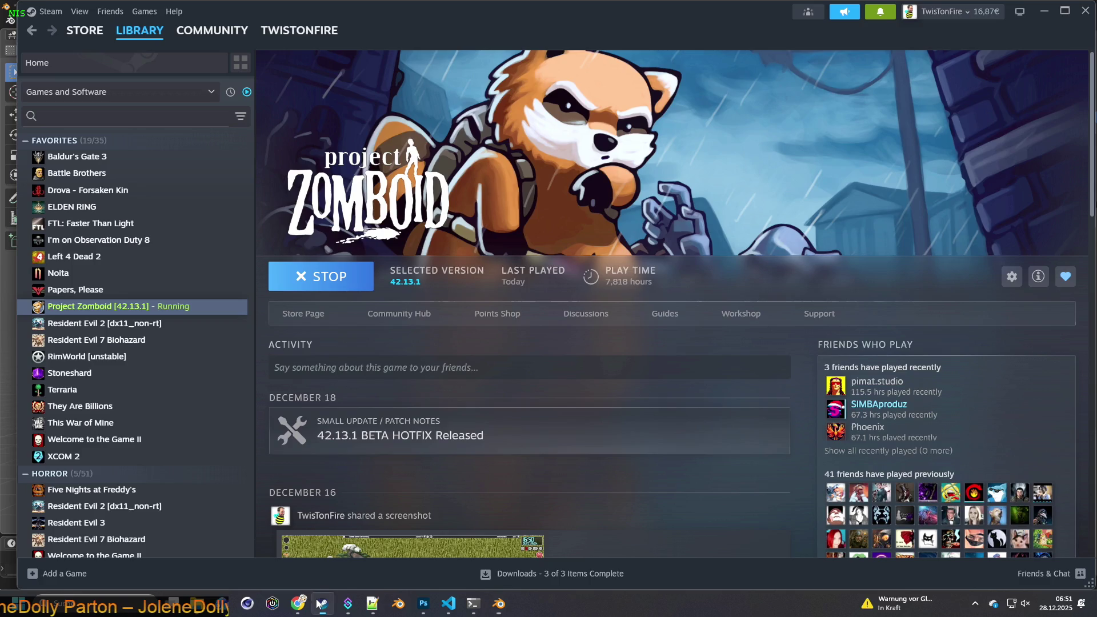
click(880, 14)
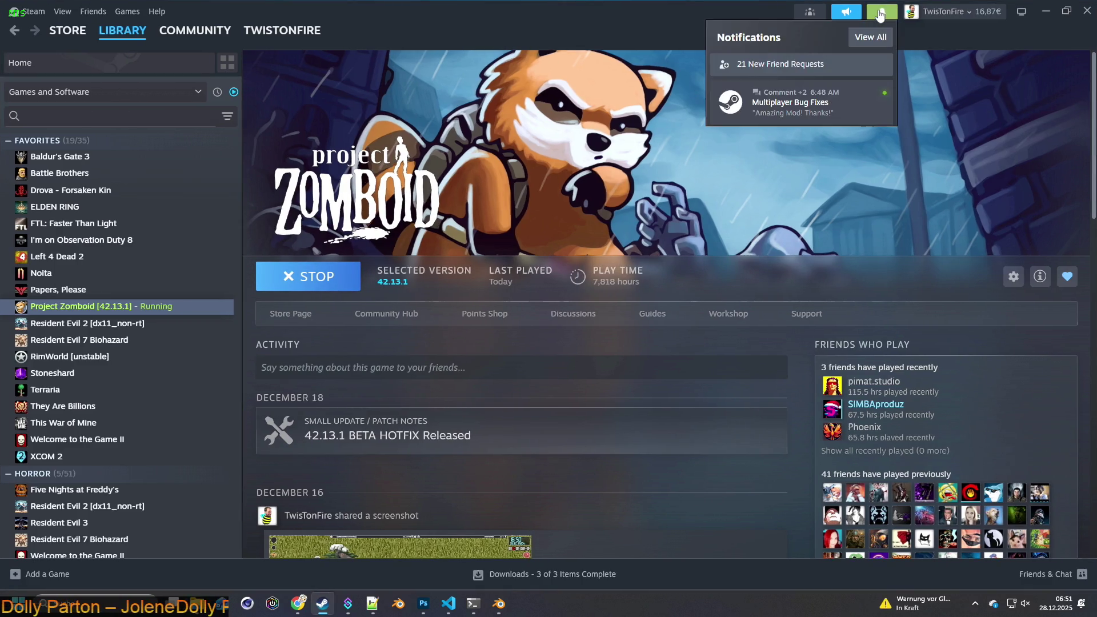
click(881, 15)
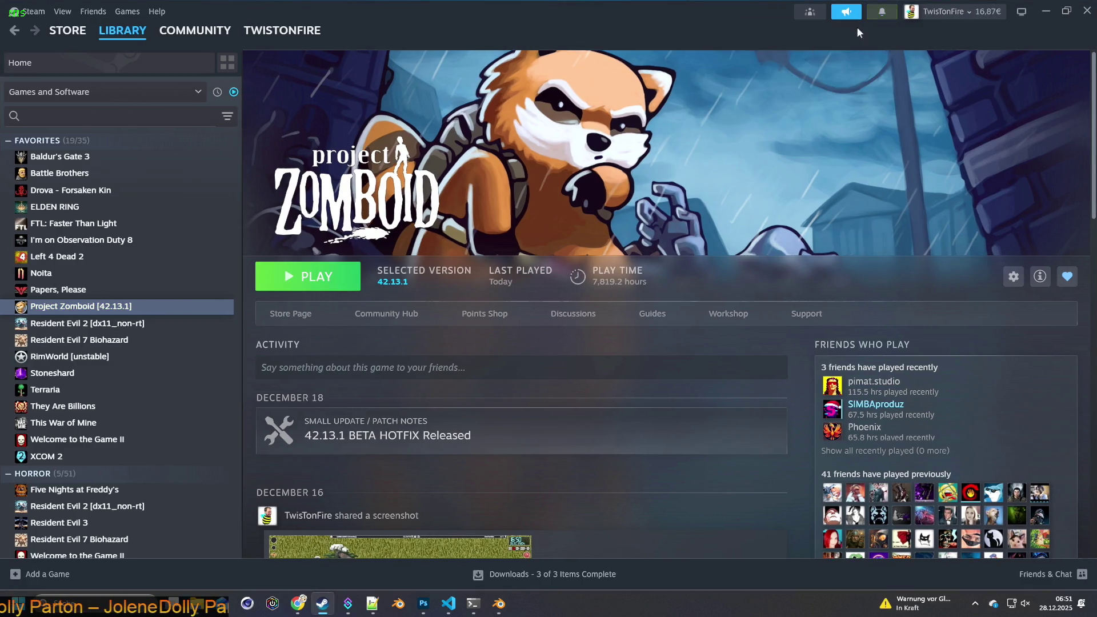
click(882, 14)
click(882, 14)
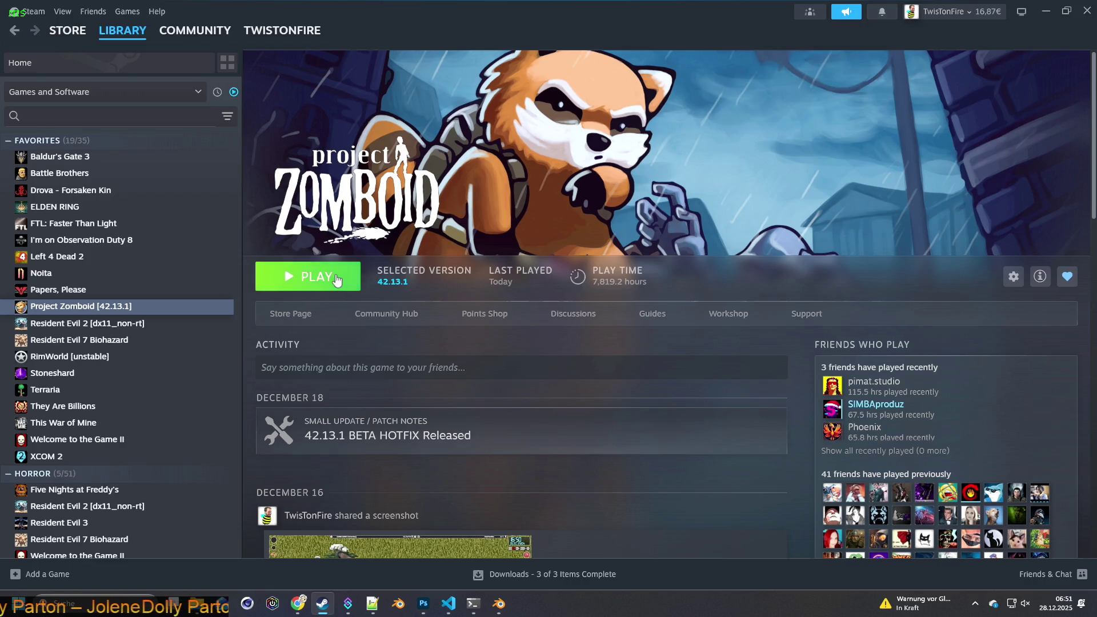
click(320, 279)
click(575, 410)
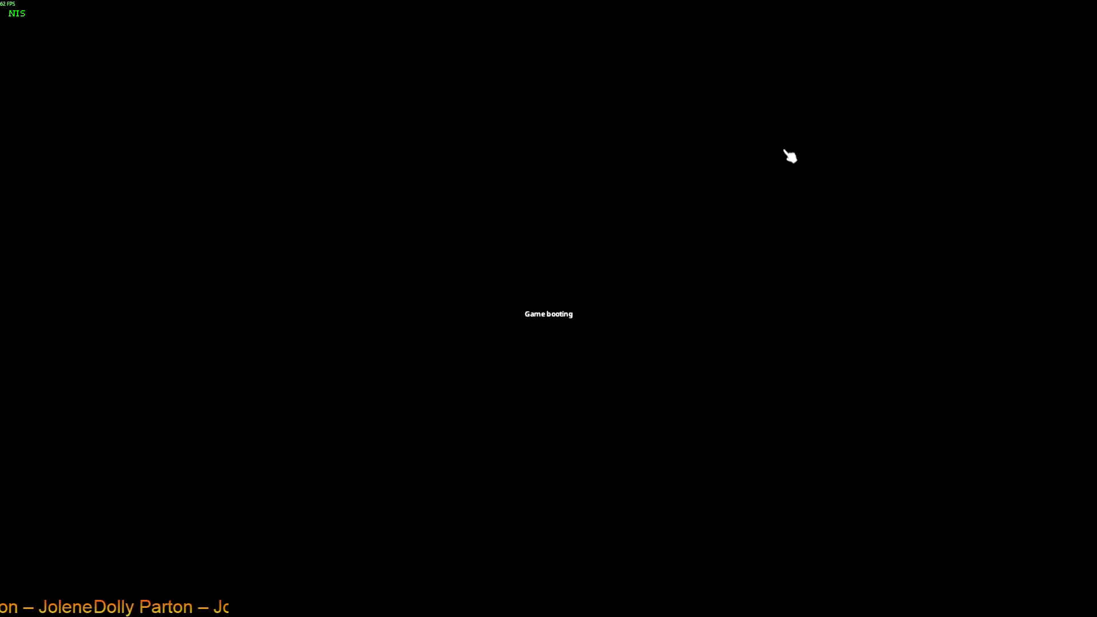
- Continue the saved test game and enter the world once it loads
click(597, 179)
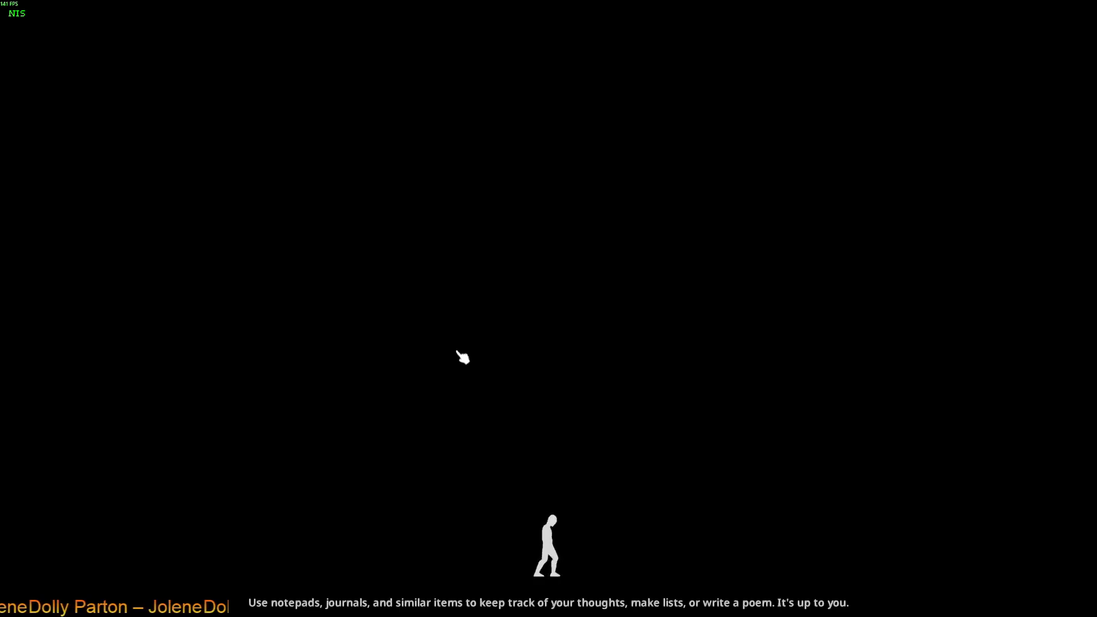
click(458, 351)
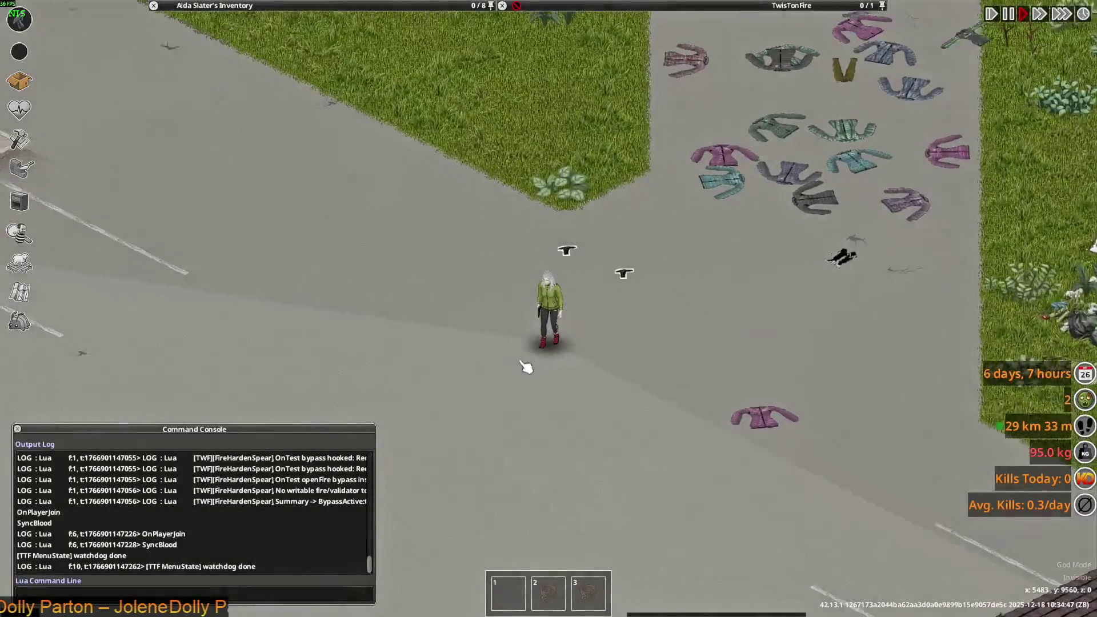
- Walk the character back and forth in the green jacket while aiming the pistol
key(w)
key(s)
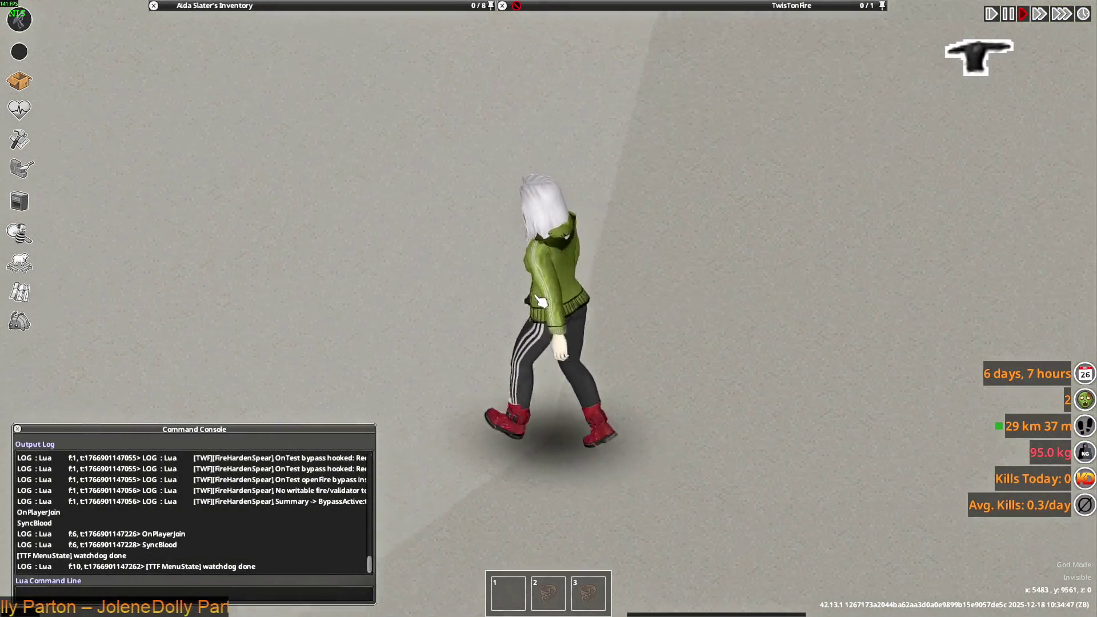
key(w)
drag(574, 282, 677, 237)
key(w)
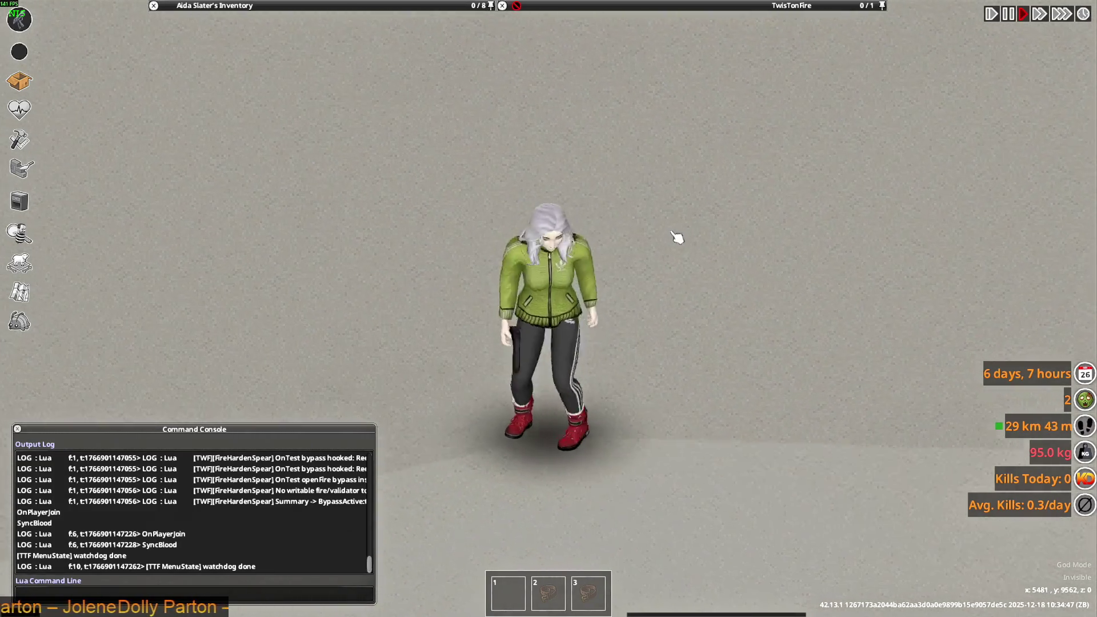
key(s)
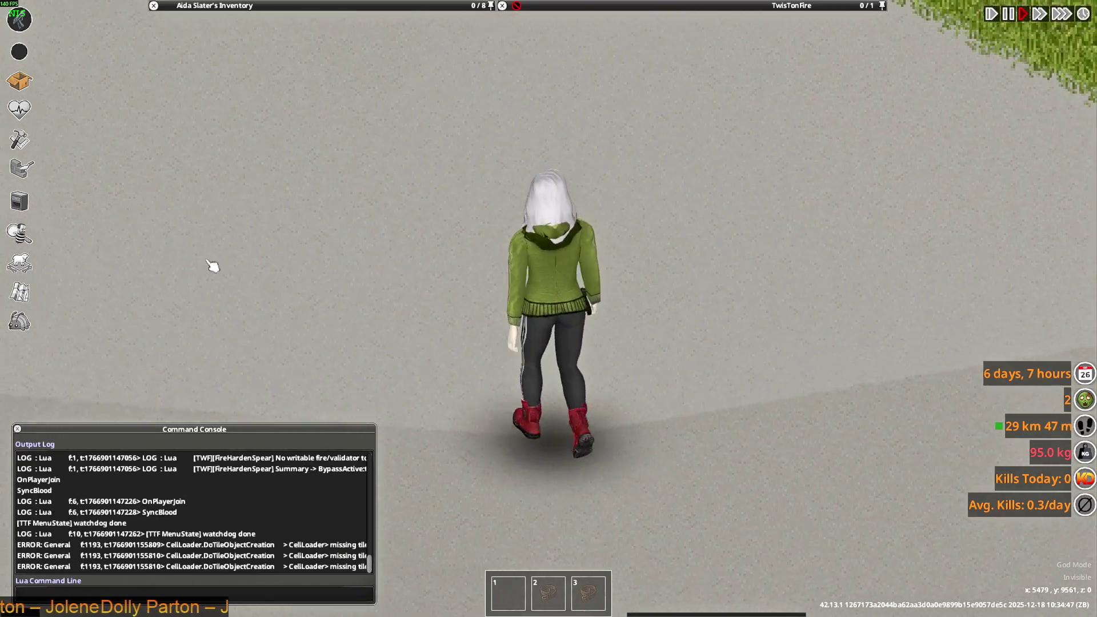
click(19, 322)
click(113, 353)
- Tie the character's hair into the YAKI CheerLeader style from the character info page
mouse_move(165, 154)
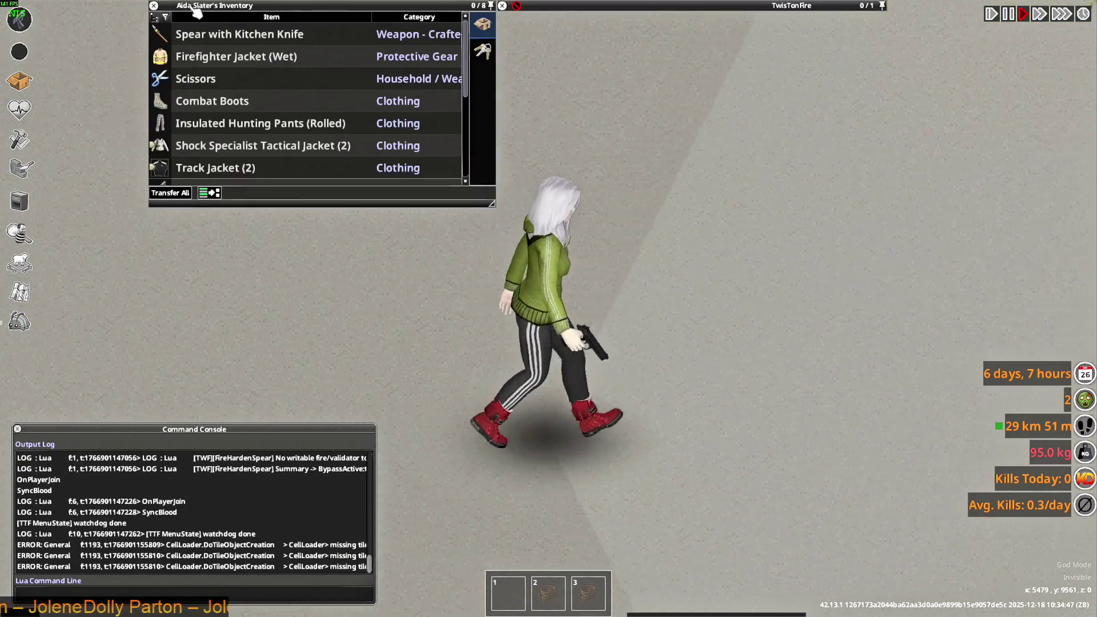
key(h)
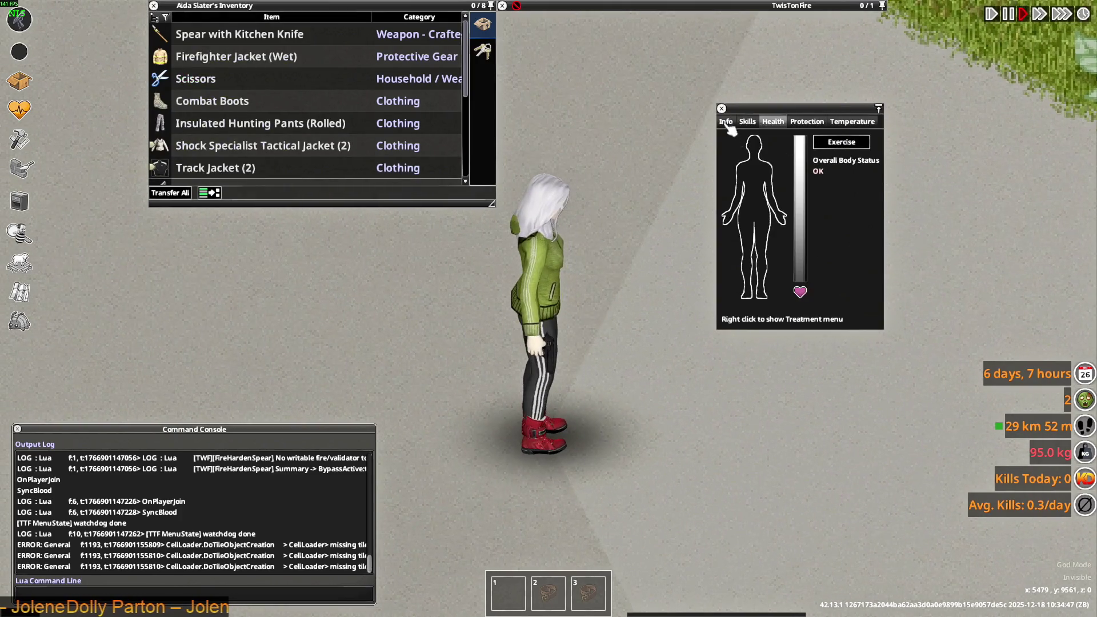
key(c)
click(923, 266)
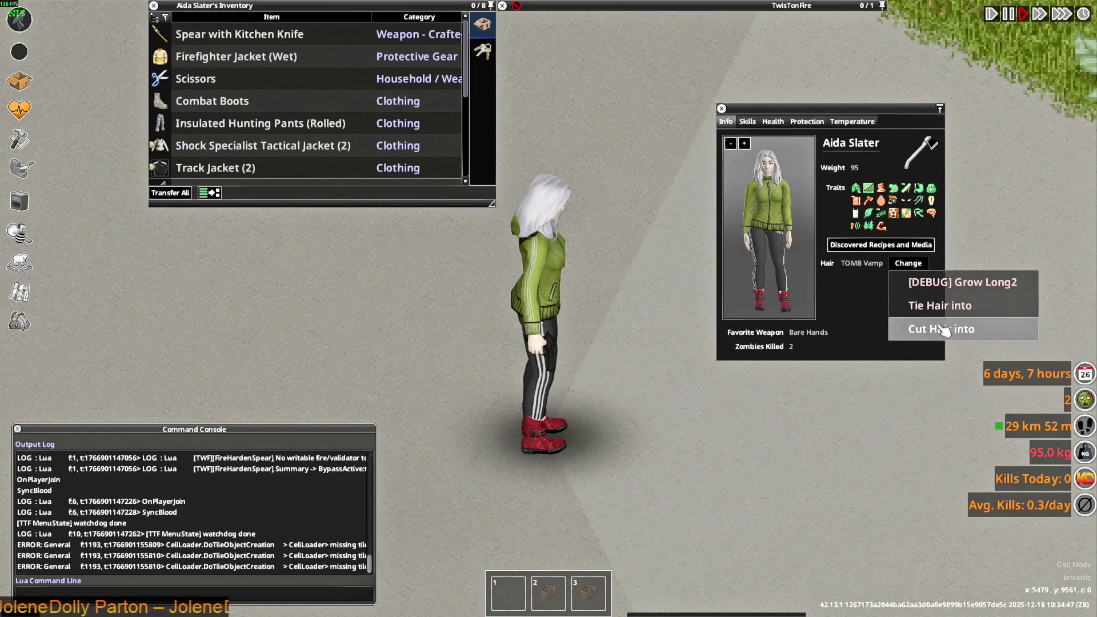
click(903, 303)
click(552, 260)
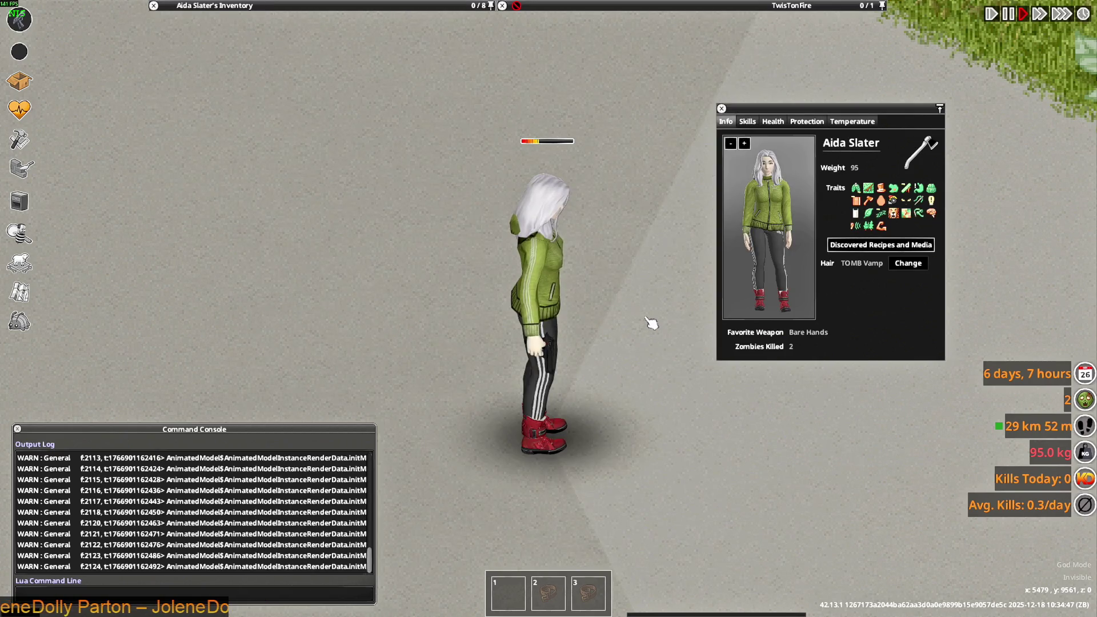
- Raise the pistol and fire it in several directions
key(s)
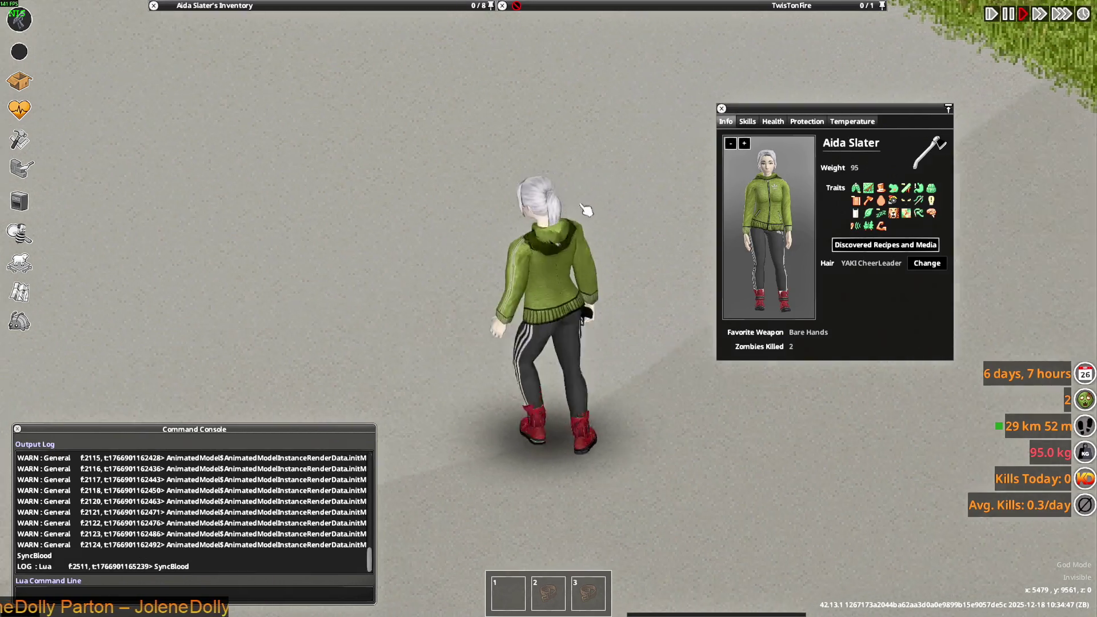
drag(617, 142, 460, 367)
click(588, 146)
click(588, 147)
click(636, 404)
click(642, 216)
click(404, 171)
click(666, 503)
click(460, 367)
click(364, 205)
- Attack left and right, then walk the character around in the jacket
drag(400, 240, 629, 189)
click(661, 244)
click(629, 188)
key(a)
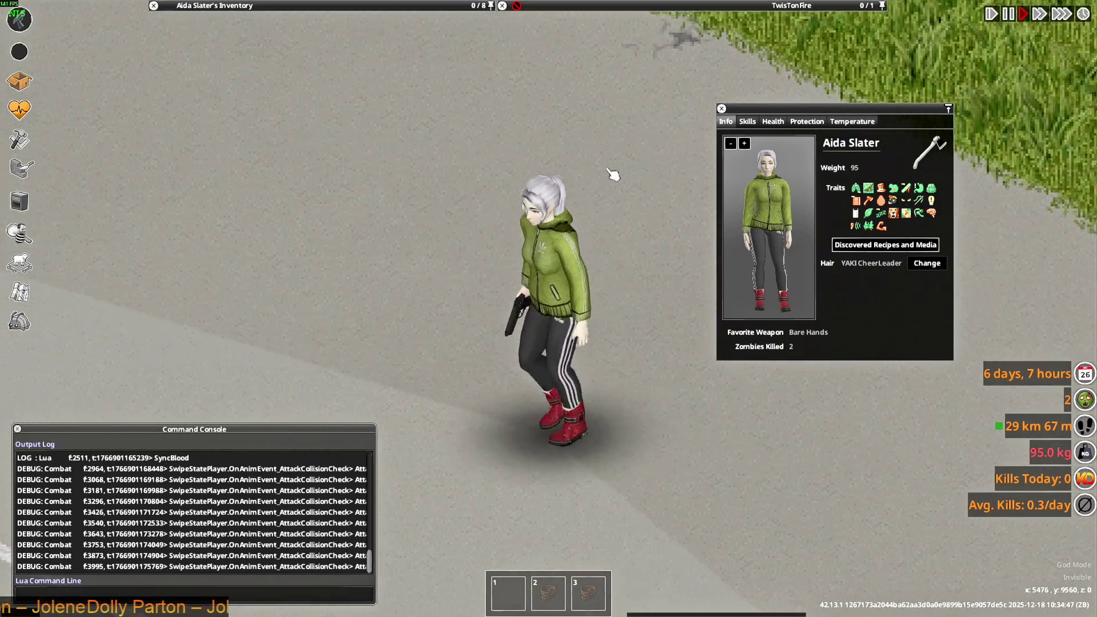
key(d)
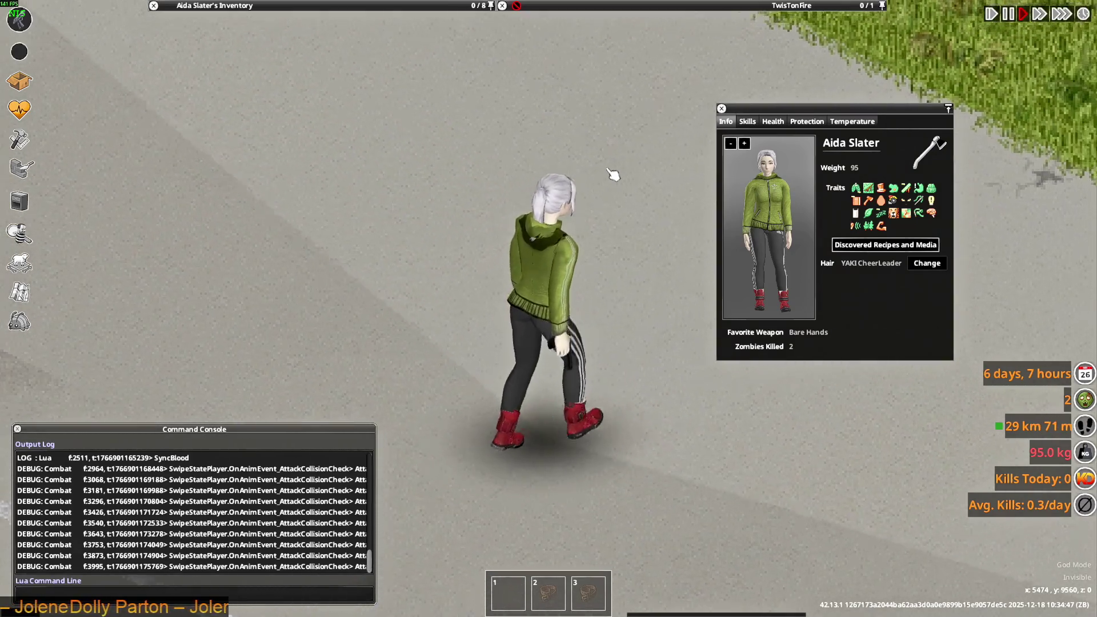
key(s)
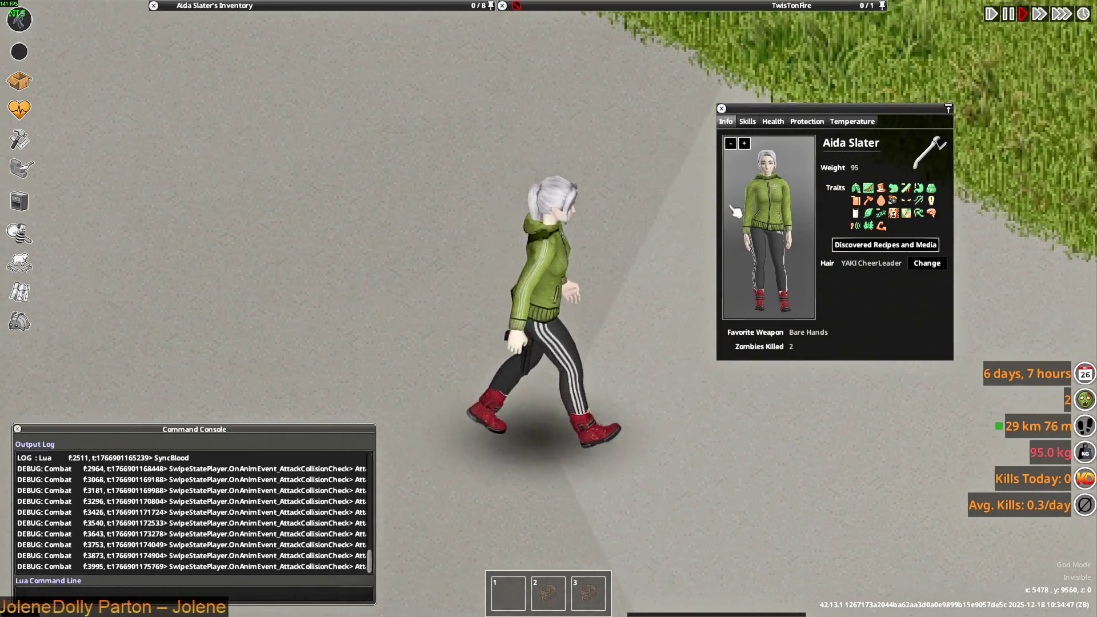
key(alt+Tab)
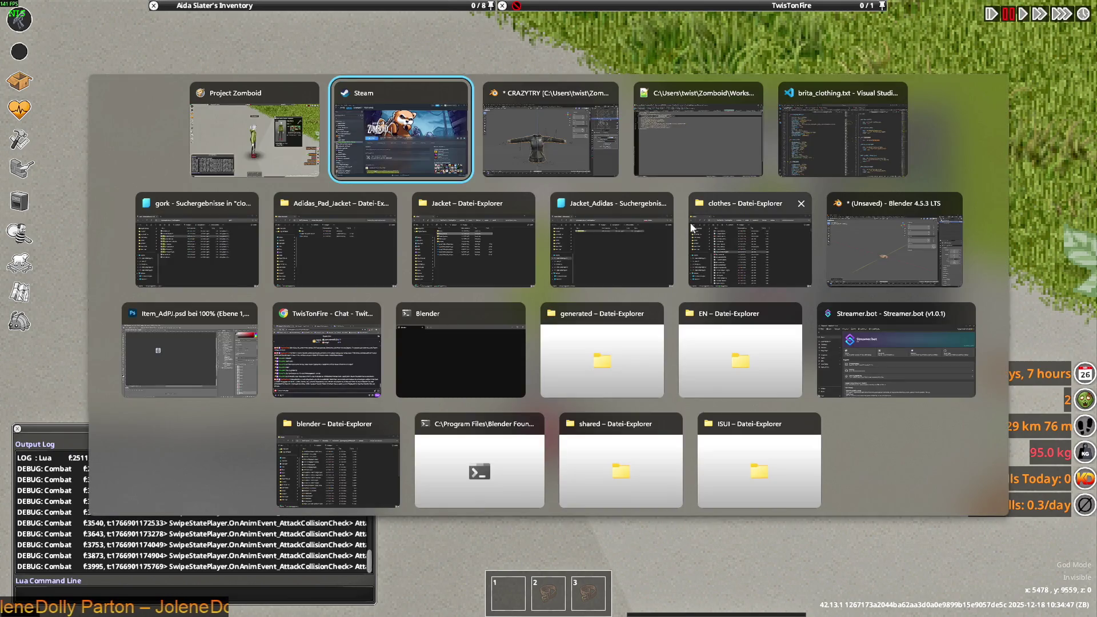
drag(552, 281, 382, 292)
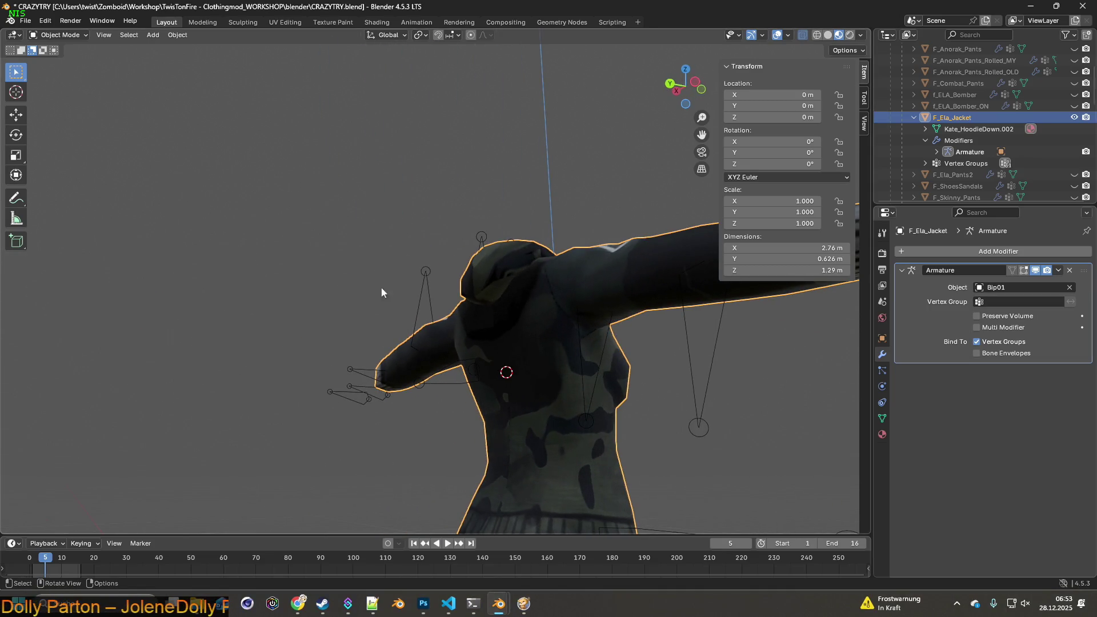
drag(510, 273, 572, 301)
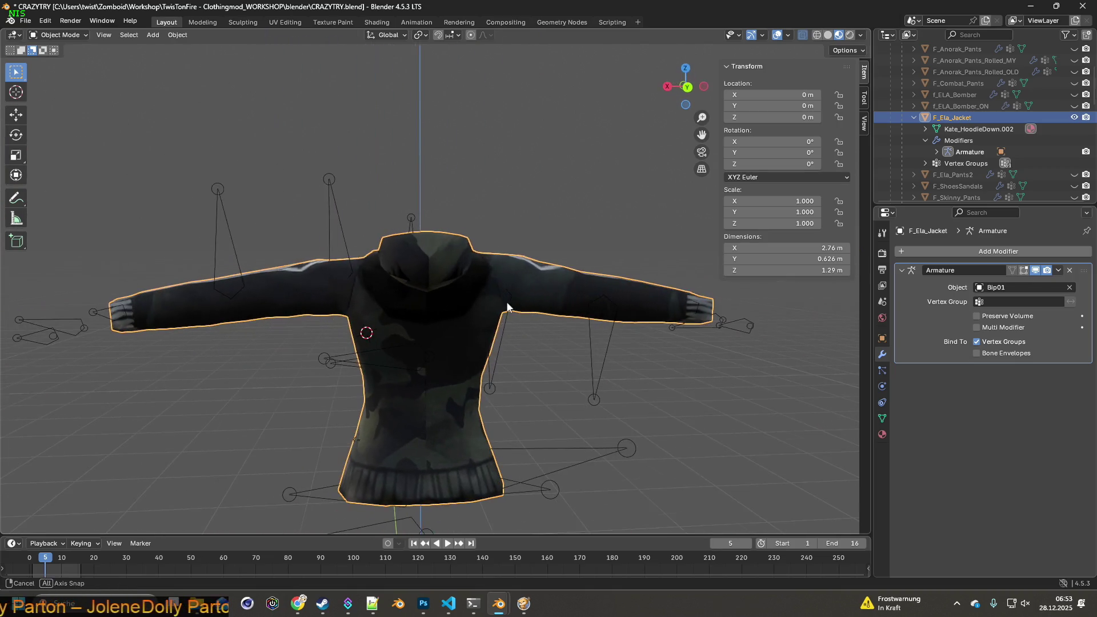
key(super+Tab)
key(w)
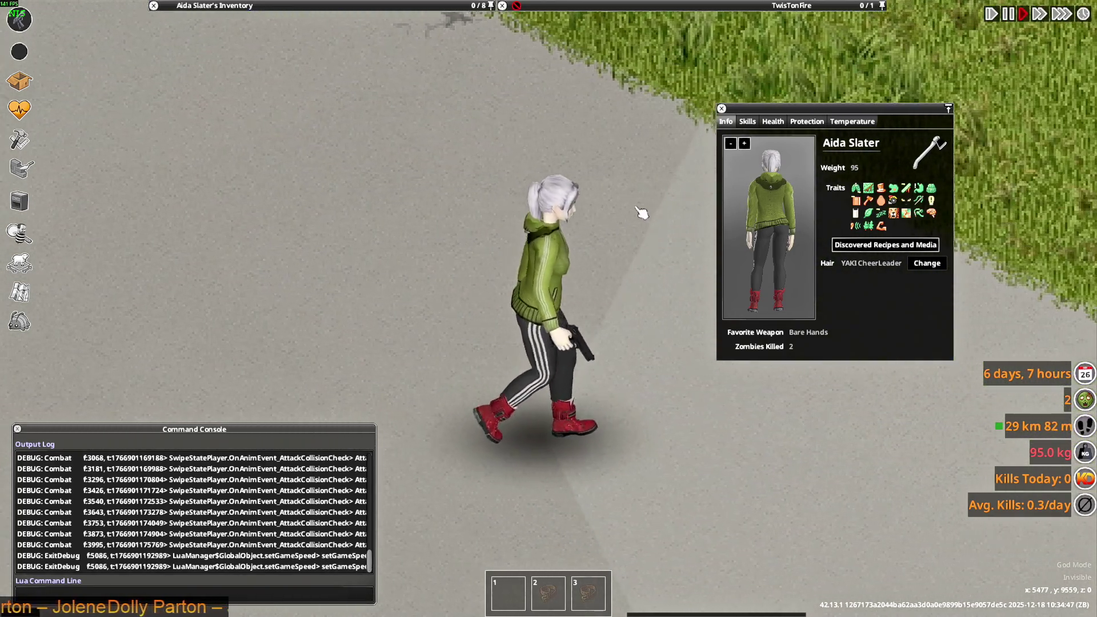
drag(642, 216, 638, 205)
click(639, 206)
click(572, 189)
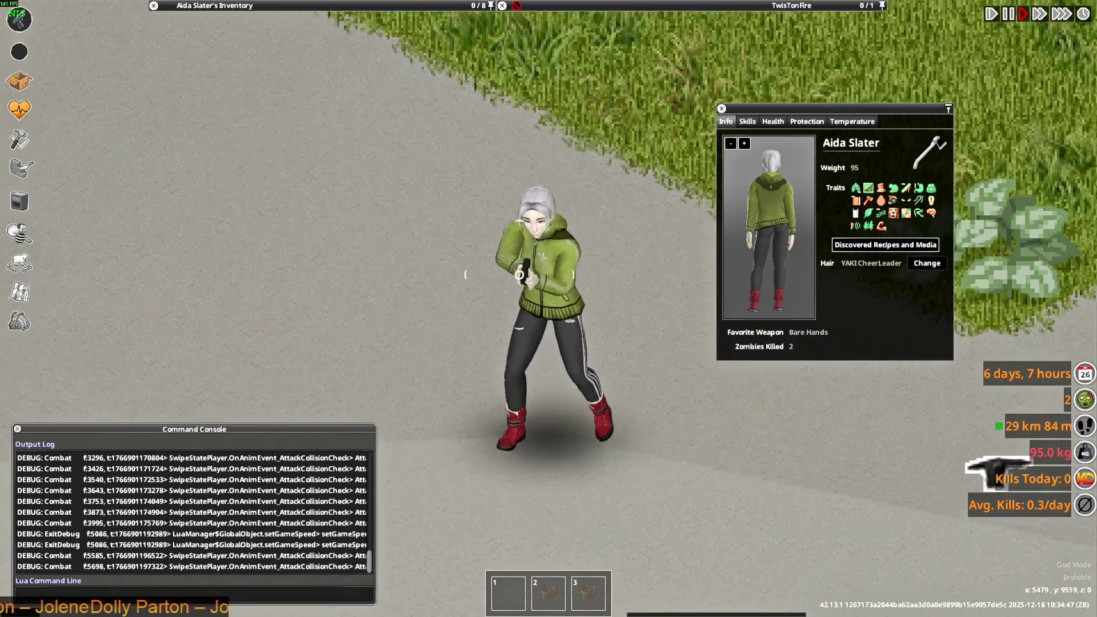
click(417, 222)
click(607, 367)
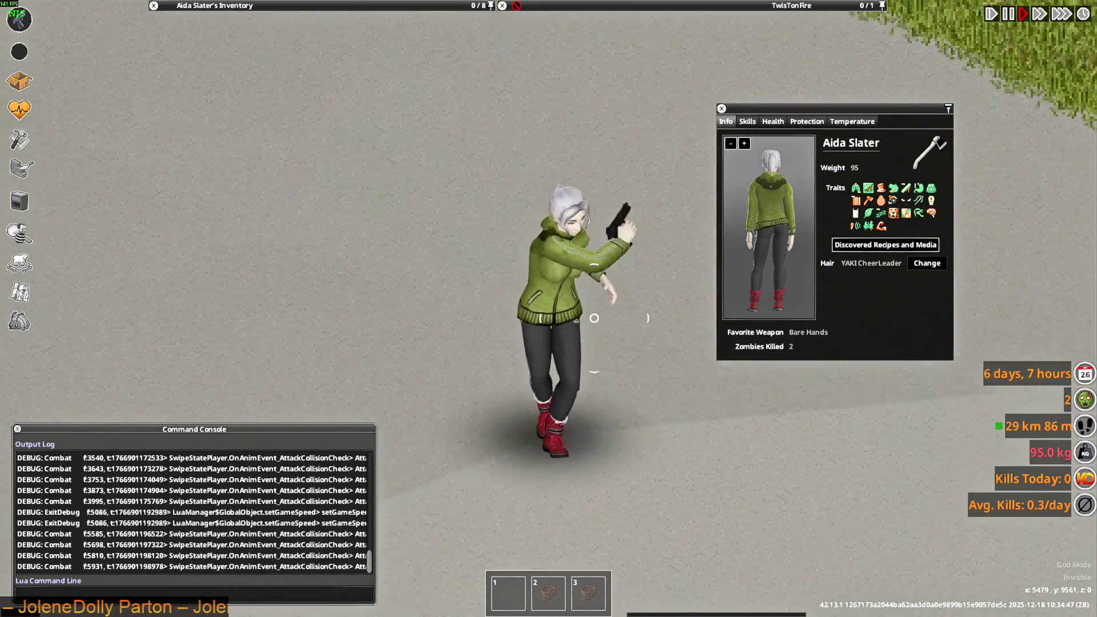
click(588, 304)
click(622, 262)
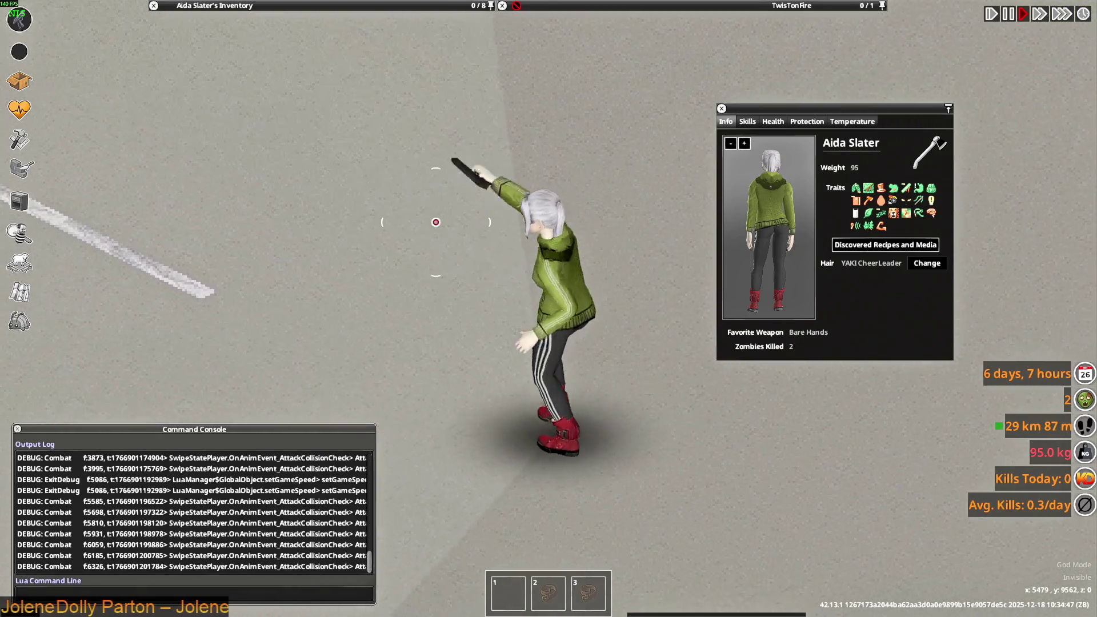
click(582, 243)
click(594, 238)
key(w)
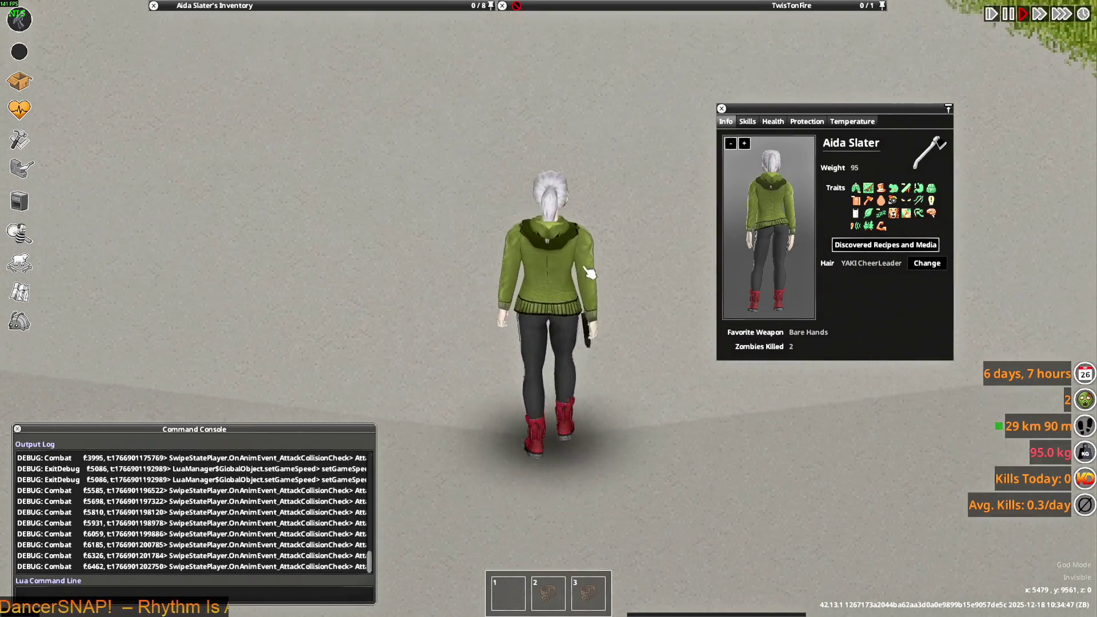
drag(531, 239, 536, 158)
click(385, 215)
click(366, 220)
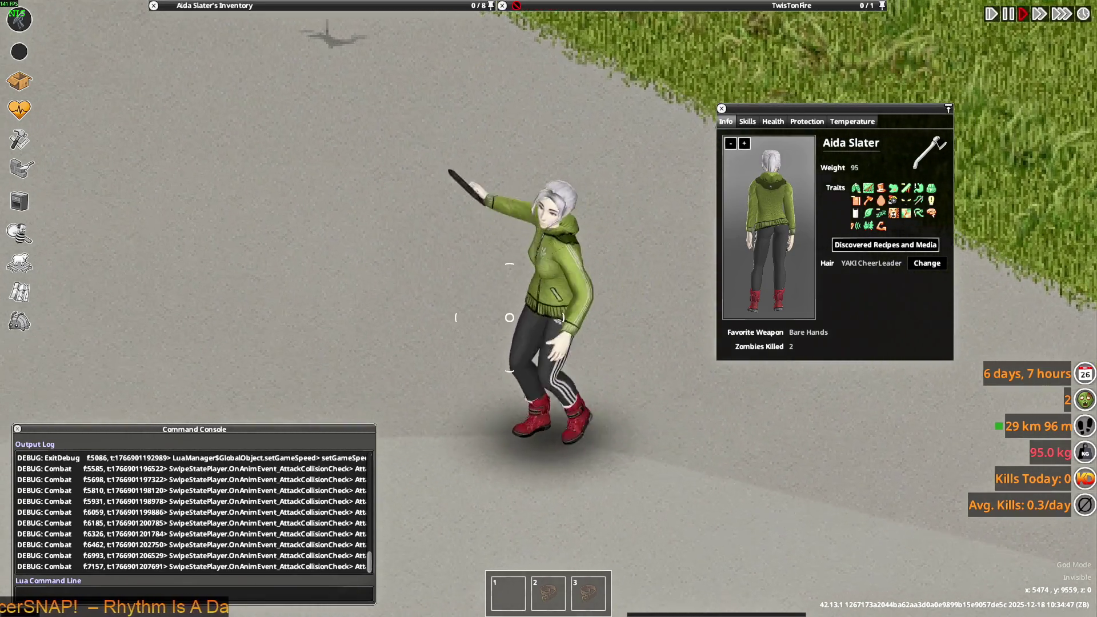
click(364, 220)
drag(364, 220, 372, 237)
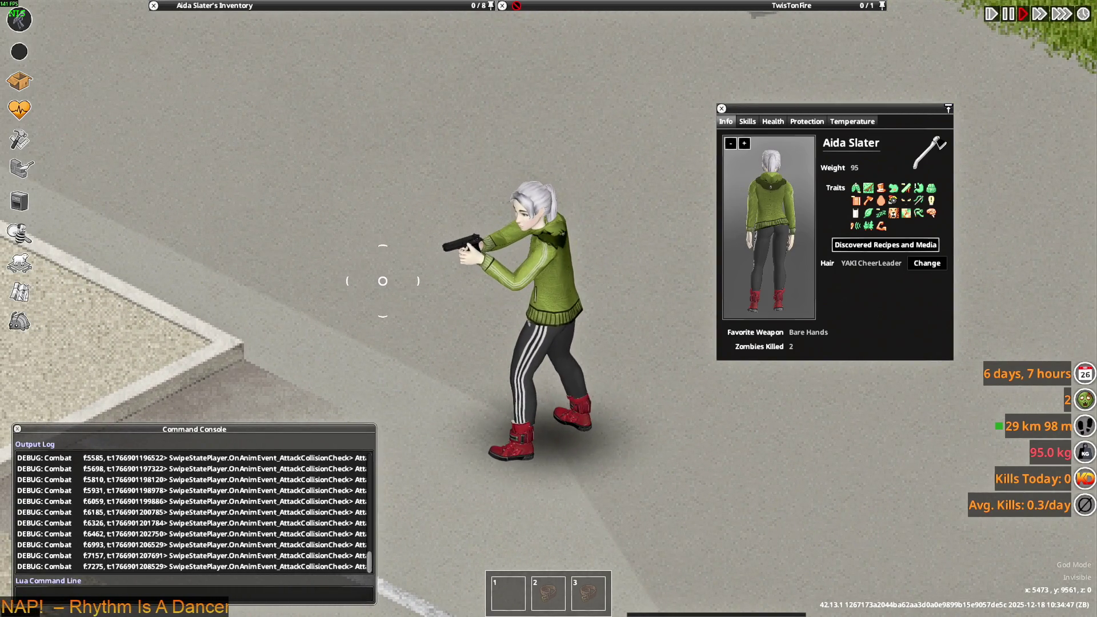
drag(597, 274, 411, 264)
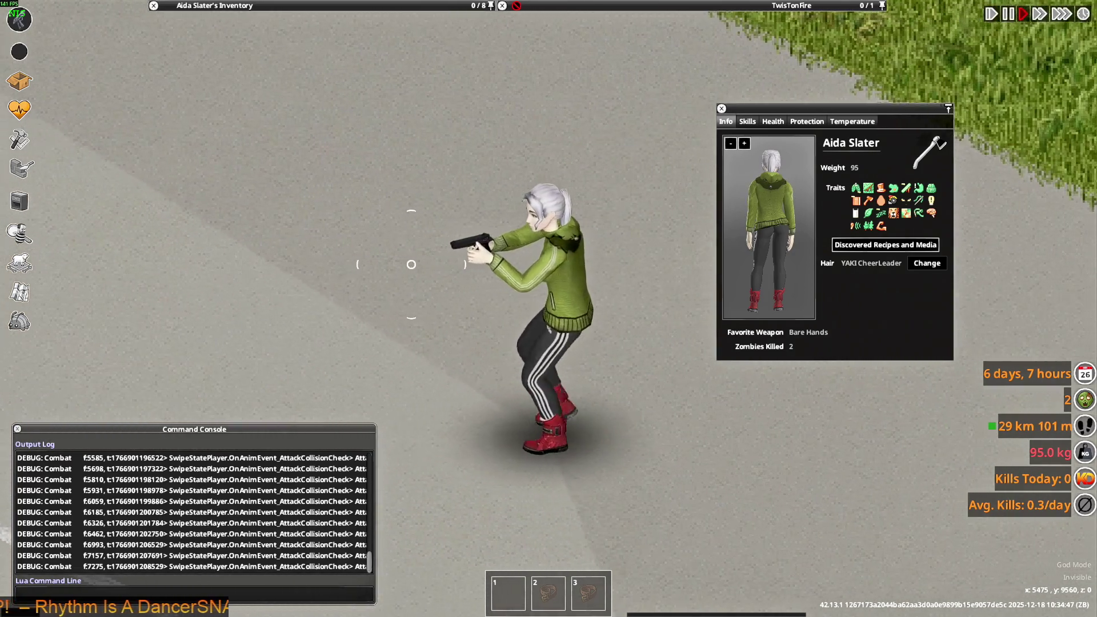
drag(378, 212, 460, 201)
key(s)
click(550, 241)
- Swing the pistol to the left and up-left several times
click(404, 216)
click(408, 234)
click(422, 252)
click(408, 237)
click(412, 237)
mouse_move(240, 63)
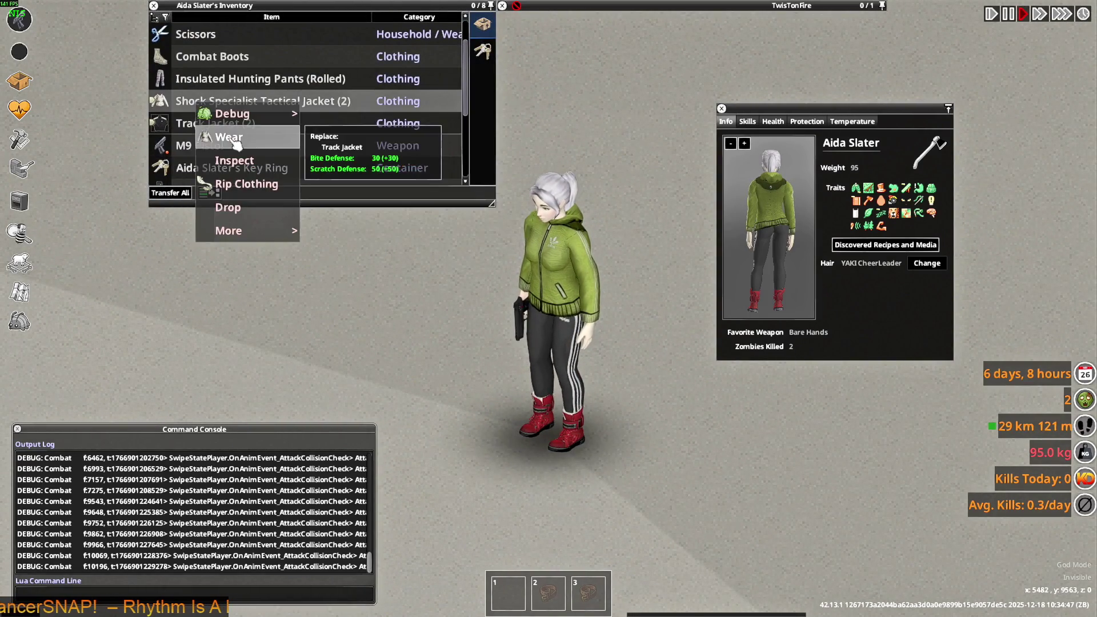
- Walk around in the camo Shock Specialist Tactical Jacket, aiming the pistol in different directions
key(d)
drag(574, 257, 647, 343)
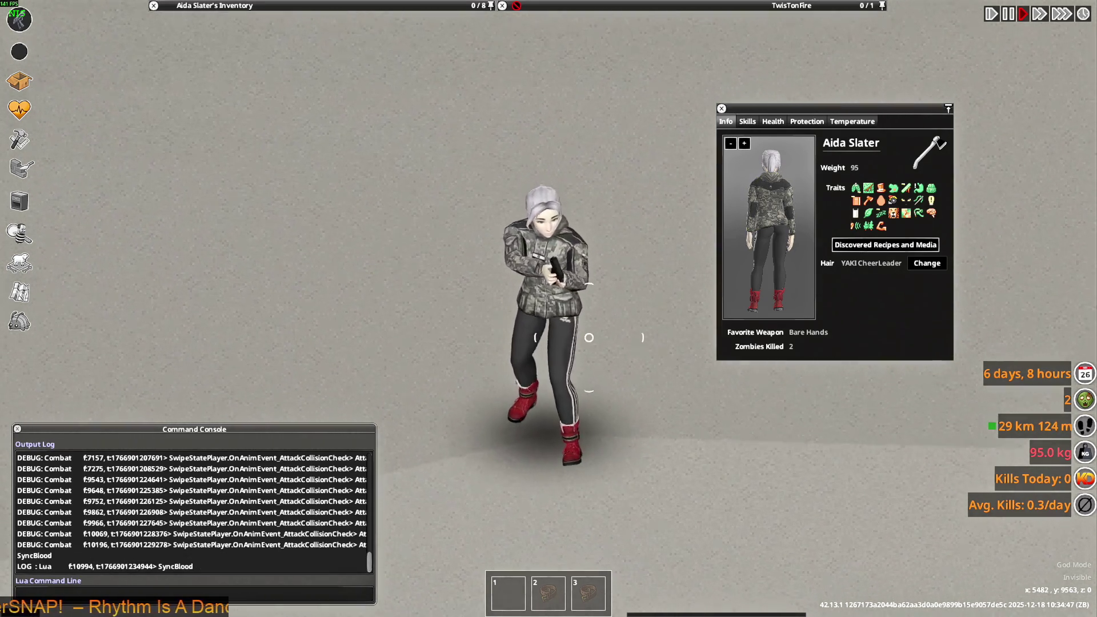
drag(419, 161, 602, 348)
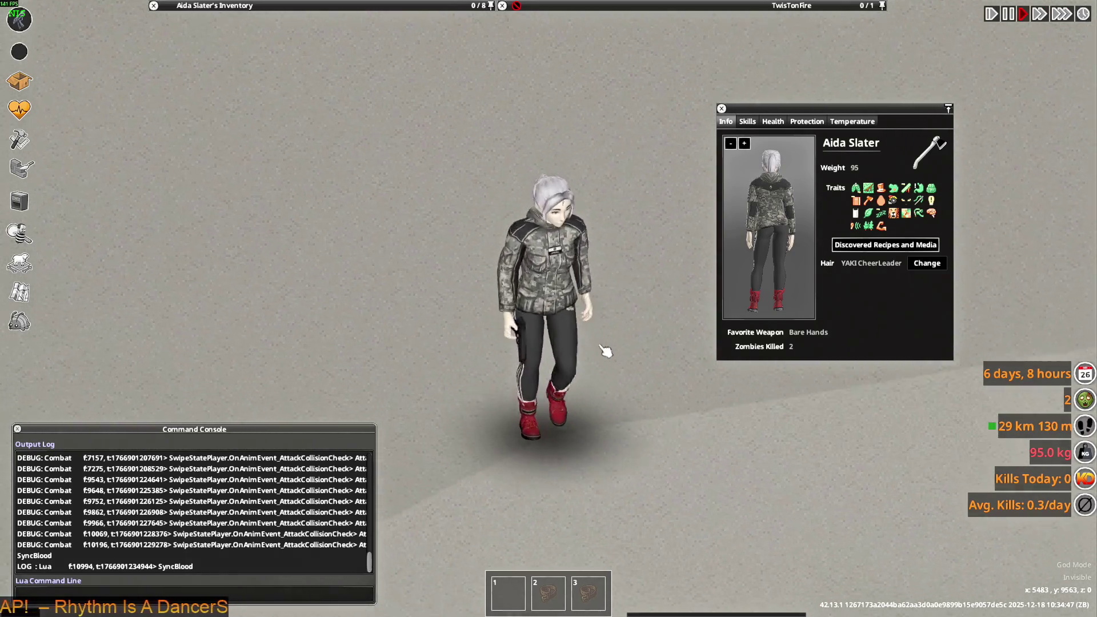
drag(644, 171, 441, 319)
key(s)
key(a)
key(a)
drag(603, 231, 666, 304)
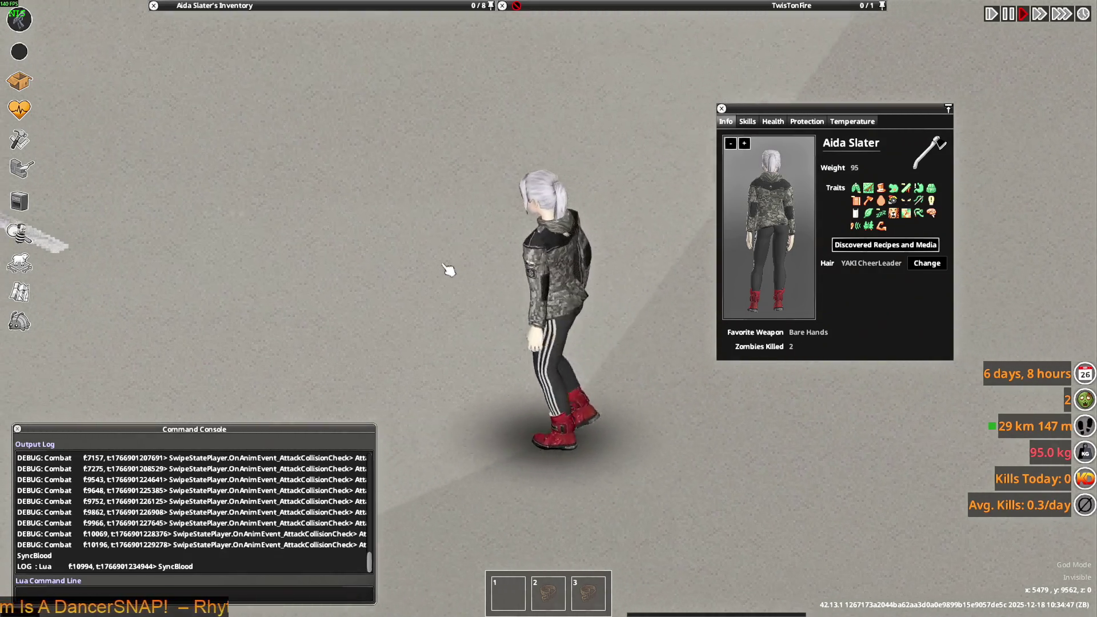
drag(649, 156, 641, 351)
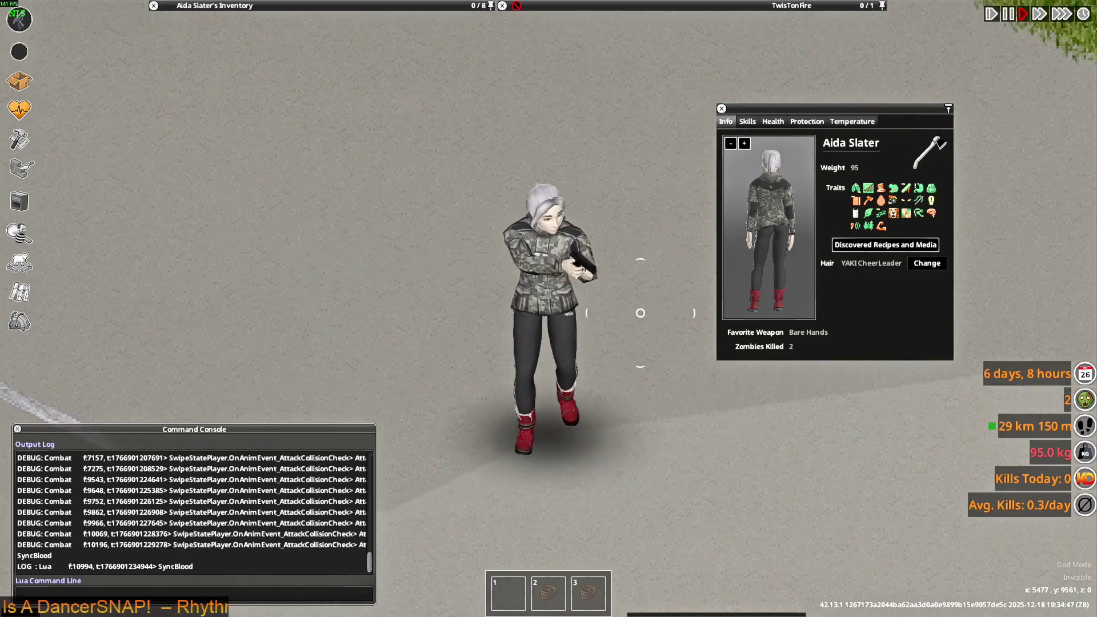
drag(621, 231, 509, 206)
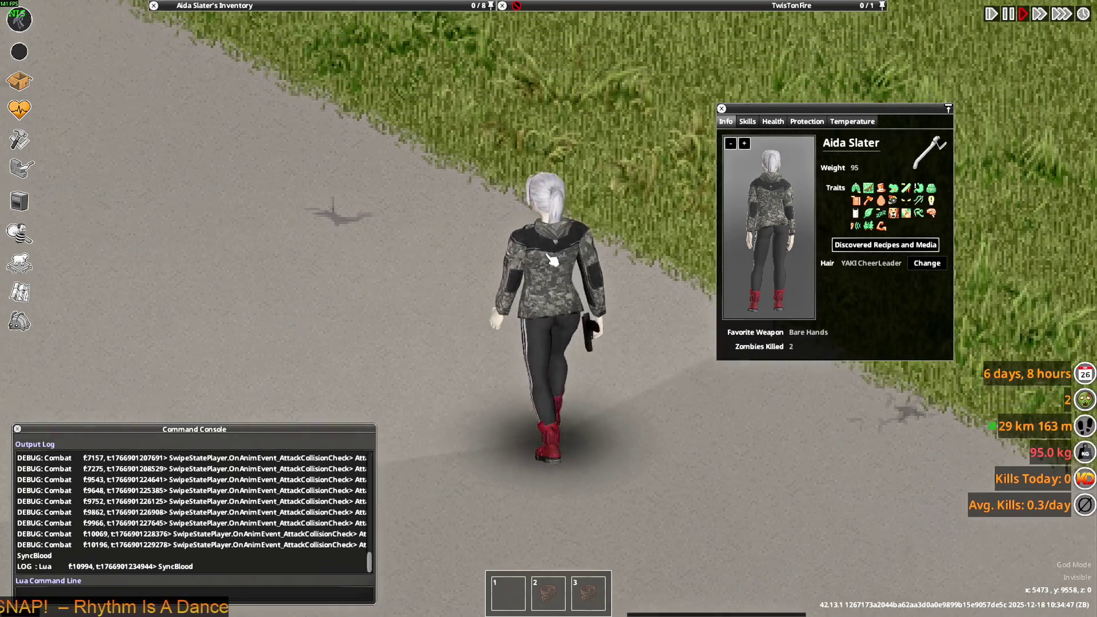
- Walk onto the grass and step right along the road with the pistol raised
drag(482, 295, 440, 203)
key(w)
scroll(down, 3)
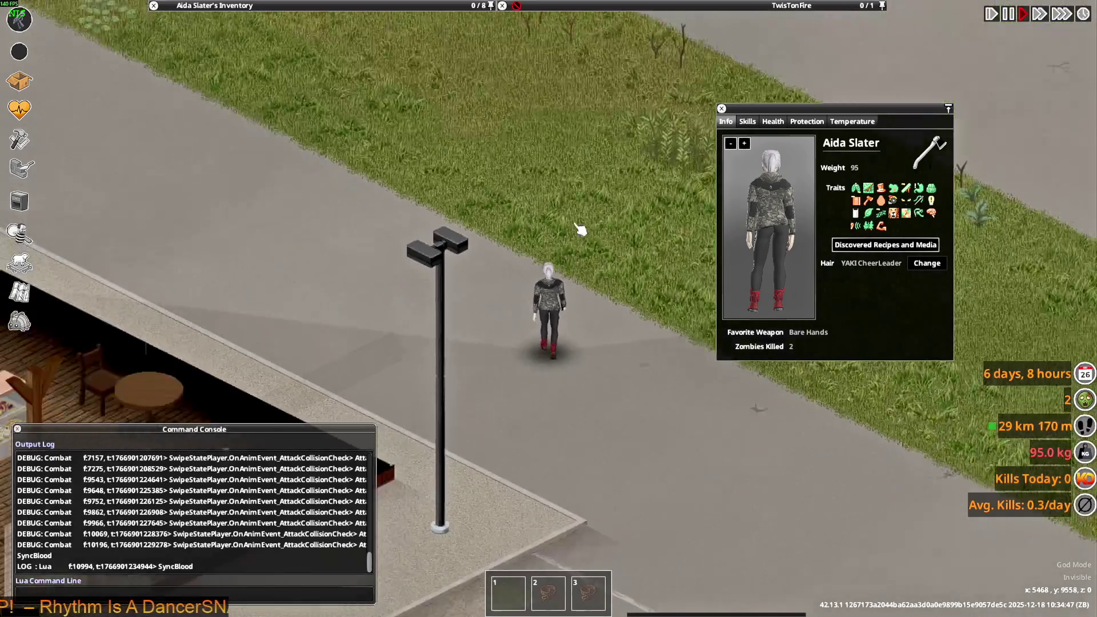
drag(642, 196, 227, 98)
key(d)
scroll(up, 3)
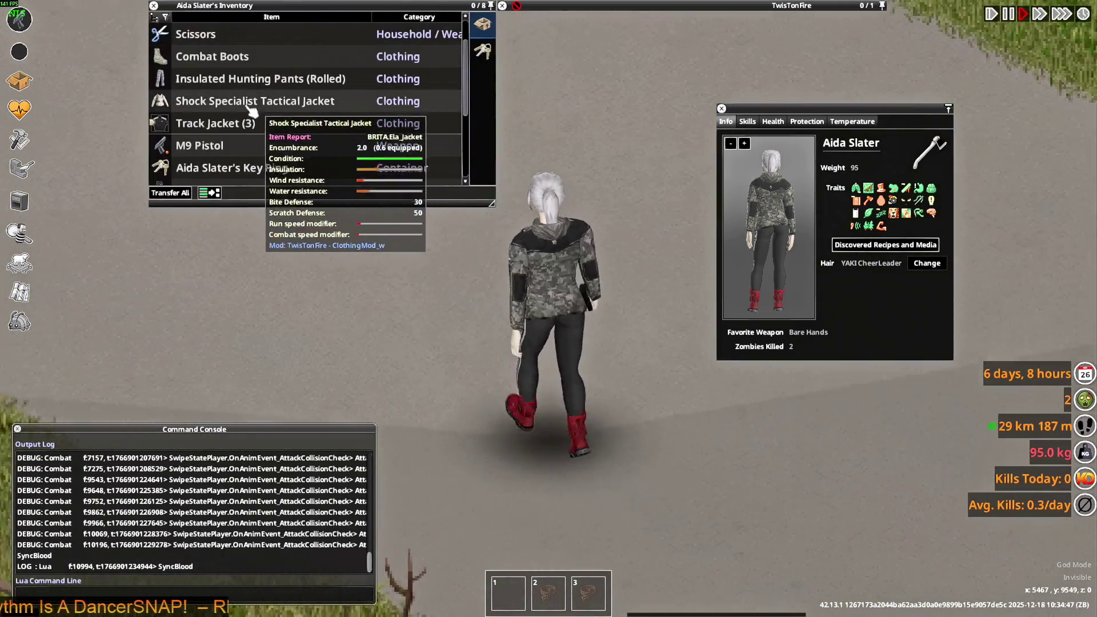
- Expand the Track Jacket stack and wear one Track Jacket
scroll(down, 3)
click(220, 102)
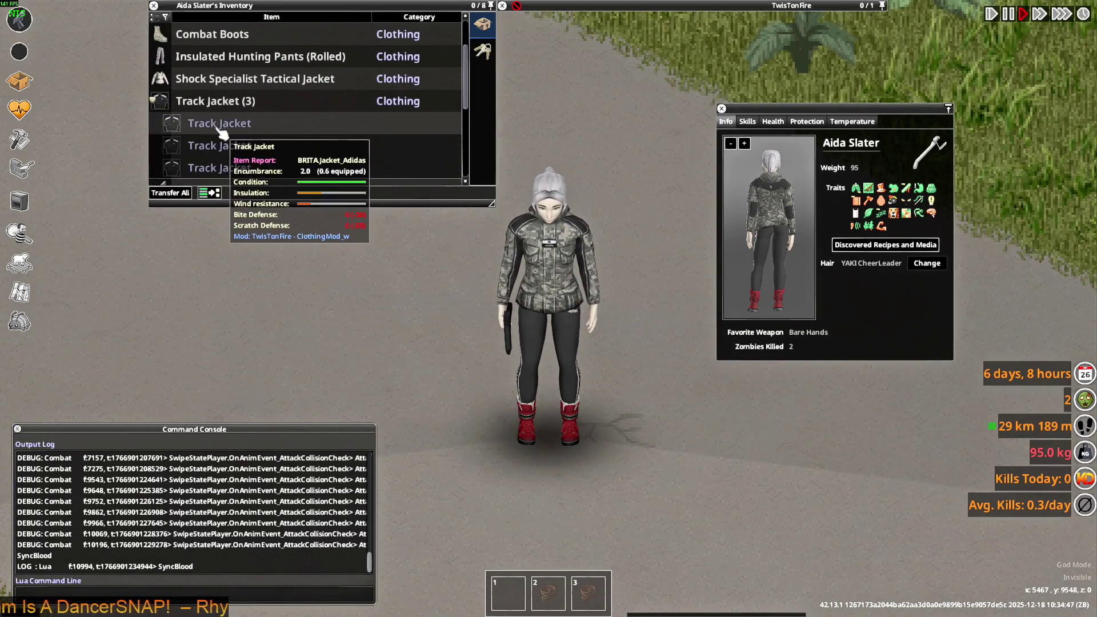
right_click(214, 129)
click(240, 156)
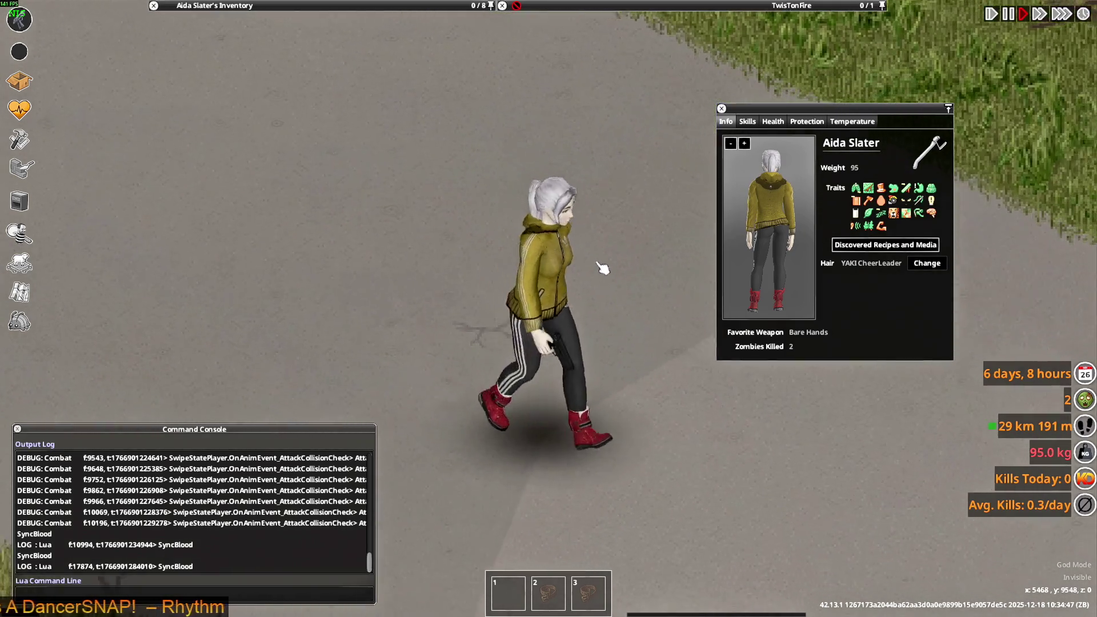
- Walk down the road onto the jackets lying on the ground
mouse_move(369, 6)
scroll(up, 3)
scroll(down, 3)
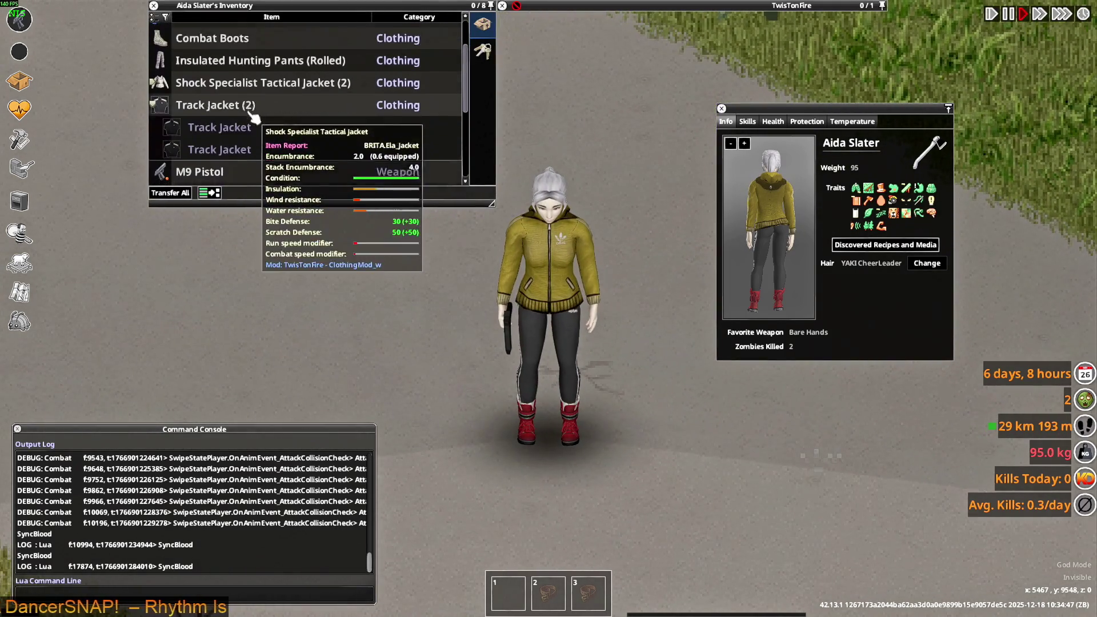
scroll(down, 3)
scroll(up, 3)
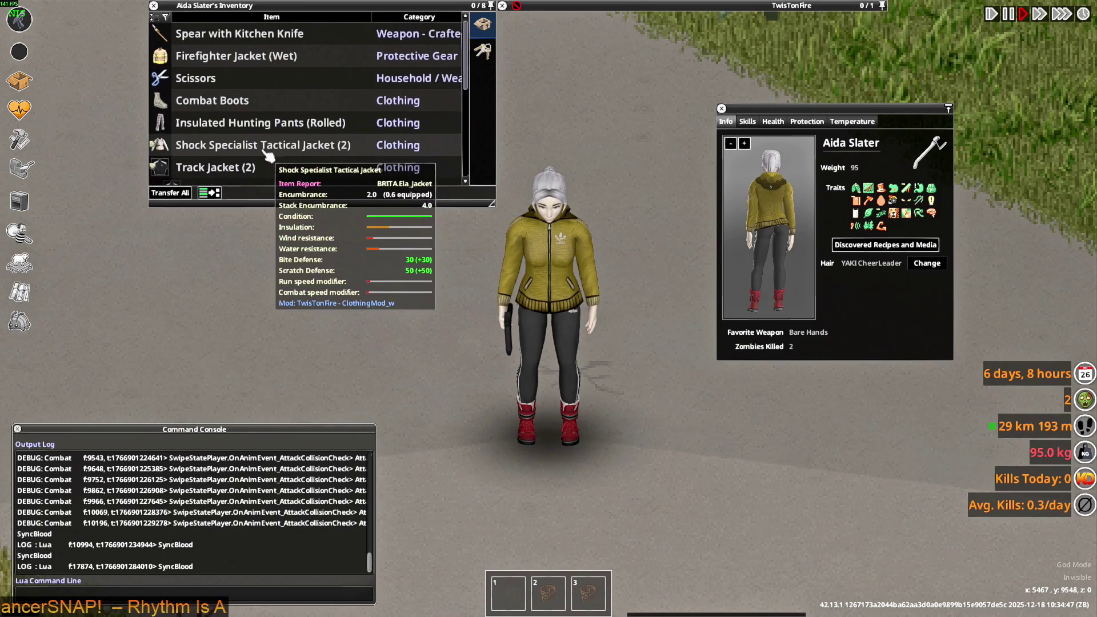
scroll(down, 3)
key(s)
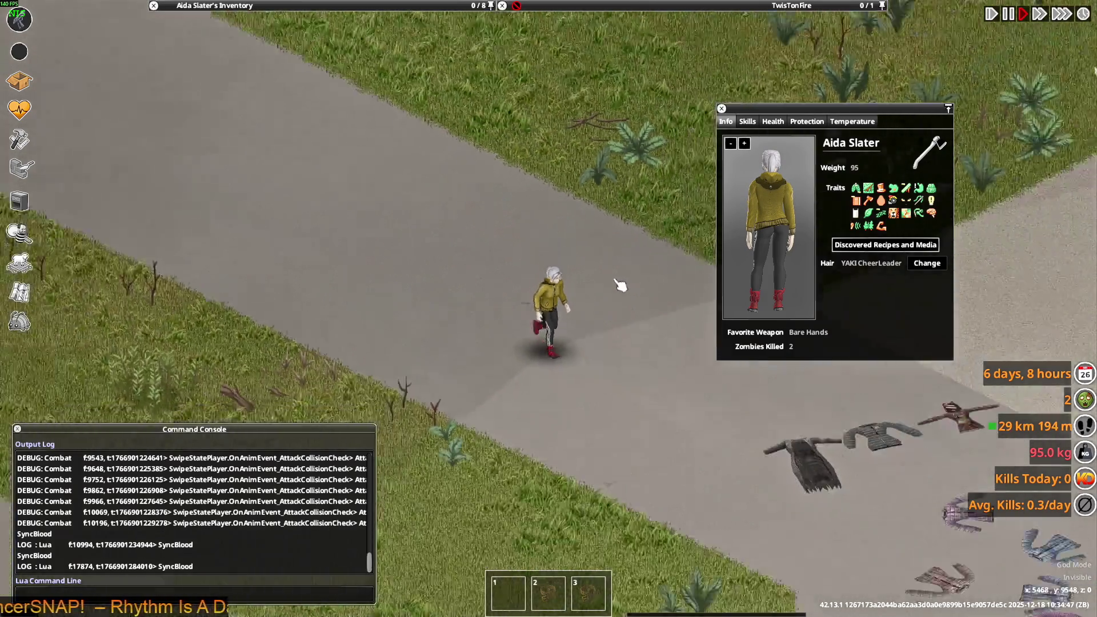
key(d)
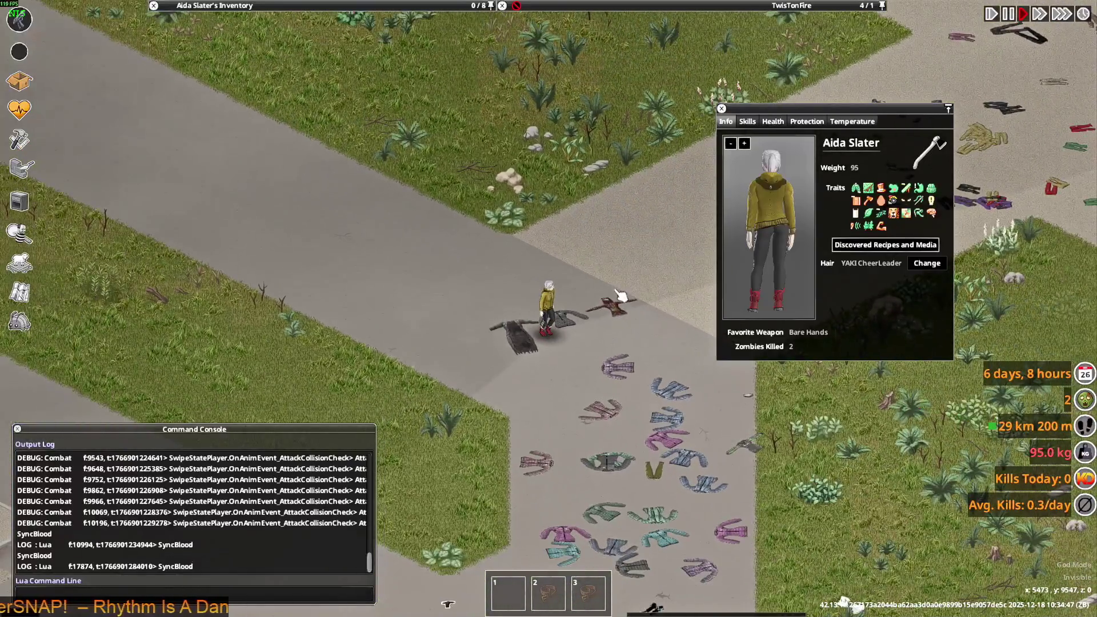
key(s)
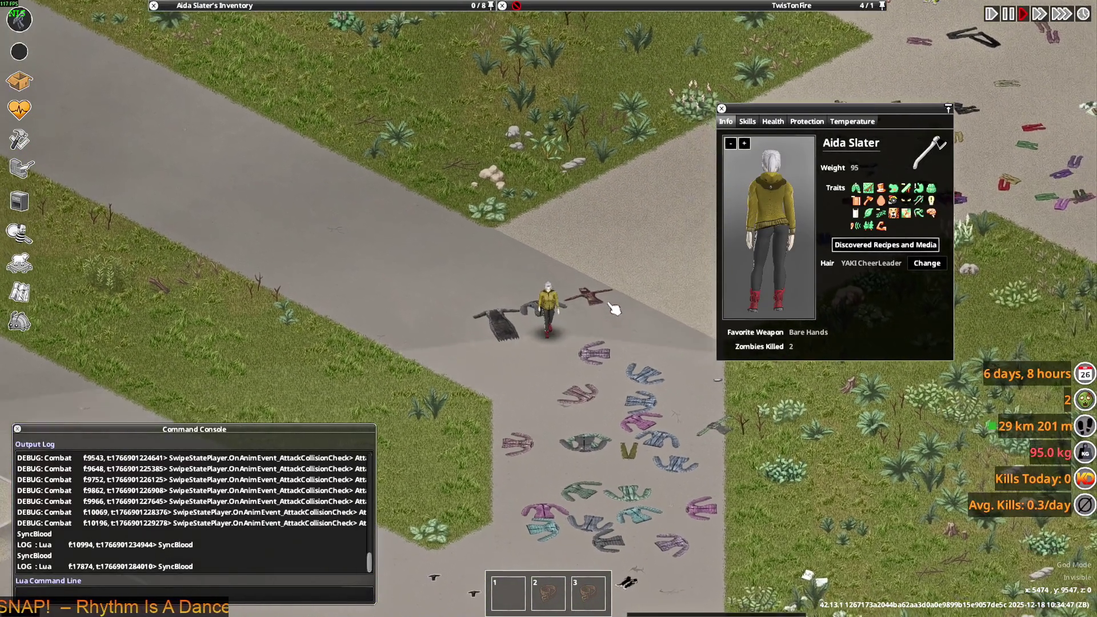
key(s)
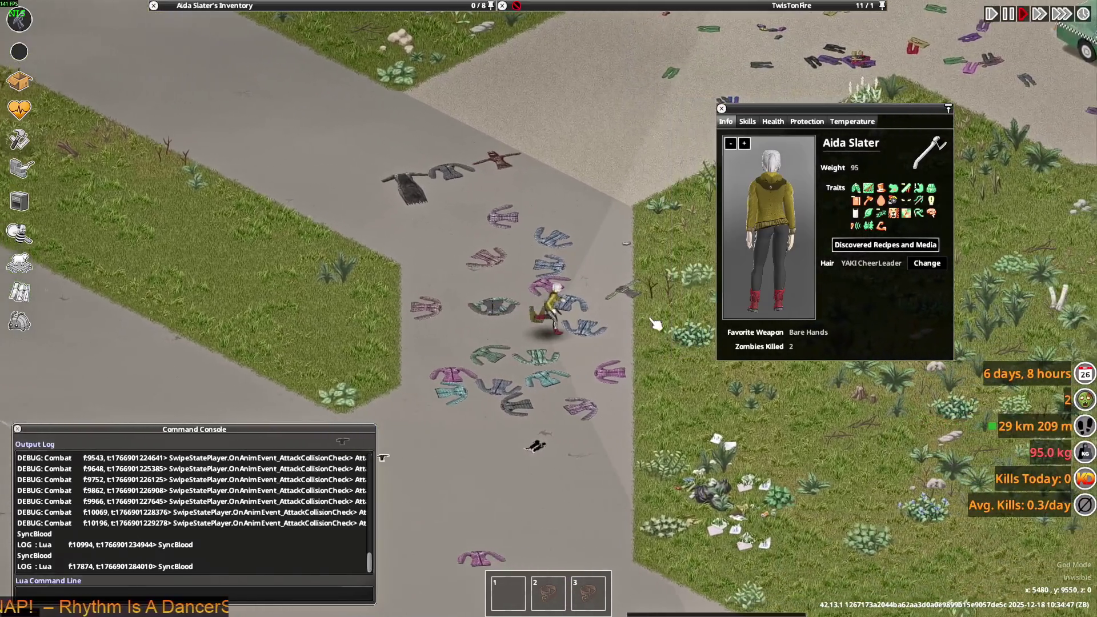
key(s+a)
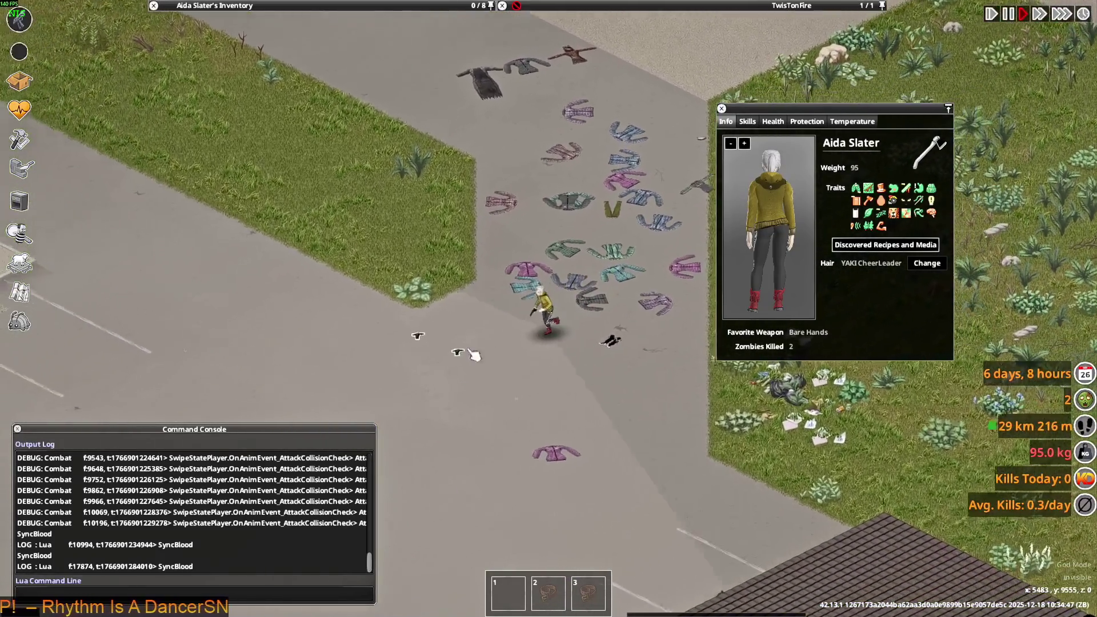
- Wear the dropped Adidas Killa Jacket from the ground and aim to view it
right_click(554, 61)
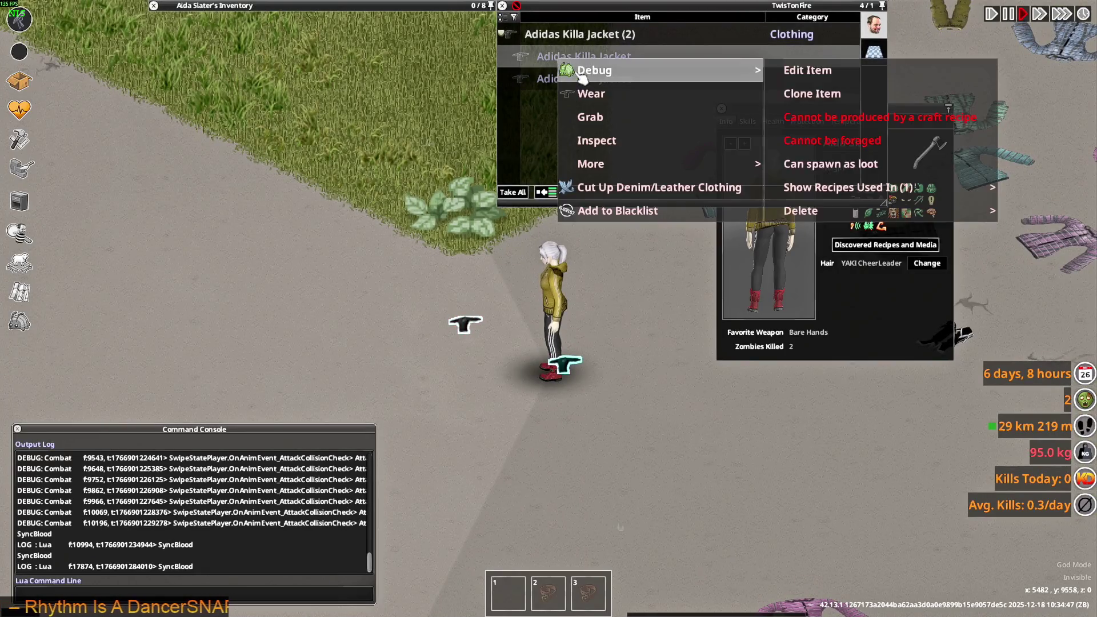
click(578, 95)
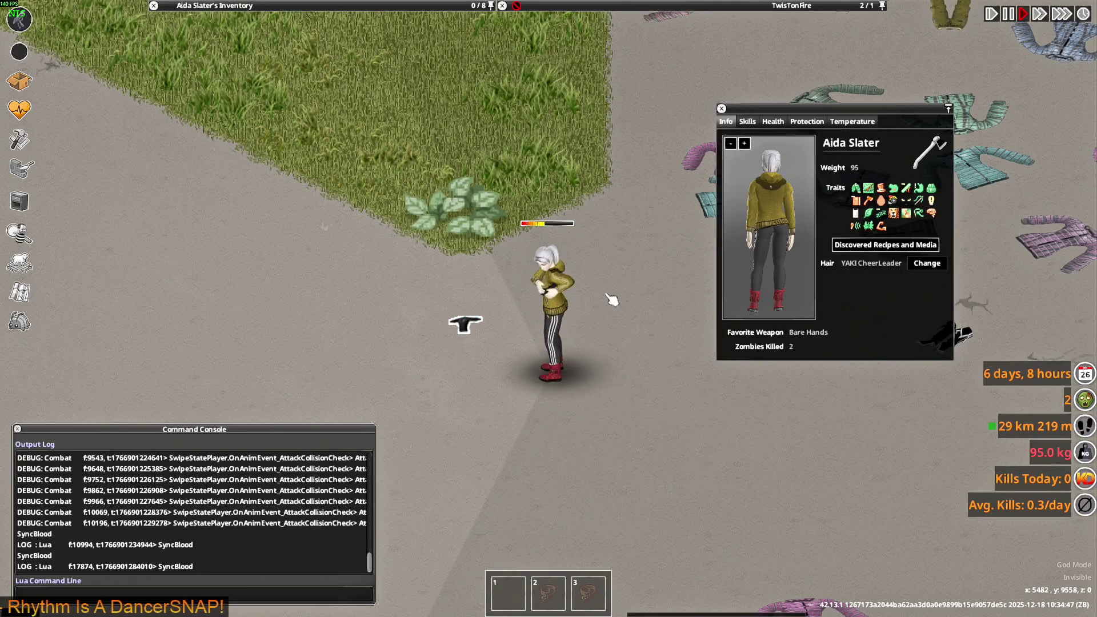
scroll(up, 3)
drag(615, 280, 650, 301)
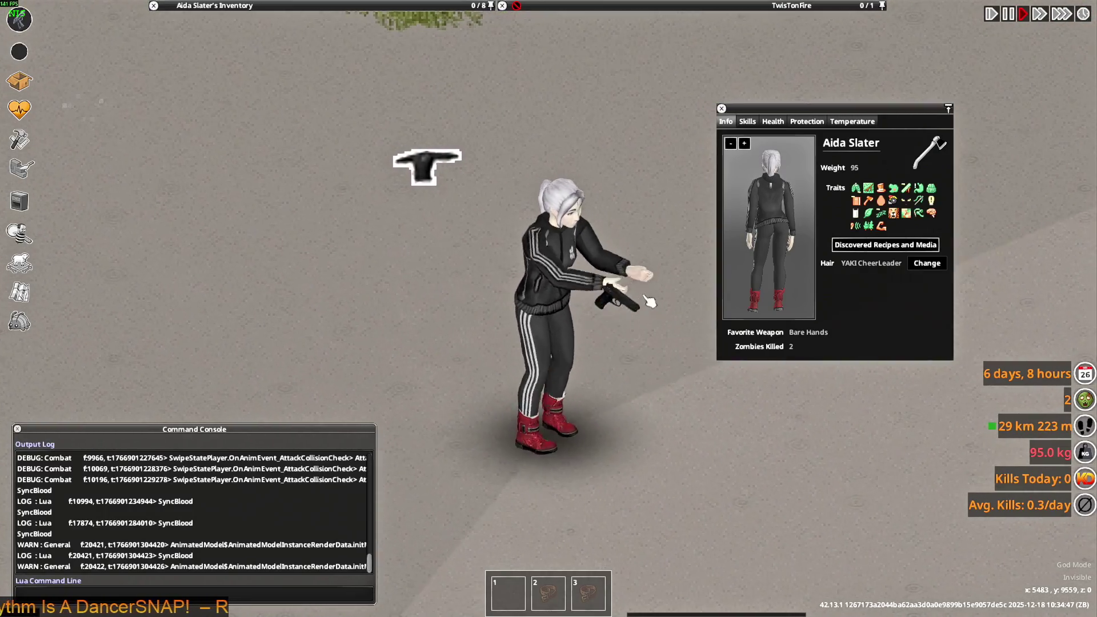
key(alt+Tab)
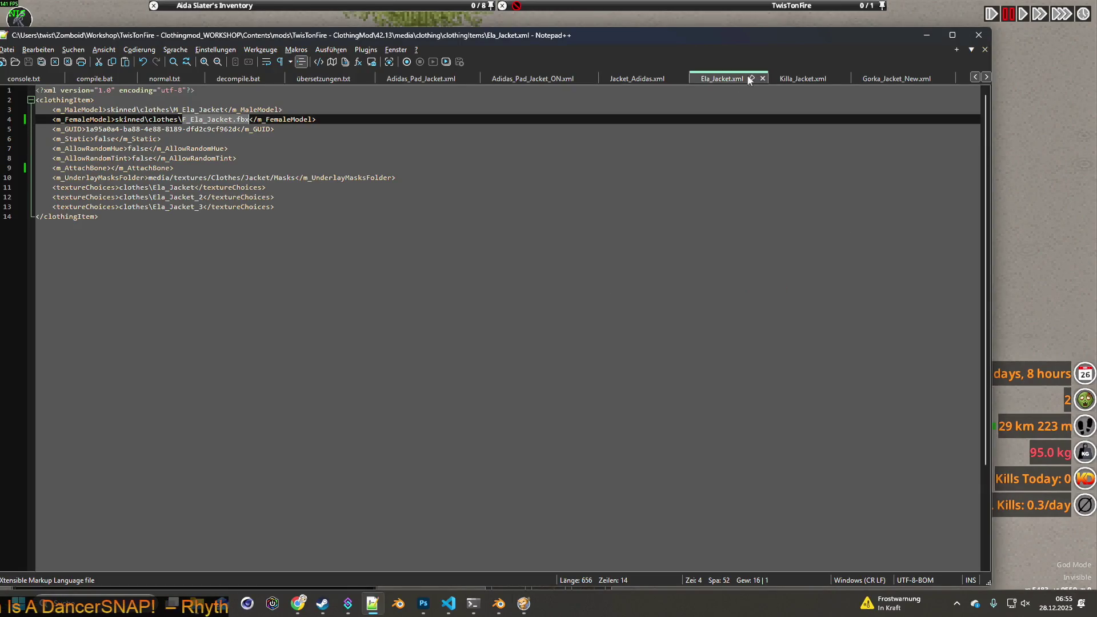
- Delete the four m_Masks lines from Killa_Jacket.xml and save the file
click(789, 82)
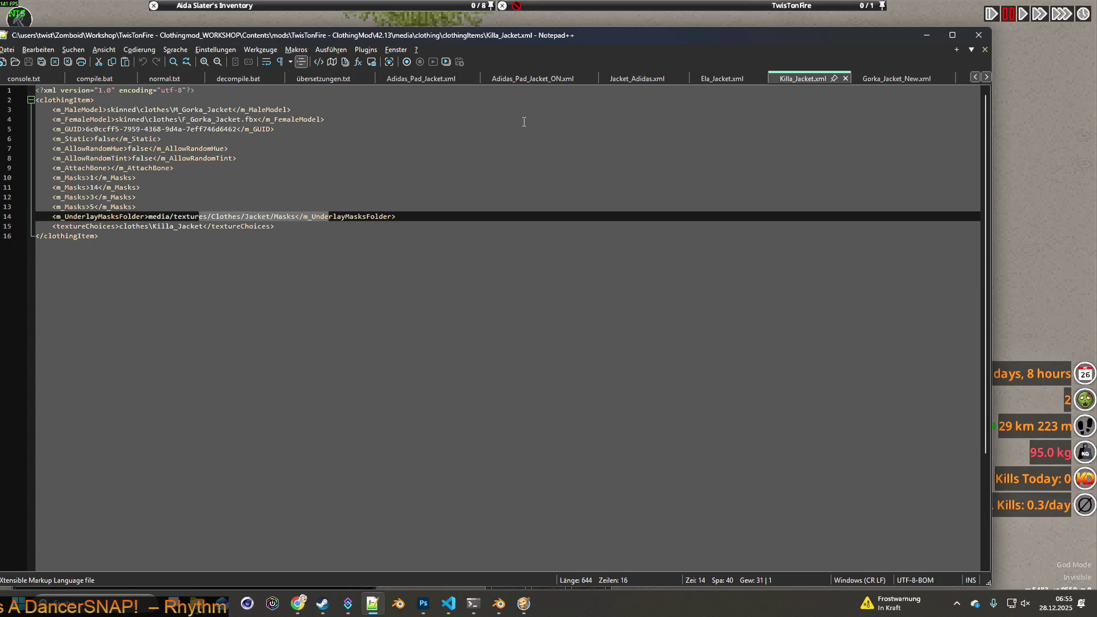
click(722, 80)
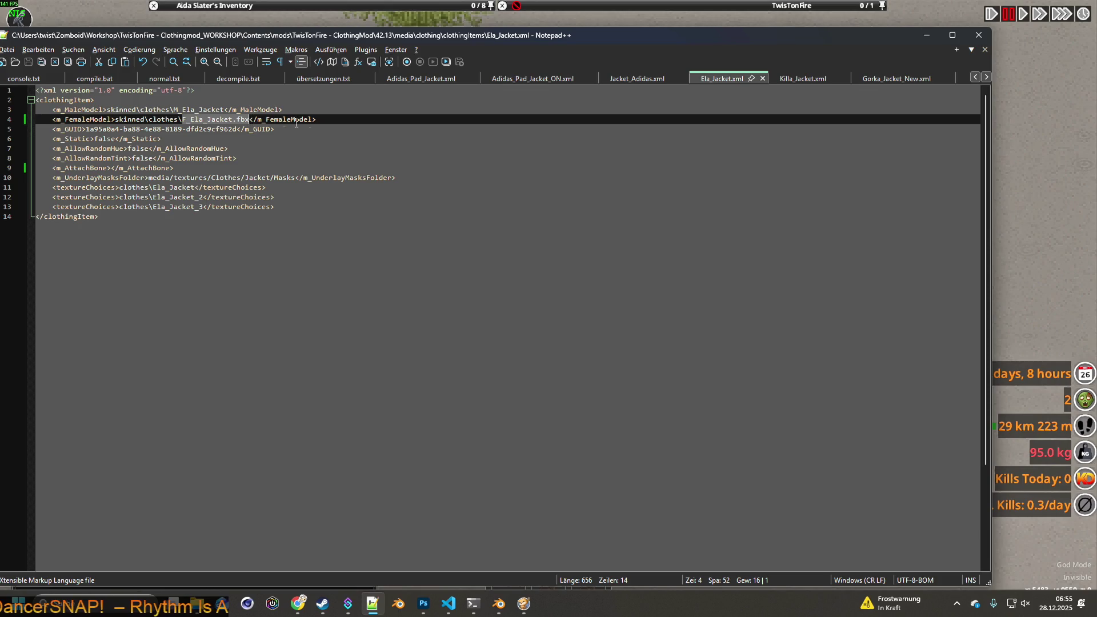
click(779, 81)
drag(157, 207, 41, 180)
key(BackSpace)
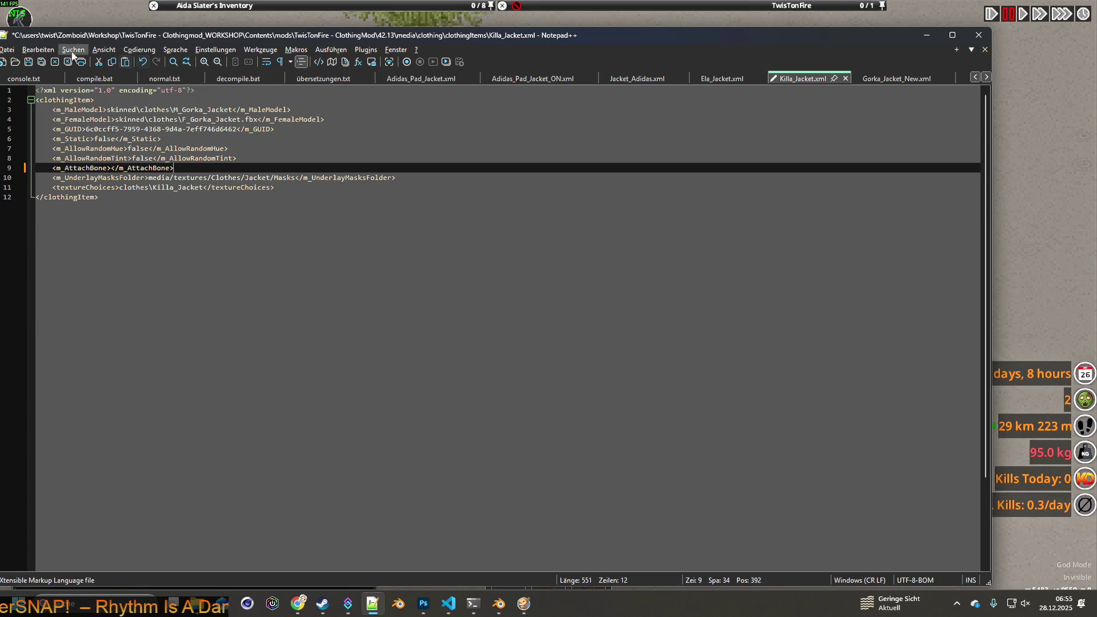
drag(86, 41, 150, 42)
click(72, 63)
key(alt+Tab)
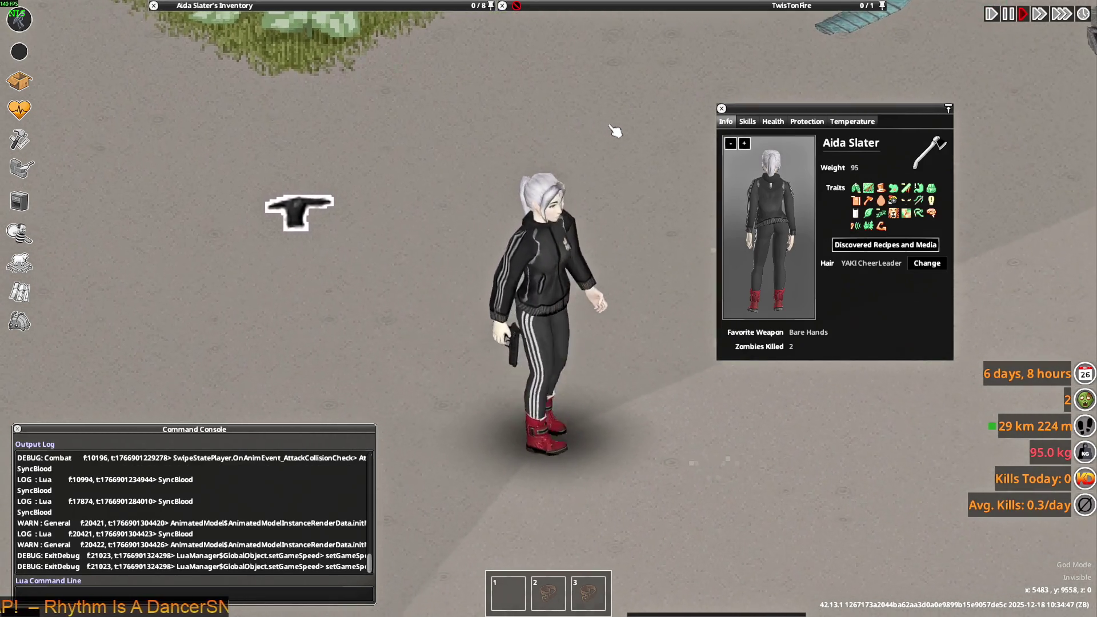
- Walk left in the black Killa Jacket and aim the pistol at several spots
key(alt+Tab)
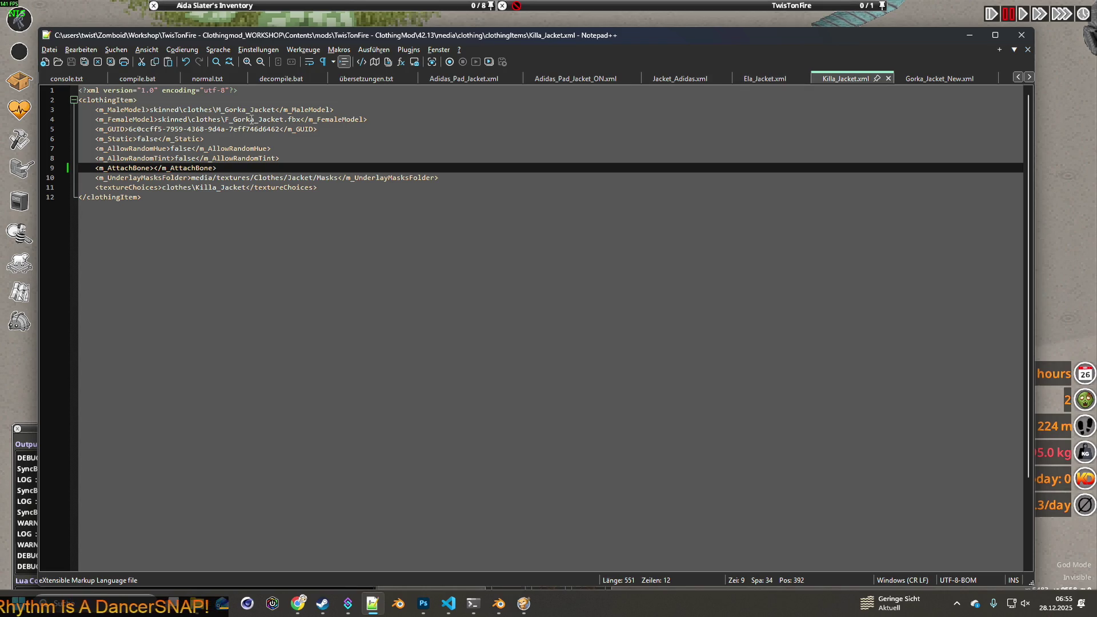
key(alt+Tab)
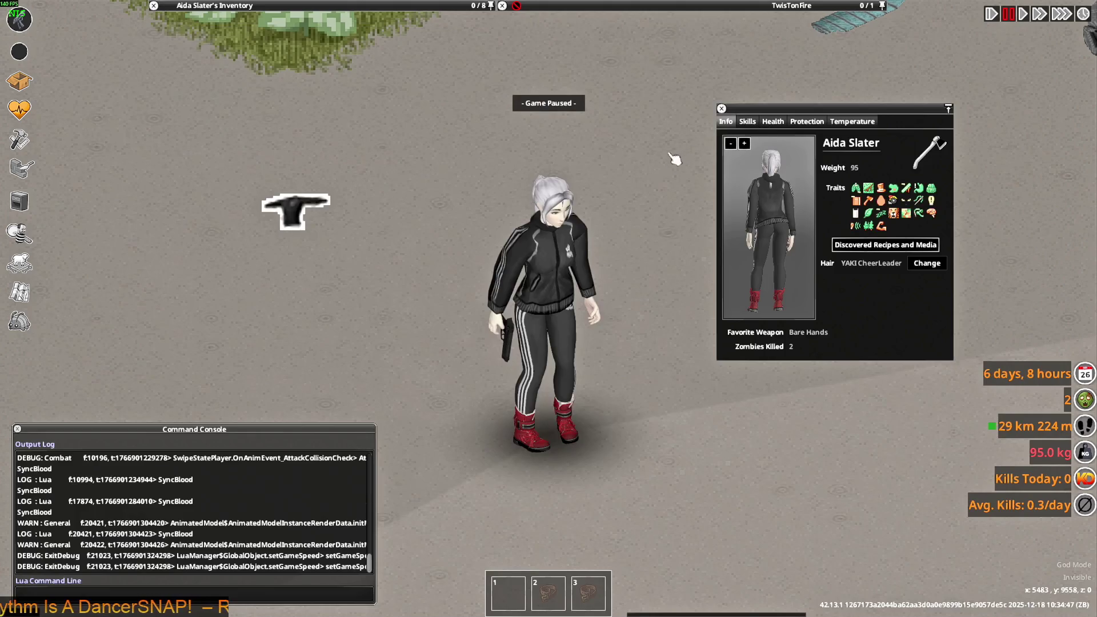
key(a)
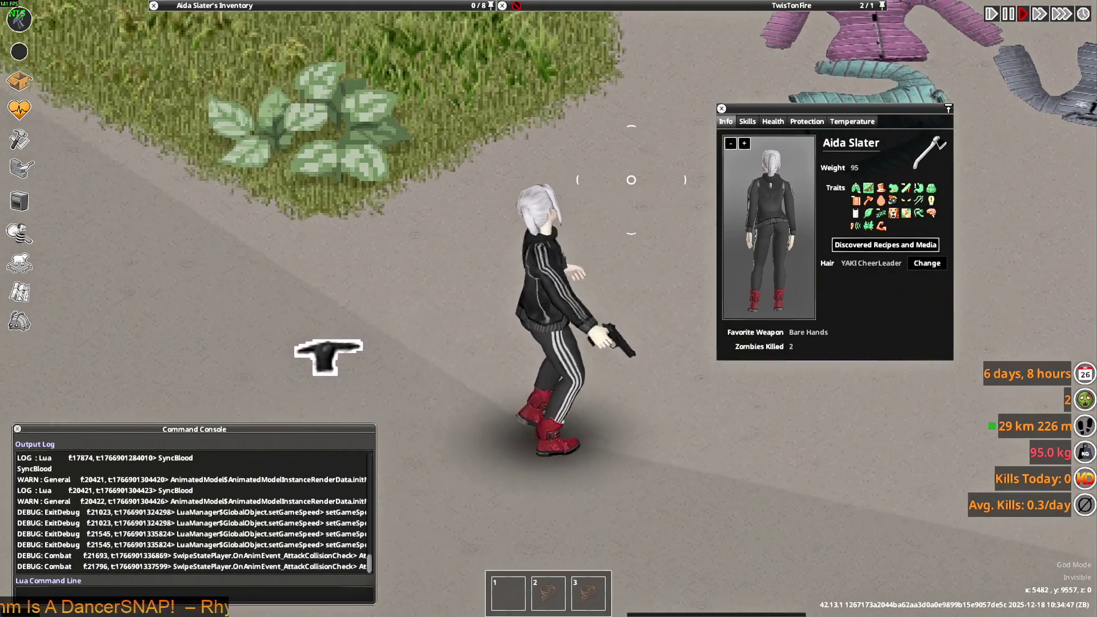
click(469, 283)
click(633, 257)
click(589, 216)
click(657, 184)
click(697, 151)
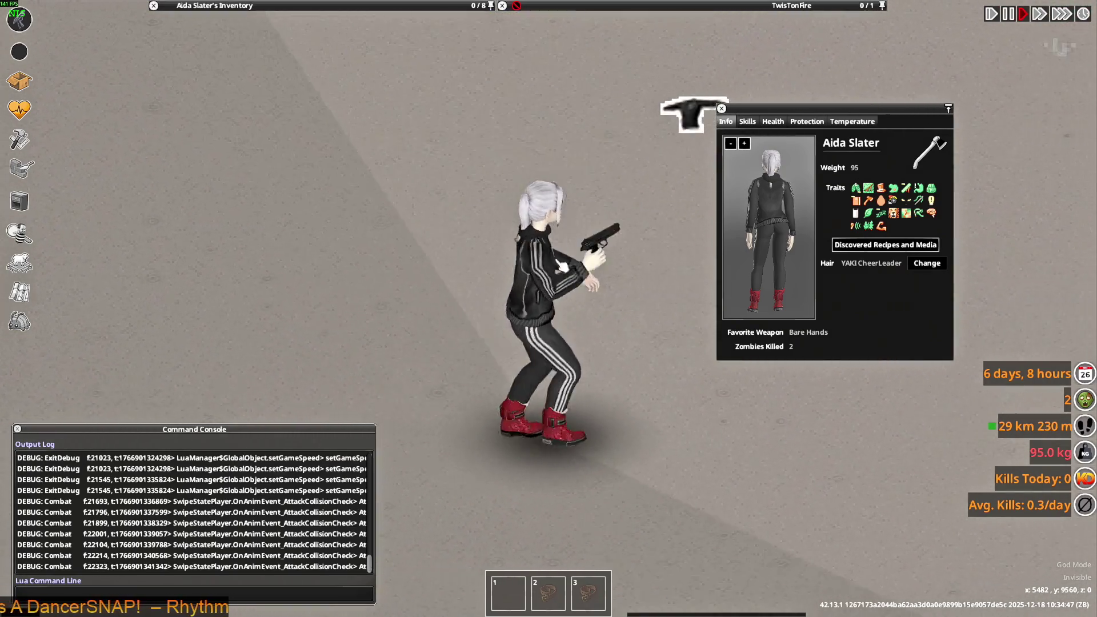
- Keep walking north-west and aiming, including from a crouch, to check the jacket
key(w)
click(559, 392)
key(w)
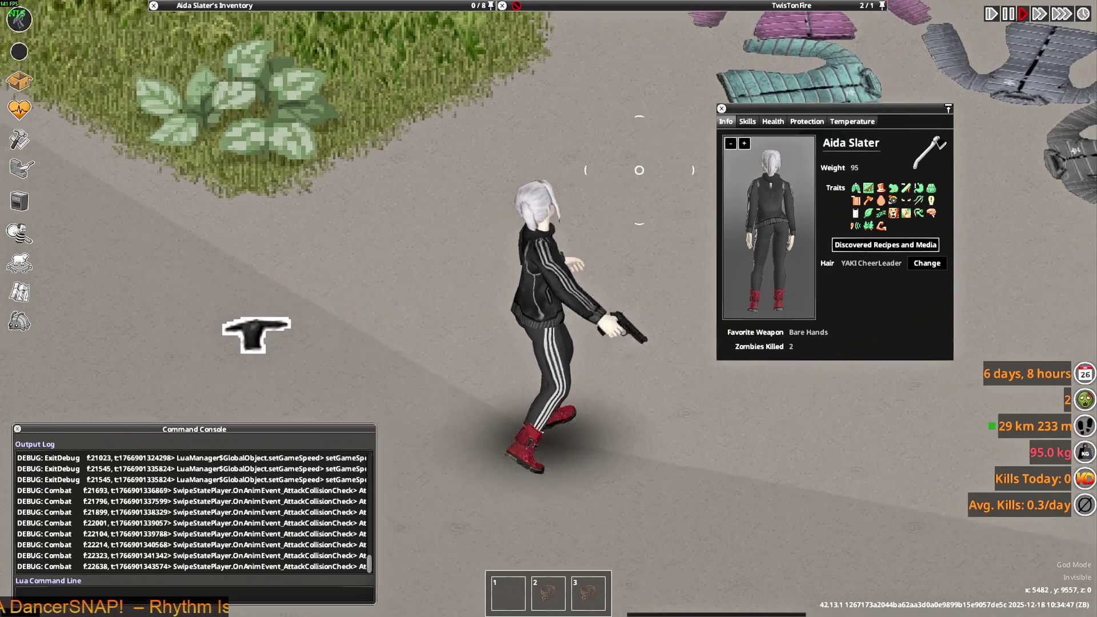
click(636, 155)
click(583, 152)
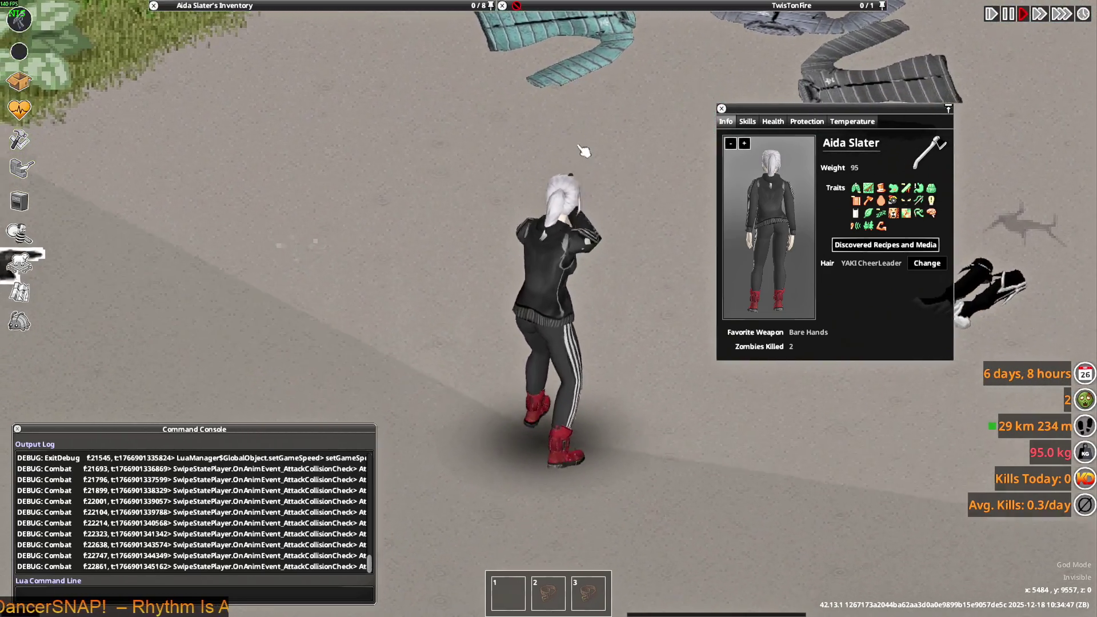
key(w)
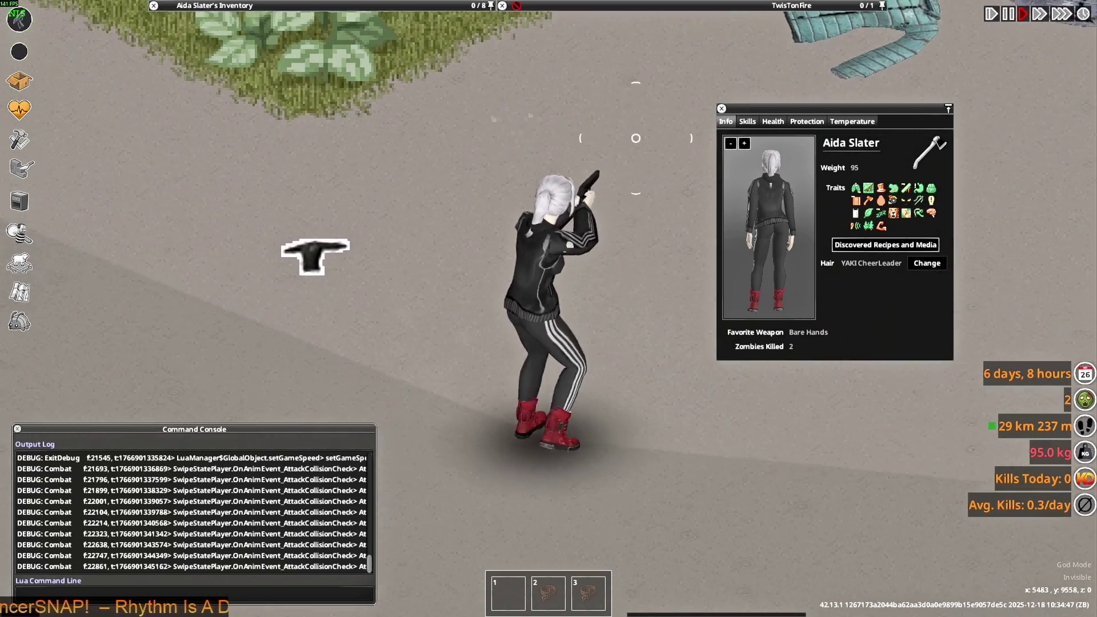
key(a)
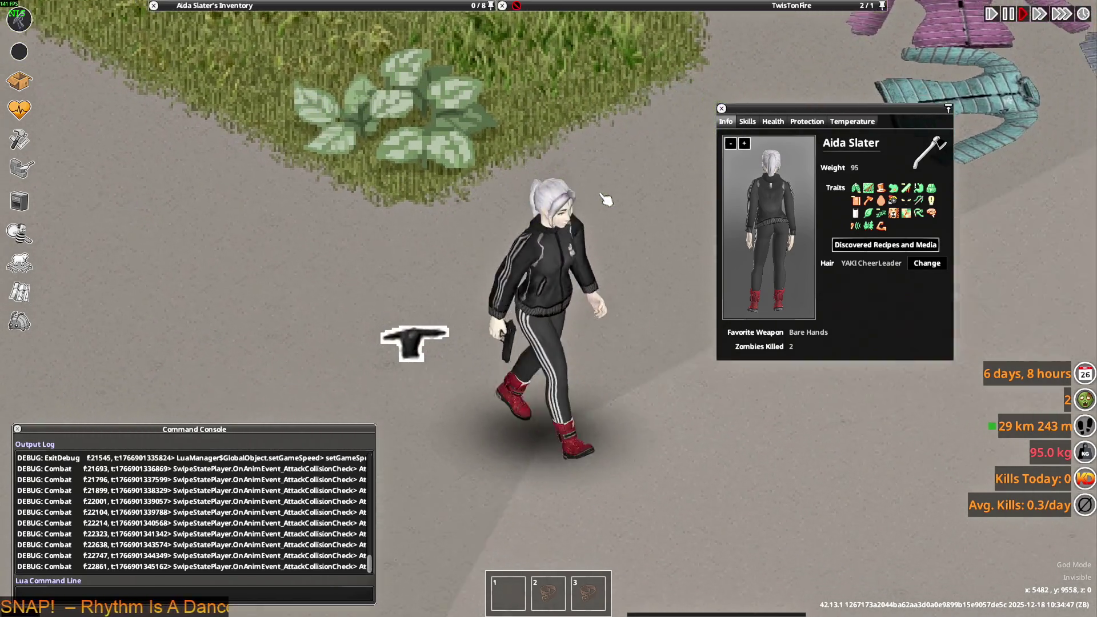
key(alt+Tab)
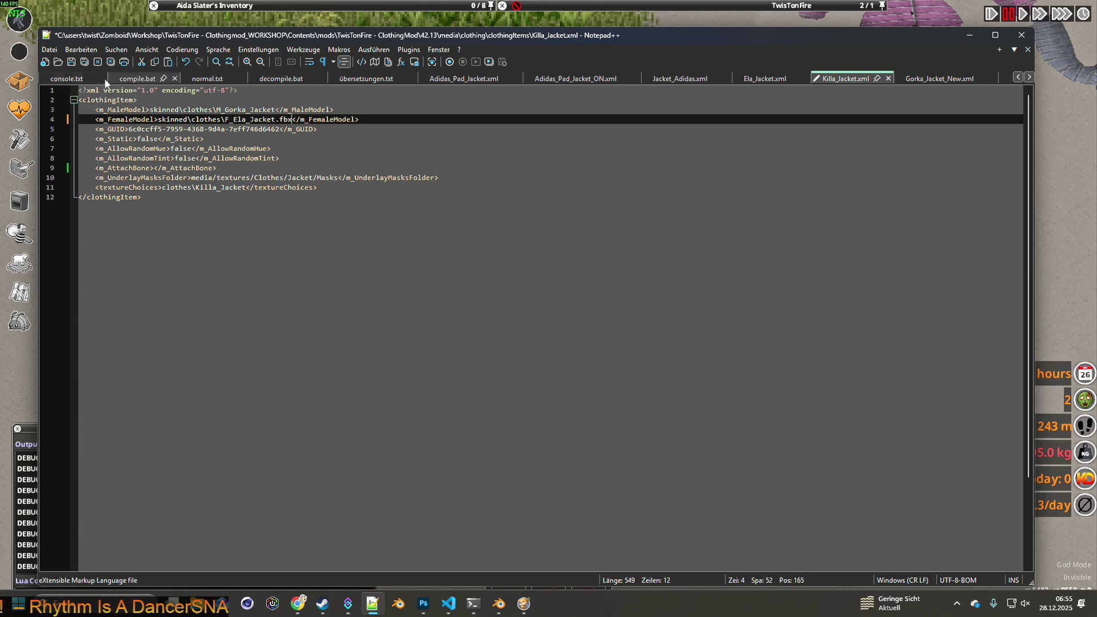
- Walk and aim the pistol around the dropped black jacket to view its ground model
key(alt+Tab)
key(w)
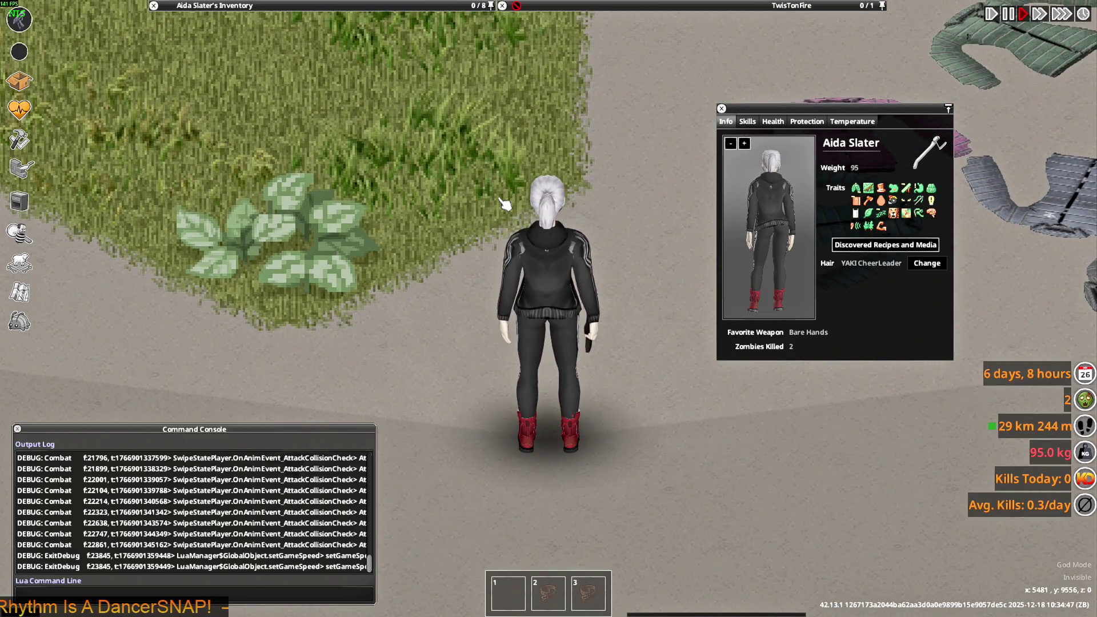
drag(506, 204, 418, 176)
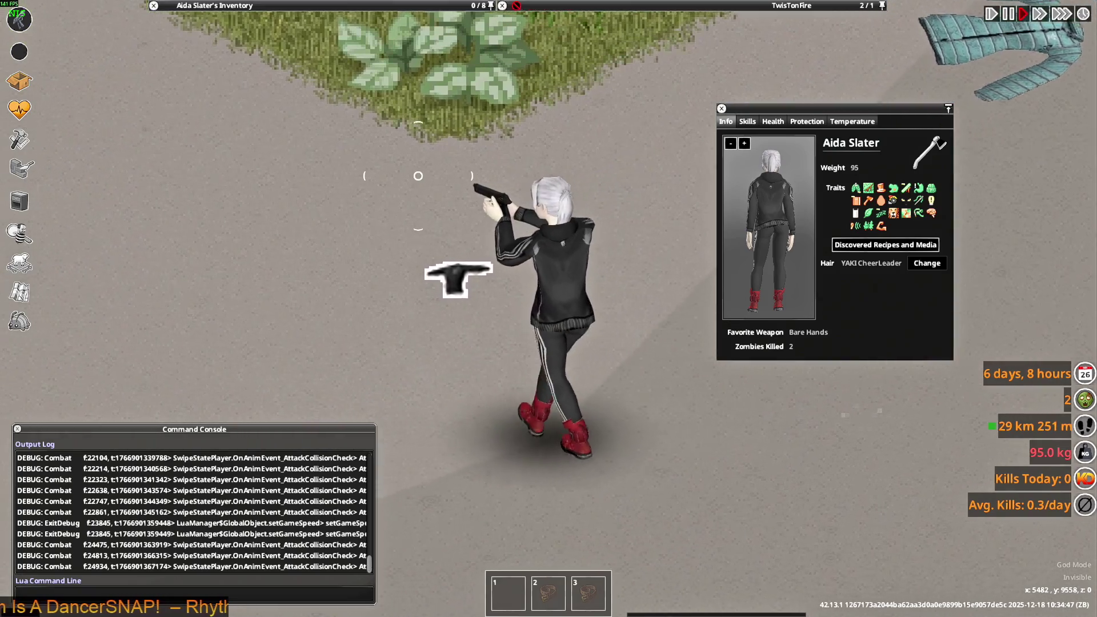
key(w+d)
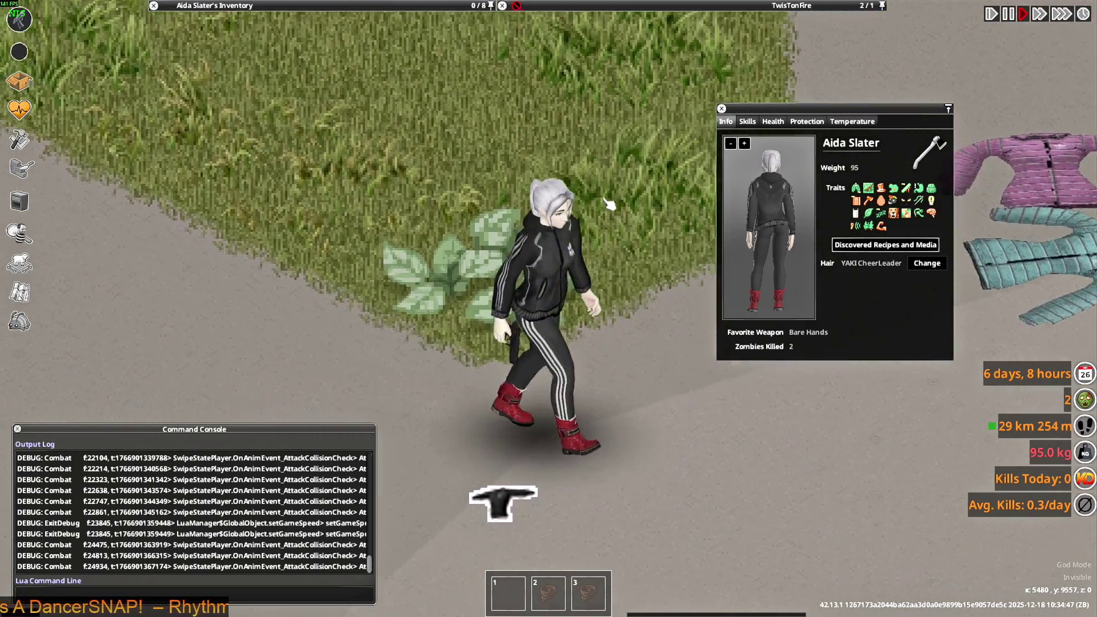
drag(515, 171, 557, 146)
key(s+a)
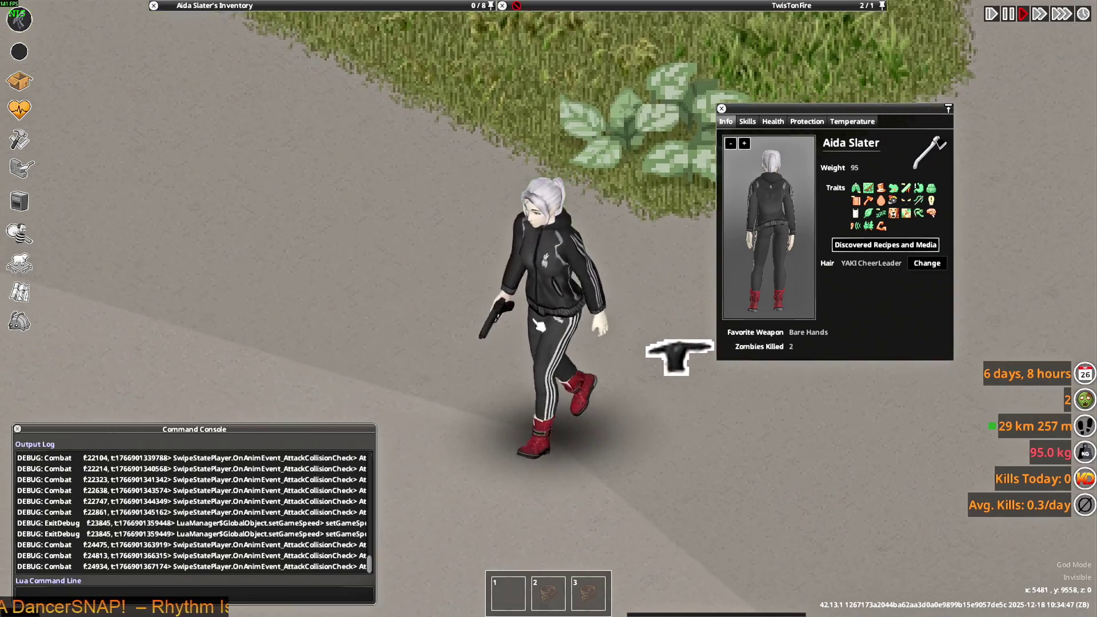
drag(667, 355, 642, 284)
key(w)
drag(648, 362, 801, 371)
key(s+d)
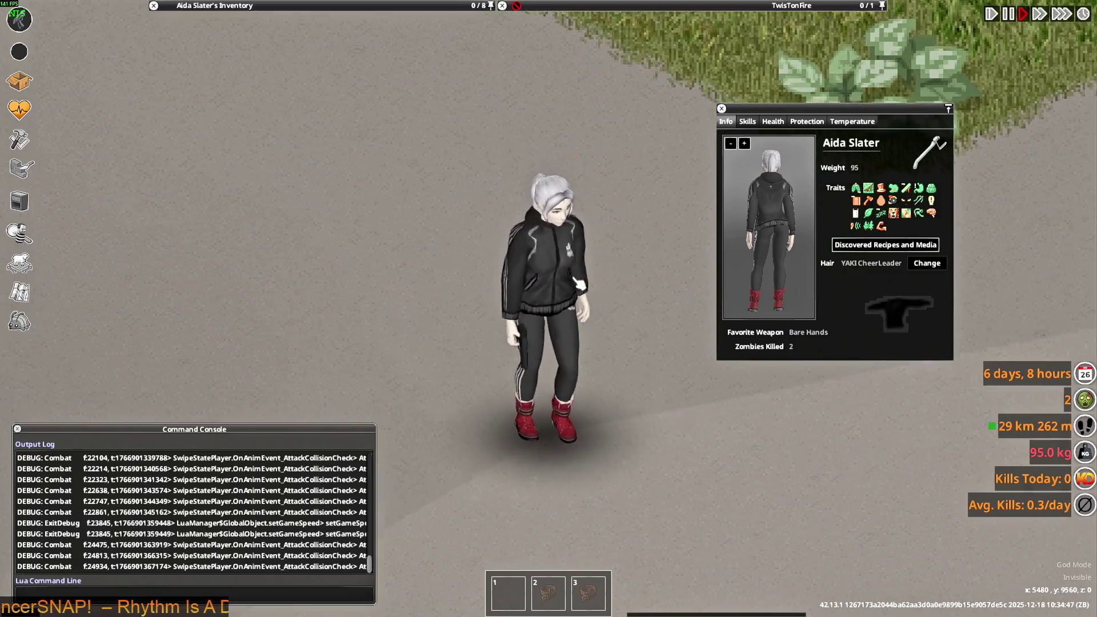
- Glance at Killa_Jacket.xml in the editor, then keep walking and aiming near the dropped jacket
key(alt+Tab)
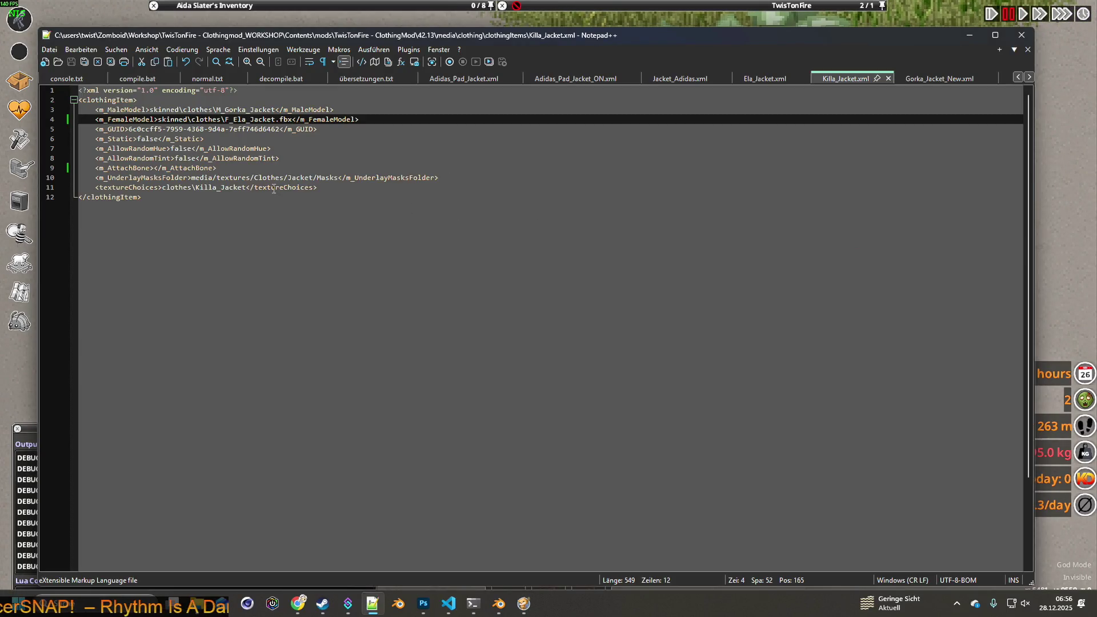
key(alt+Tab)
key(w+d)
drag(588, 252, 440, 220)
key(s)
key(w)
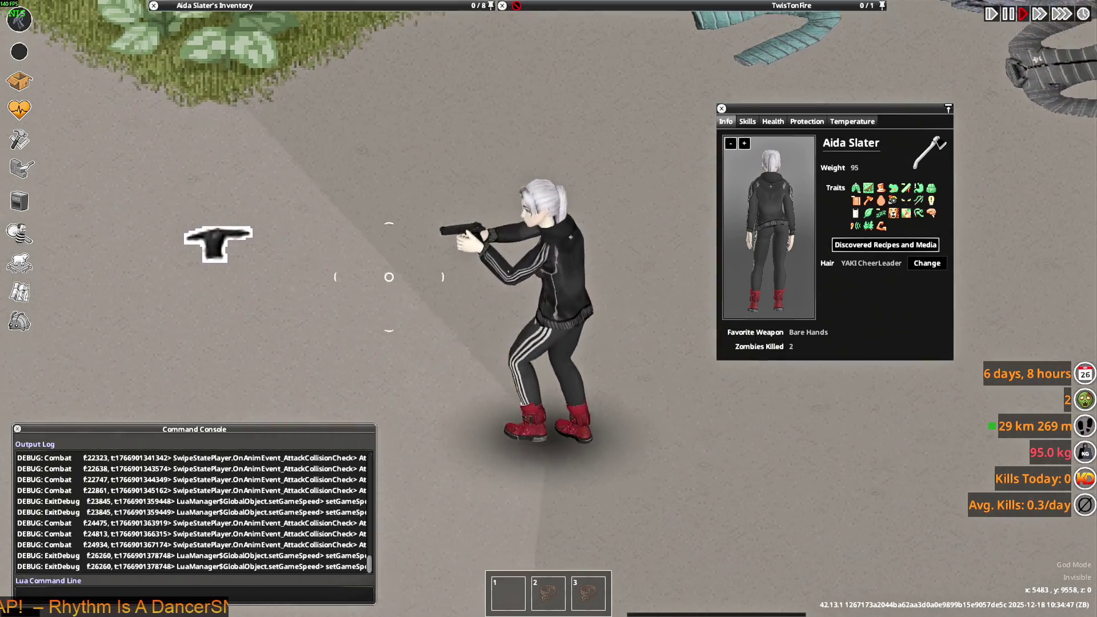
drag(594, 217, 615, 256)
key(a)
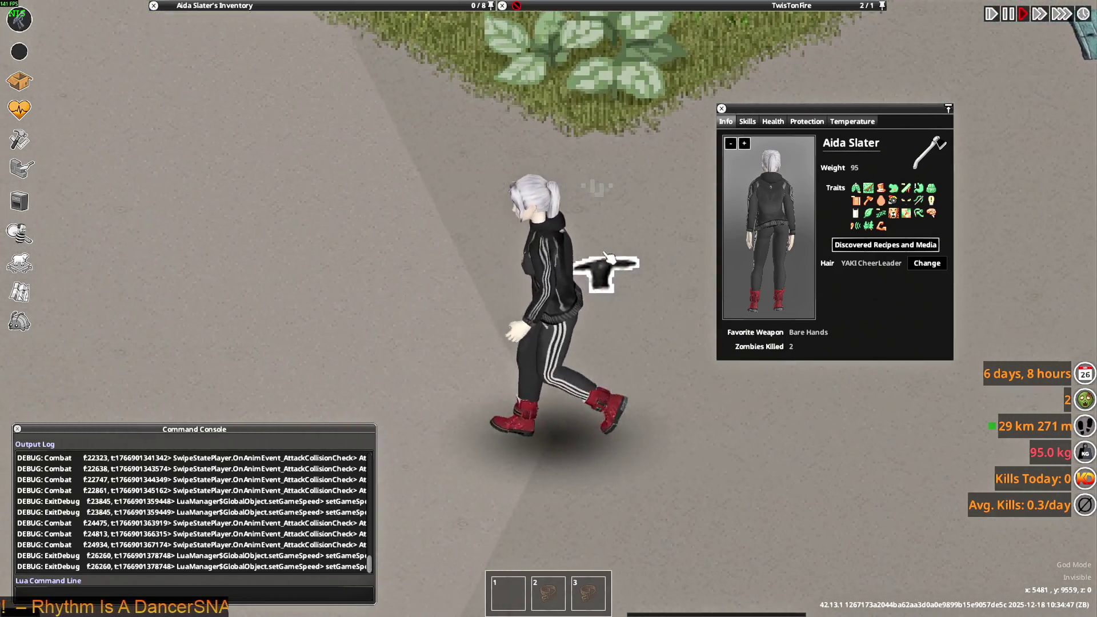
key(s)
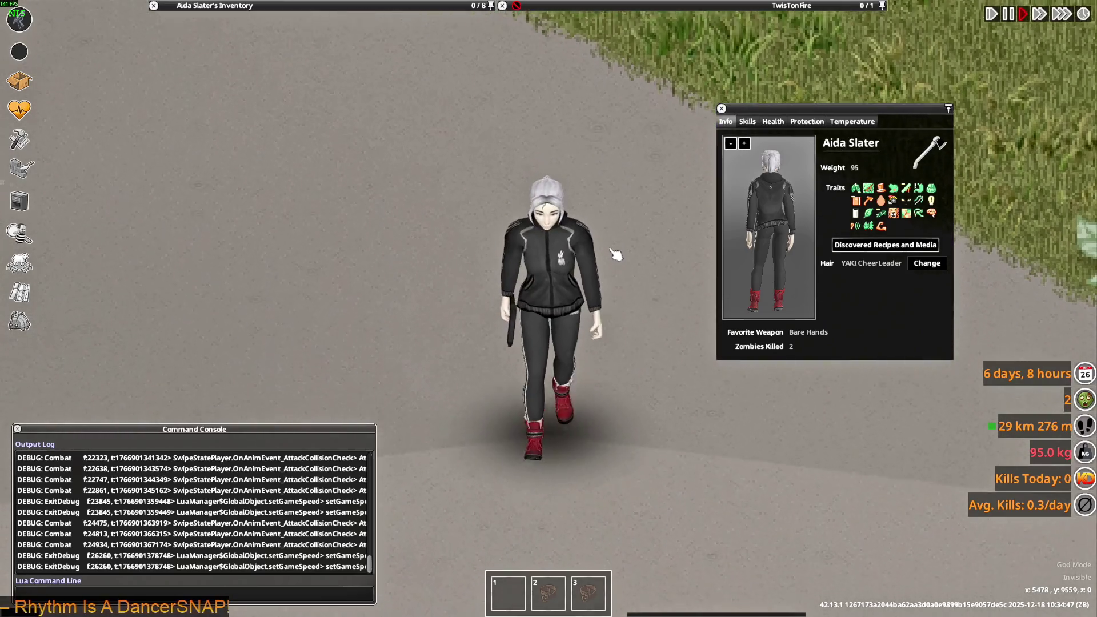
key(alt+Tab)
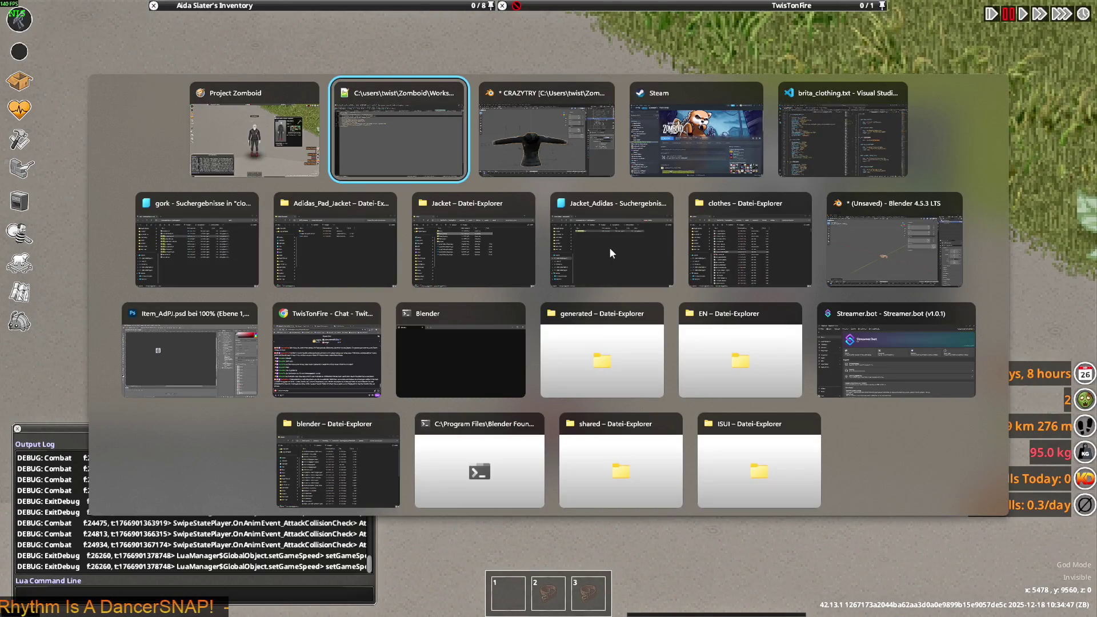
- Orbit and zoom out around the camo F_Ela_Jacket mesh in Blender, then go back to the game
key(Tab)
drag(606, 253, 481, 303)
drag(546, 321, 450, 313)
scroll(down, 3)
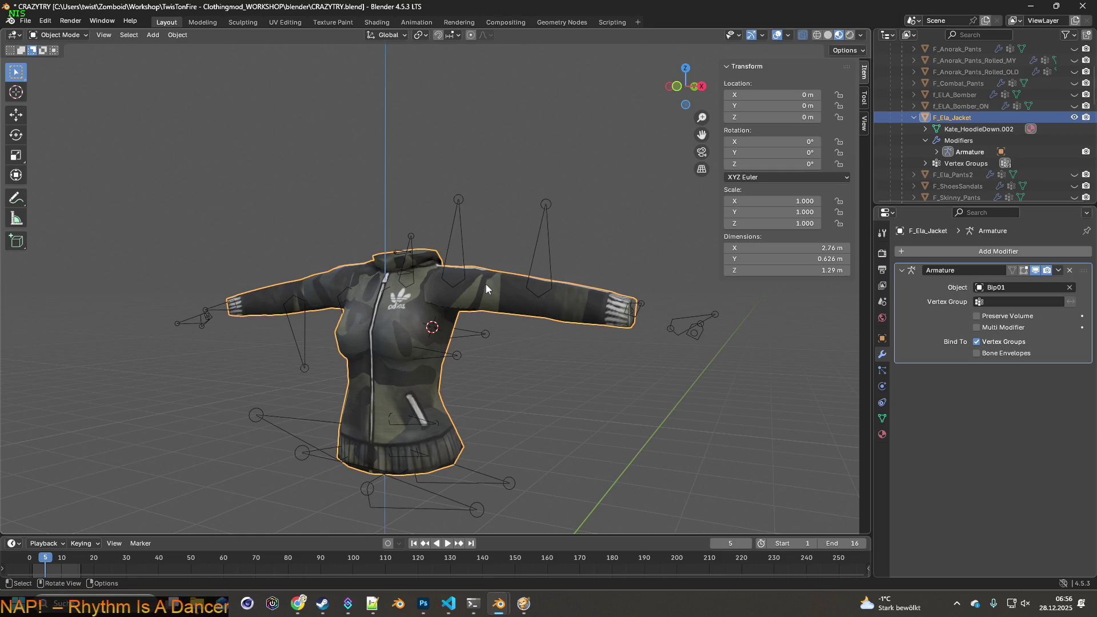
key(alt+Tab)
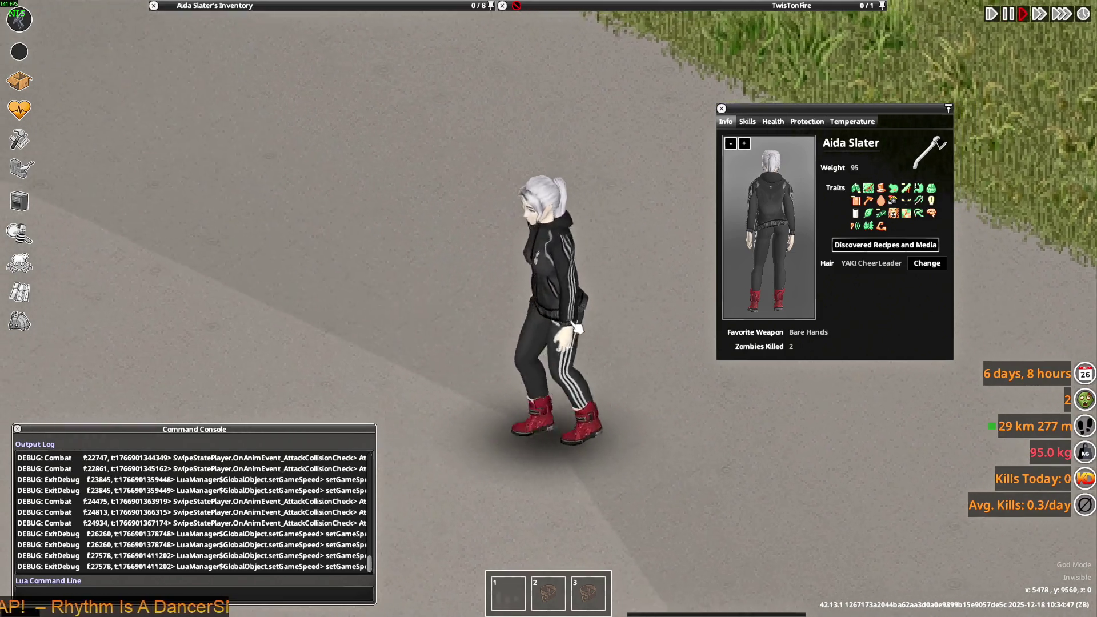
- Put on the Shock Specialist Tactical Jacket and walk a few steps in it
mouse_move(228, 6)
right_click(199, 128)
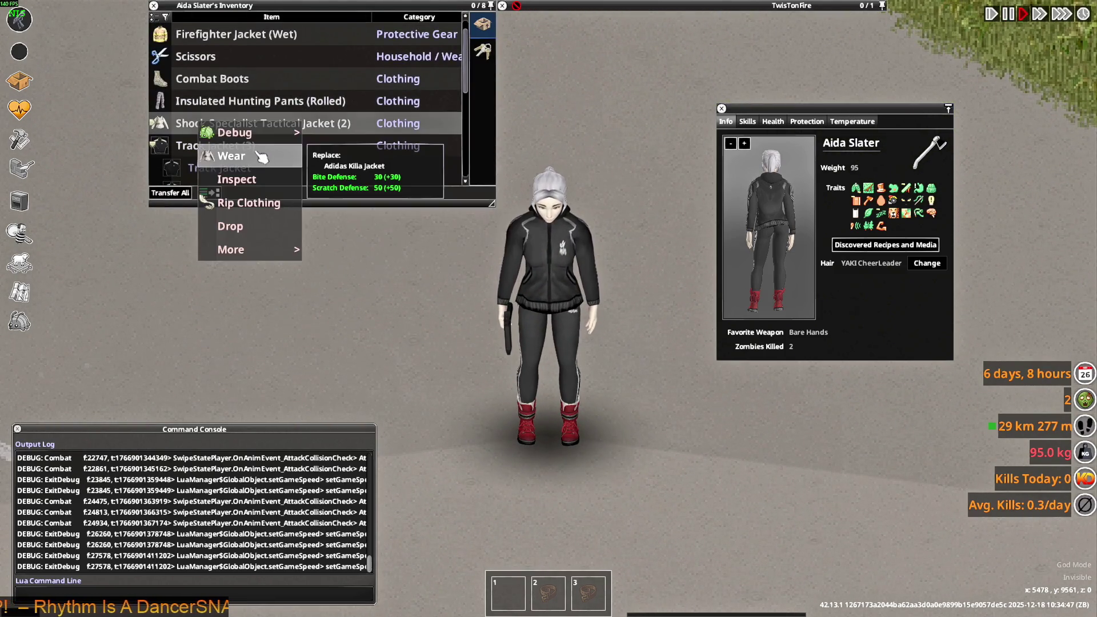
click(260, 156)
key(w)
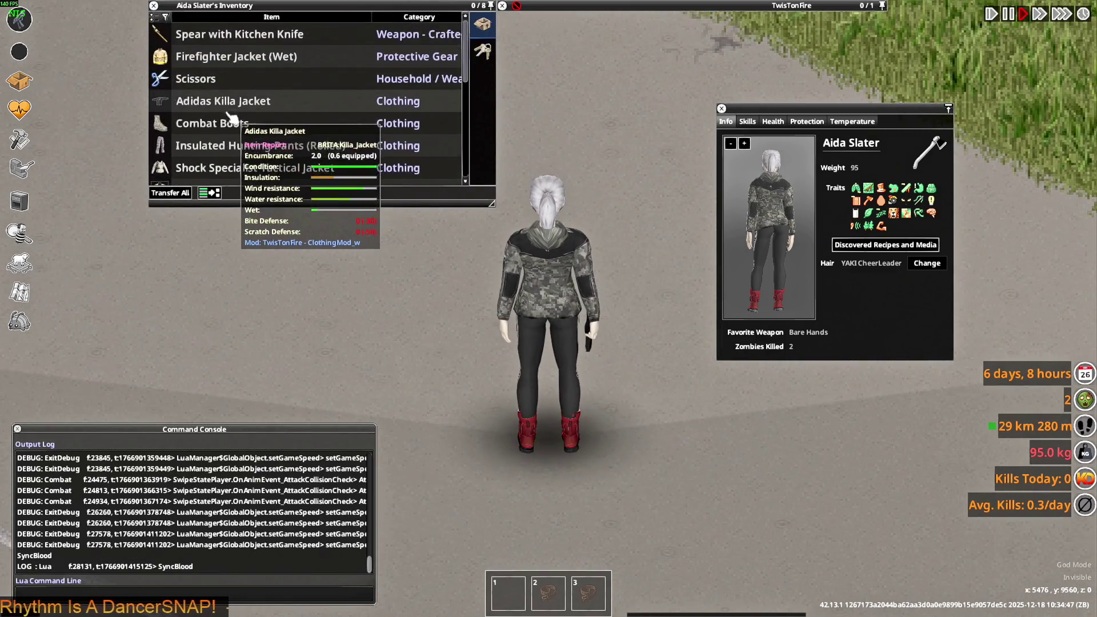
- Wear one Track Jacket from the expanded stack and walk to view the green jacket
scroll(down, 3)
click(220, 131)
scroll(down, 3)
right_click(216, 102)
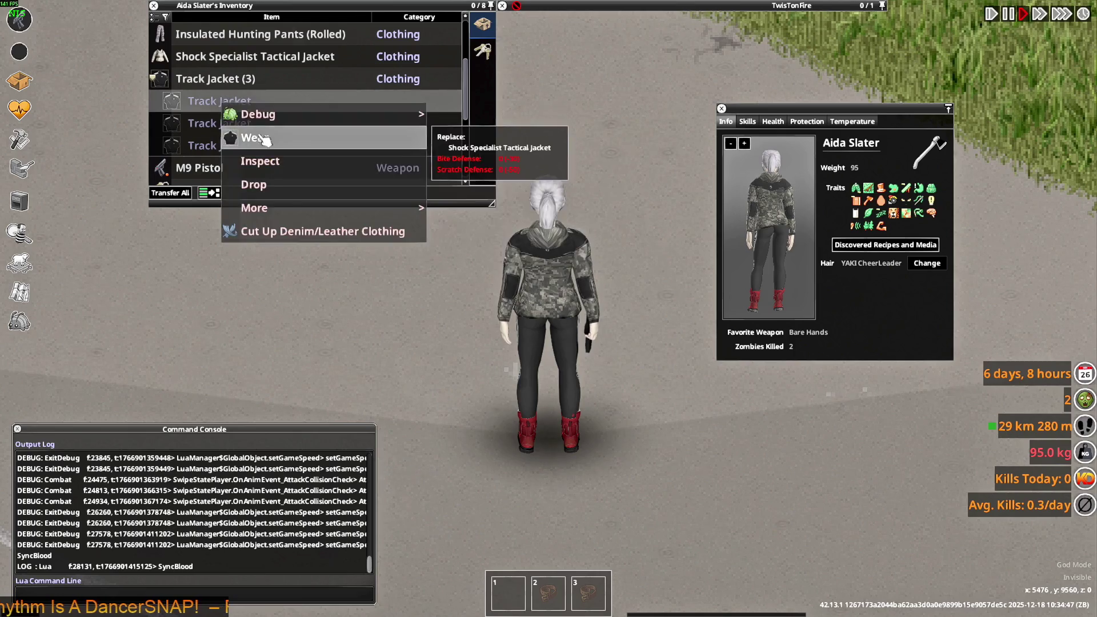
click(246, 137)
key(w)
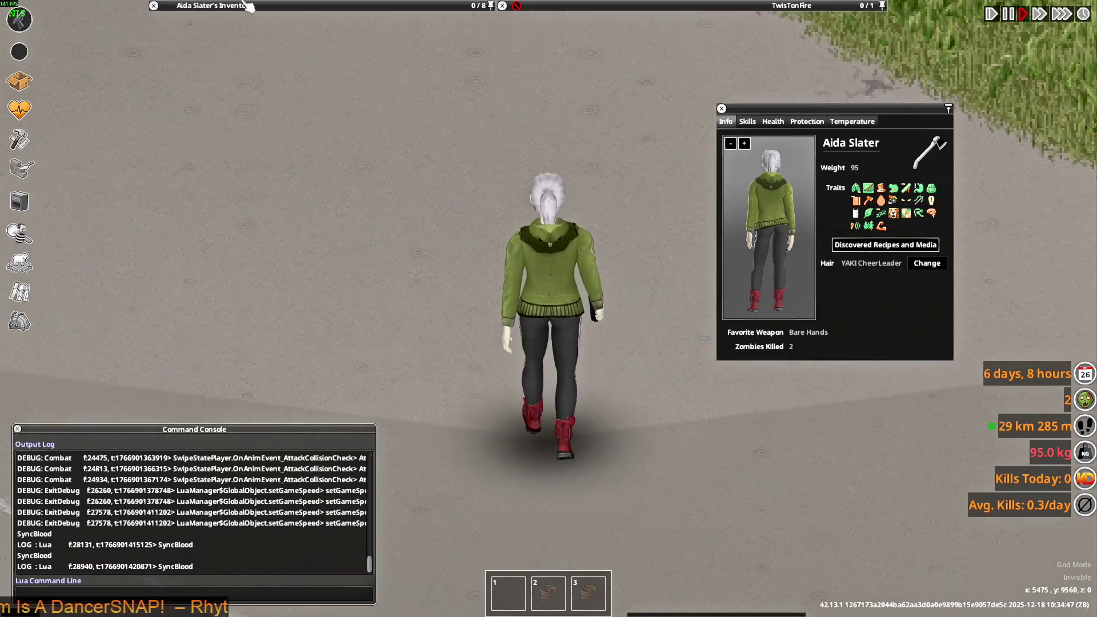
- Put on the Insulated Hunting Pants and walk around to view the outfit
mouse_move(217, 5)
right_click(200, 113)
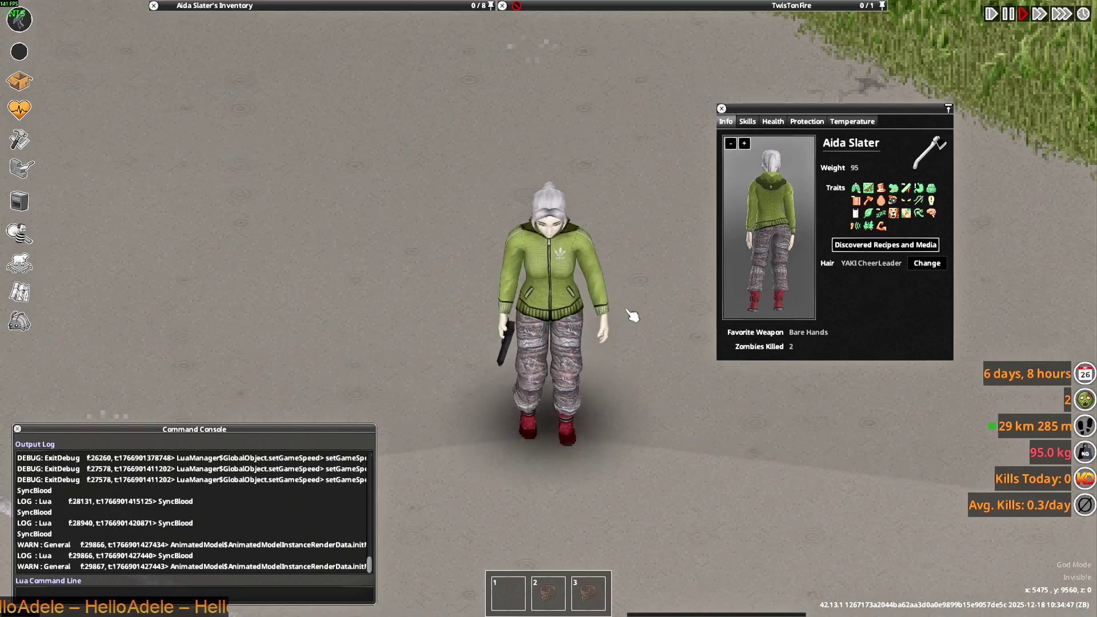
key(w)
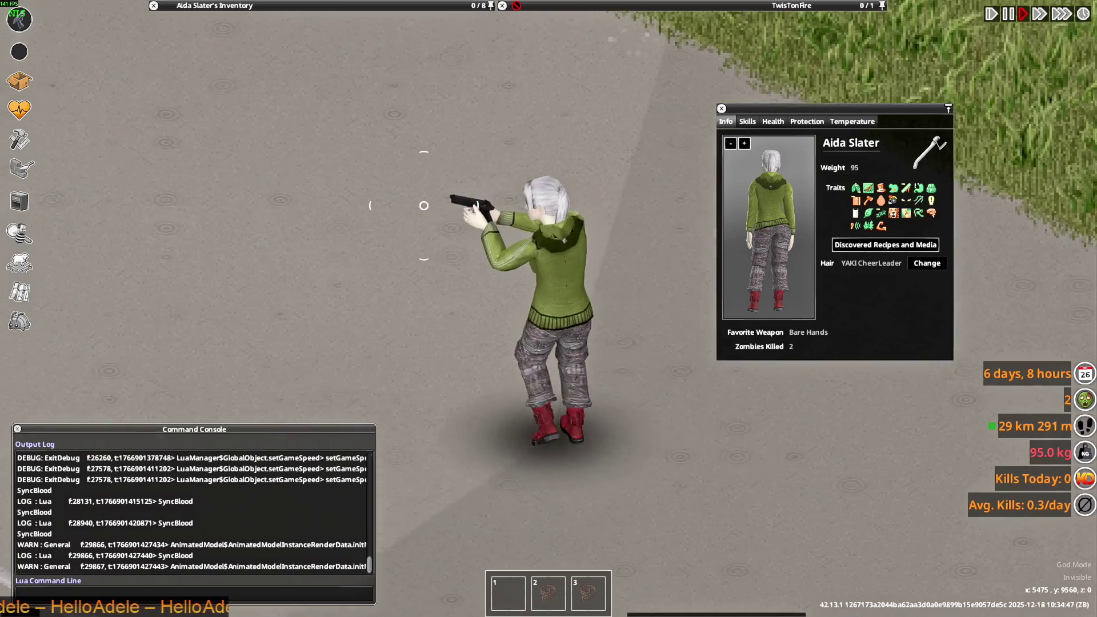
key(w)
key(a)
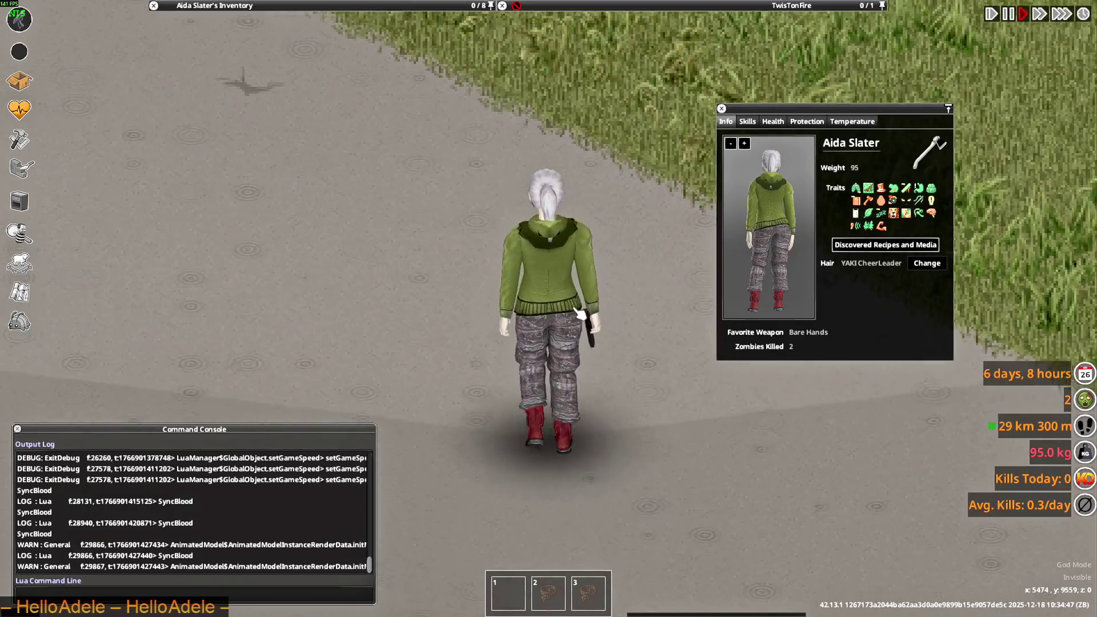
key(a)
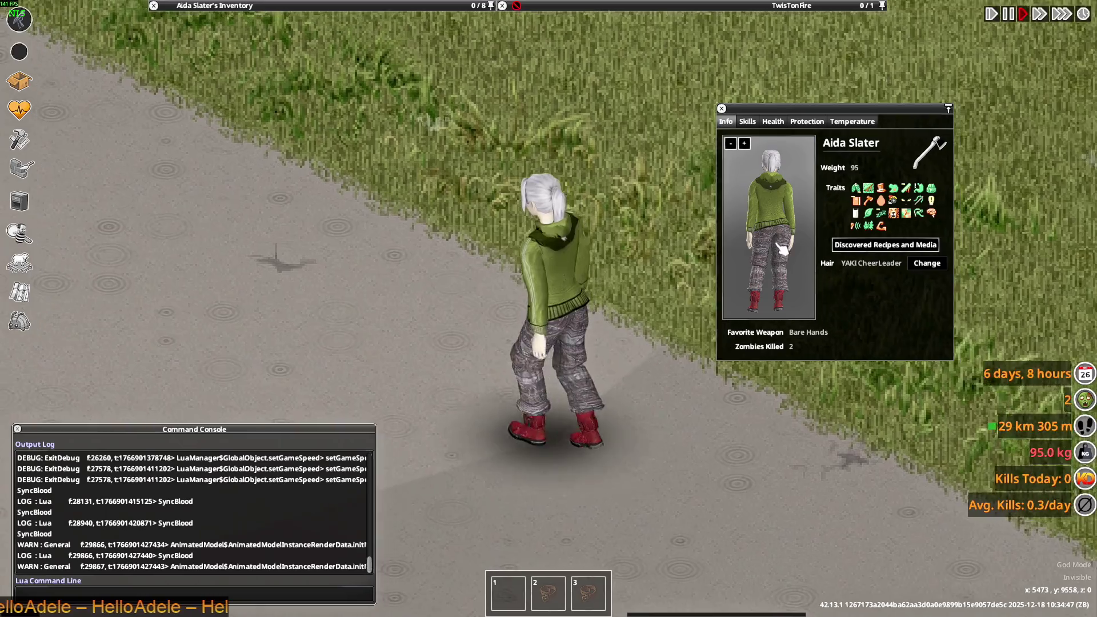
key(w)
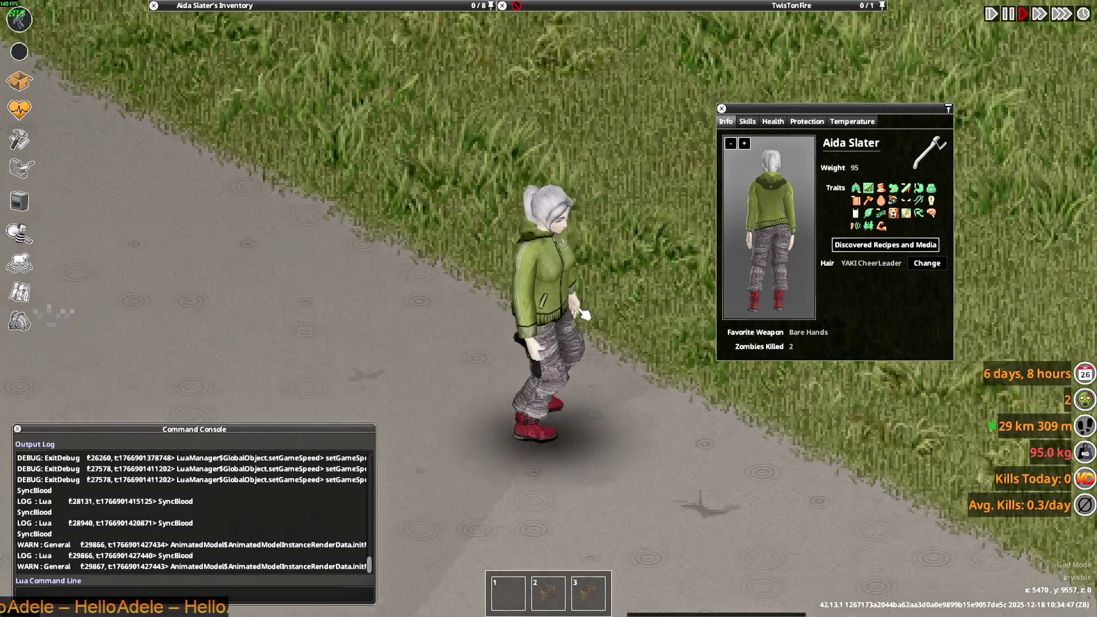
- Walk and aim the pistol in several directions to inspect the outfit
drag(611, 277, 506, 261)
key(s)
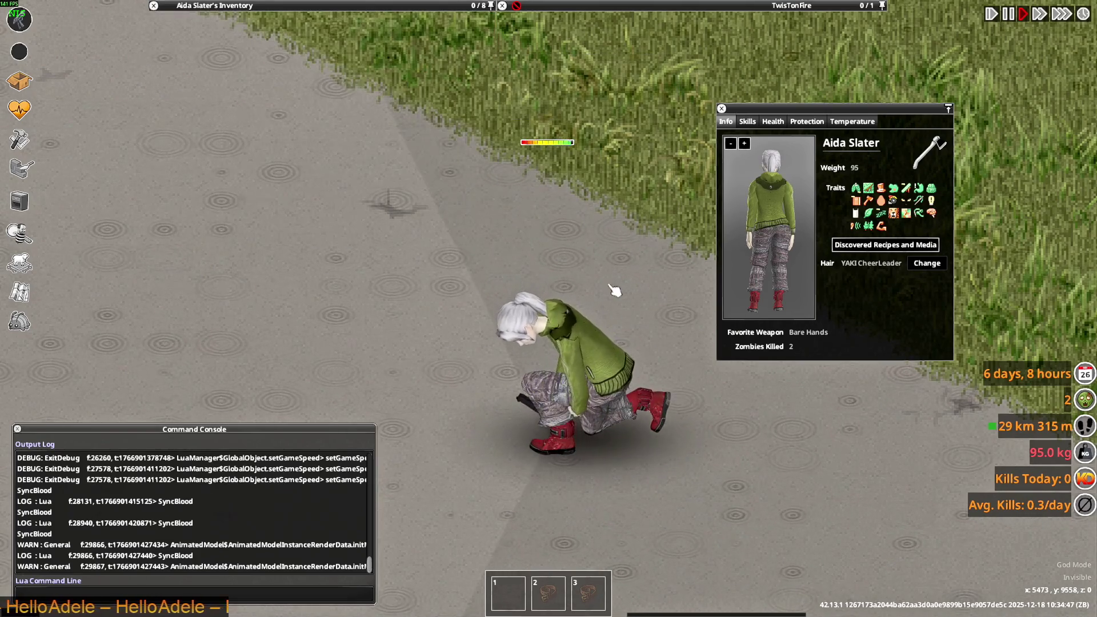
drag(630, 297, 669, 324)
key(s)
key(s)
drag(629, 356, 608, 205)
key(d)
key(w)
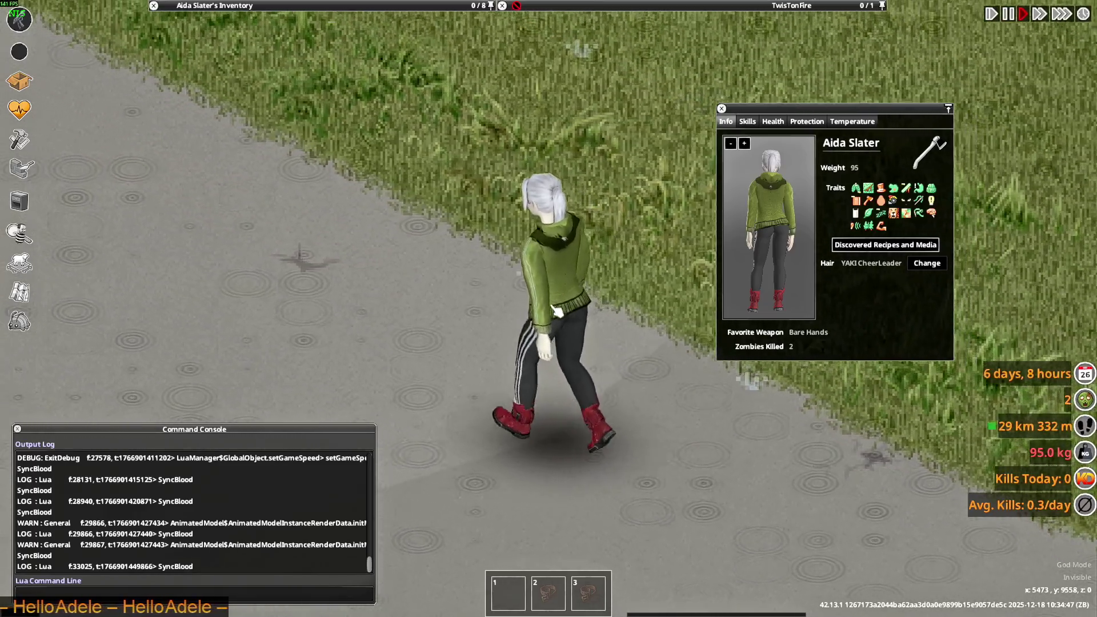
- Put the Insulated Hunting Pants back on and walk up-screen
mouse_move(301, 42)
scroll(up, 3)
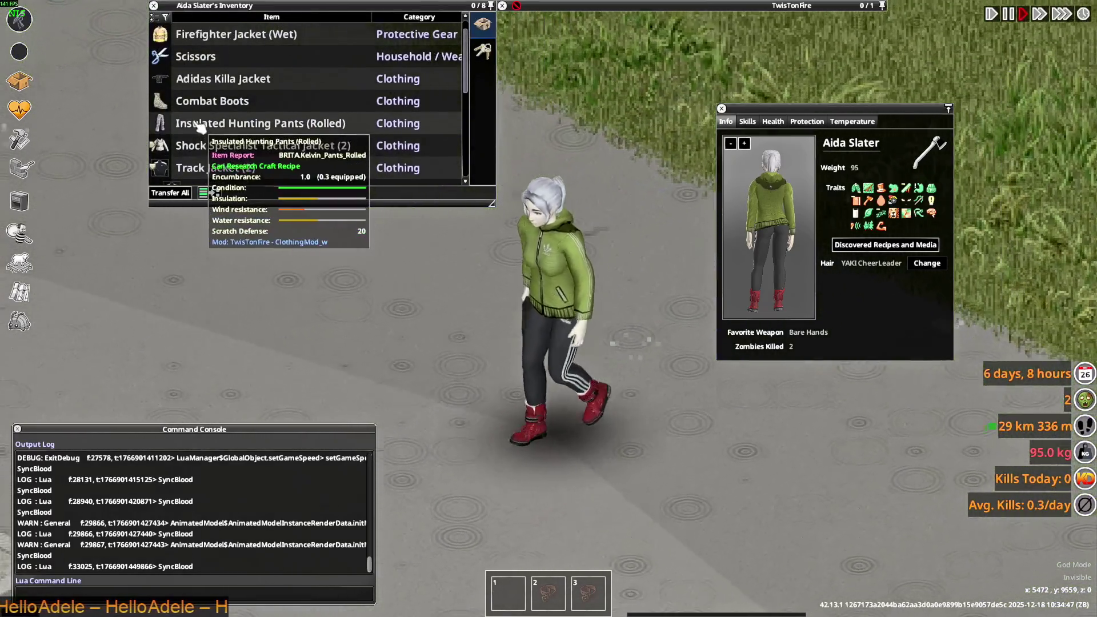
right_click(184, 123)
click(227, 155)
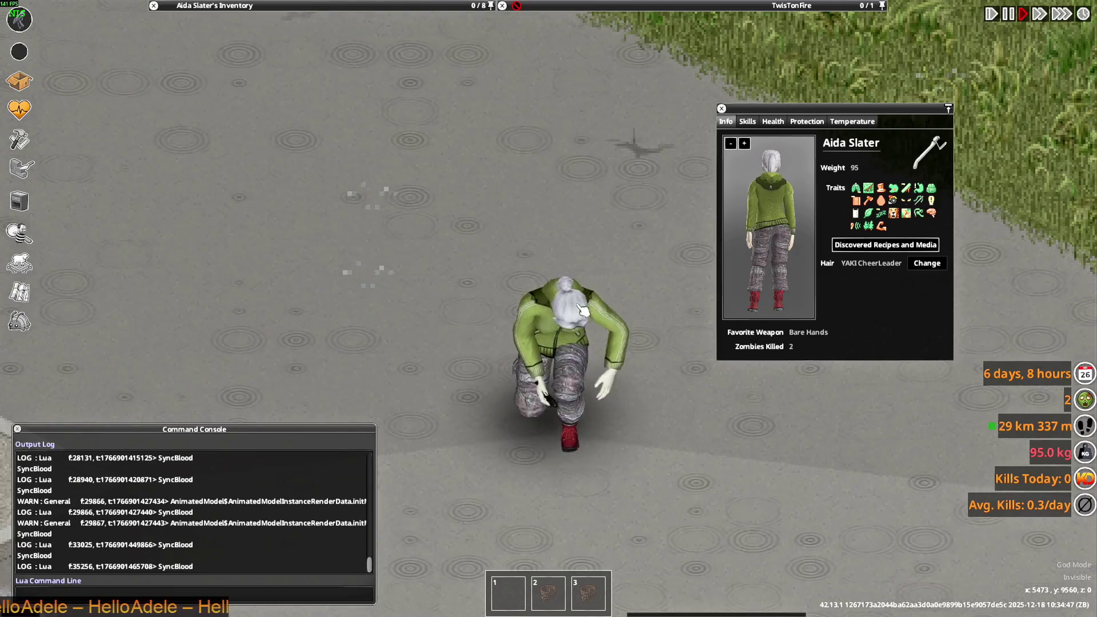
key(w)
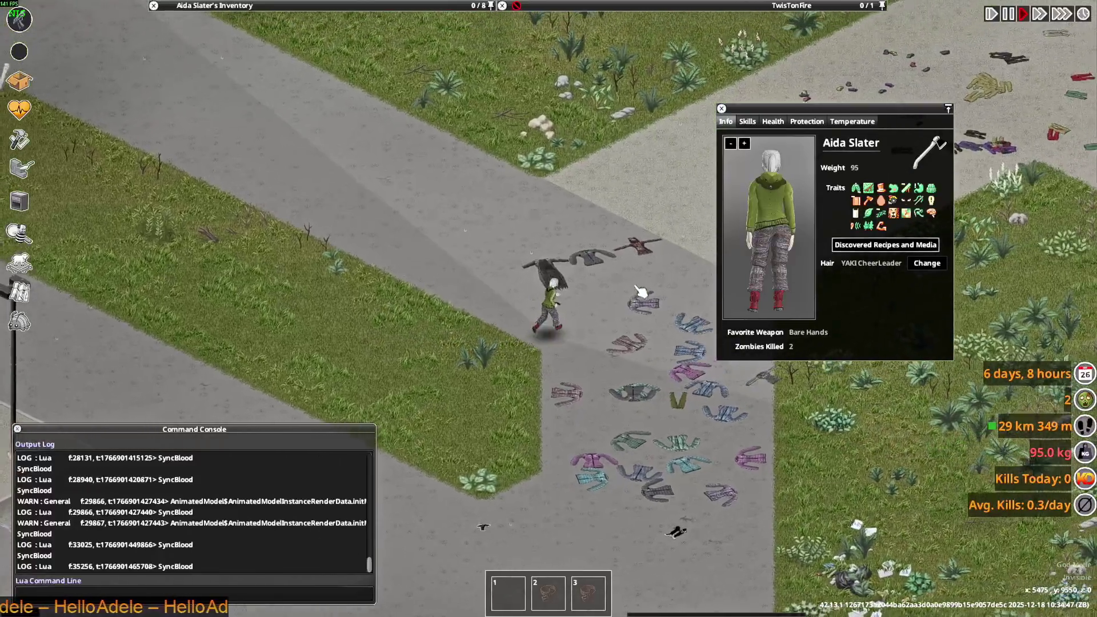
- Close the character info panel, wear the Urban Pants from the ground, and walk north
click(722, 109)
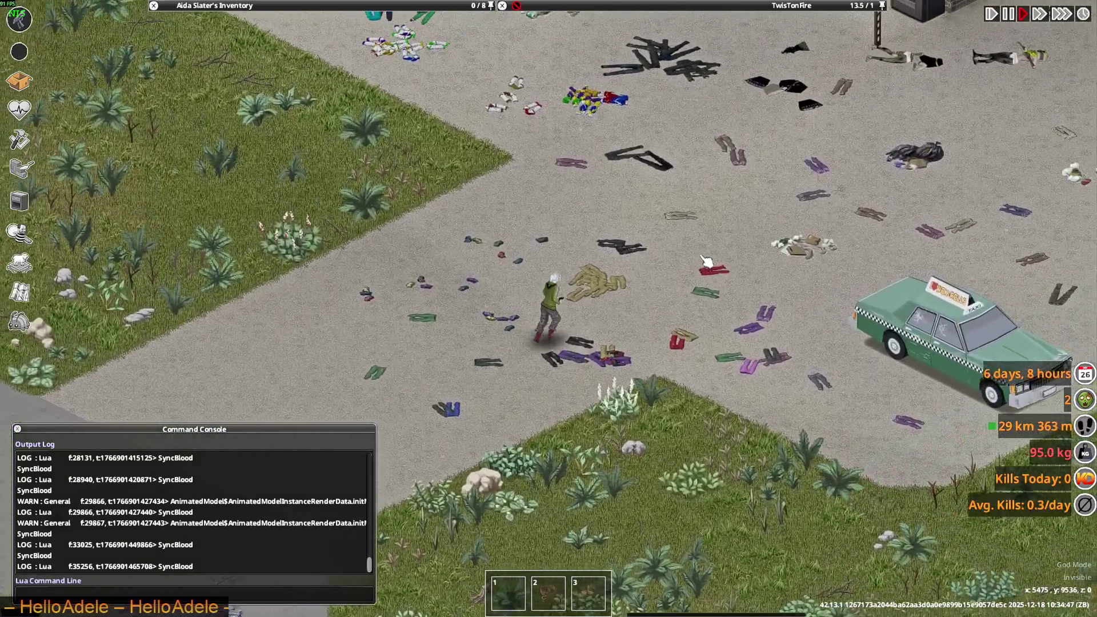
scroll(up, 3)
mouse_move(607, 65)
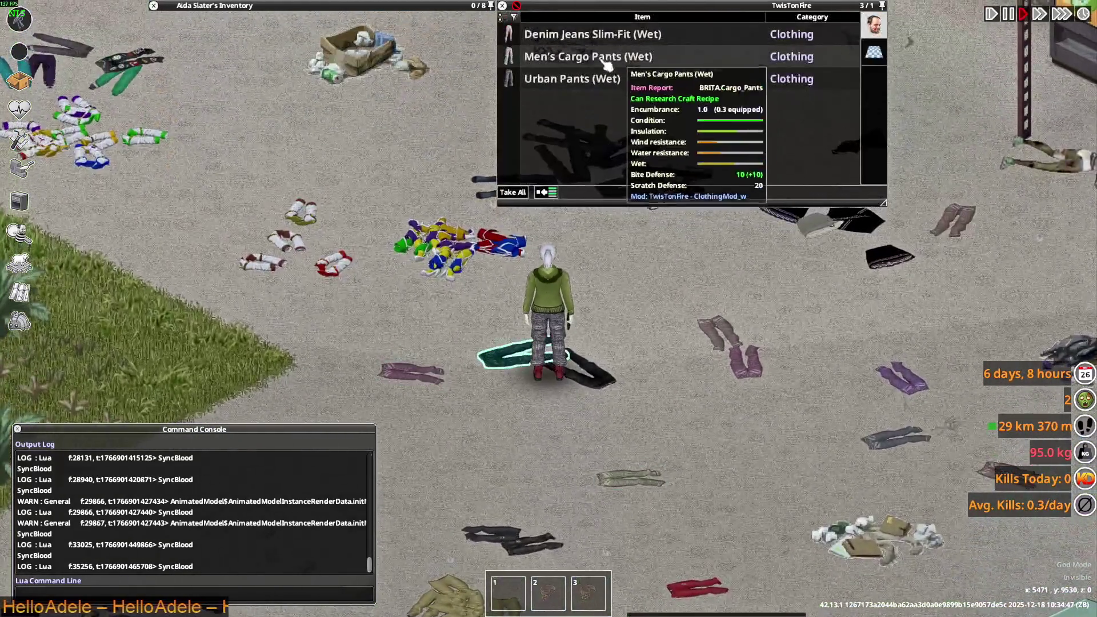
click(590, 112)
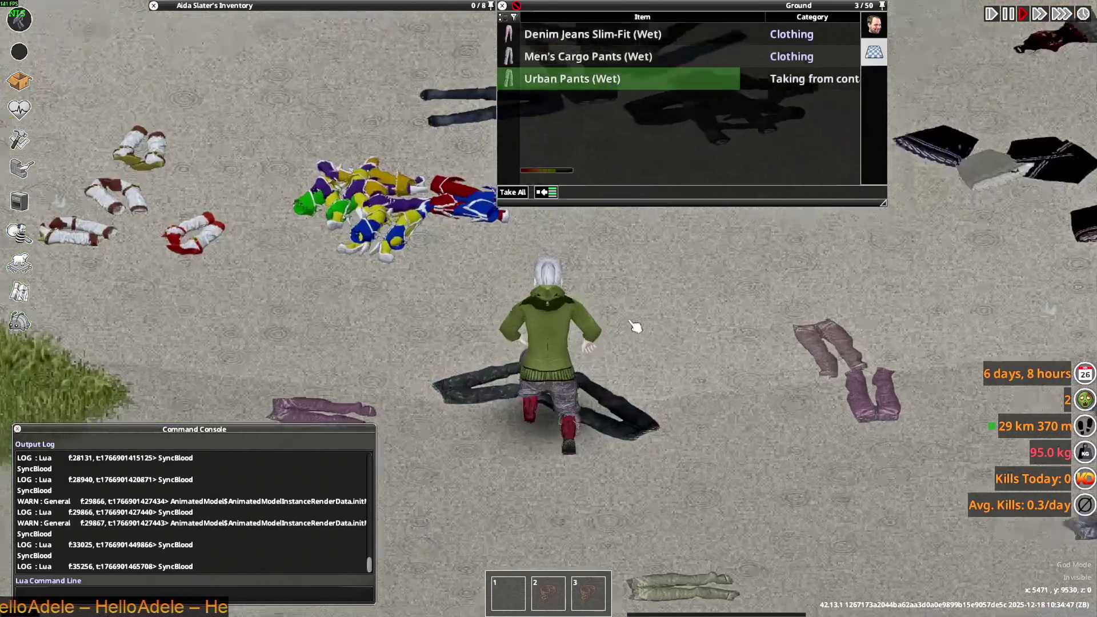
scroll(up, 3)
key(w)
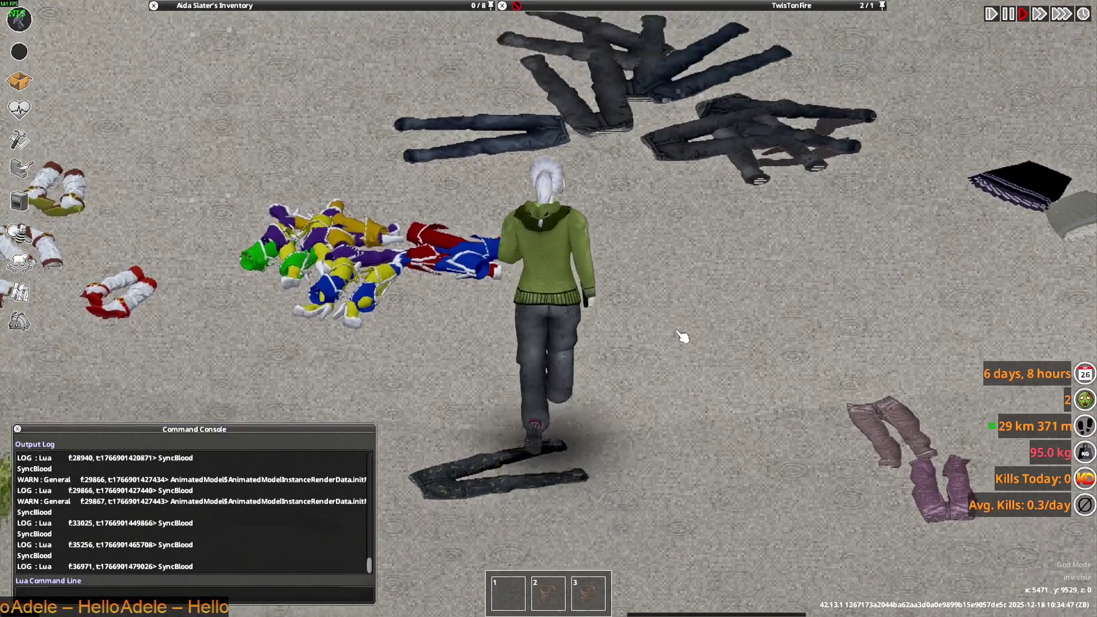
key(w)
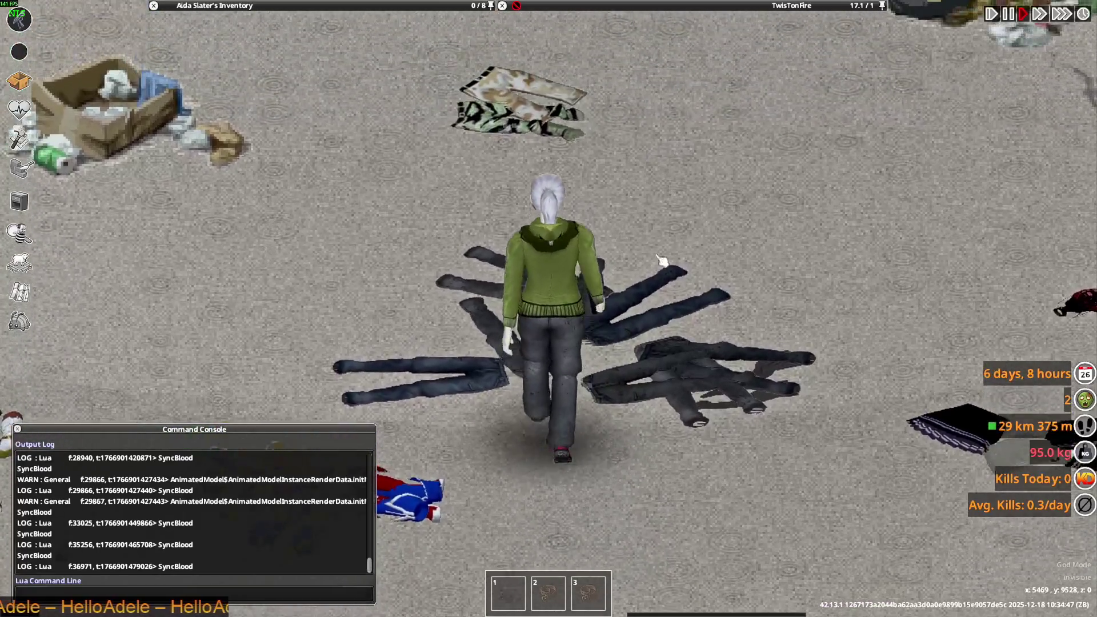
- Walk down and left through the dropped jeans and jackets to view their ground models
mouse_move(614, 76)
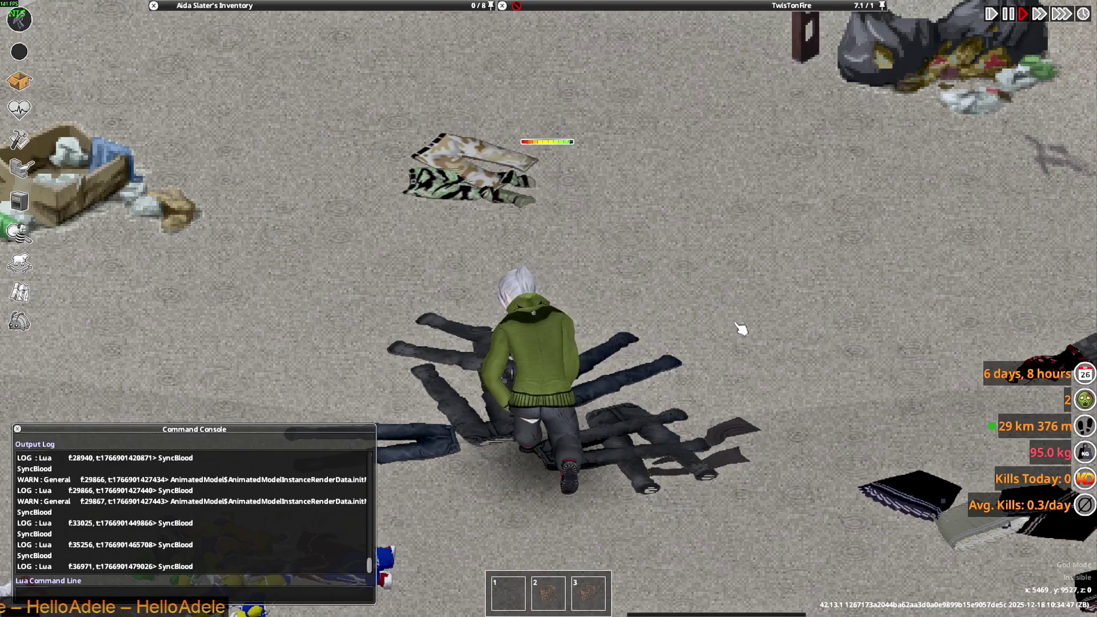
mouse_move(691, 34)
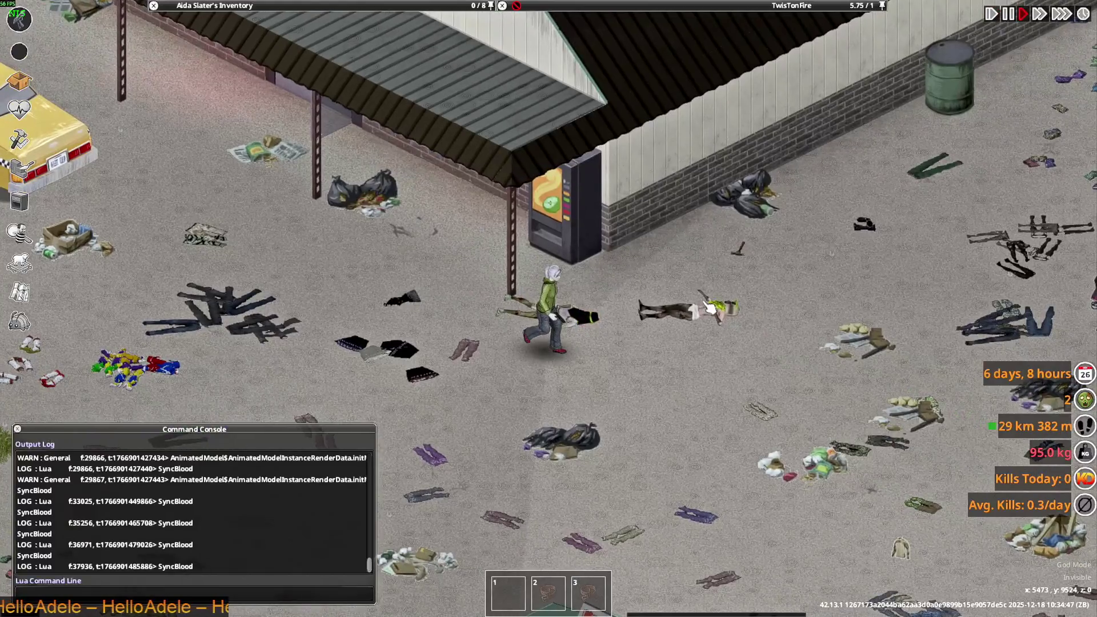
scroll(up, 3)
mouse_move(707, 6)
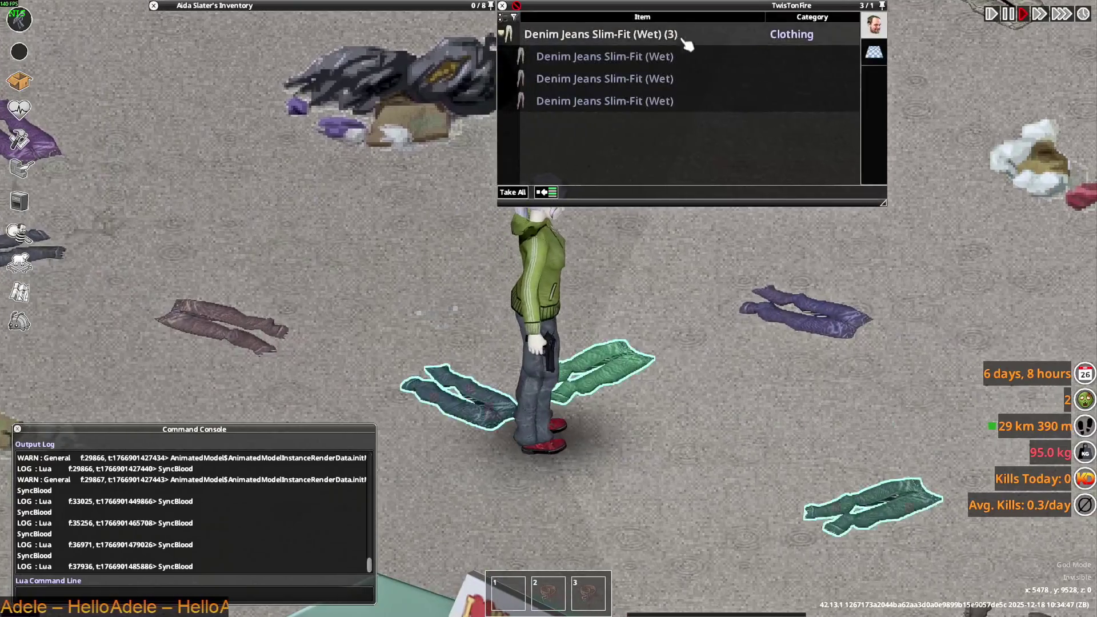
key(s)
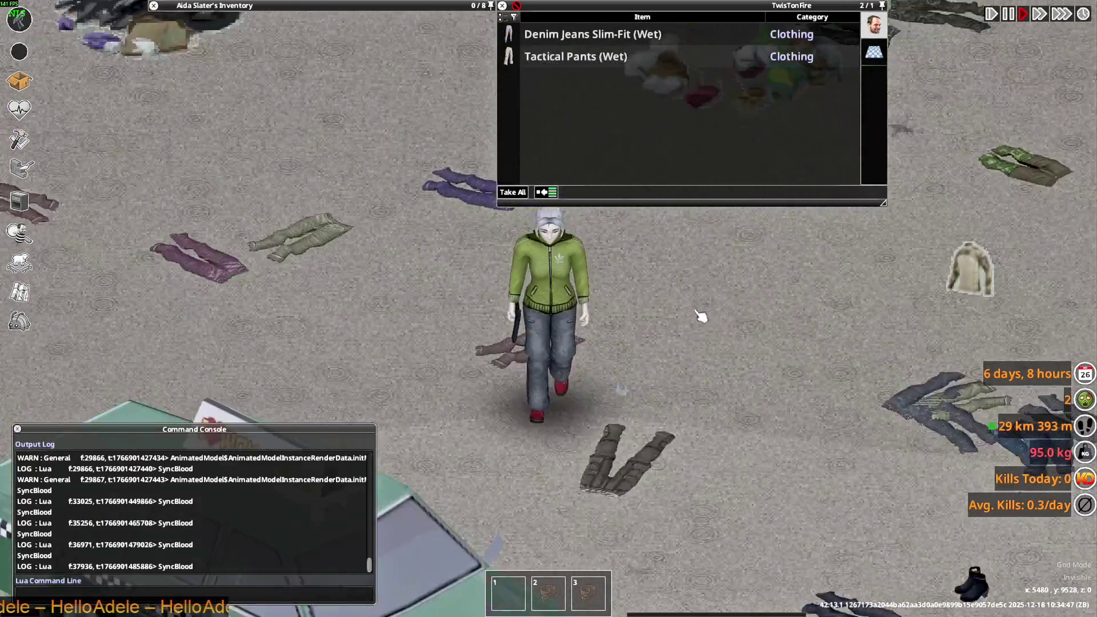
scroll(up, 3)
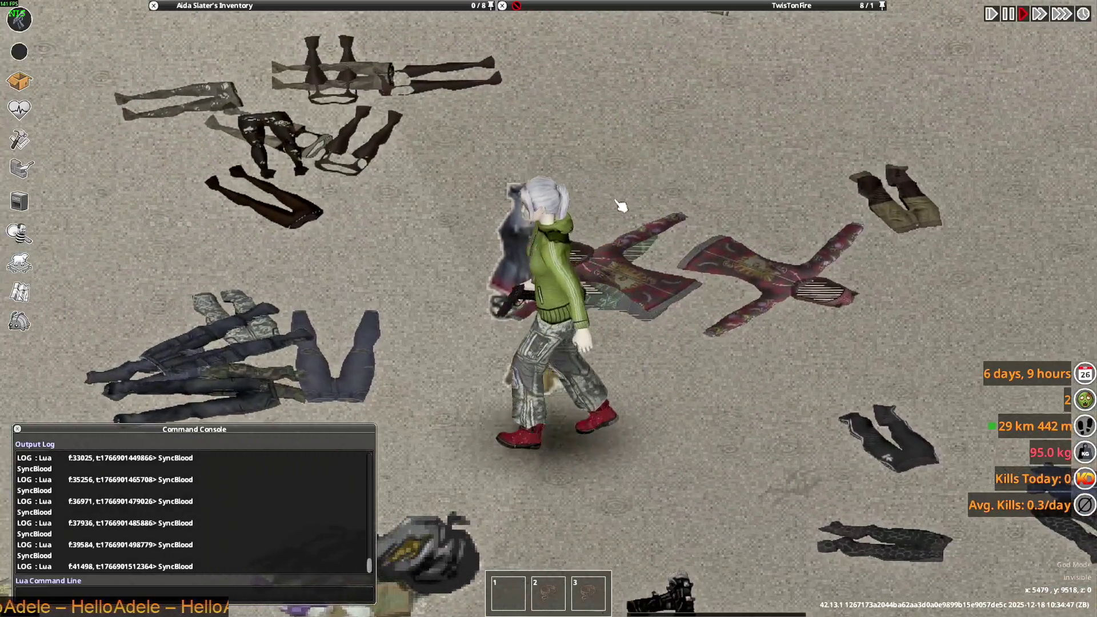
key(a)
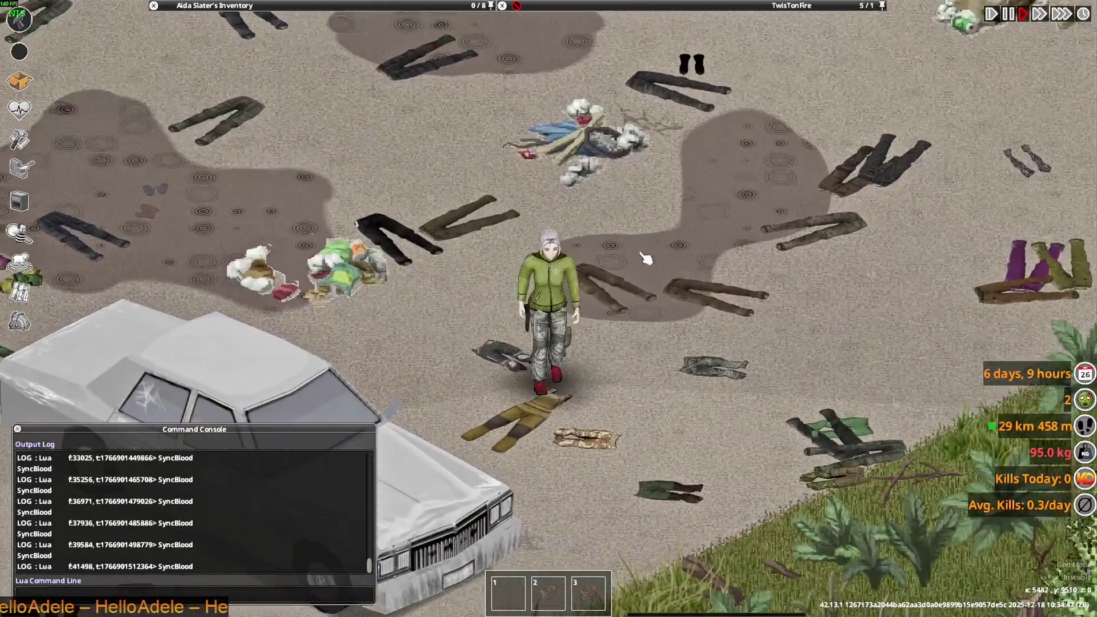
- Walk around in the orange trousers, turning to face the camera
scroll(up, 3)
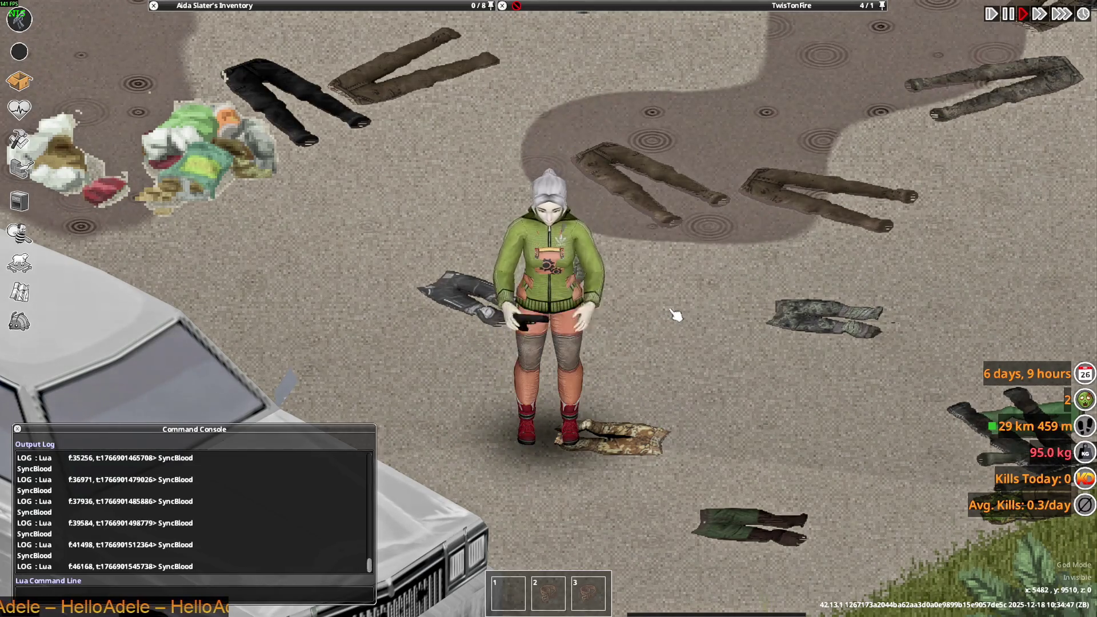
key(d)
key(s)
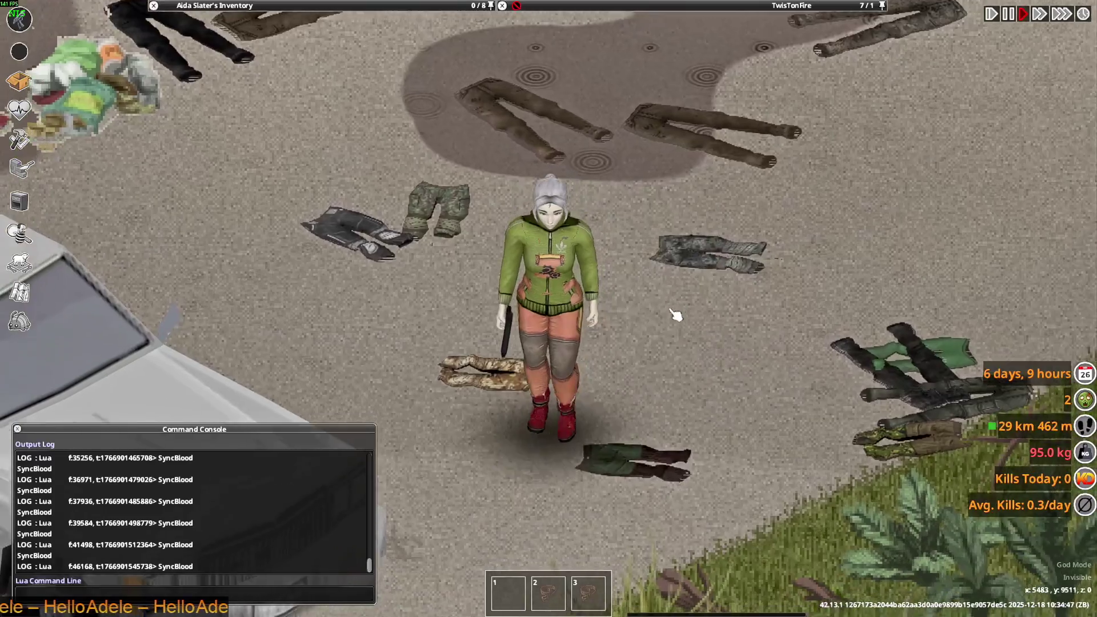
key(w)
key(s)
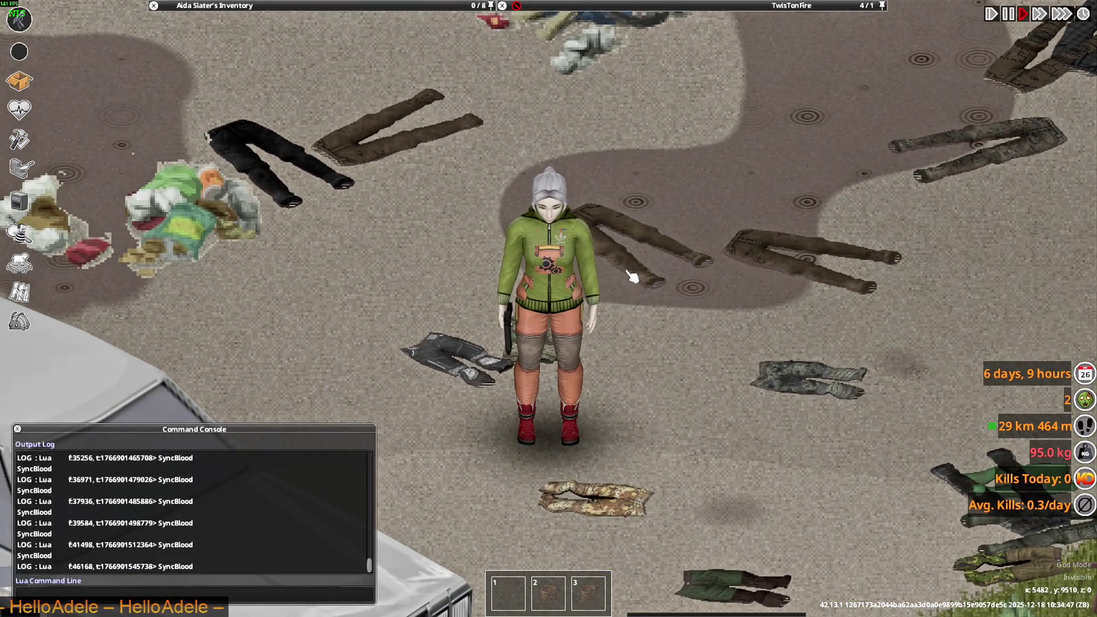
key(a)
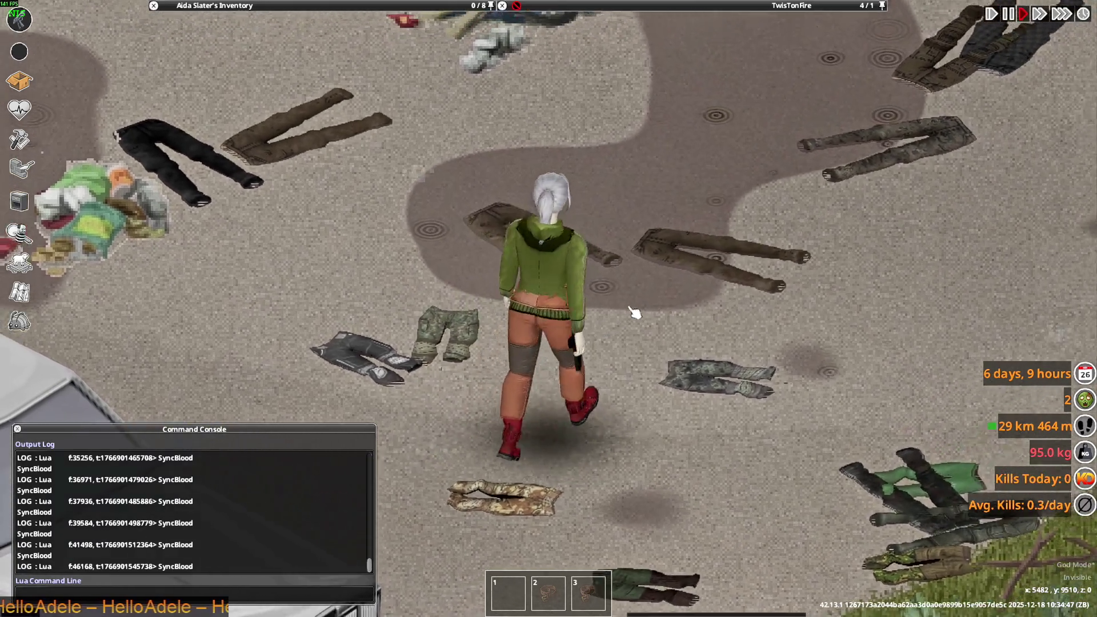
key(s)
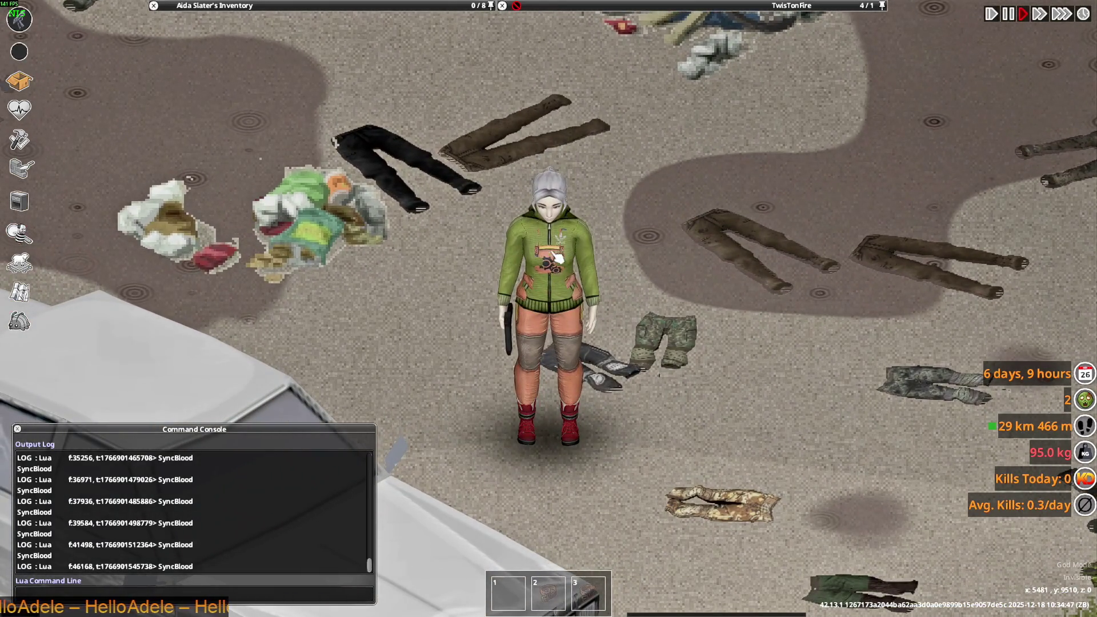
key(w)
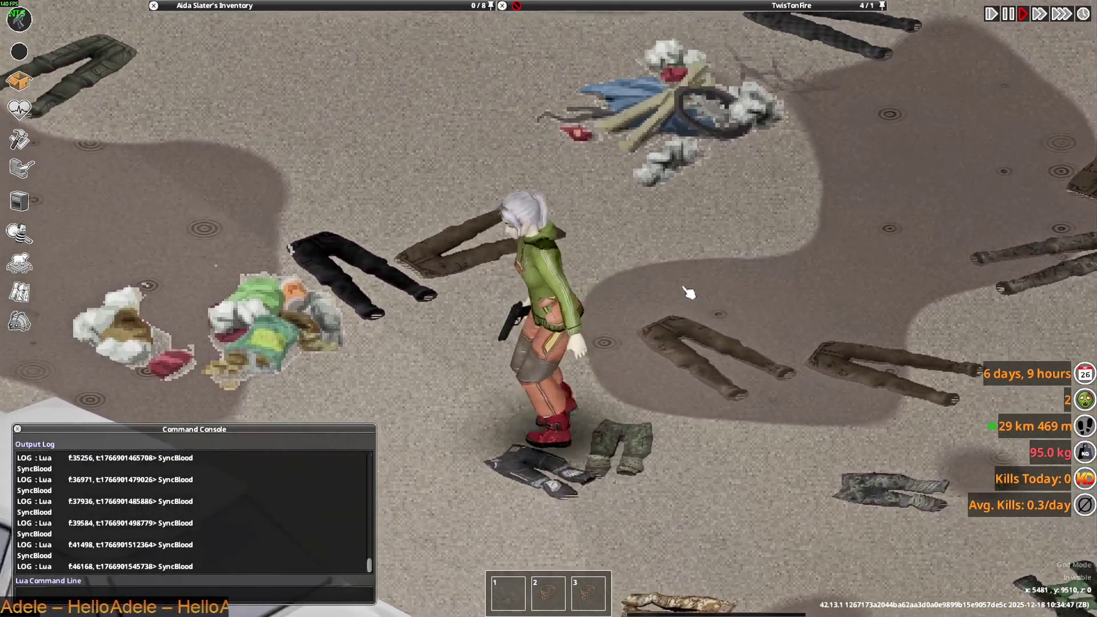
key(s)
- Change back into camo pants and walk up-right across the lot
mouse_move(568, 60)
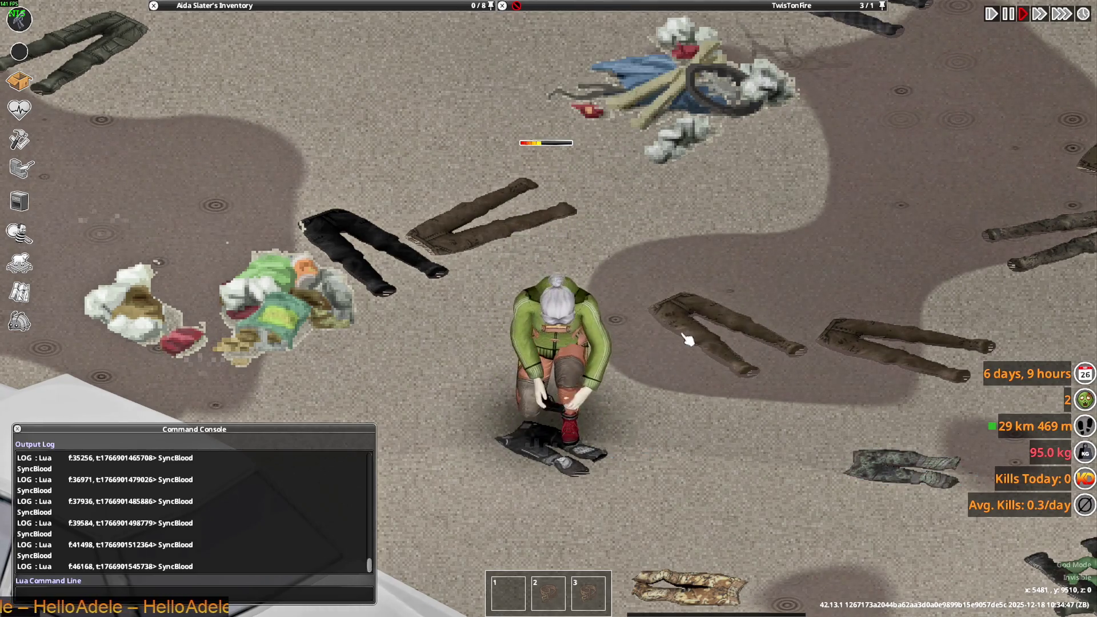
key(s)
key(d)
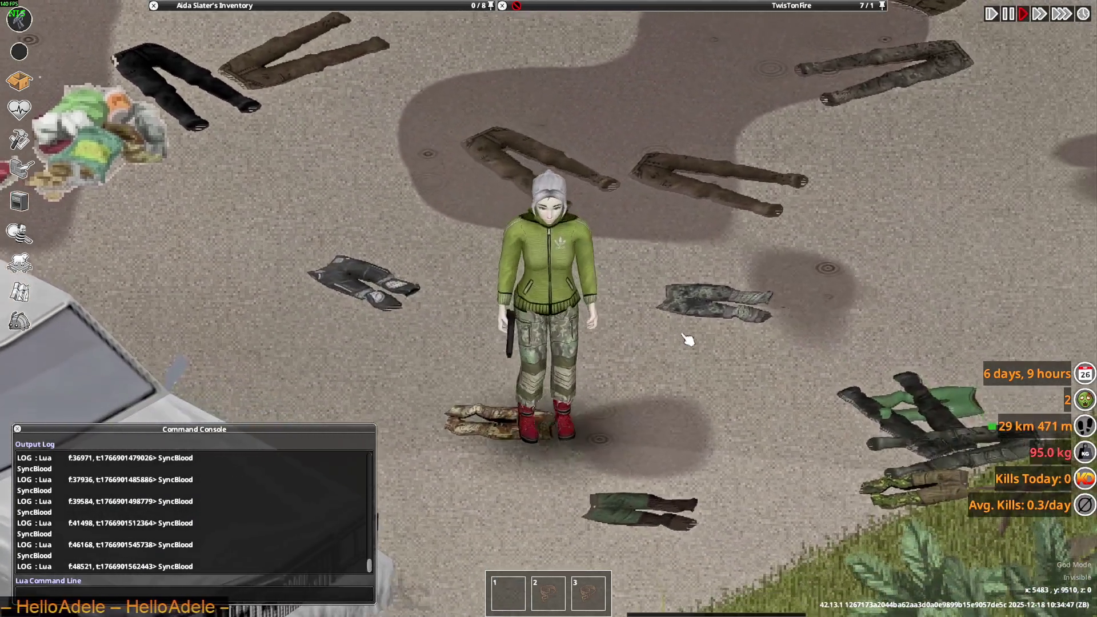
key(w)
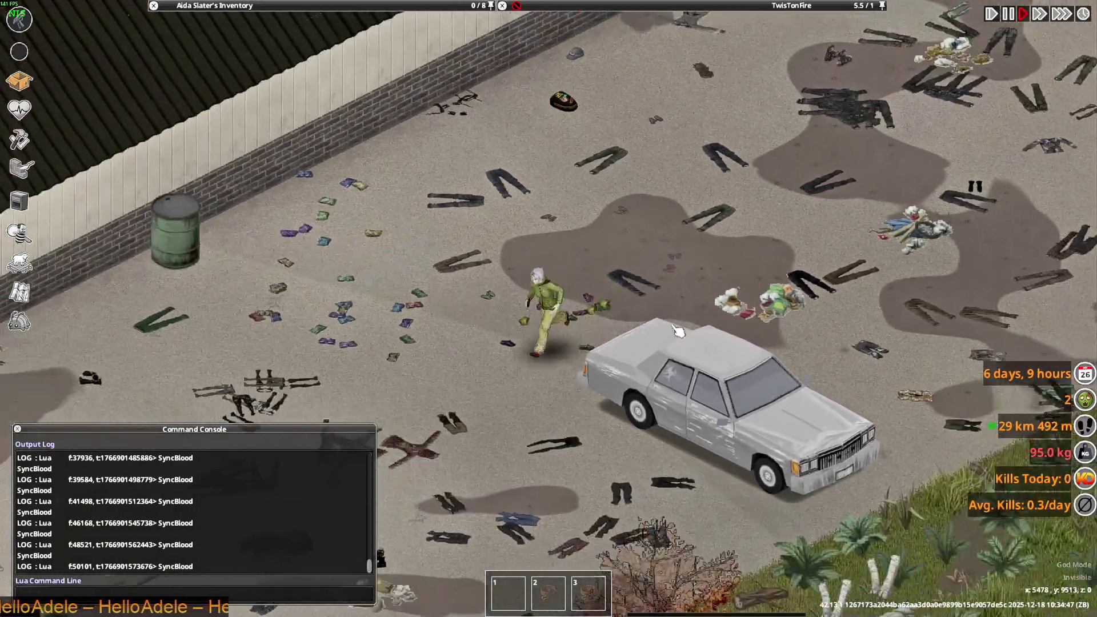
- Walk the character down-left across the lot in the grey puffer jacket
key(s+a)
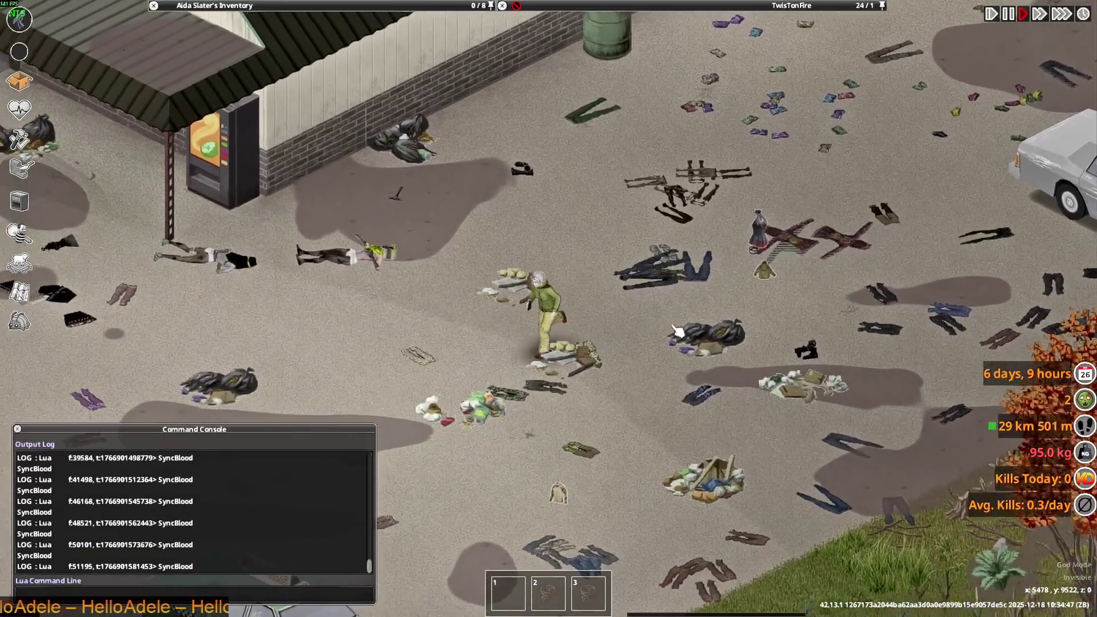
key(s+a)
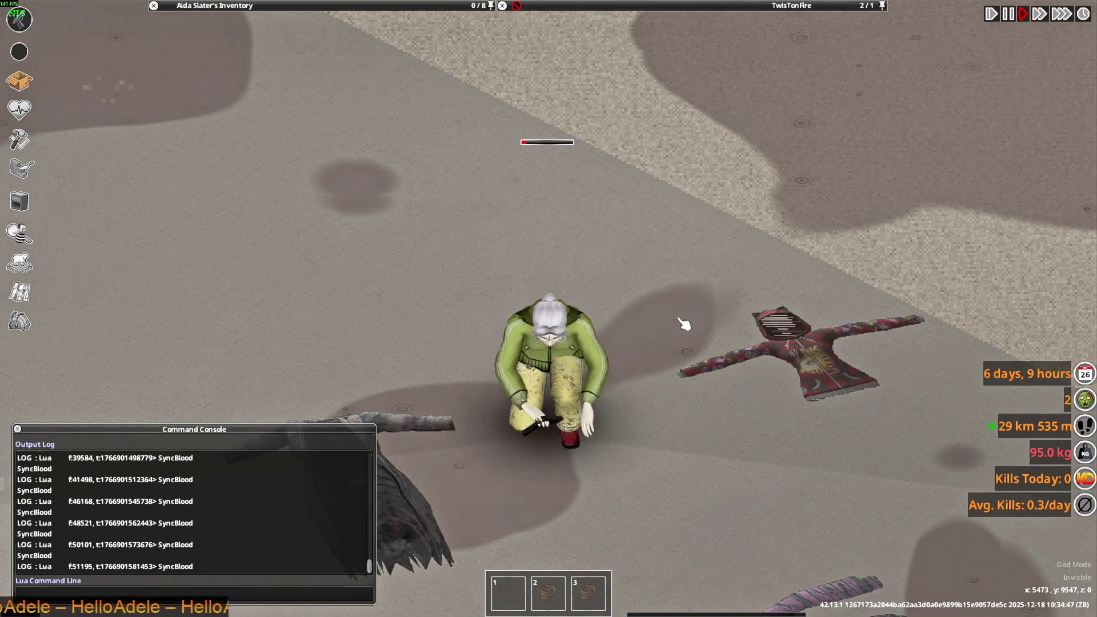
key(s)
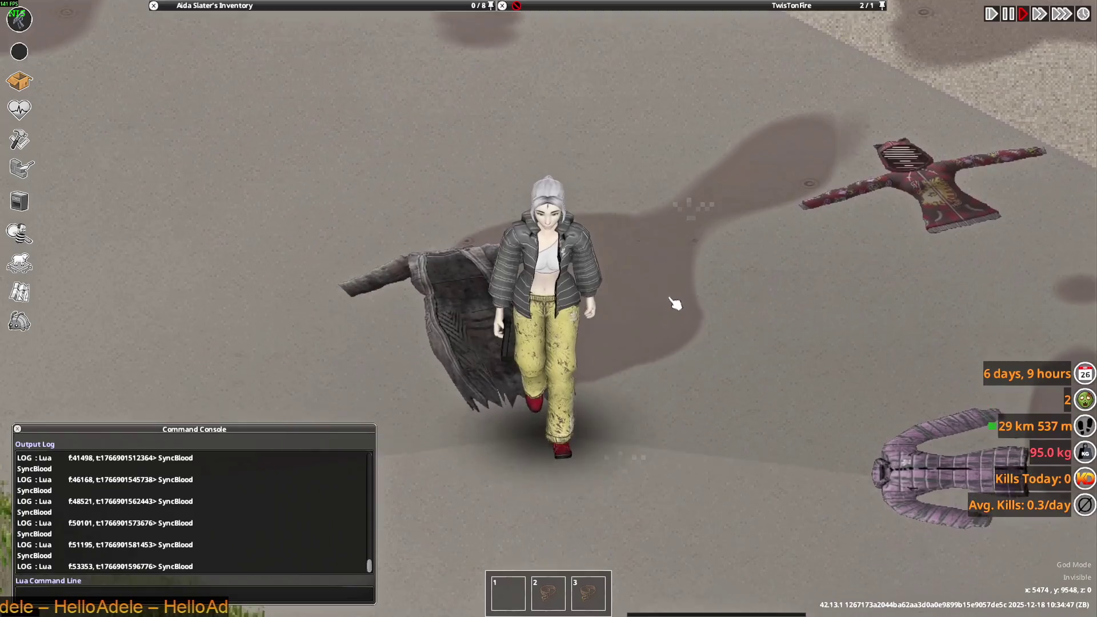
- Circle the coat lying on the ground, aiming the pistol once along the way
key(a)
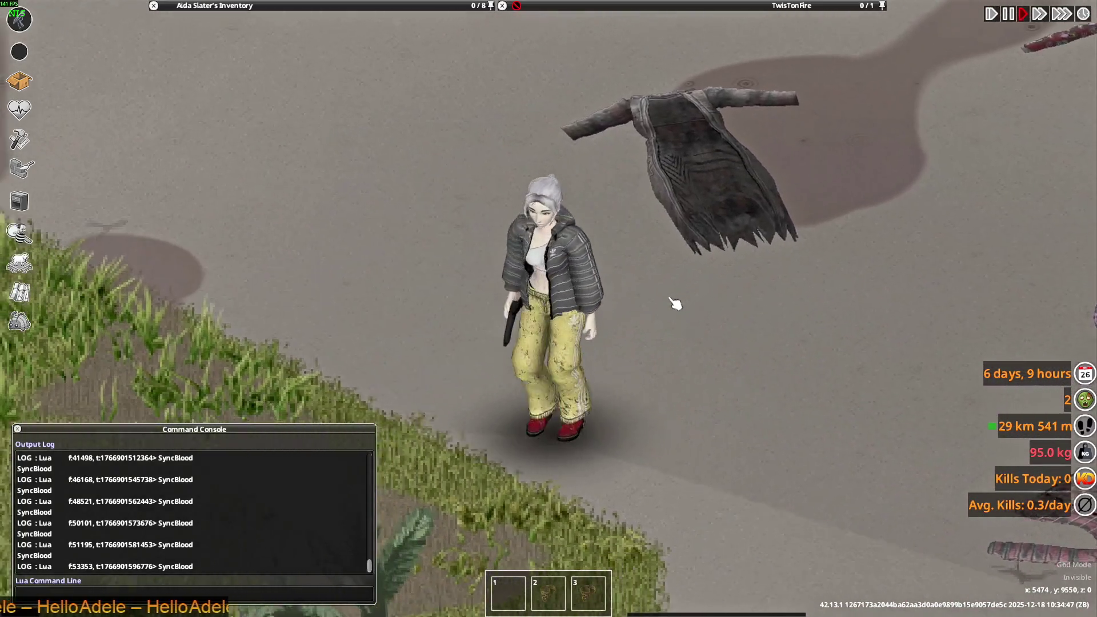
key(w)
drag(640, 338, 705, 241)
key(s)
key(w)
key(d)
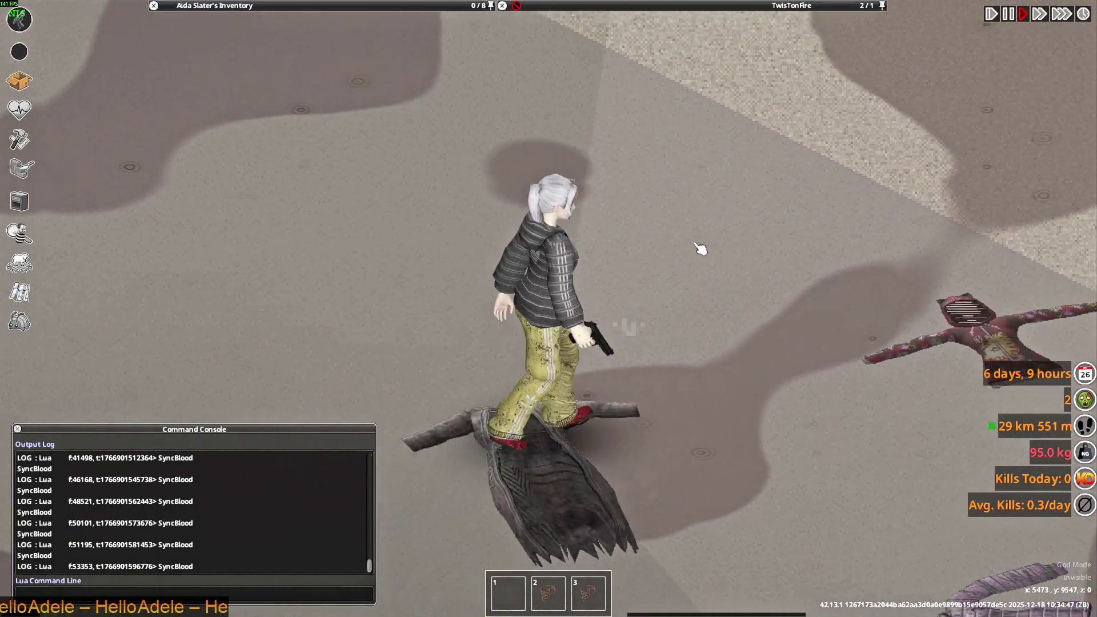
key(w)
key(a)
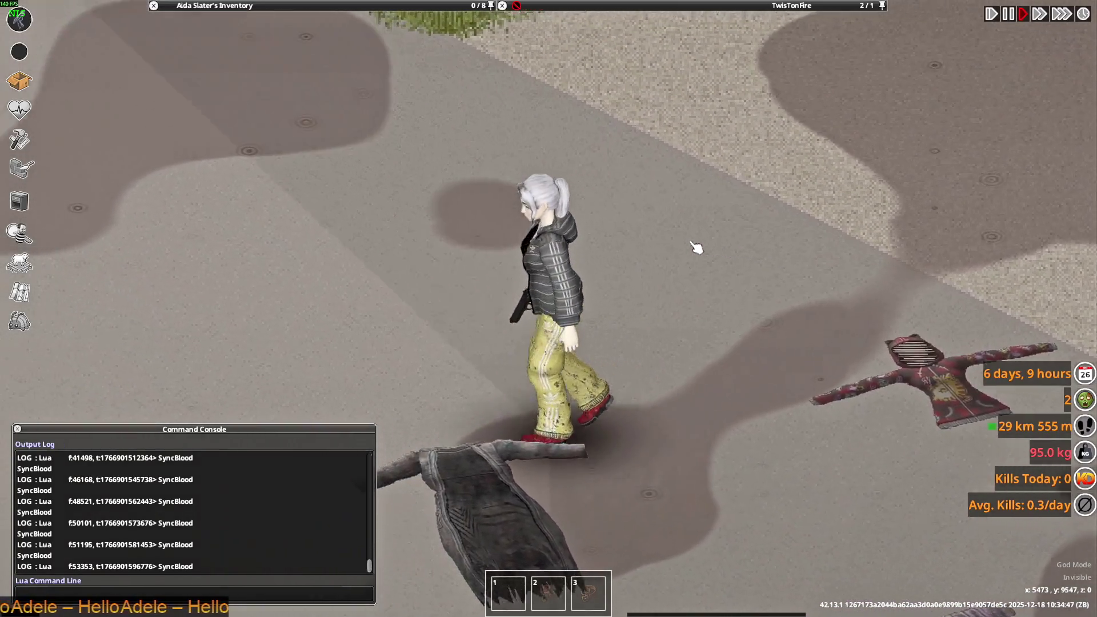
key(w)
key(d)
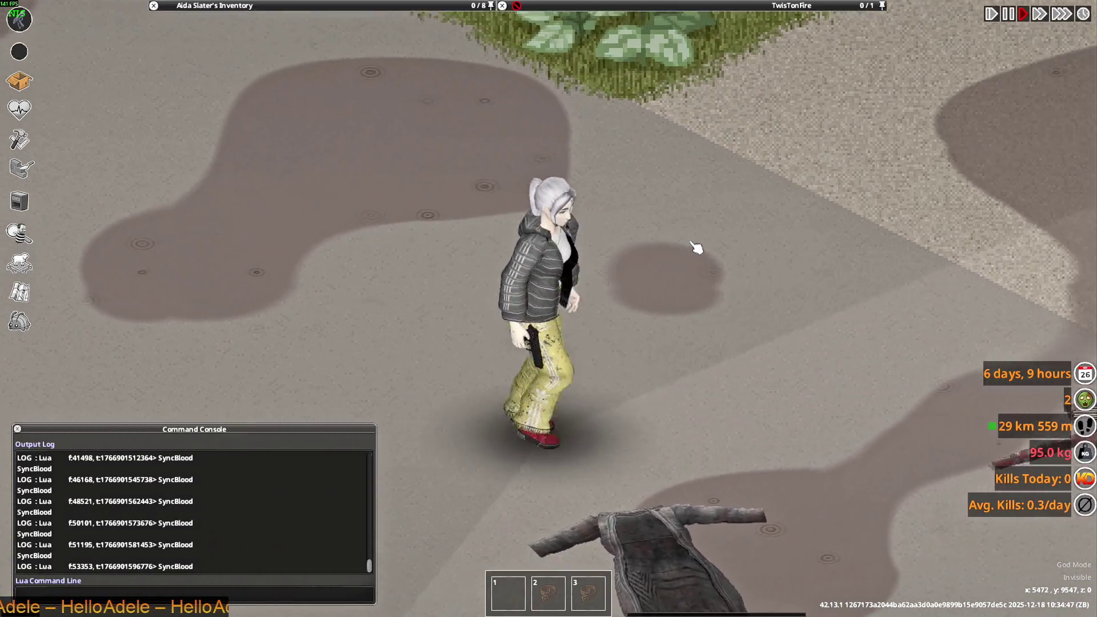
key(a)
- Browse the modded jackets in the inventory and bring up actions for the Fisherman Suit (Wet)
mouse_move(380, 32)
key(w)
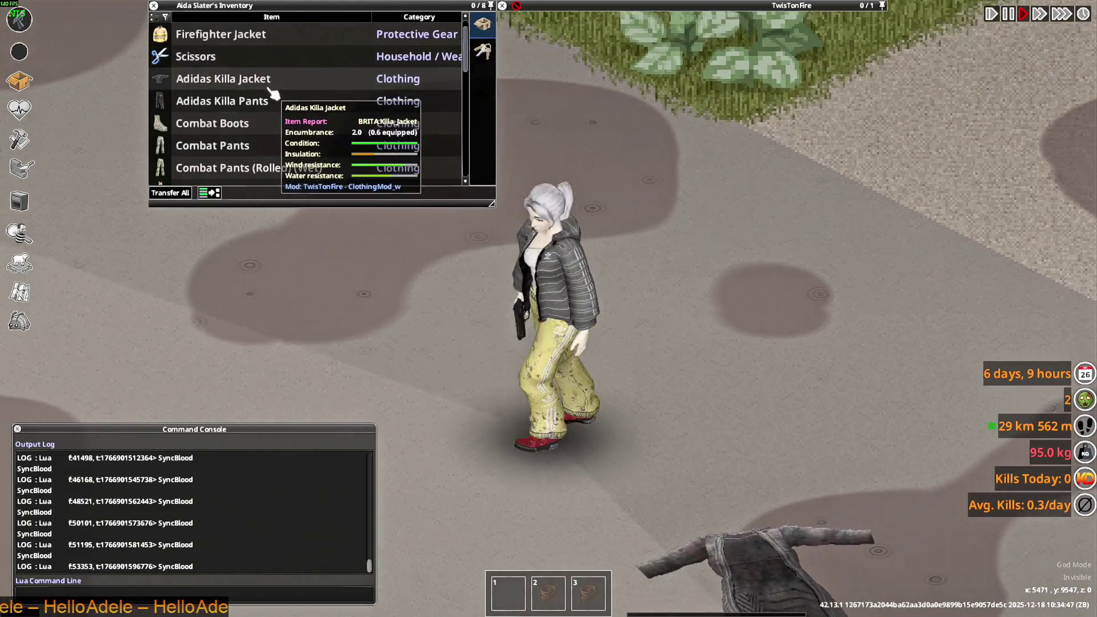
scroll(up, 3)
key(d)
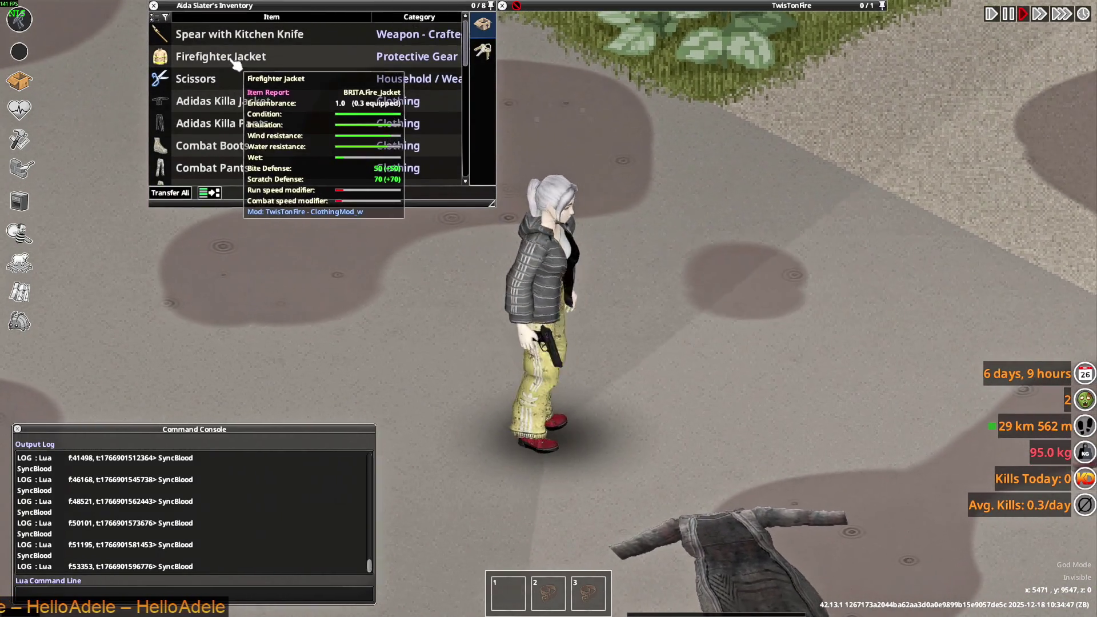
key(a)
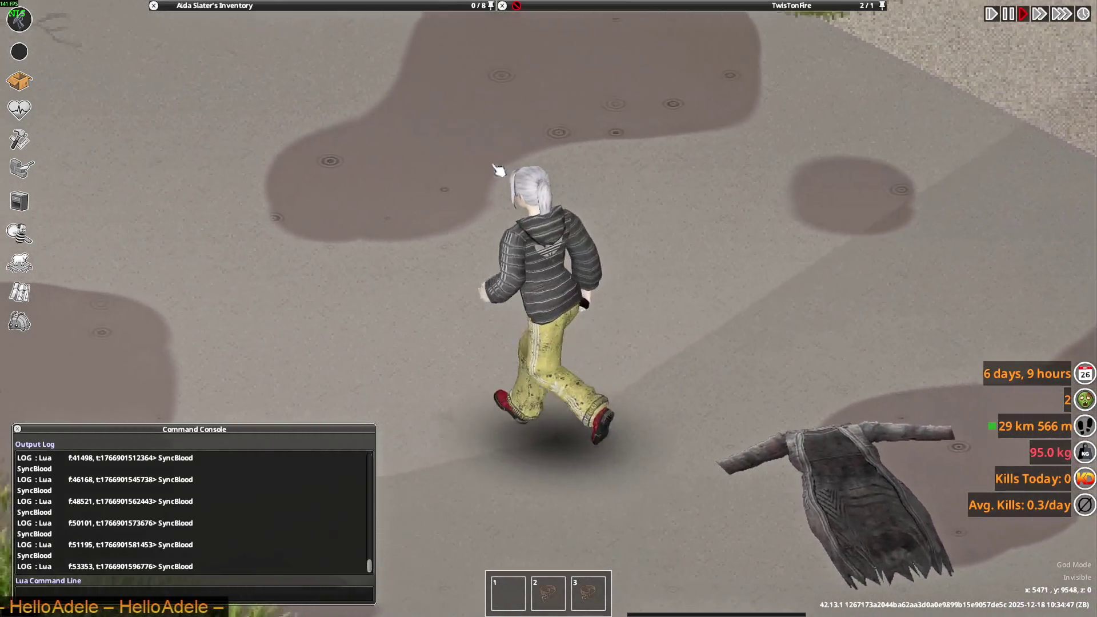
mouse_move(246, 110)
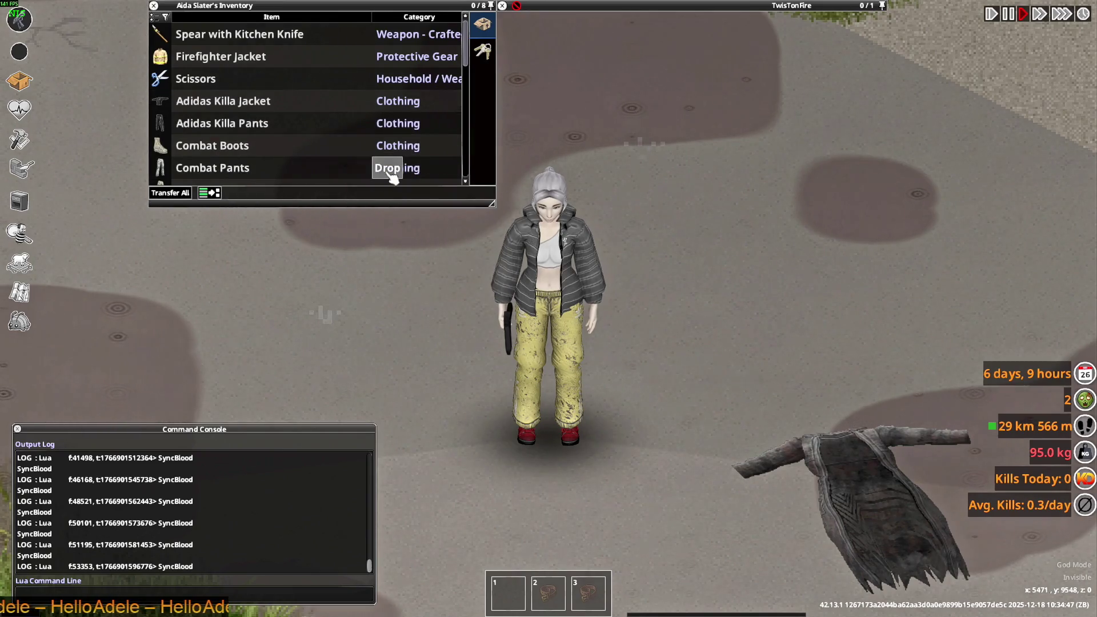
mouse_move(268, 147)
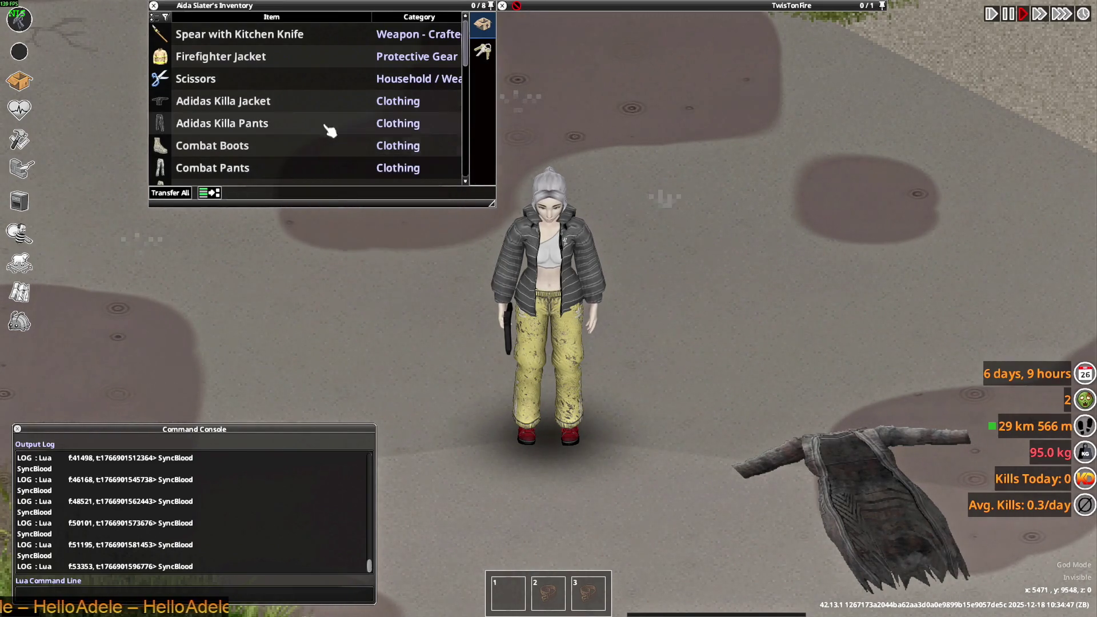
scroll(down, 3)
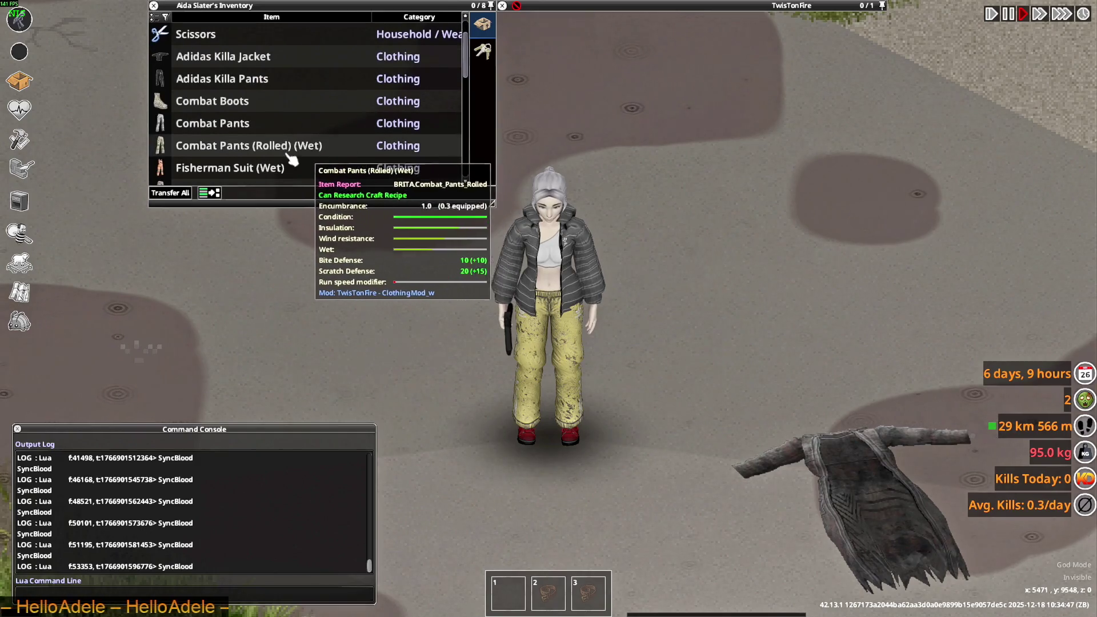
right_click(213, 168)
- Put on the Fisherman Suit and walk past the dropped coat
click(247, 201)
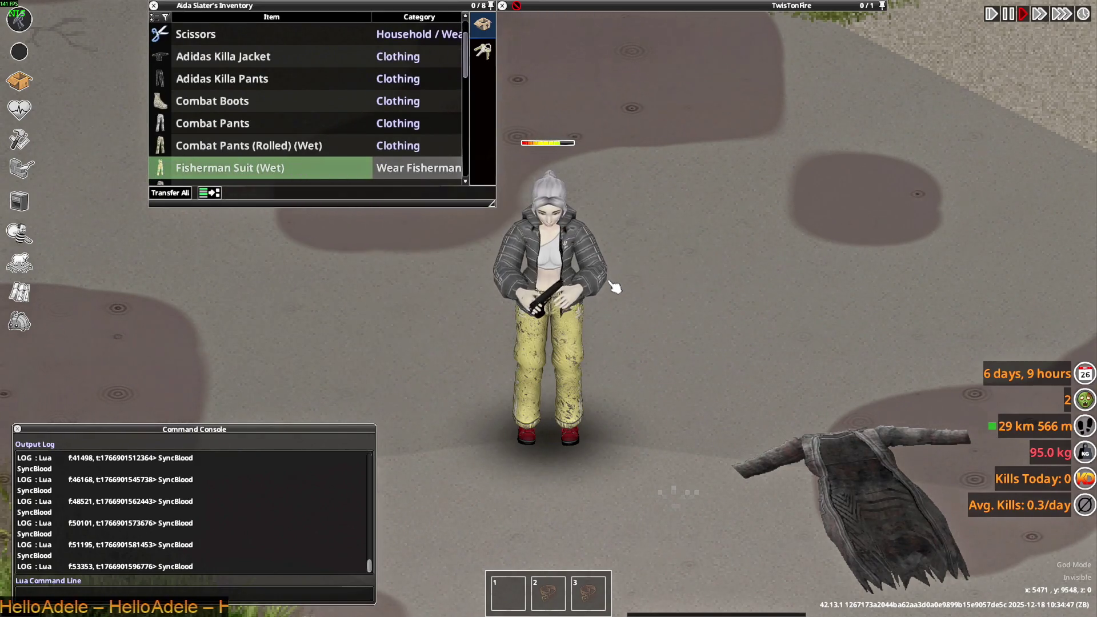
key(s)
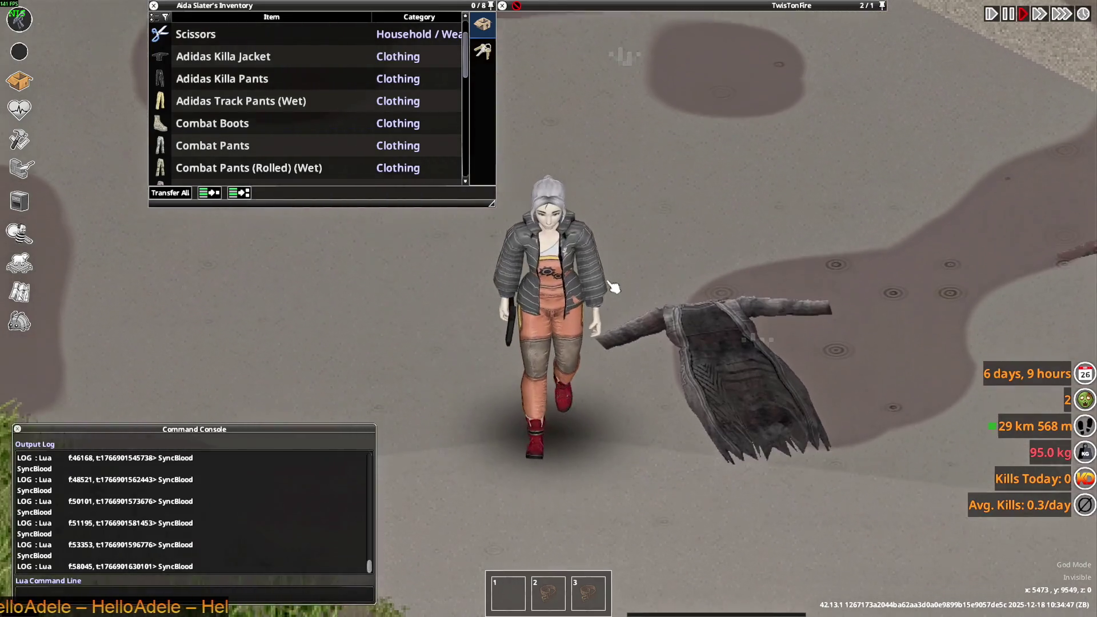
key(w)
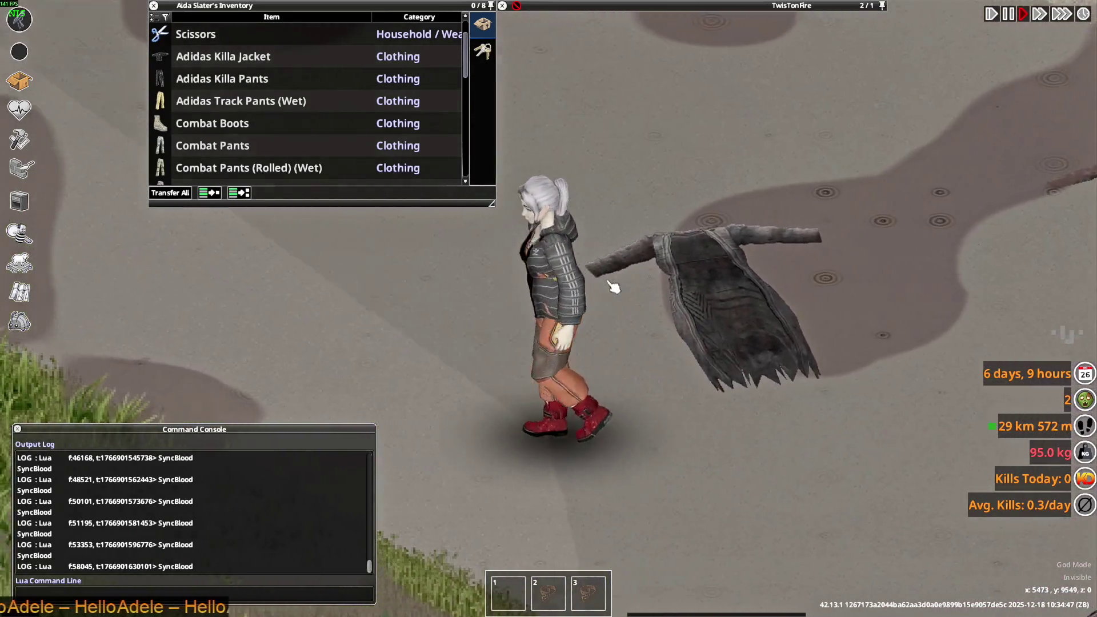
key(a)
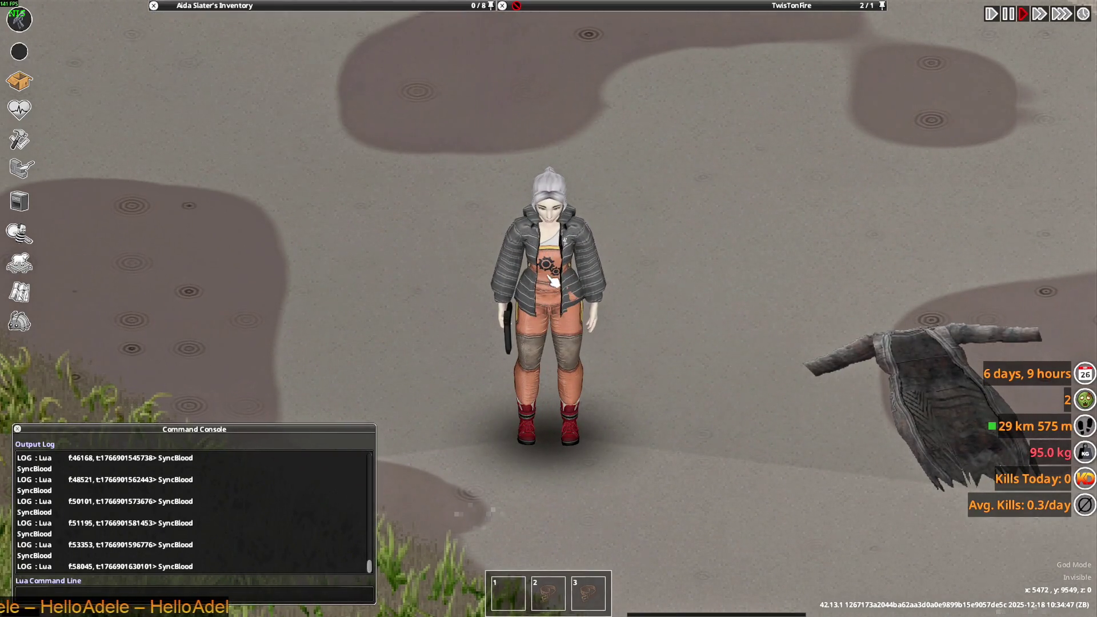
key(s)
- Circle the Hooded Trench Coat from several sides and bring up its actions
key(w)
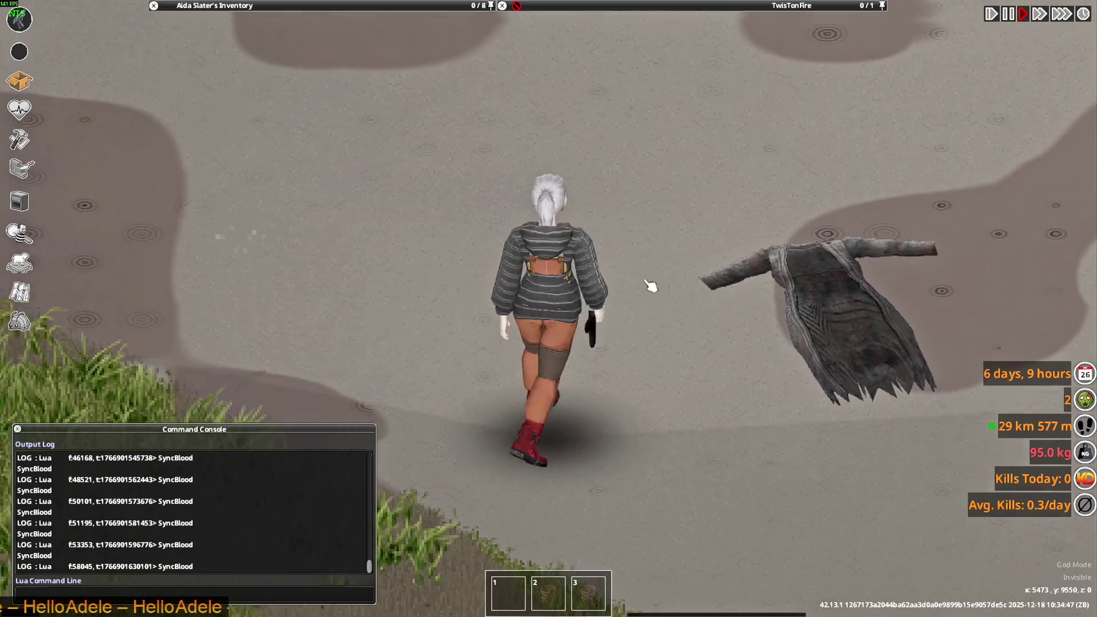
key(a)
key(w)
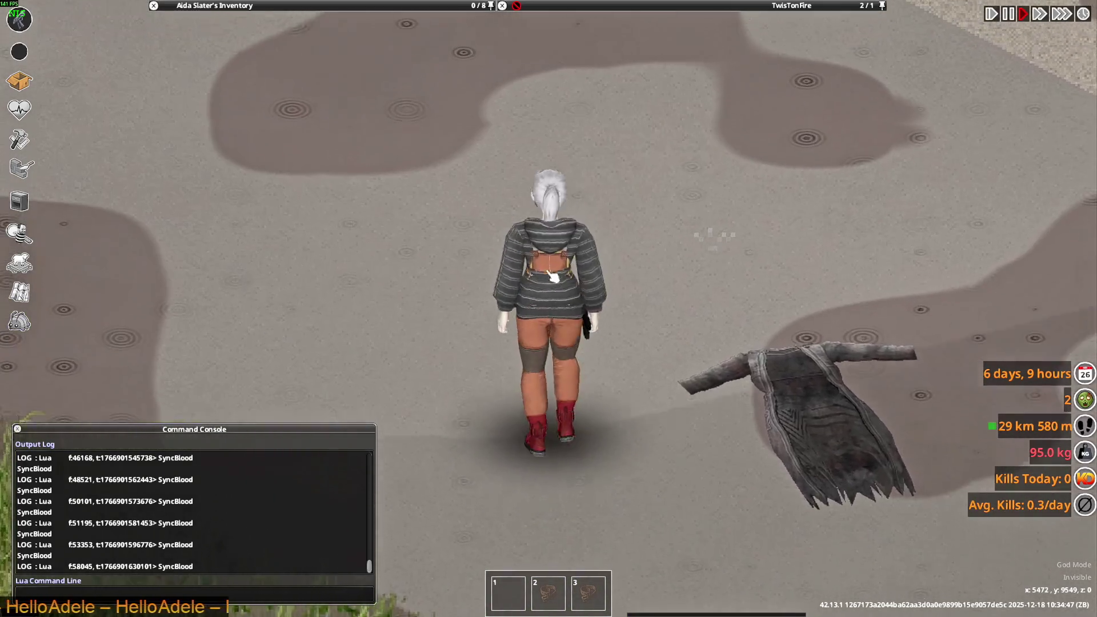
key(s)
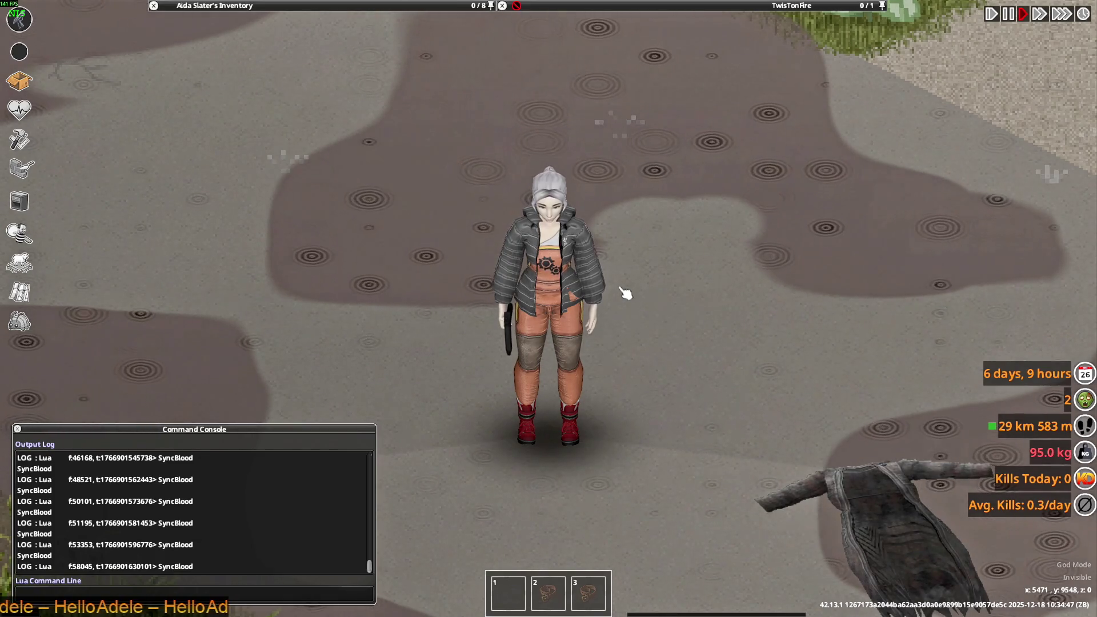
key(d)
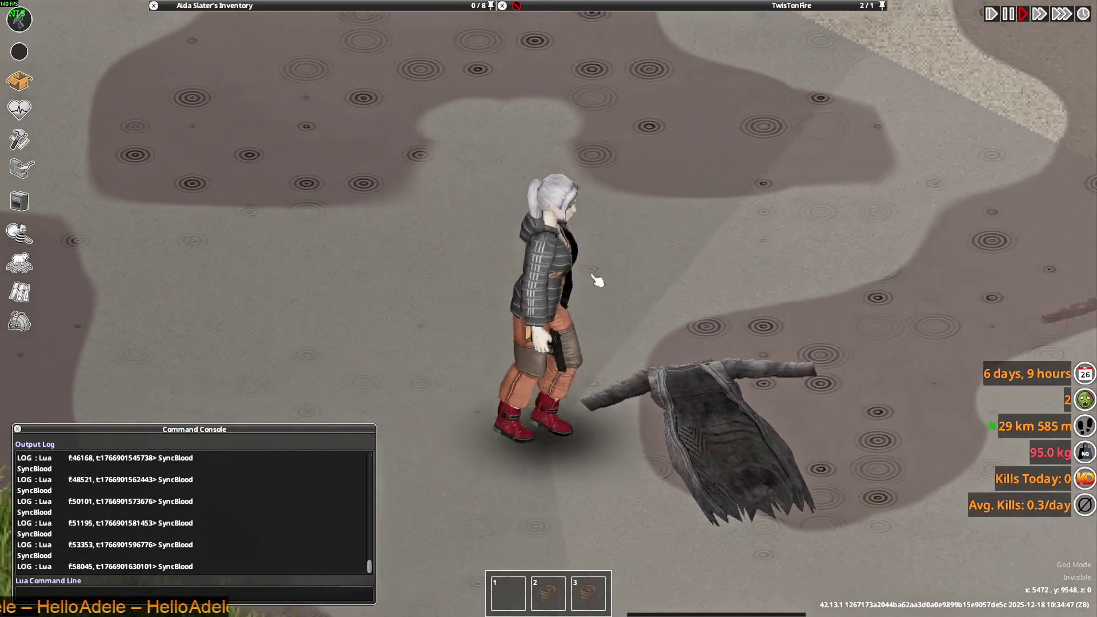
mouse_move(600, 7)
right_click(597, 36)
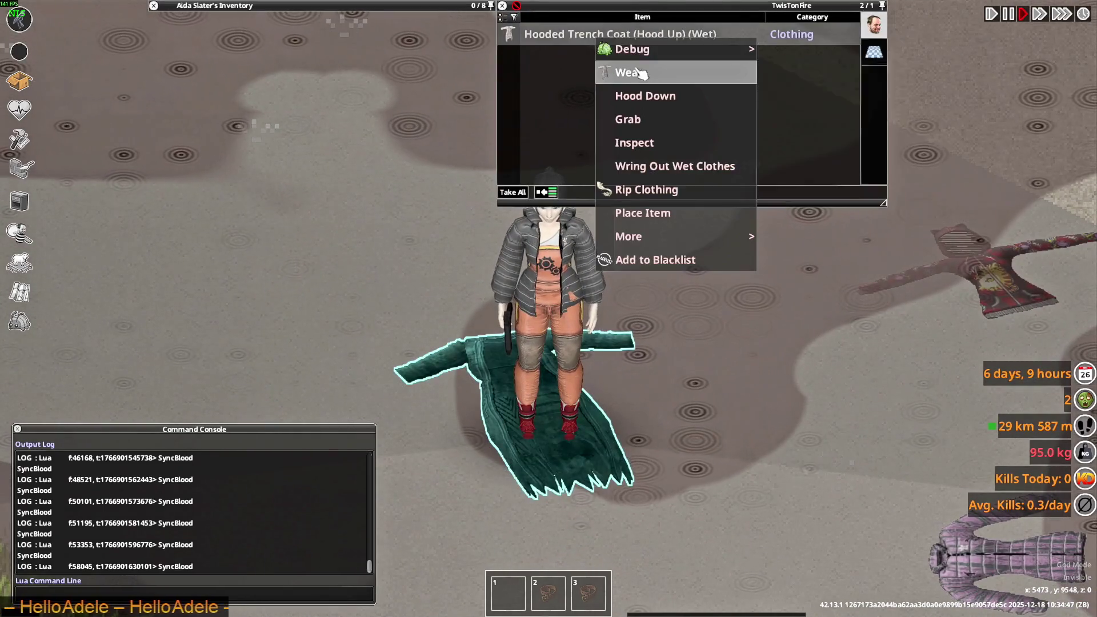
- Wear the Hooded Trench Coat from the ground and walk up-left
click(627, 73)
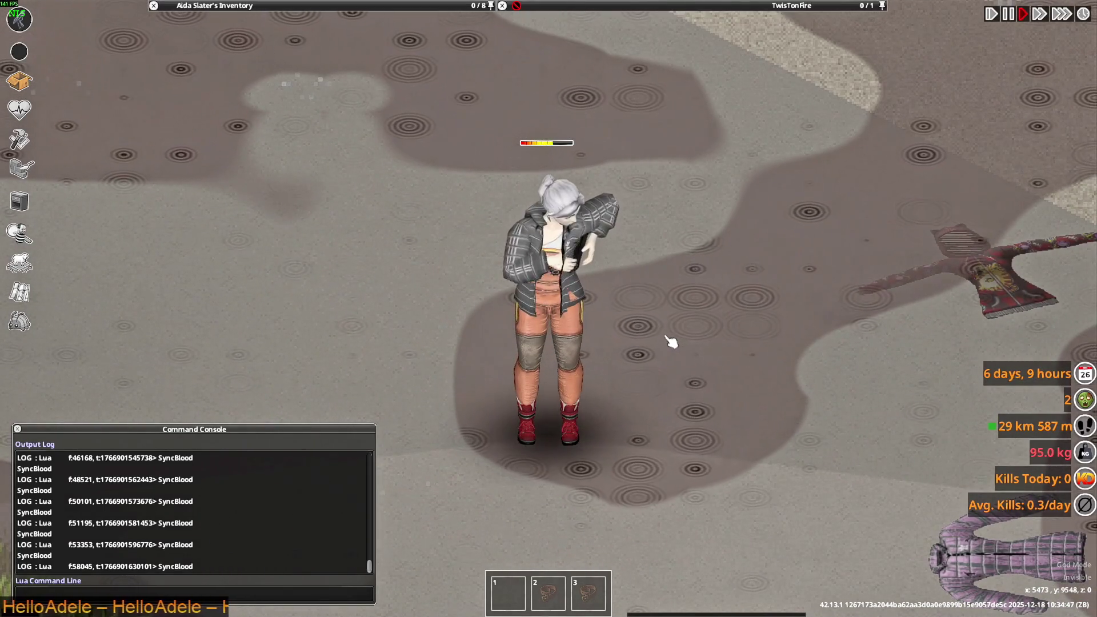
key(a)
mouse_move(338, 150)
key(w)
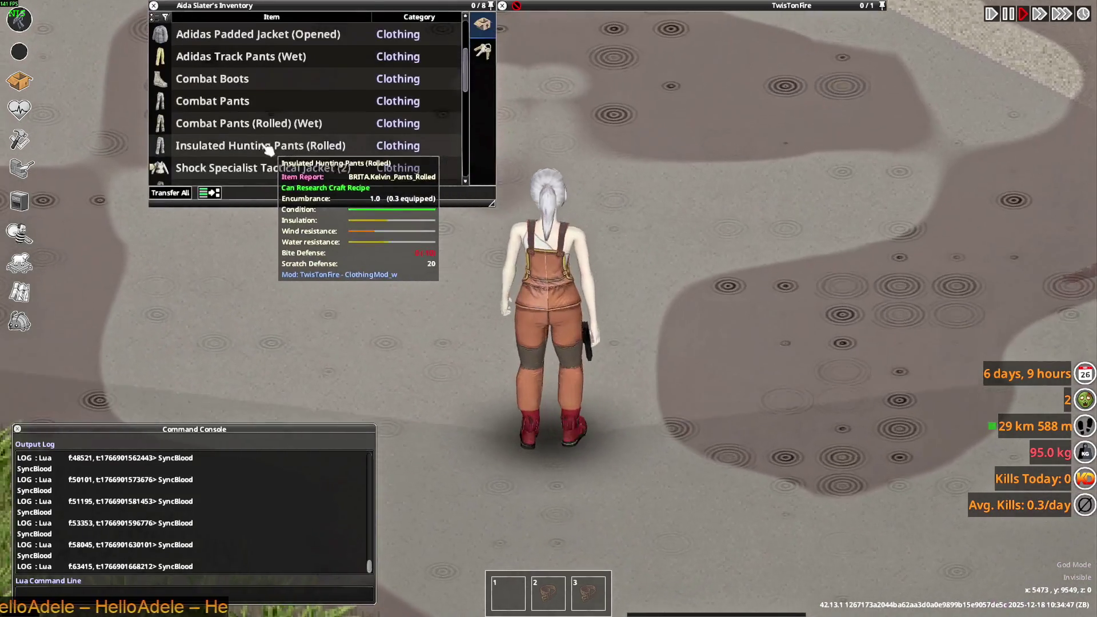
- Collapse the Track Jacket stack and make the worn Hooded Trench Coat visible
scroll(down, 3)
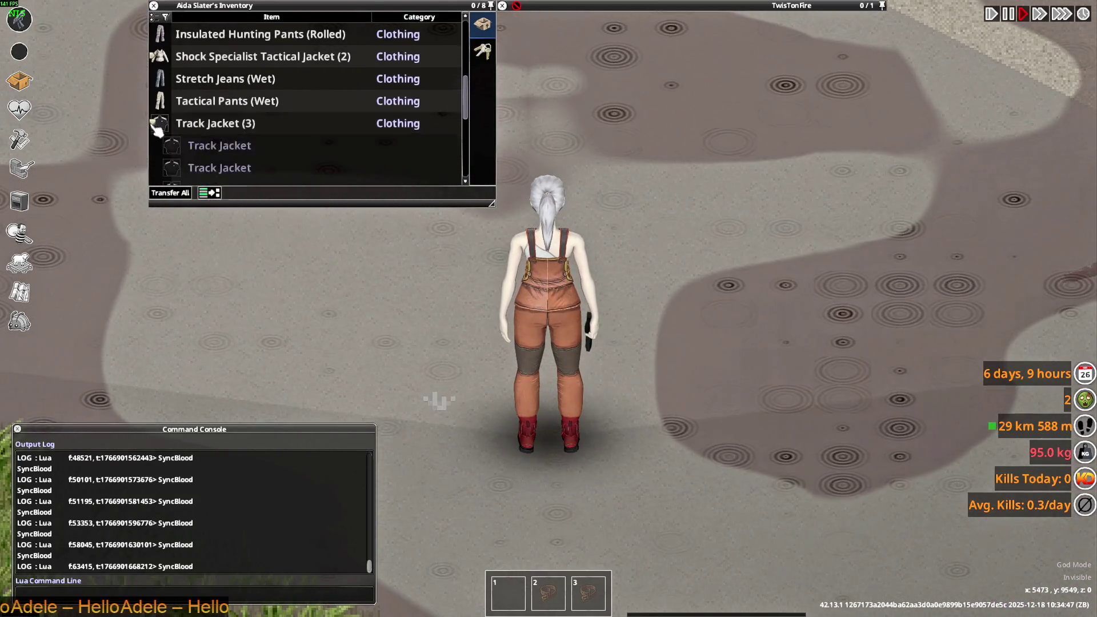
click(158, 127)
scroll(down, 3)
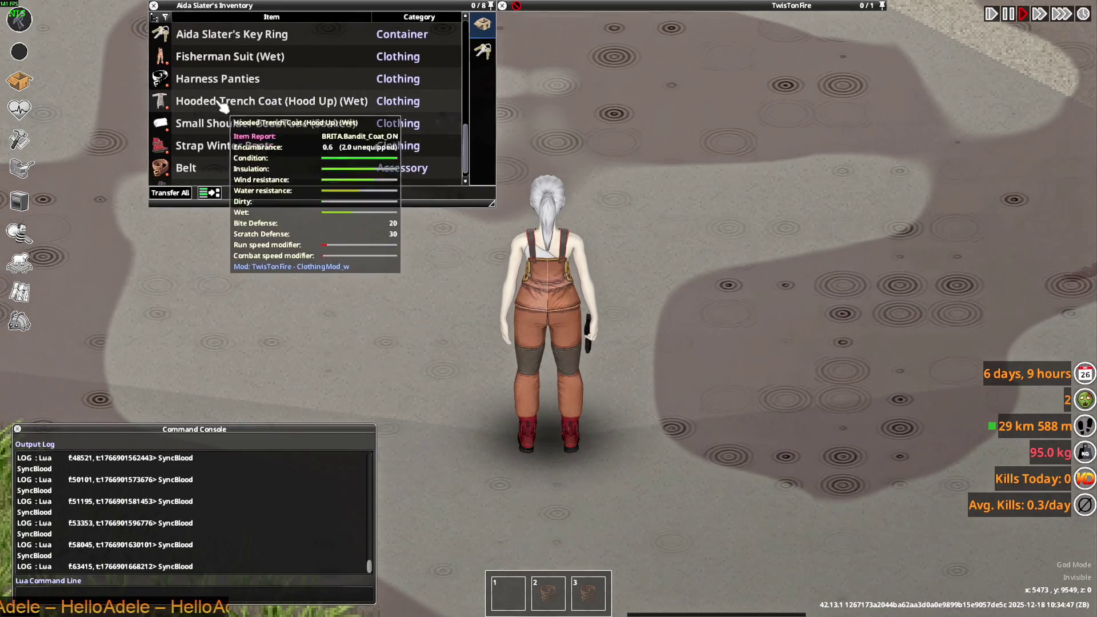
right_click(222, 105)
click(343, 299)
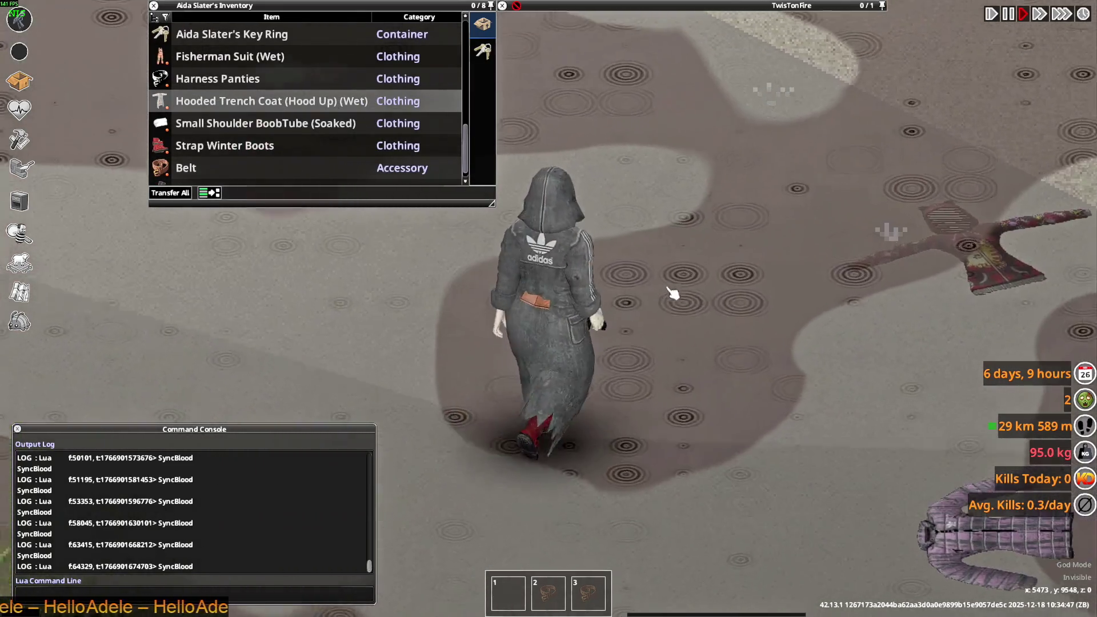
- View the coat from the front, back and sides, then take it off
key(s)
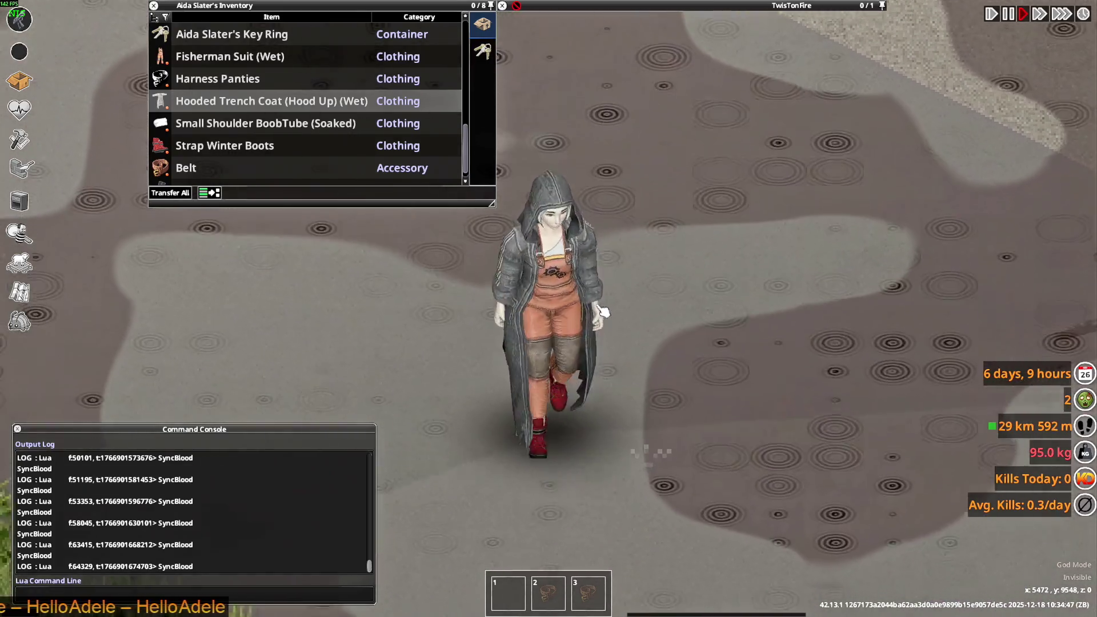
key(w)
key(s)
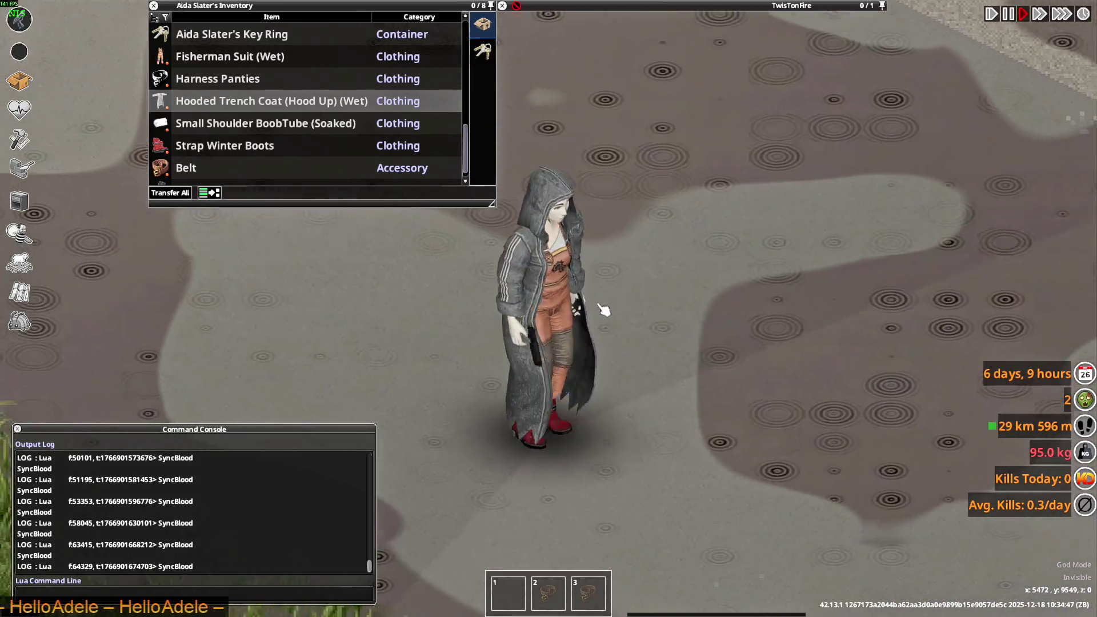
key(w)
key(a)
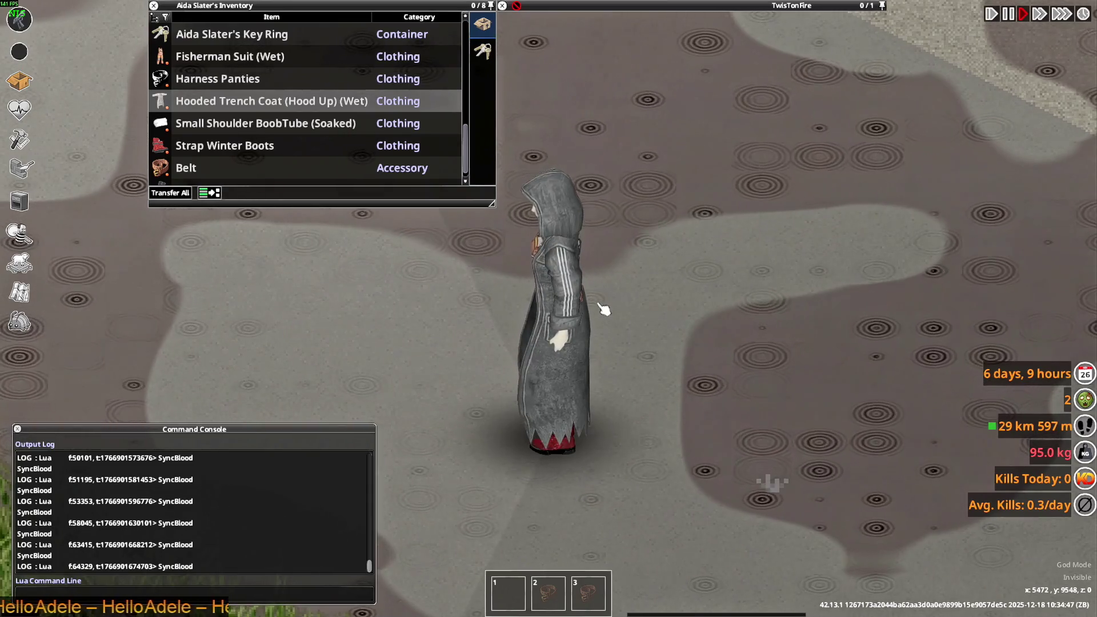
key(w)
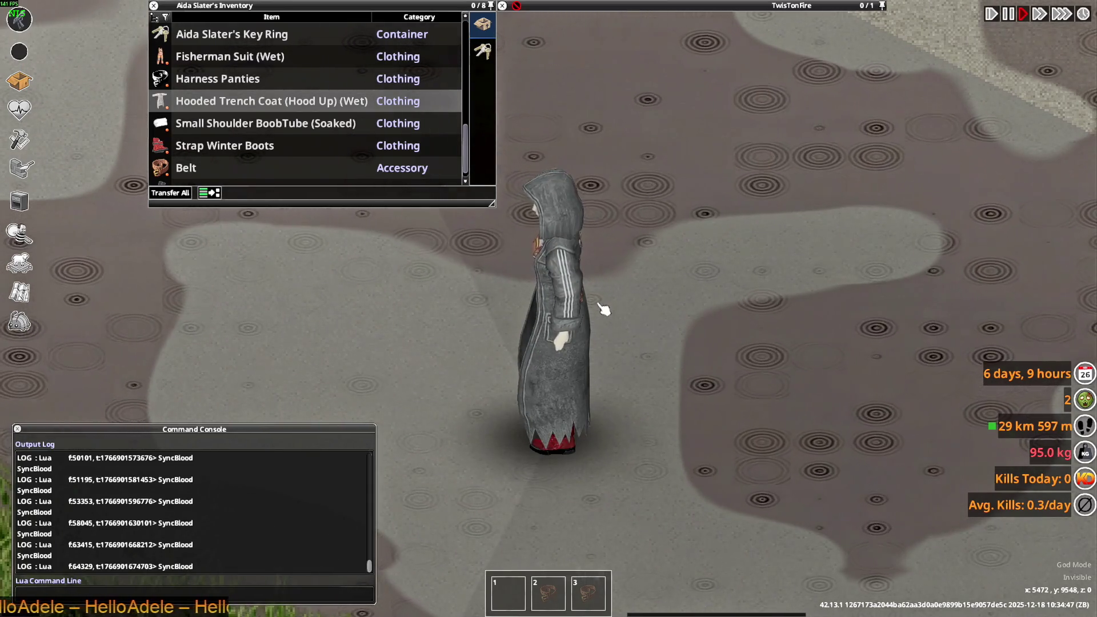
key(s)
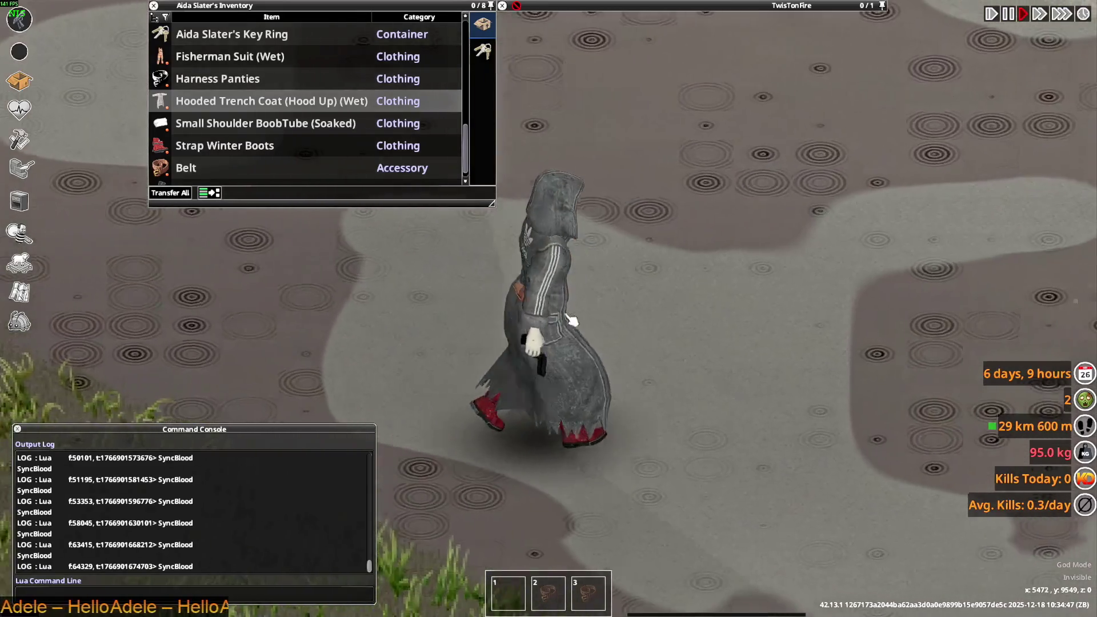
key(d)
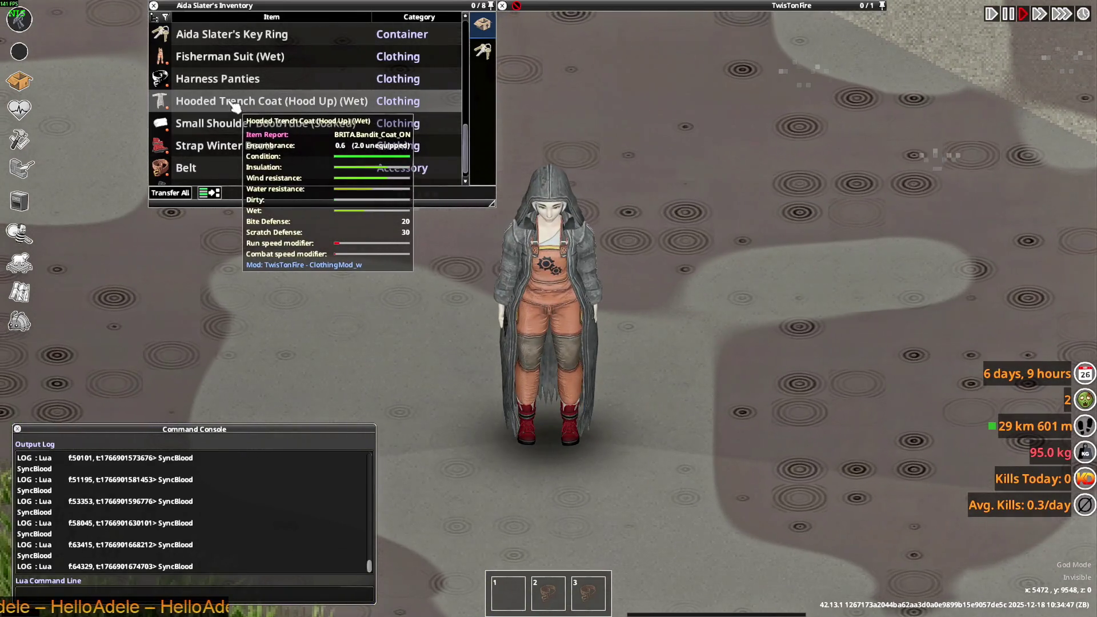
click(290, 187)
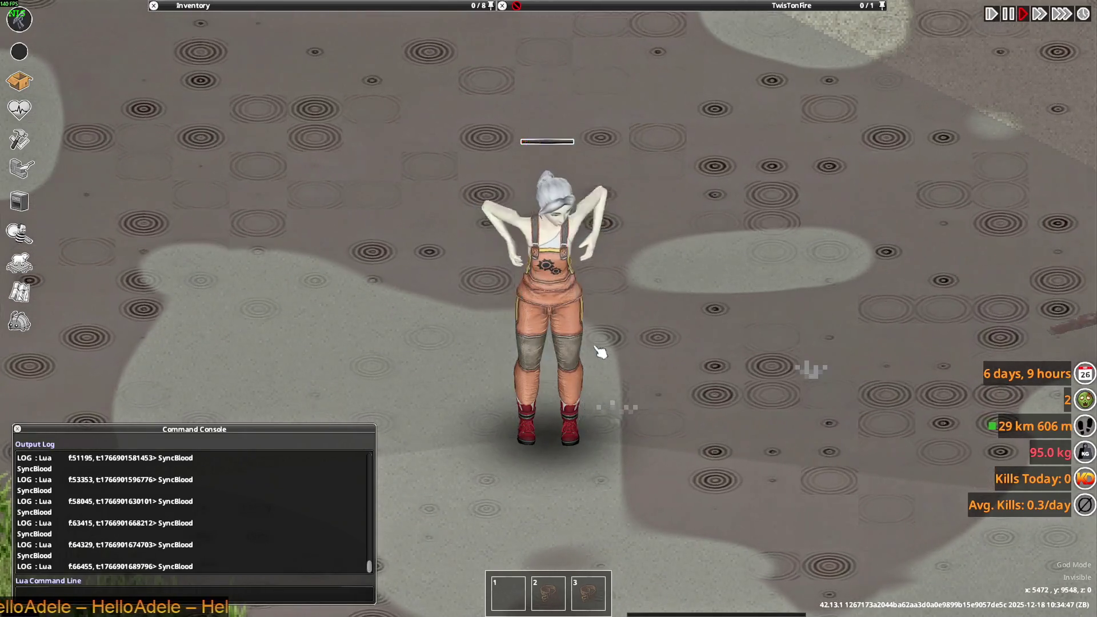
- Walk away from the dropped trench coat and open the worn Fisherman Suit (Wet)
key(d)
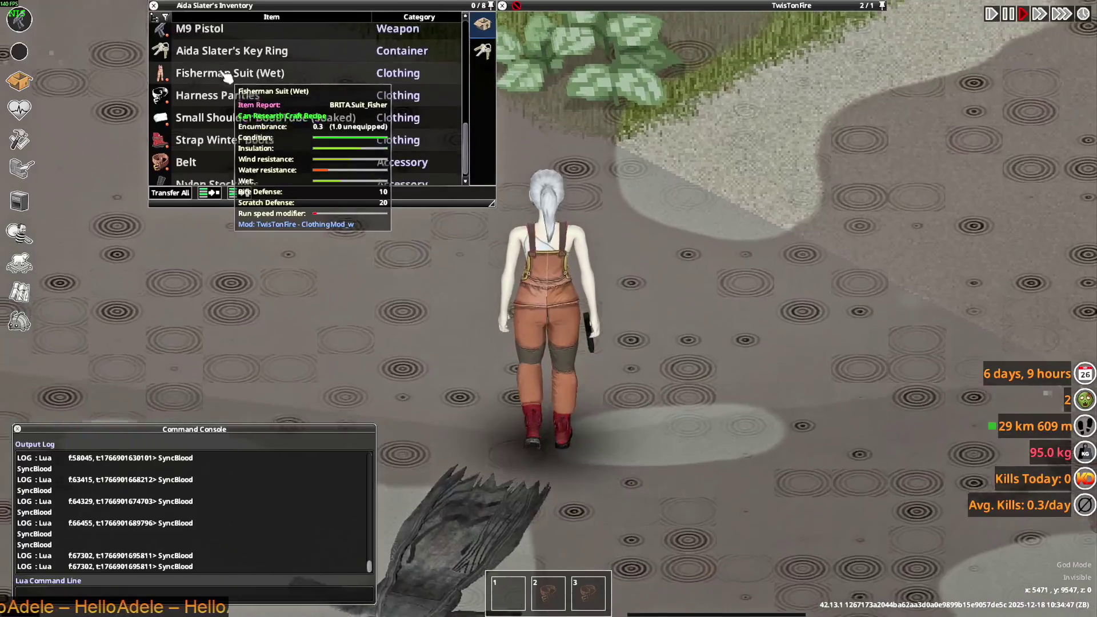
key(s)
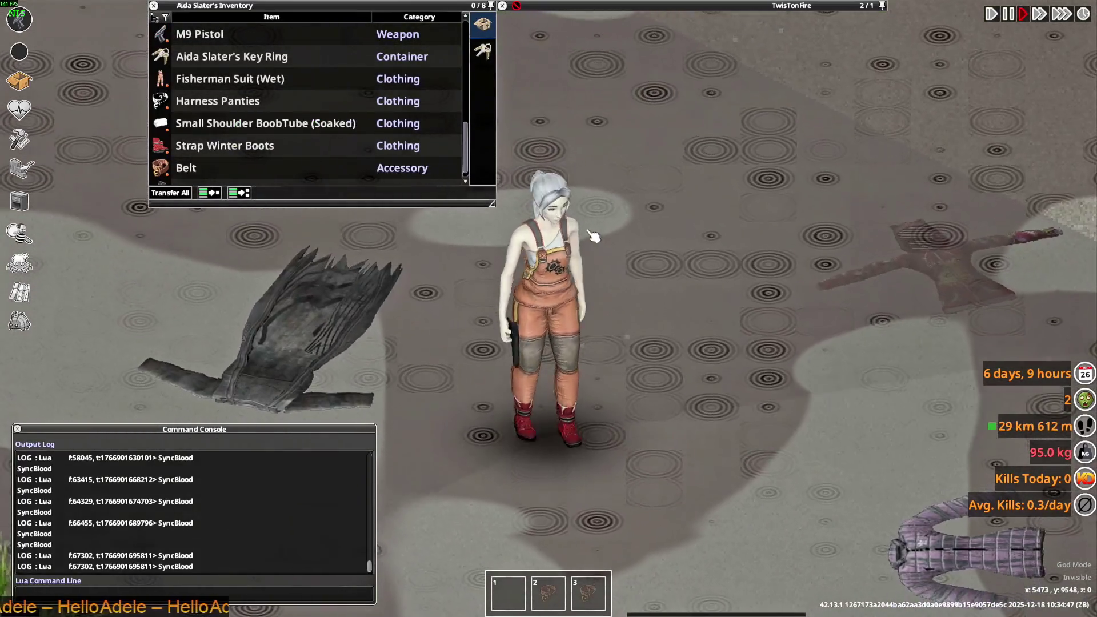
double_click(189, 80)
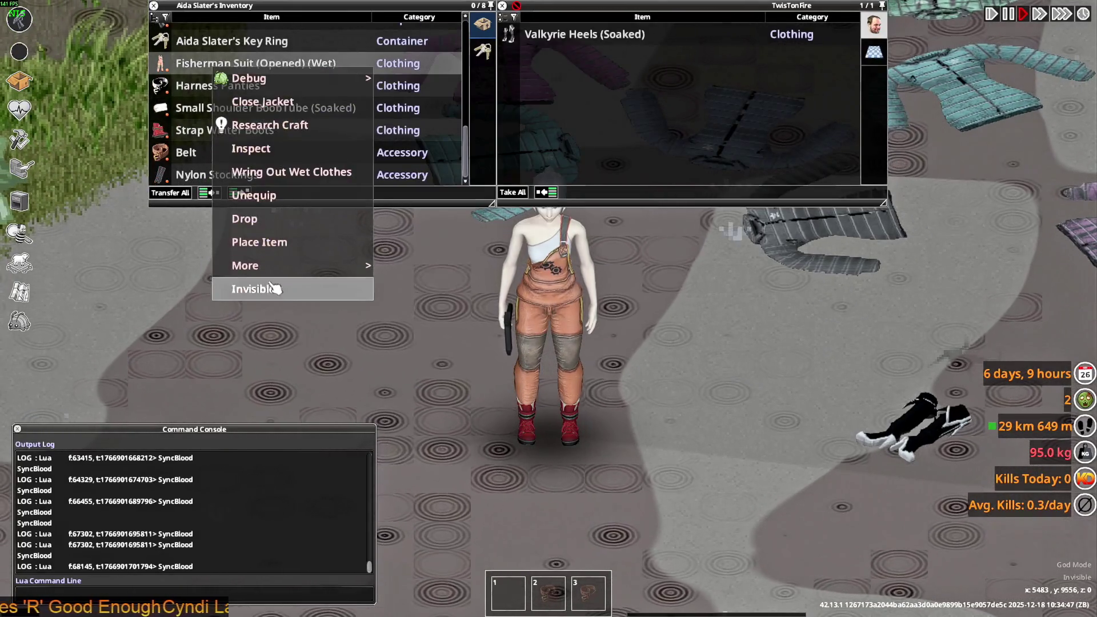
- Toggle the worn Fisherman Suit between Invisible and Visible twice
click(272, 288)
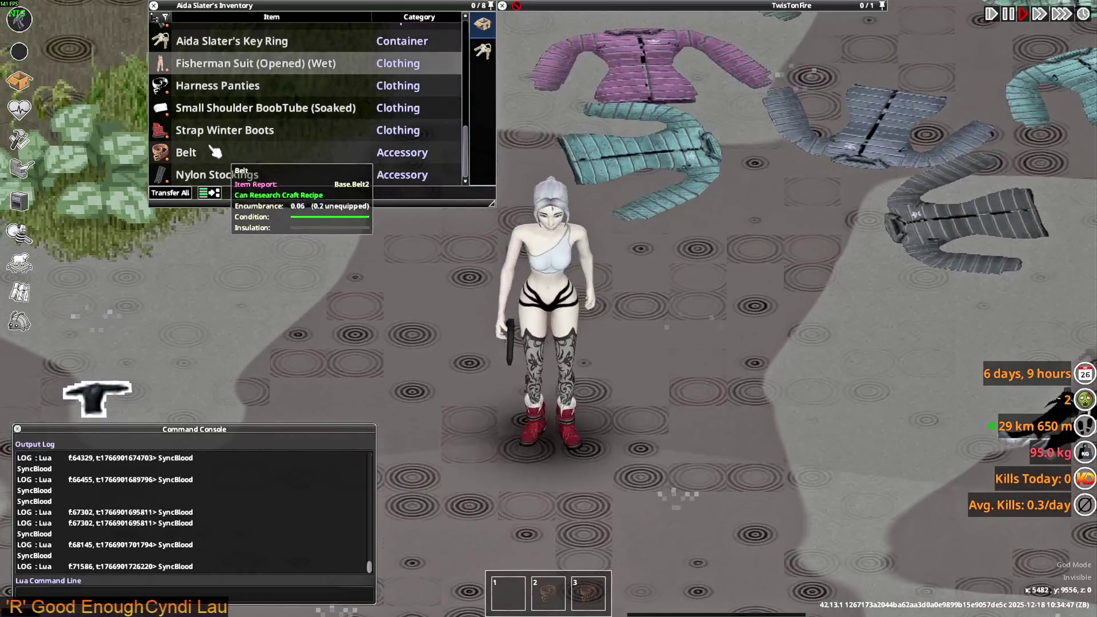
click(272, 287)
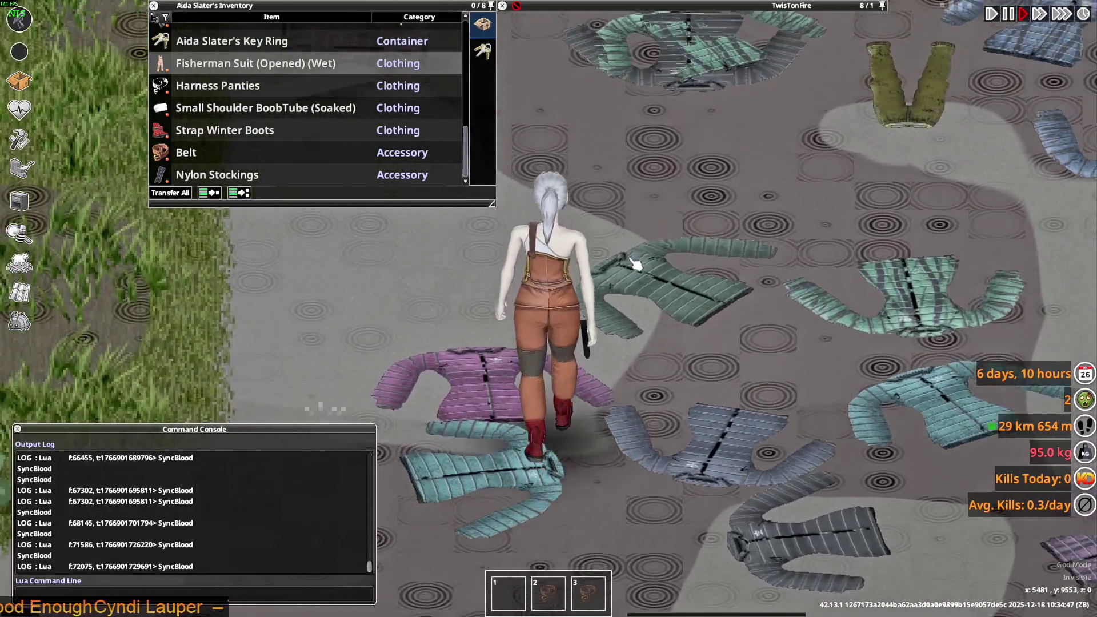
click(283, 282)
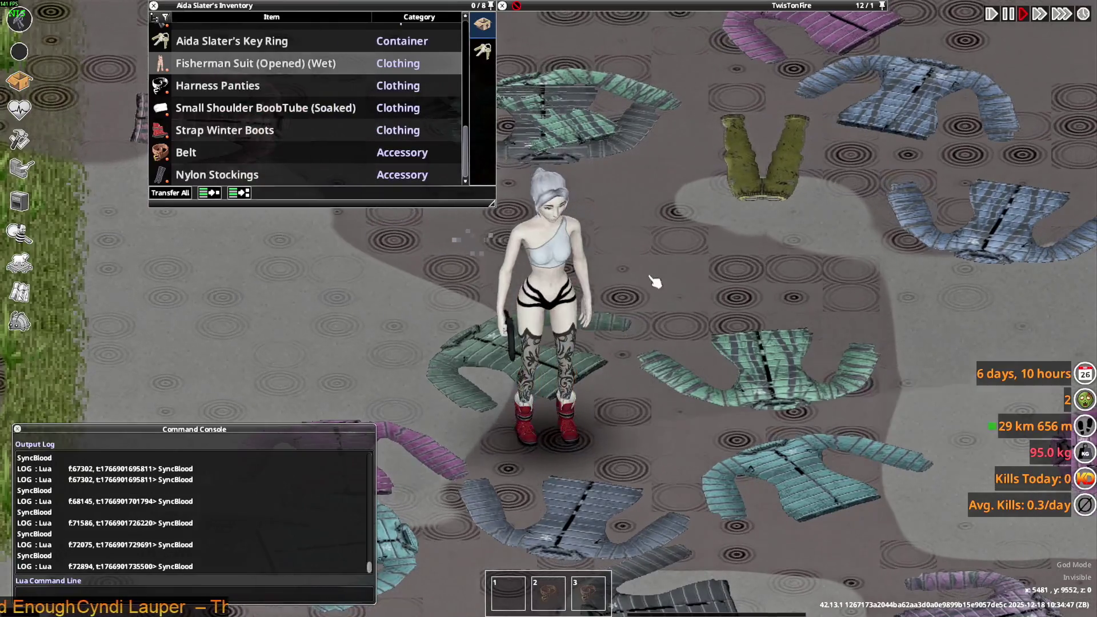
click(280, 285)
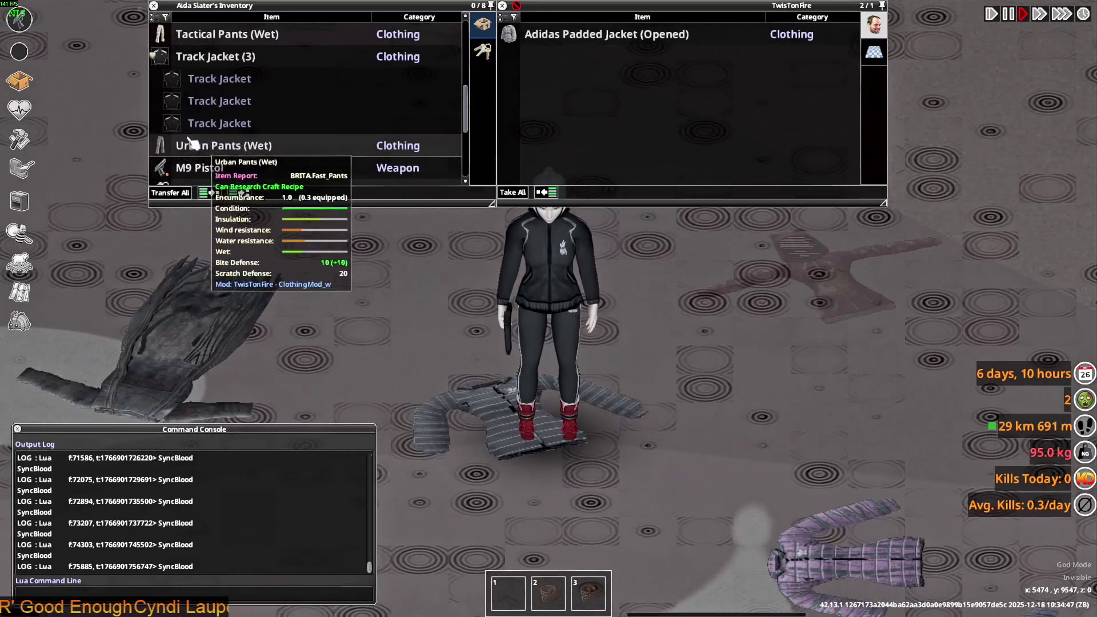
- Walk the character along the street and drop the Adidas Killa Jacket onto the ground
scroll(up, 3)
key(a)
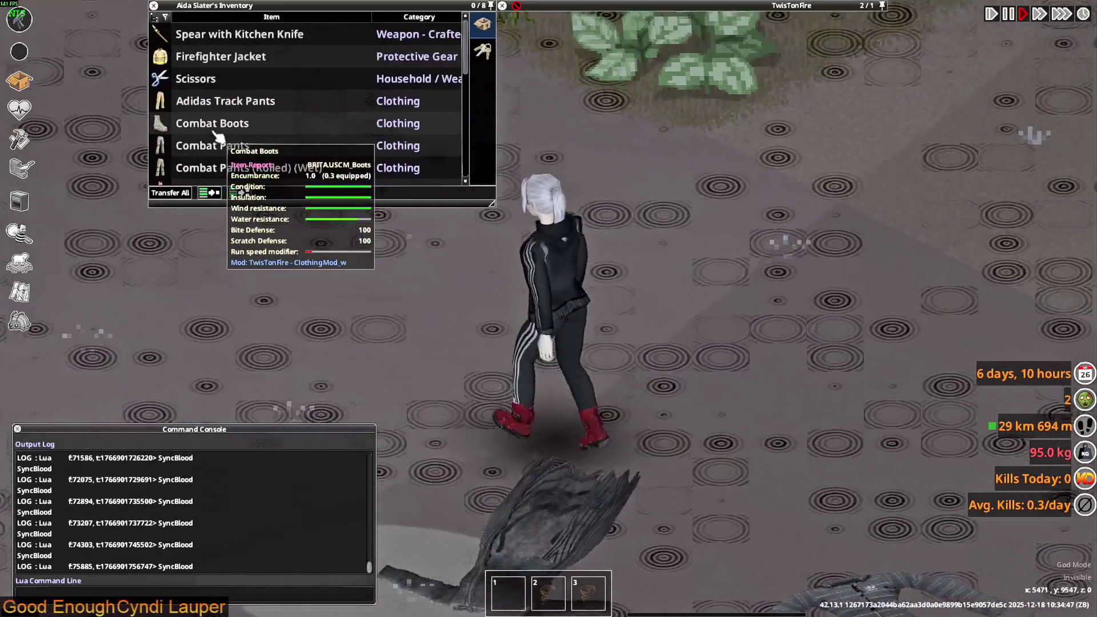
scroll(down, 3)
scroll(down, 3)
key(s)
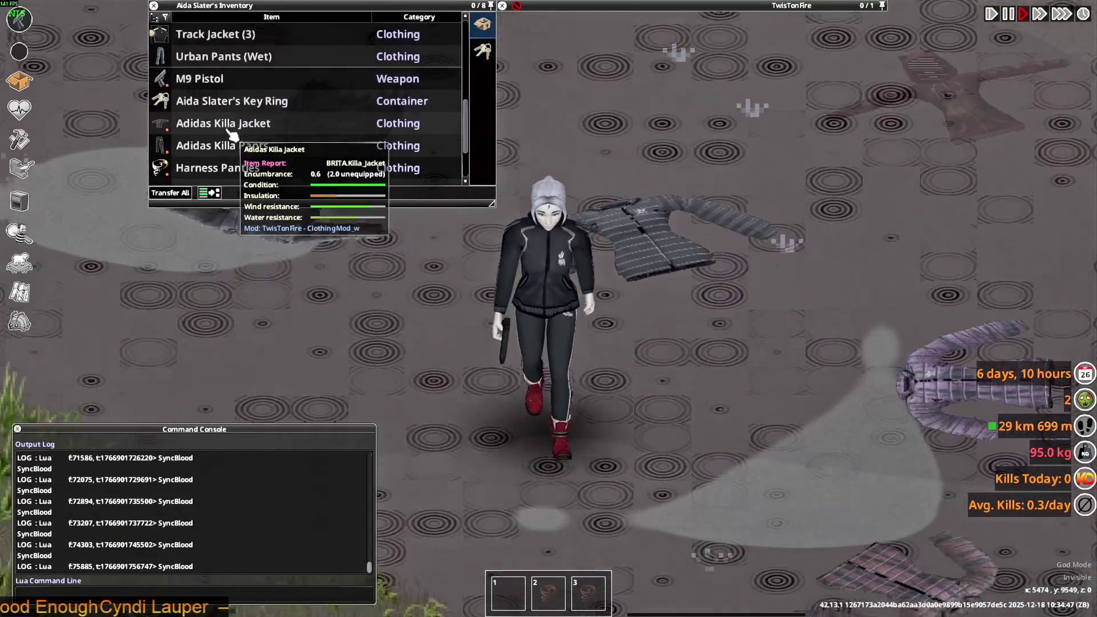
key(s)
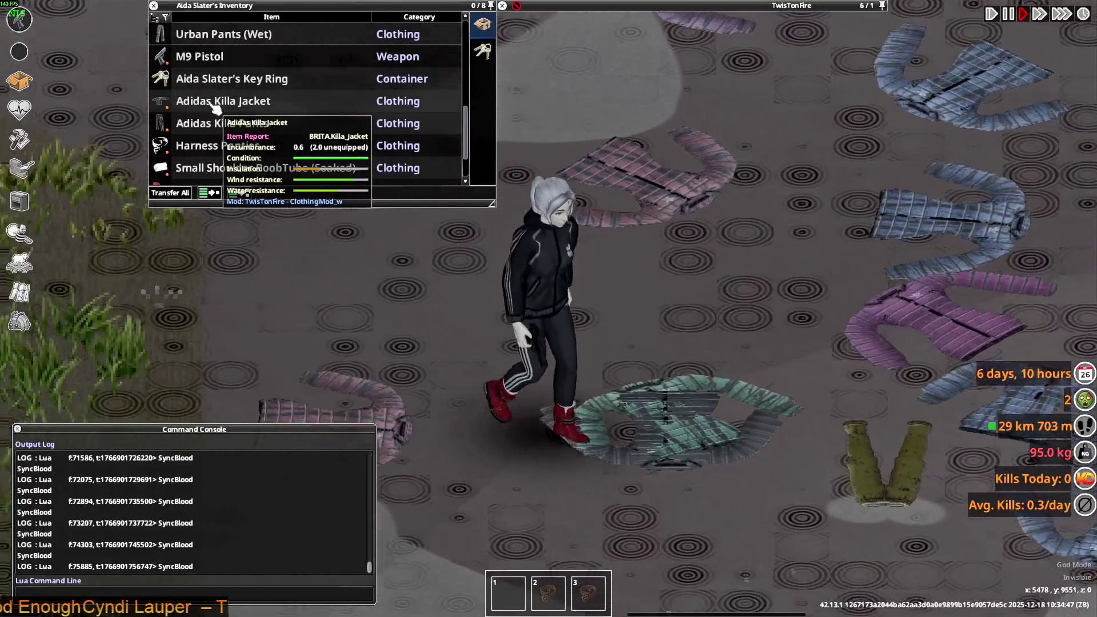
key(s)
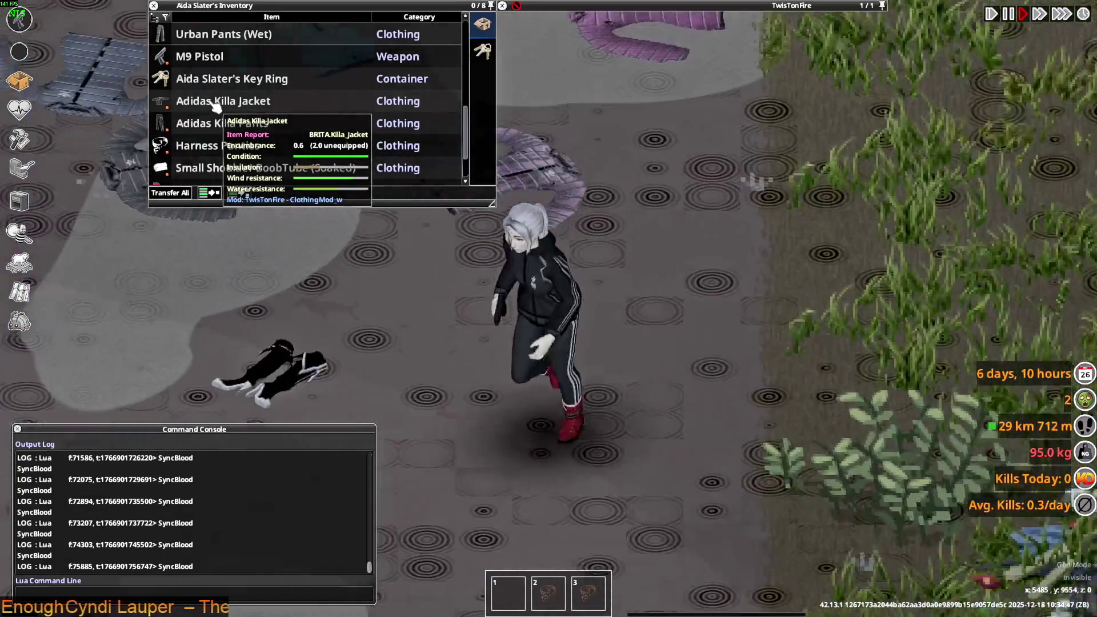
drag(215, 106, 753, 368)
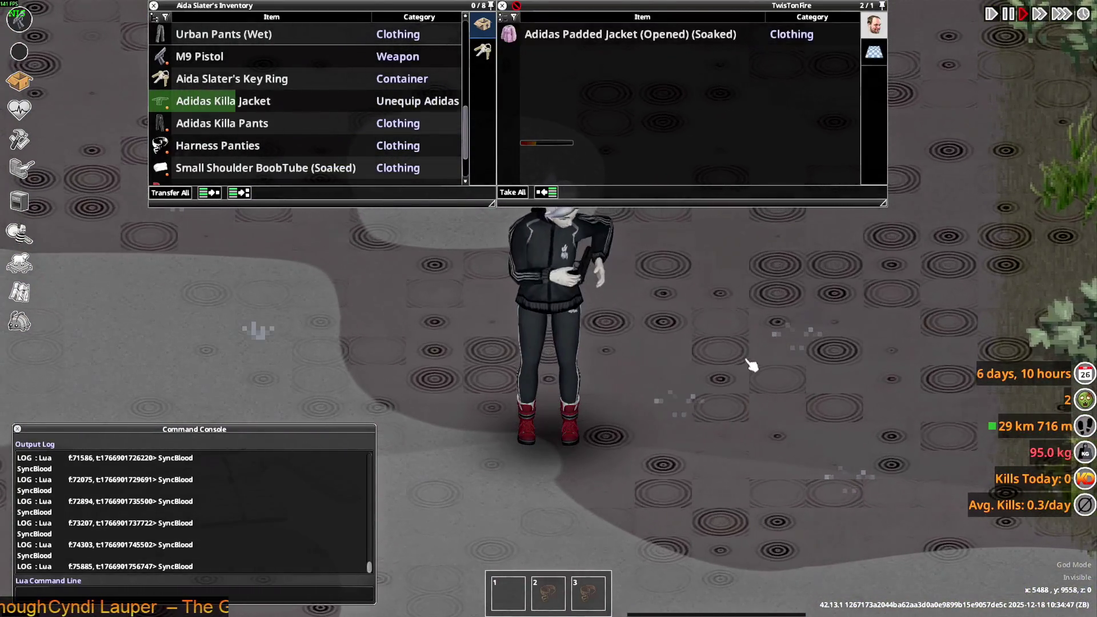
- Step away from the dropped jacket and use Task View (Win+Tab) to move toward the code editor
key(d)
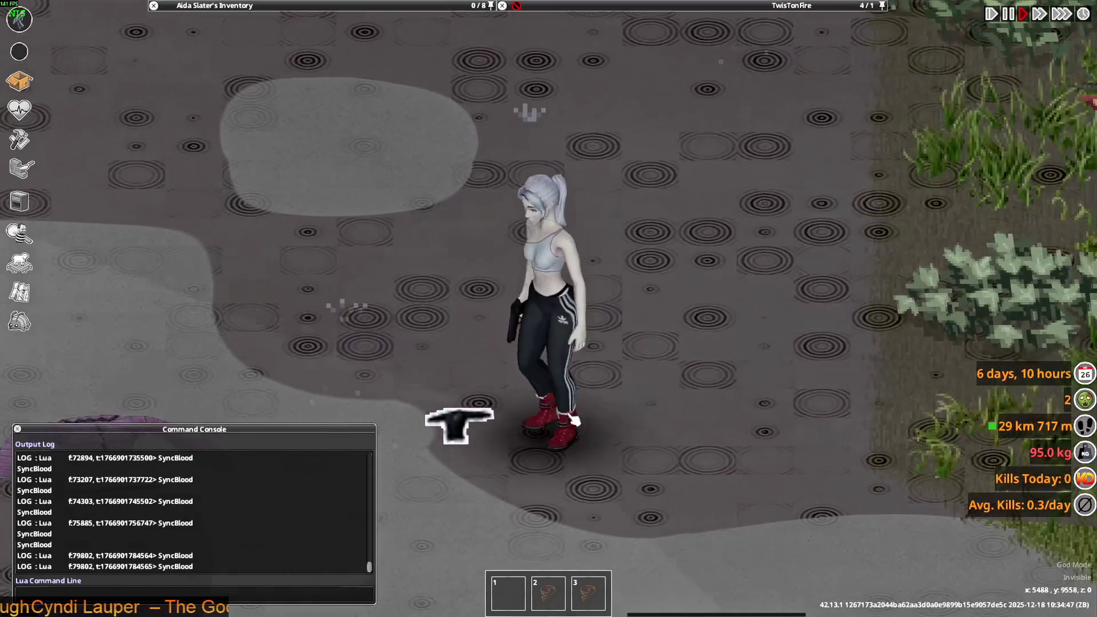
mouse_move(286, 5)
scroll(up, 3)
scroll(down, 3)
scroll(up, 3)
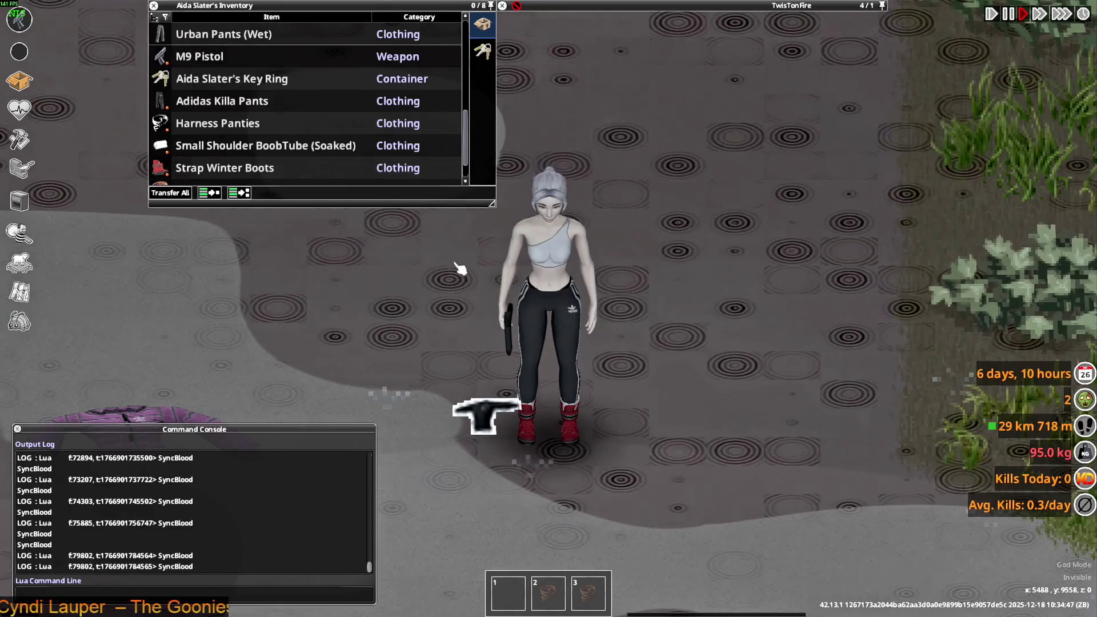
key(super+Tab)
key(Right)
key(Right)
key(Right)
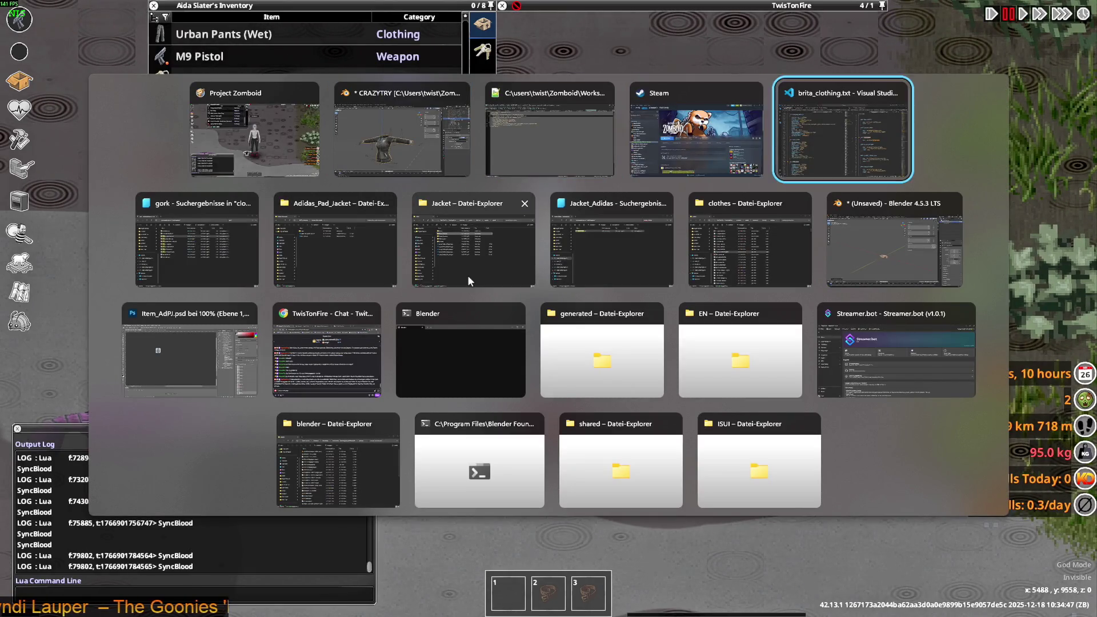
- Switch to the brita_clothing.txt VS Code window at Killa_Jacket, focus the brita_worlditems.txt pane, then bring Explorer forward
key(Return)
scroll(down, 3)
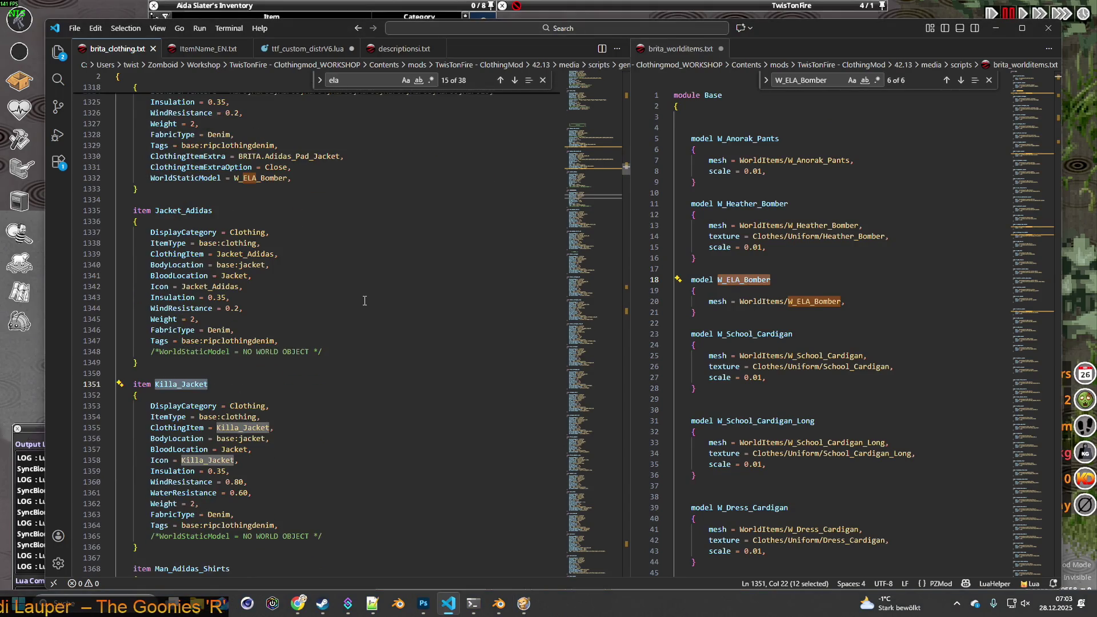
click(793, 49)
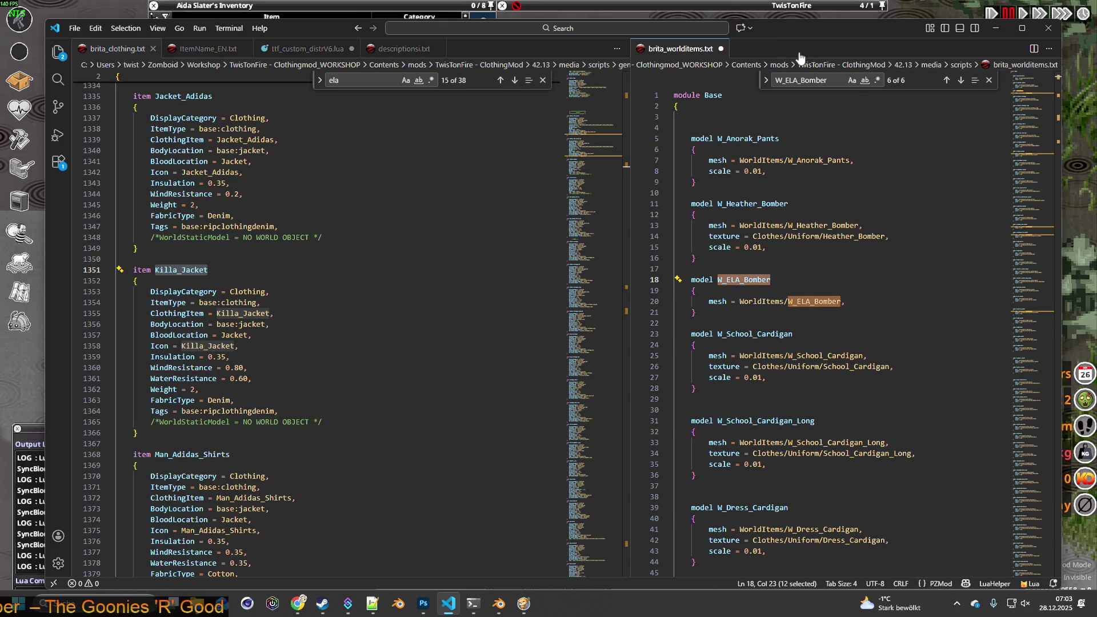
mouse_move(173, 604)
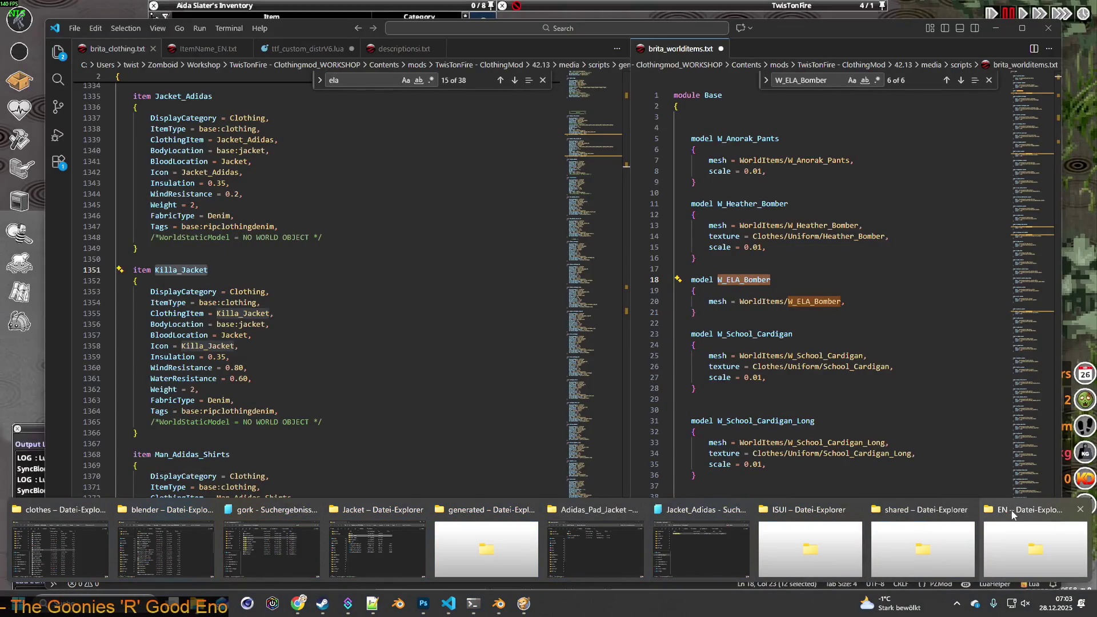
click(922, 549)
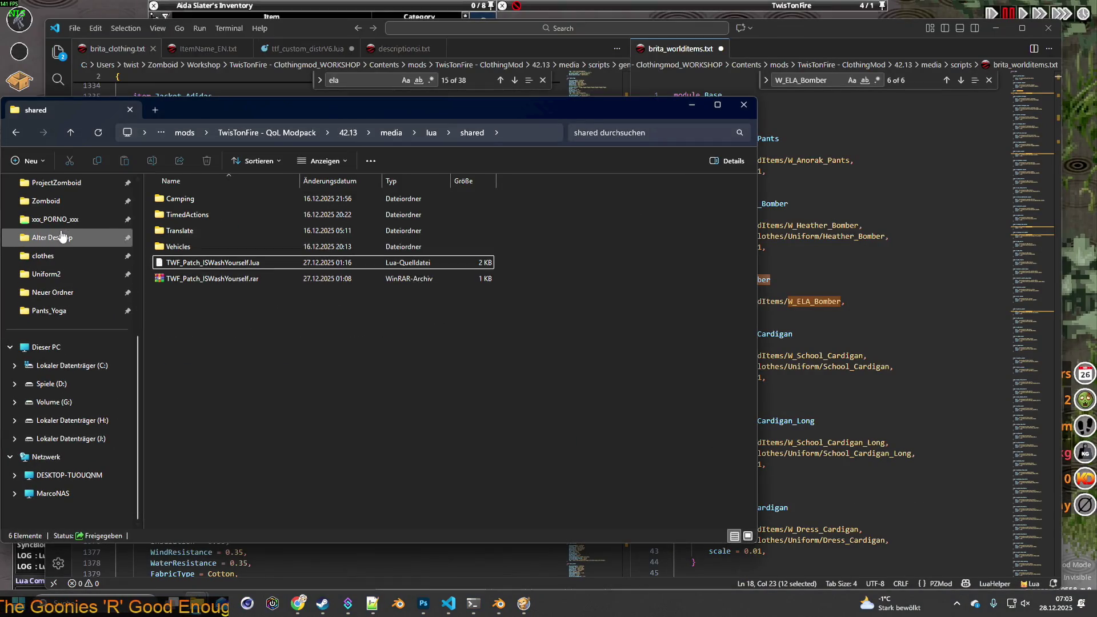
- Browse ProjectZomboid\media\scripts\generated\items and open clothing.txt in the code editor
click(52, 183)
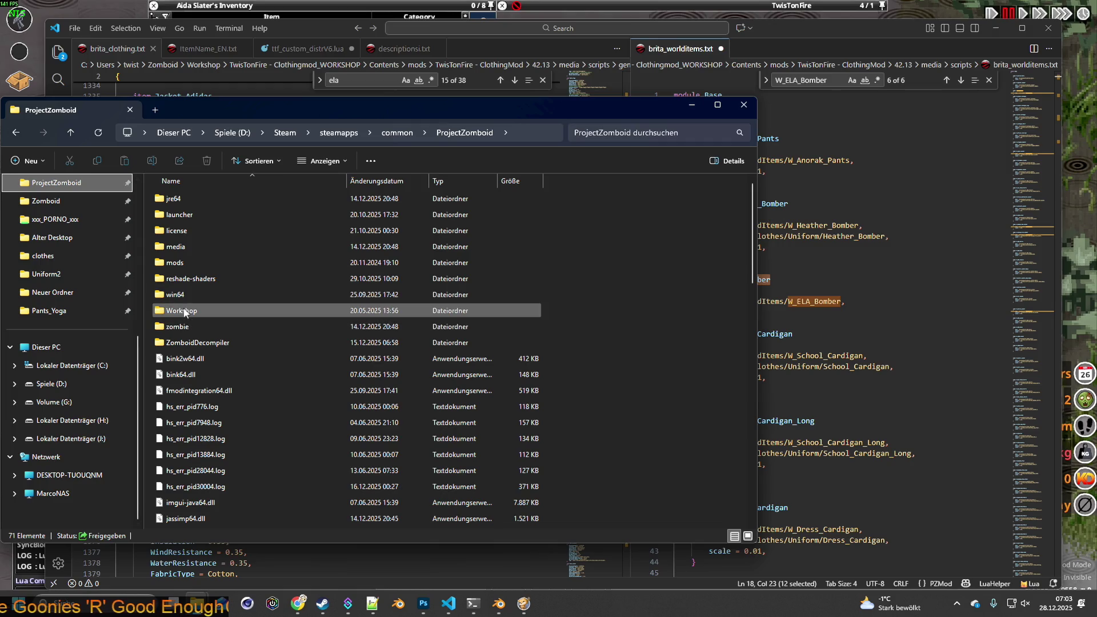
double_click(176, 246)
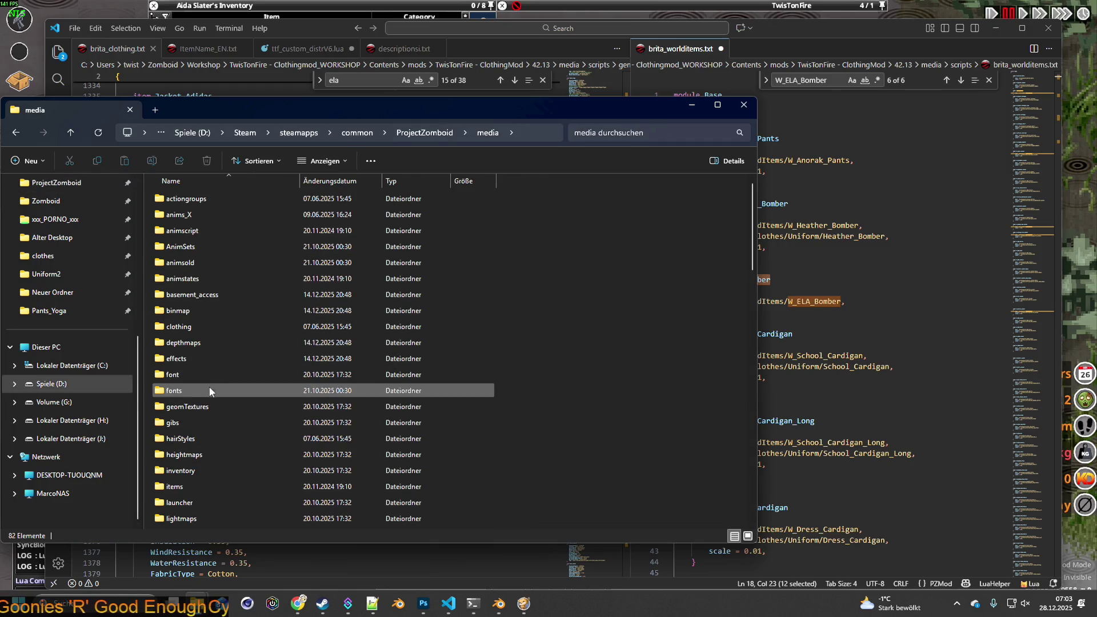
scroll(down, 3)
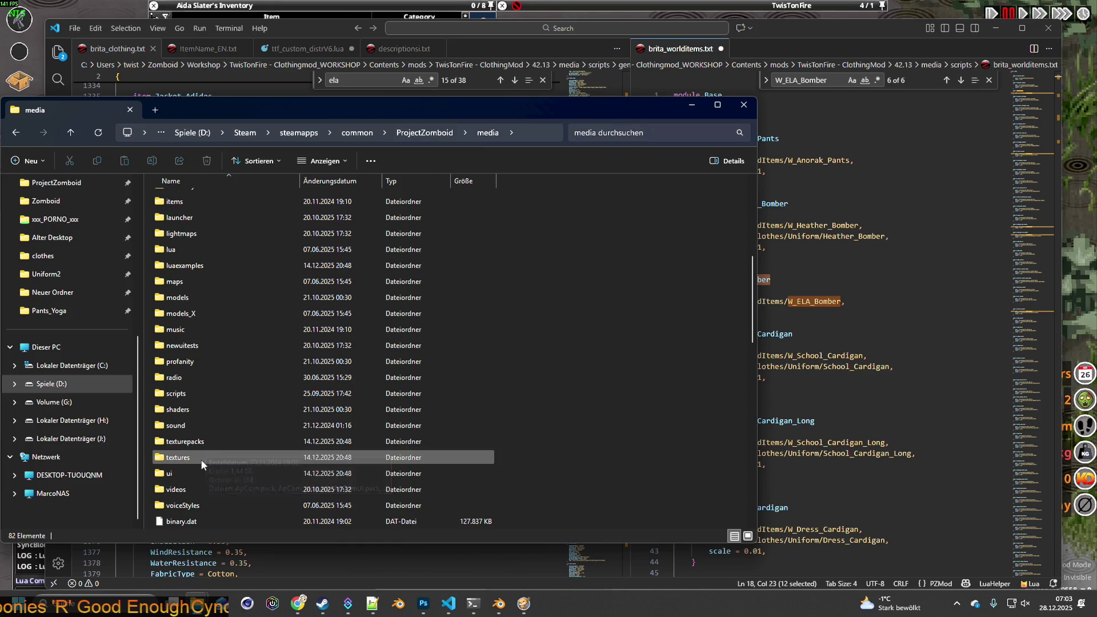
double_click(188, 393)
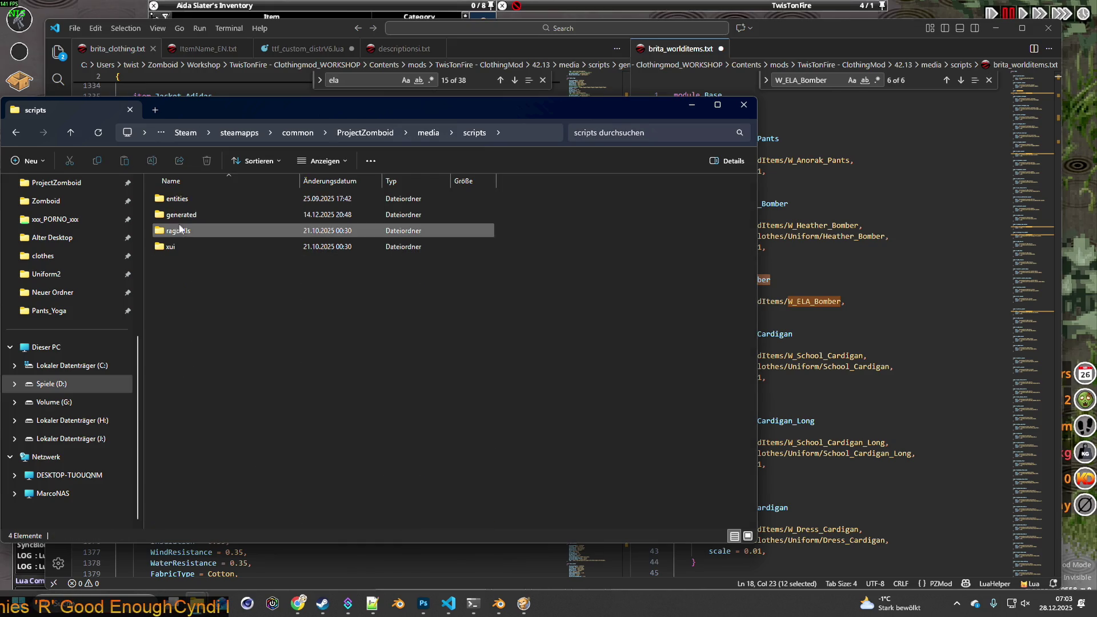
double_click(179, 216)
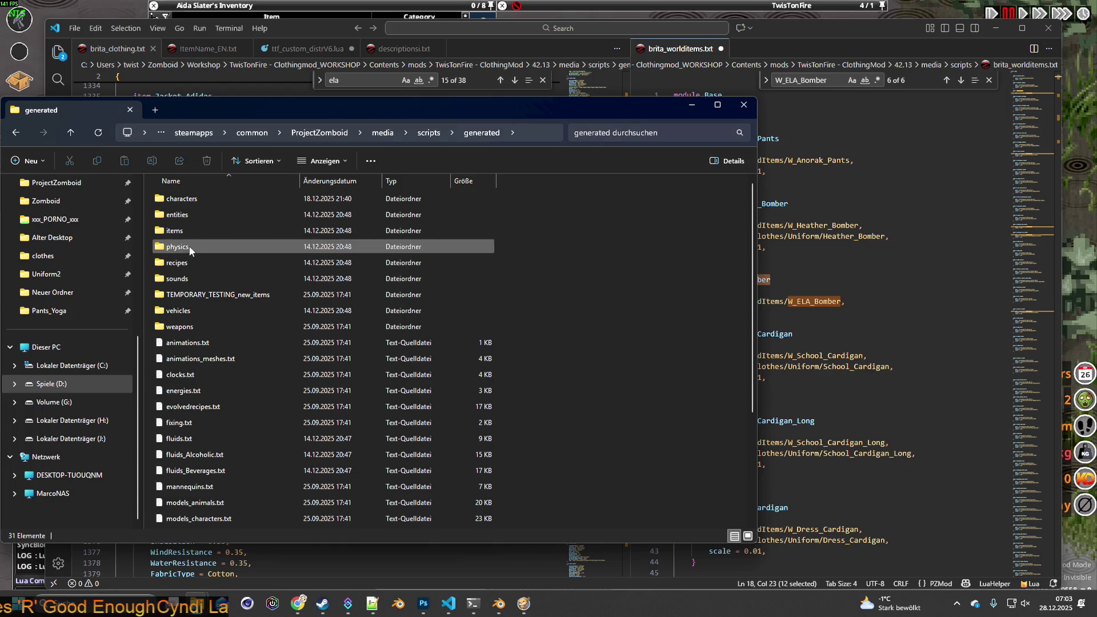
double_click(183, 235)
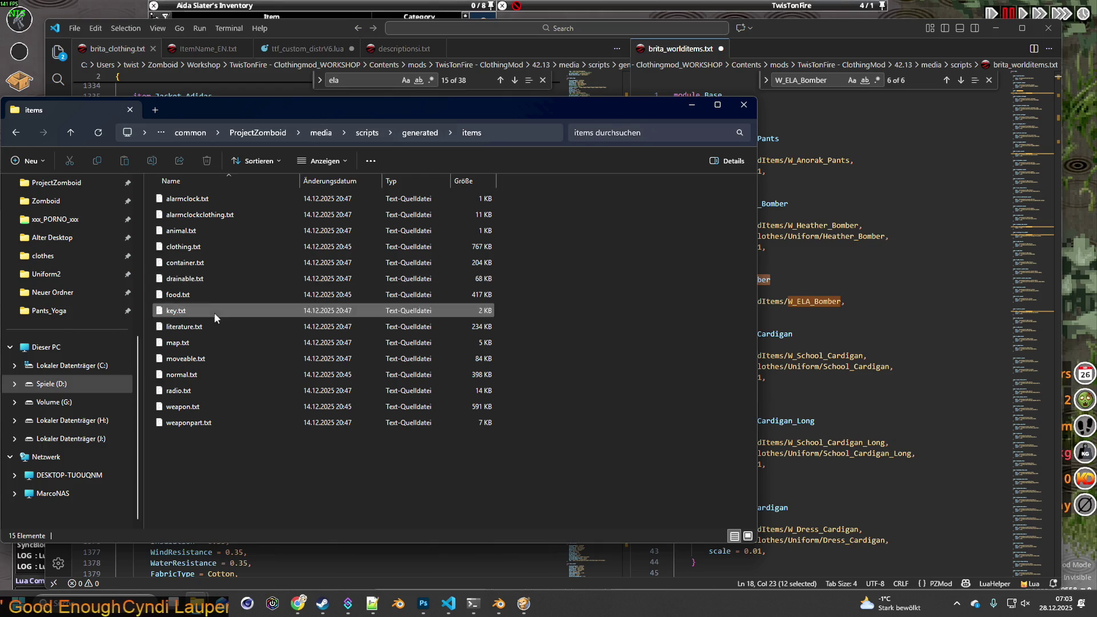
double_click(189, 248)
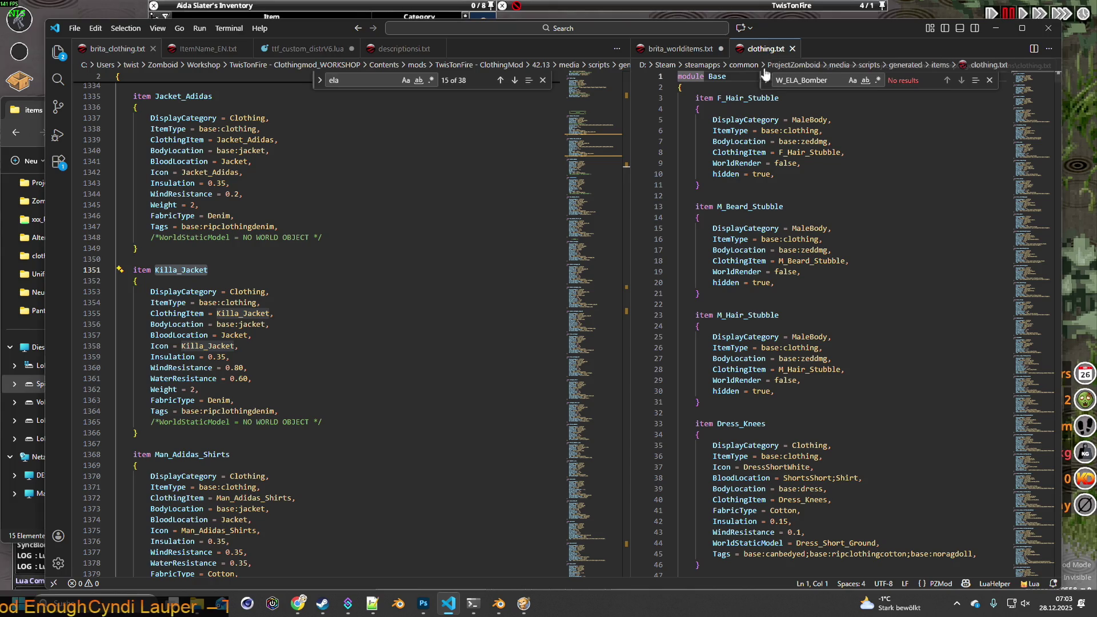
- Search clothing.txt for 'item HOODIE' and select the WorldStaticModel = Hoodie_Ground line
double_click(786, 81)
text(HOO)
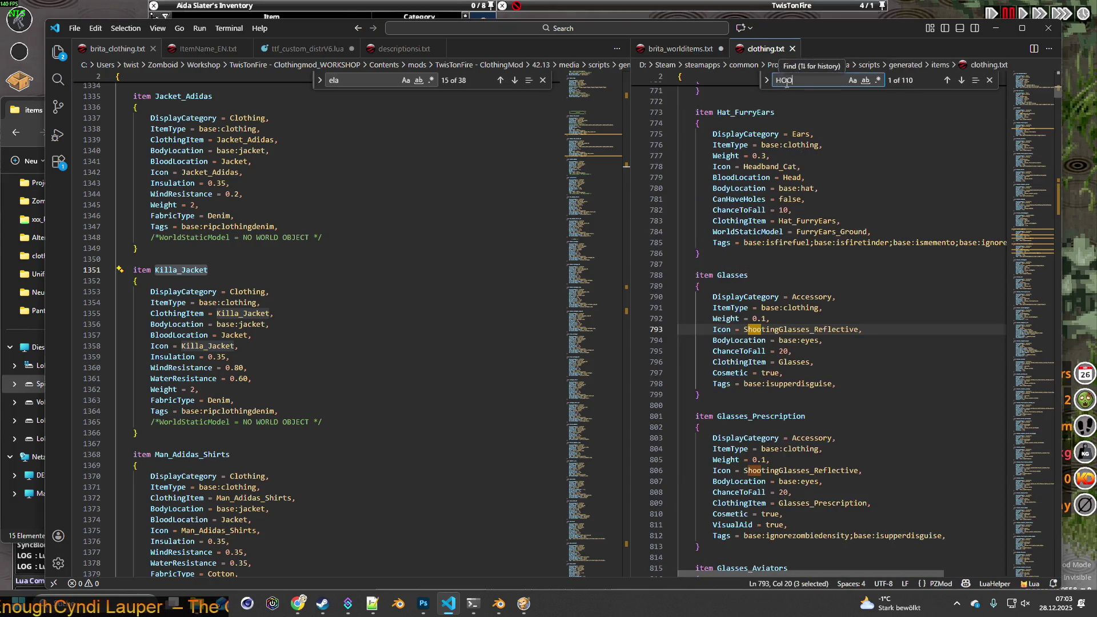
text(D)
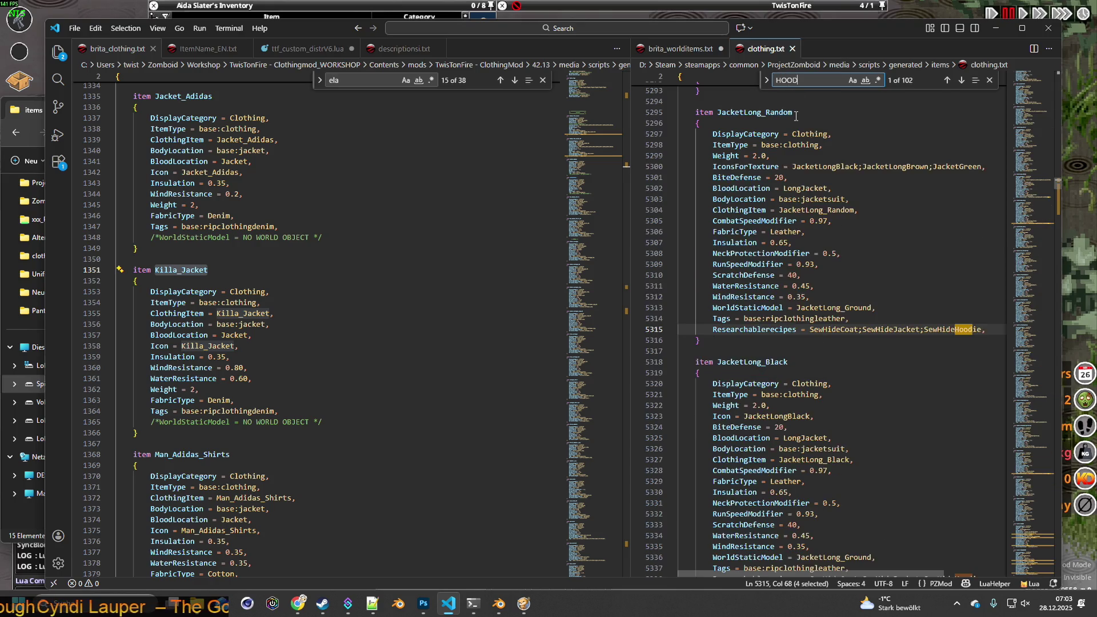
text(IE)
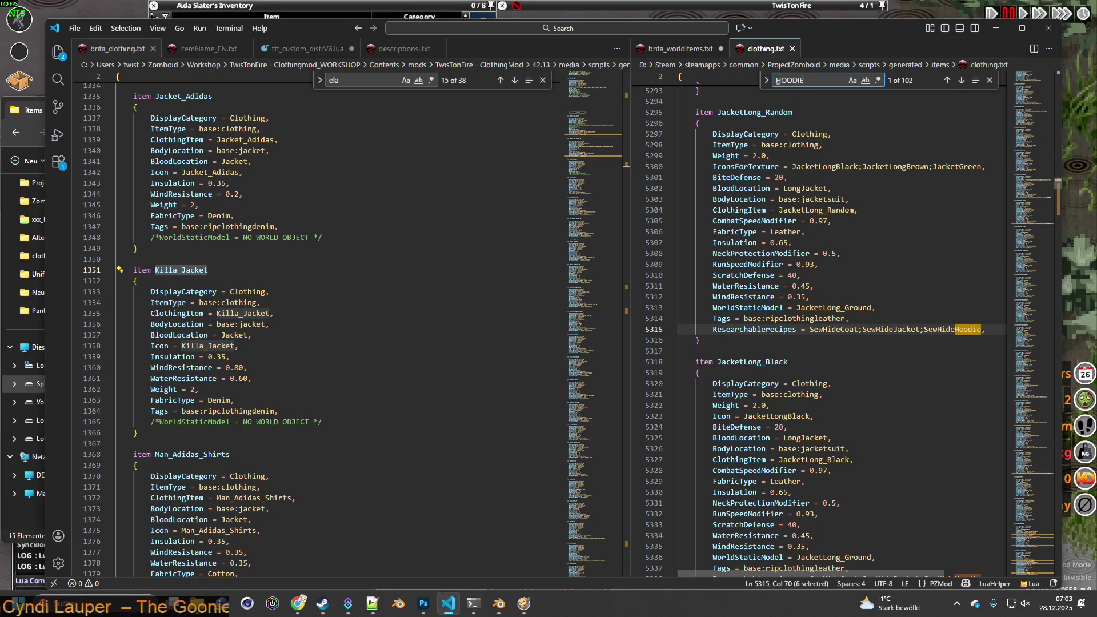
key(Home)
text(item)
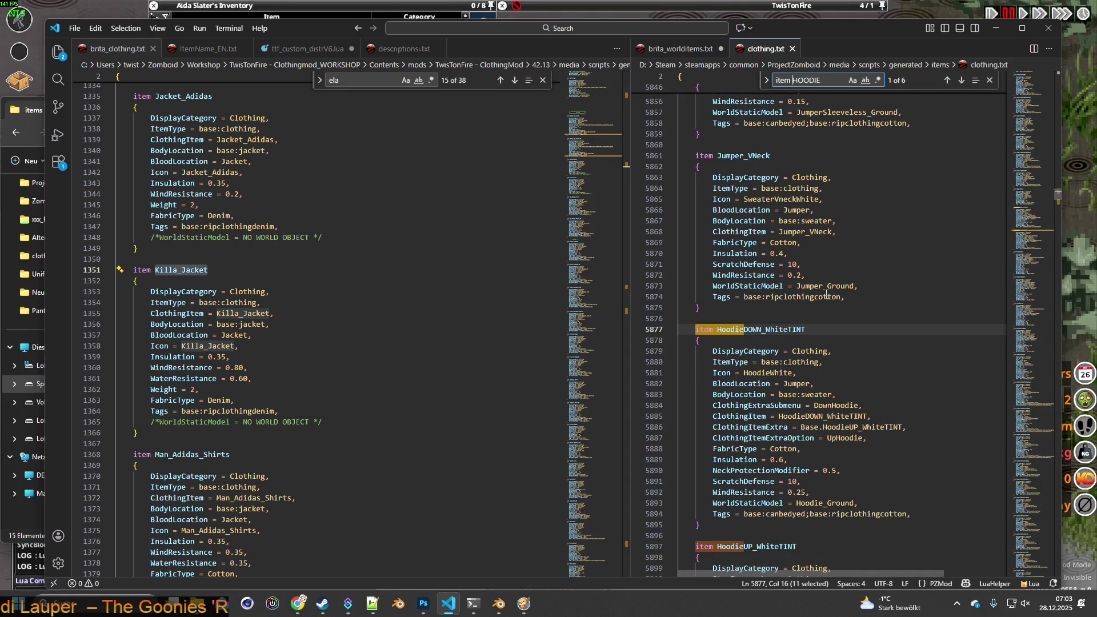
scroll(down, 3)
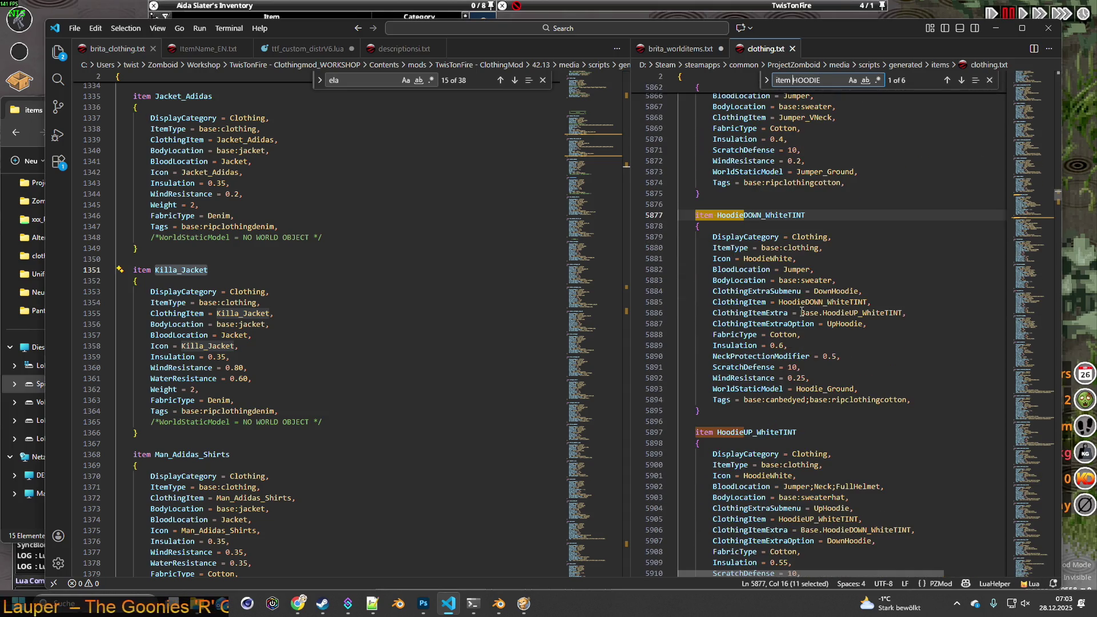
drag(859, 389, 714, 390)
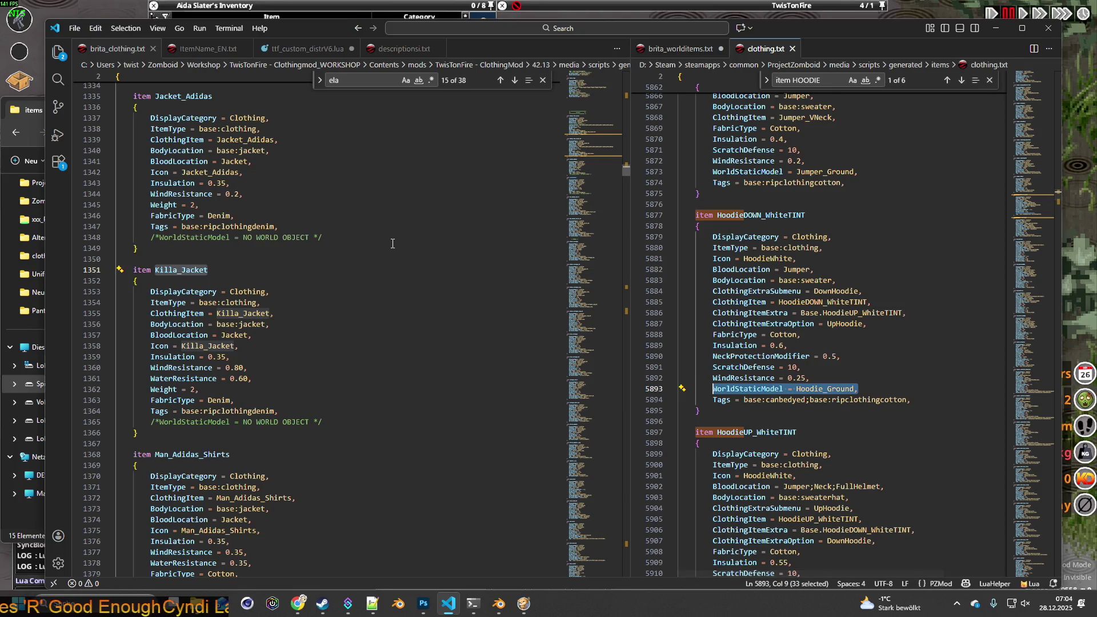
scroll(up, 3)
- Paste 'WorldStaticModel = Hoodie_Ground,' into the Jacket_Adidas and Killa_Jacket blocks after their Tags lines
scroll(down, 3)
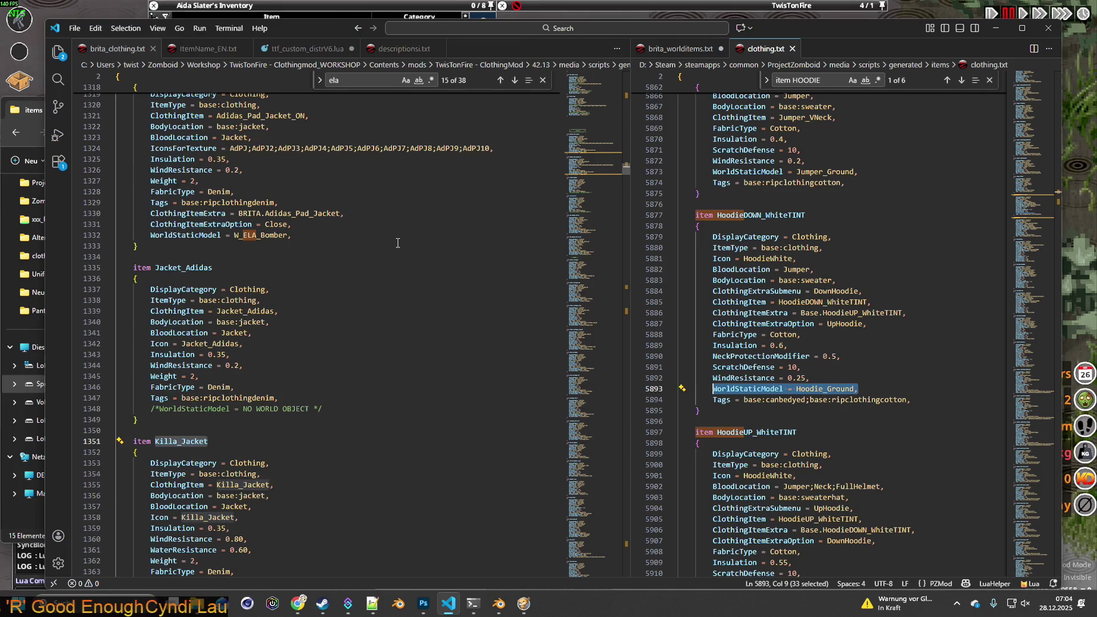
click(300, 397)
key(Return)
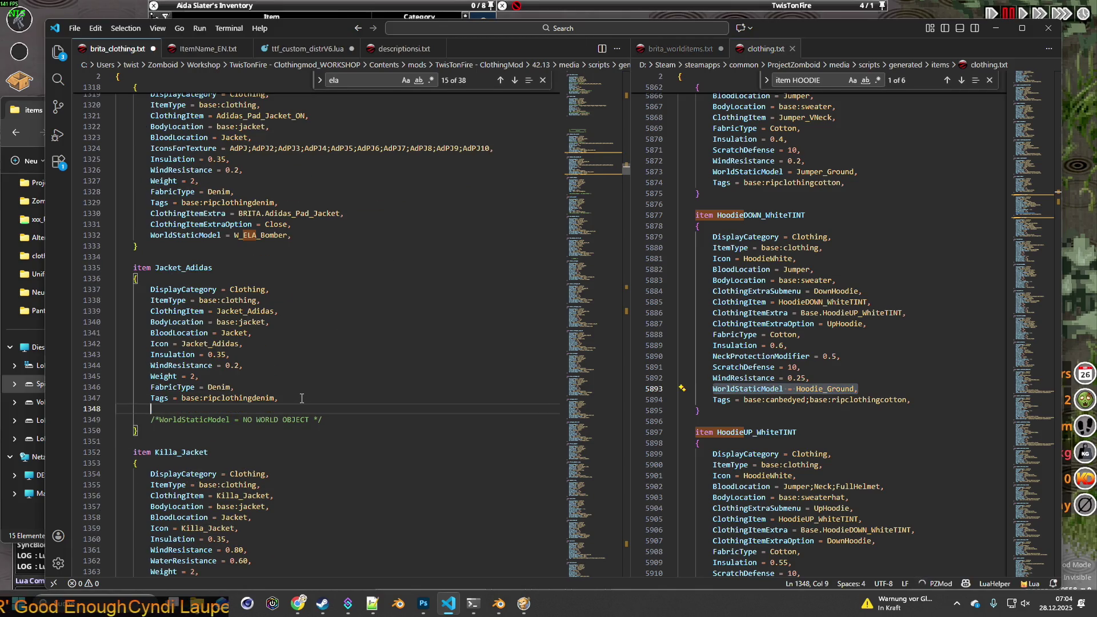
key(ctrl+v)
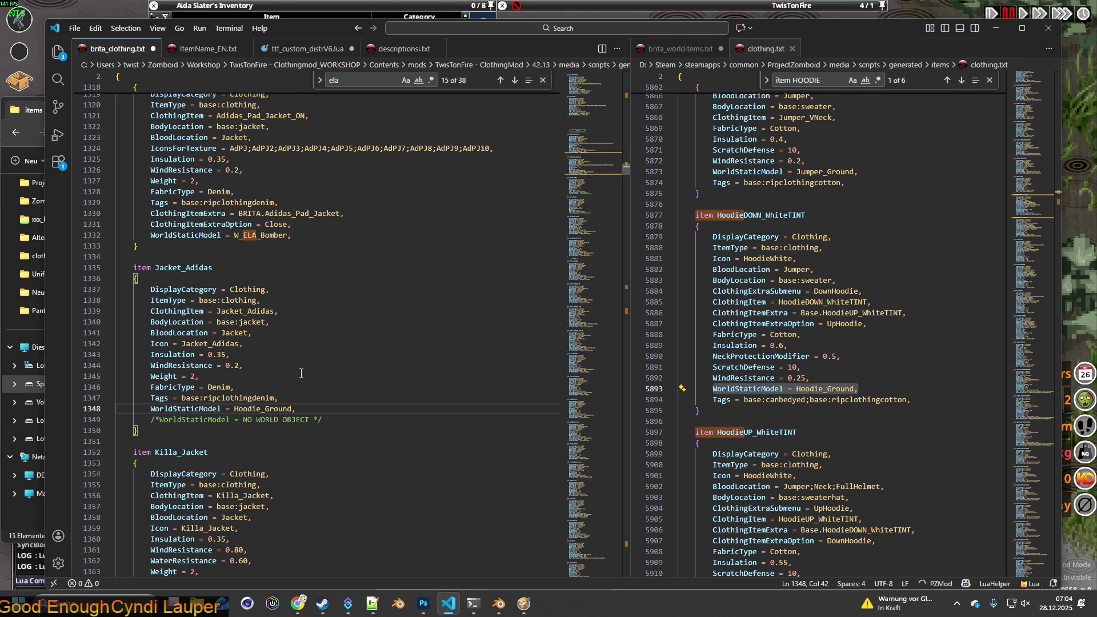
scroll(down, 3)
click(288, 479)
key(Return)
key(ctrl+v)
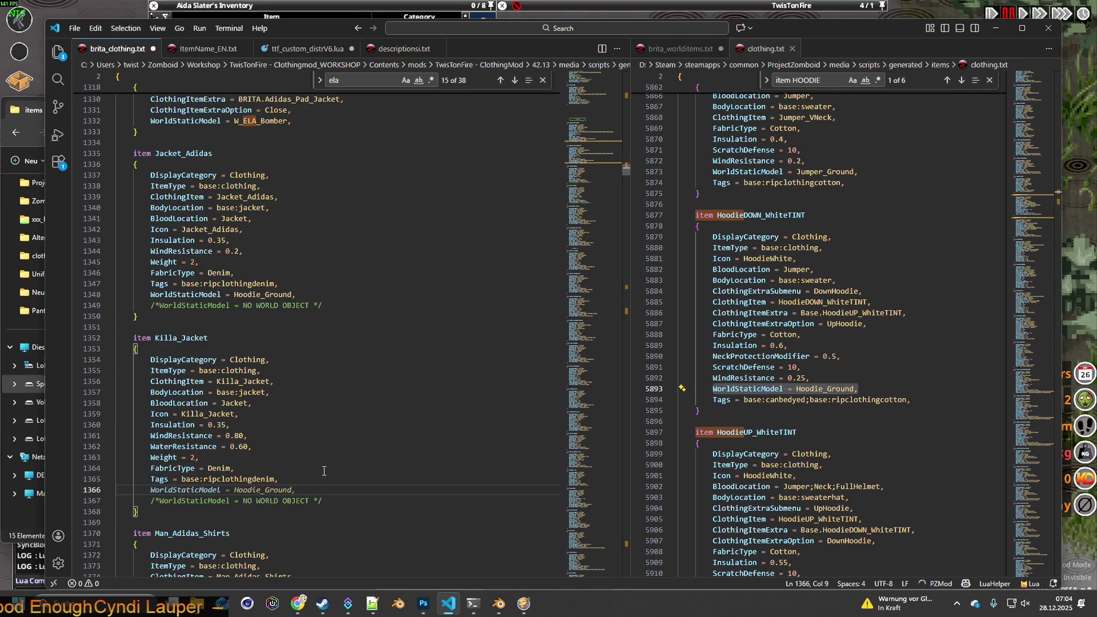
- Review the jacket entries and save brita_clothing.txt via File > Save
scroll(down, 3)
scroll(down, 3)
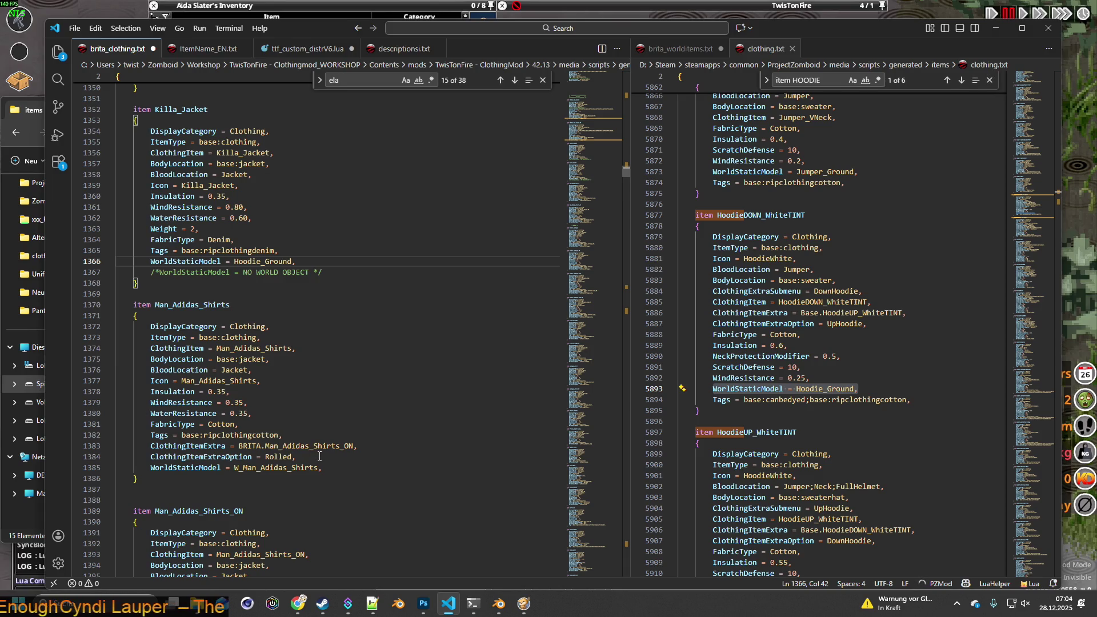
scroll(up, 3)
scroll(up, 3)
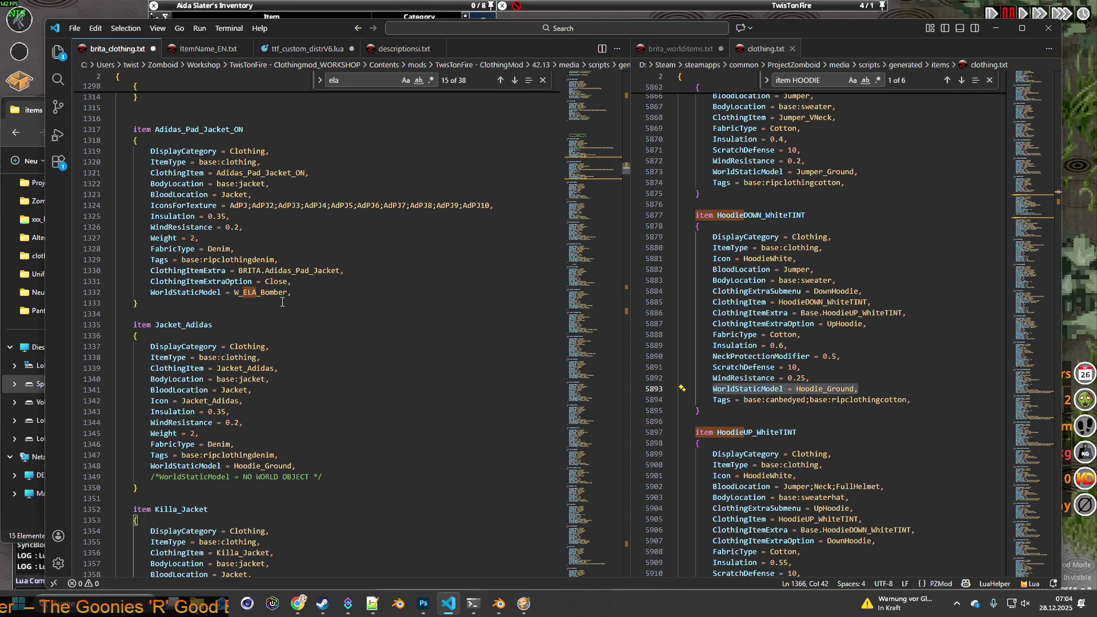
scroll(down, 3)
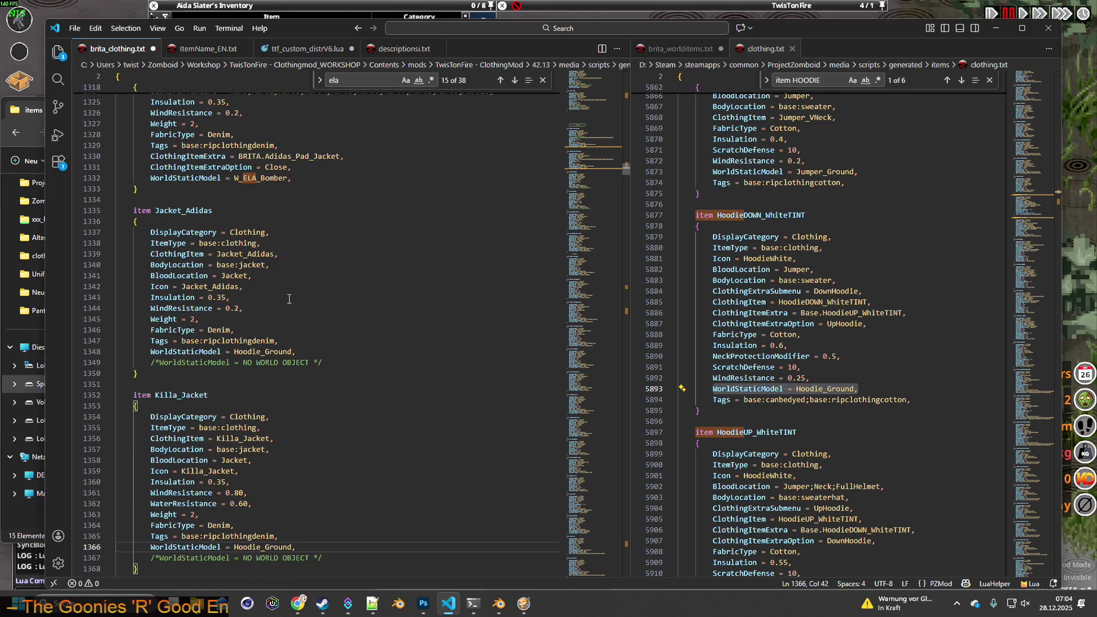
scroll(down, 3)
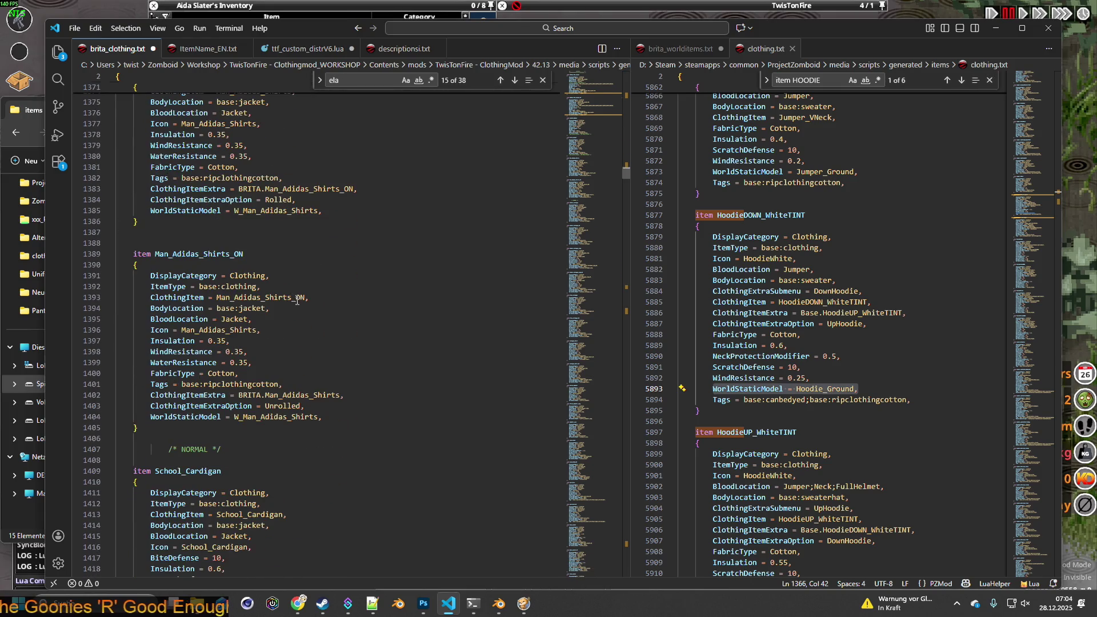
scroll(up, 3)
click(75, 29)
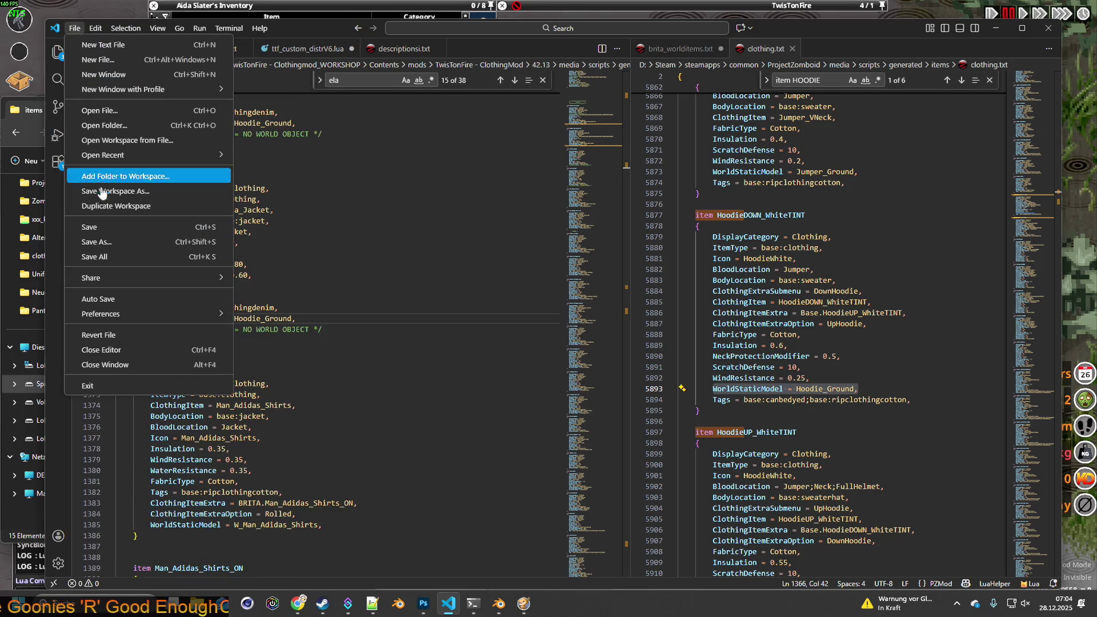
click(95, 225)
- Return to the game, quit and reload the save from the pause menu, then start playing
key(alt+Tab)
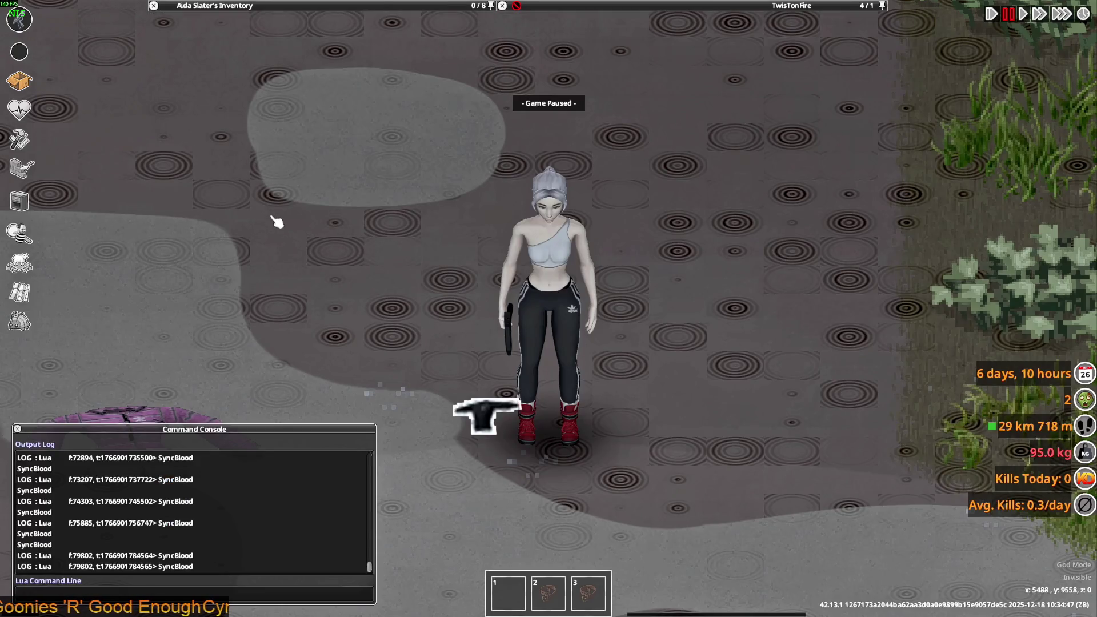
key(Escape)
click(142, 406)
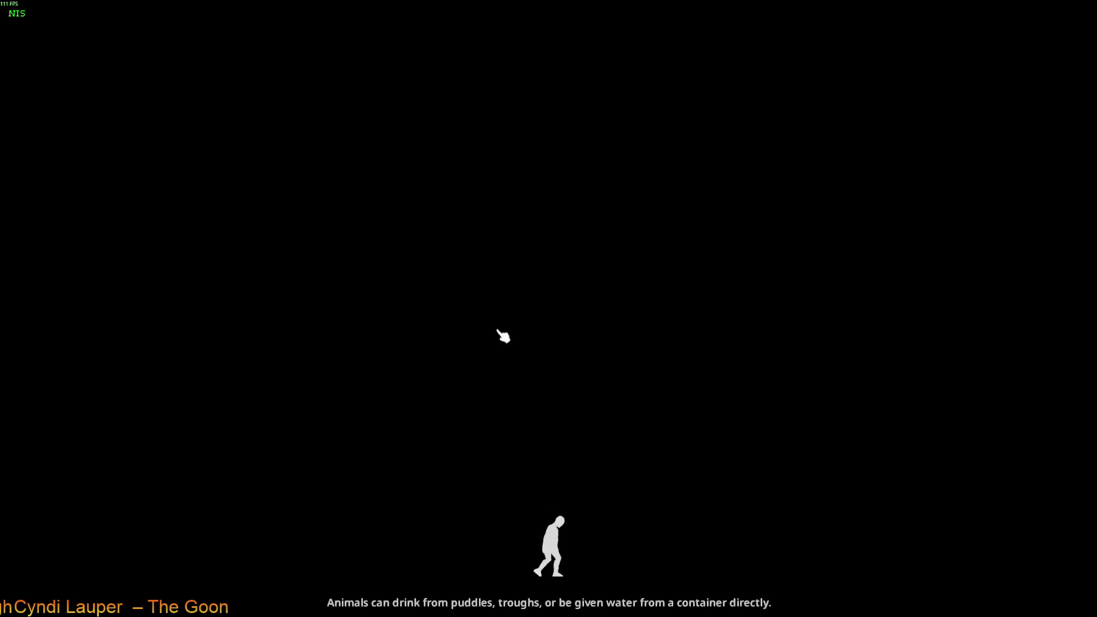
click(503, 337)
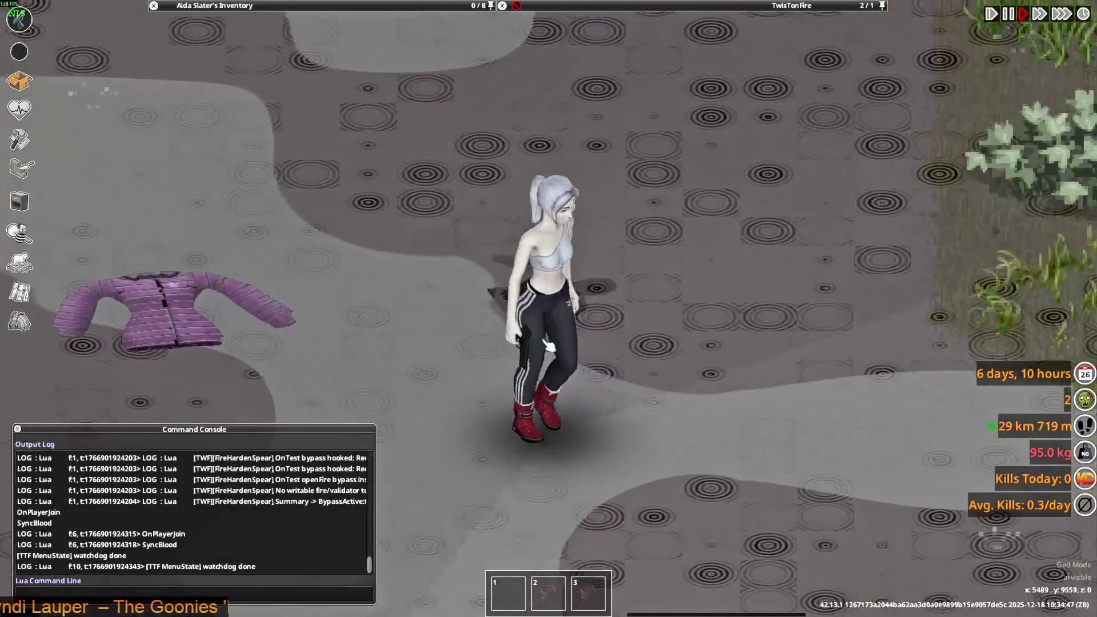
- Walk to the dropped jackets and put on the Shock Specialist Tactical Jacket
key(w+d)
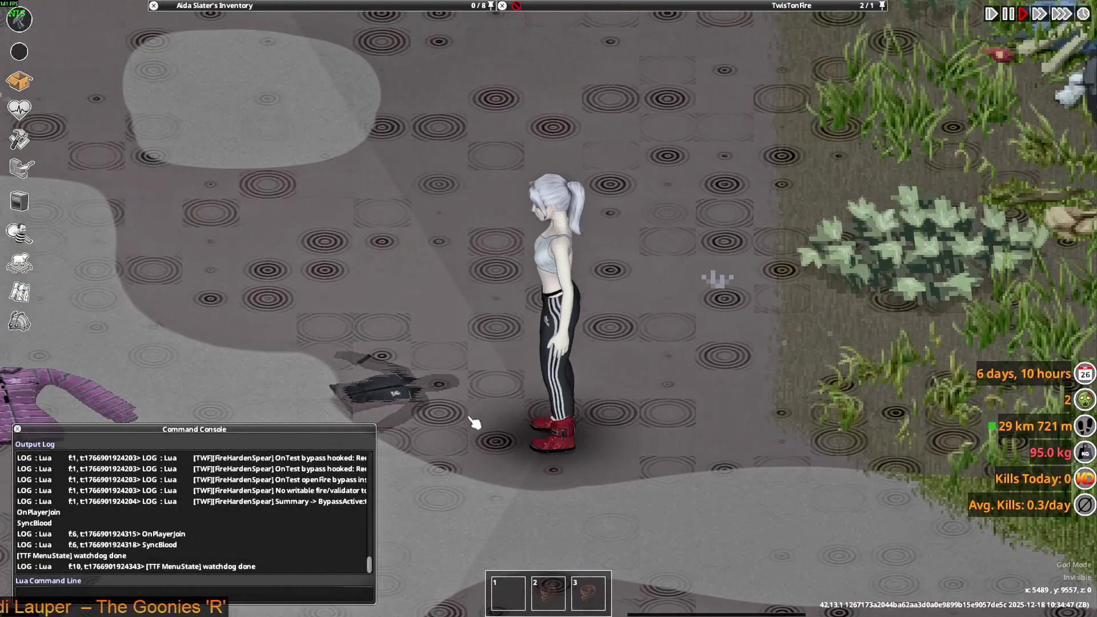
scroll(down, 3)
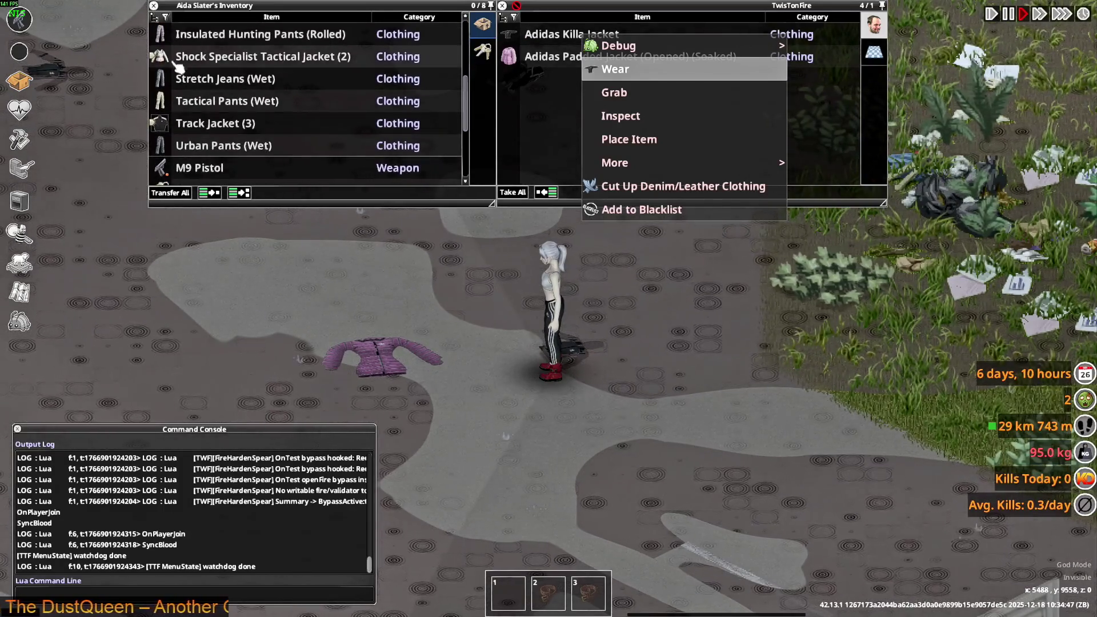
click(175, 62)
right_click(215, 82)
click(246, 111)
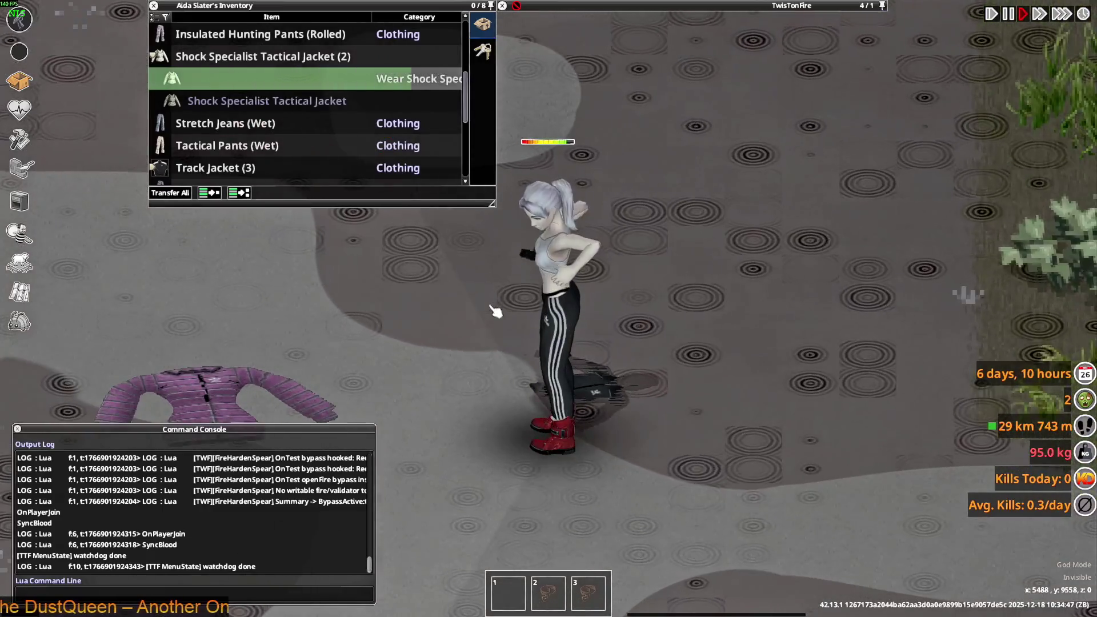
key(s)
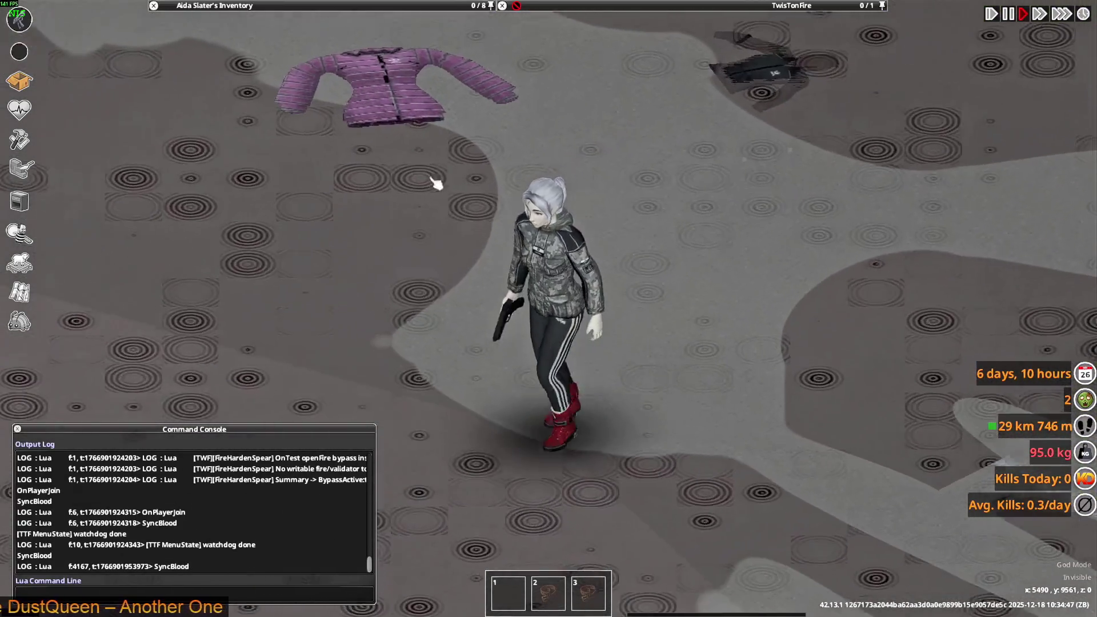
- Take off the tactical jacket and drop it on the road to see its ground model
mouse_move(240, 5)
scroll(down, 3)
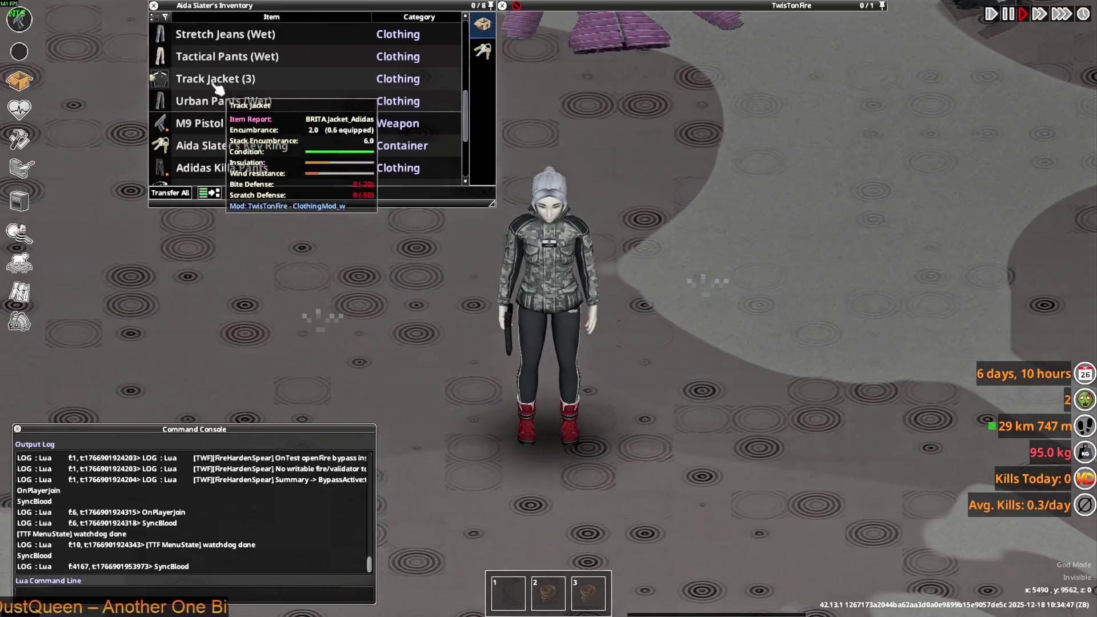
scroll(down, 3)
double_click(216, 143)
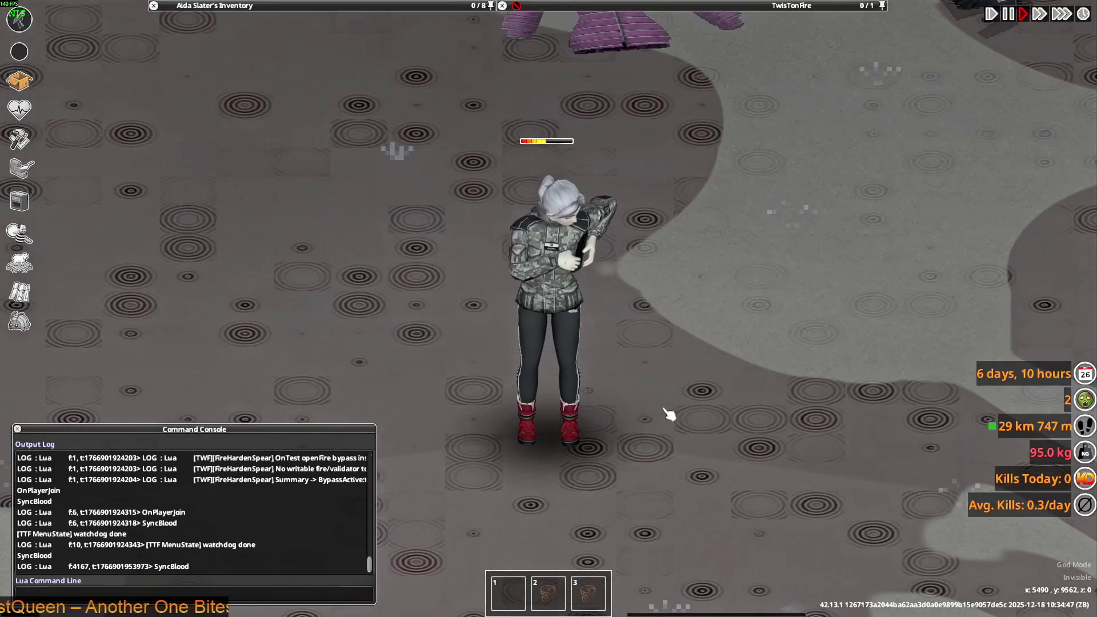
key(s)
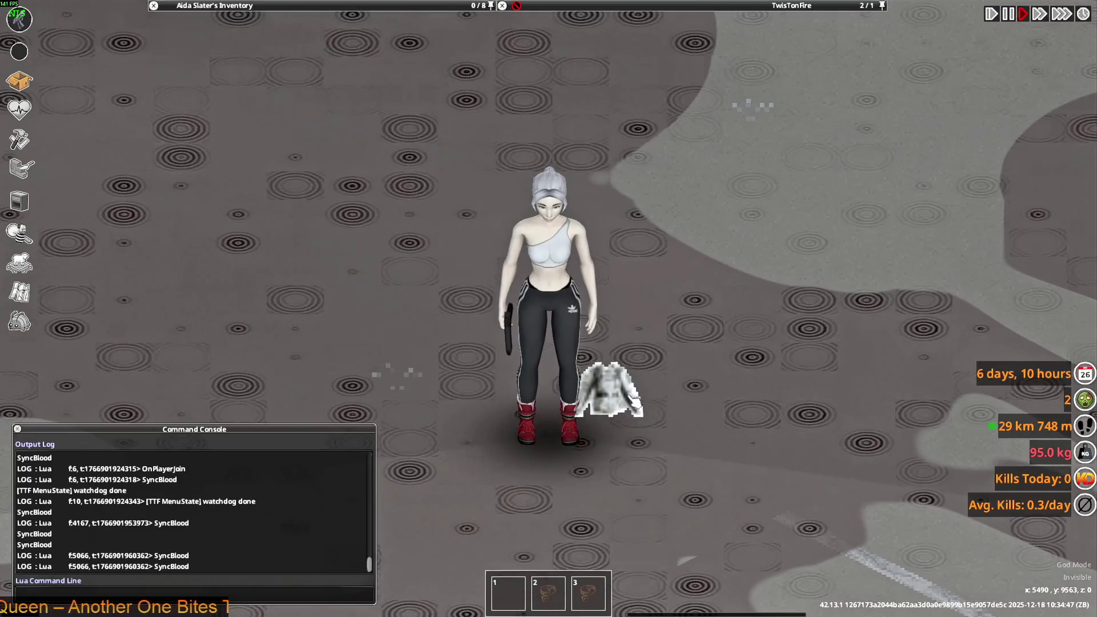
mouse_move(594, 6)
key(alt+Tab)
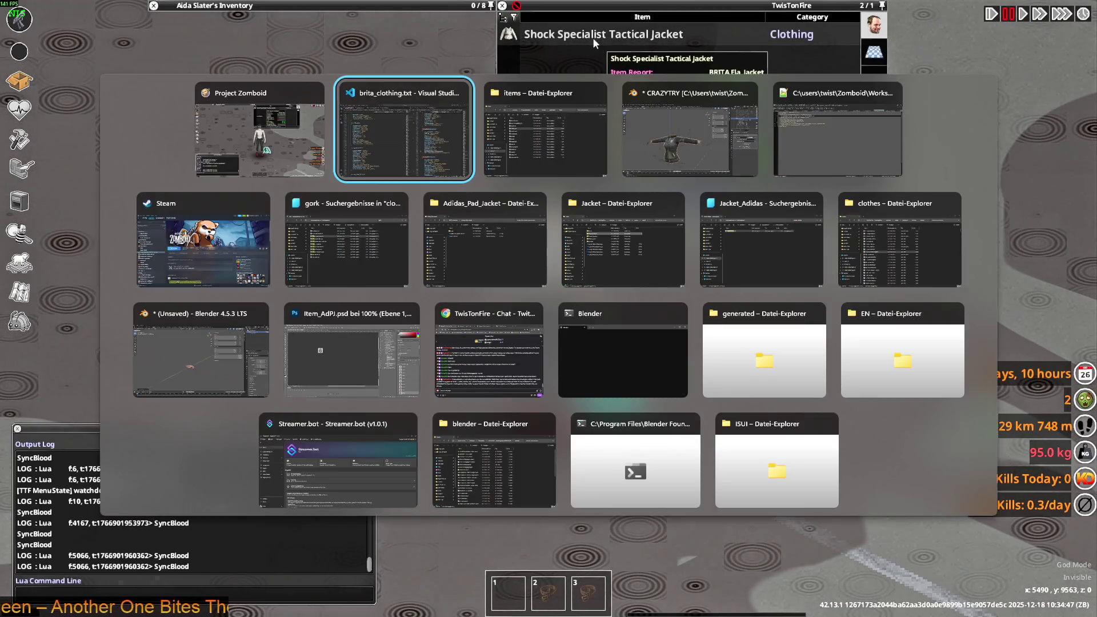
- Copy the Hoodie_Ground world model line from Killa_Jacket and paste it into Ela_Jacket
scroll(up, 3)
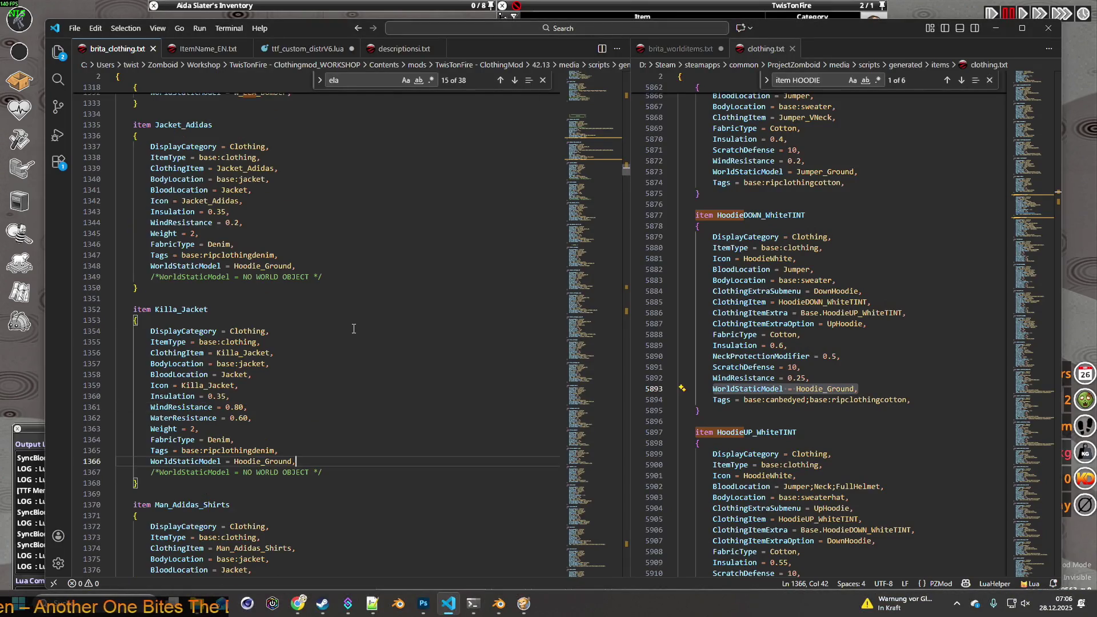
scroll(down, 3)
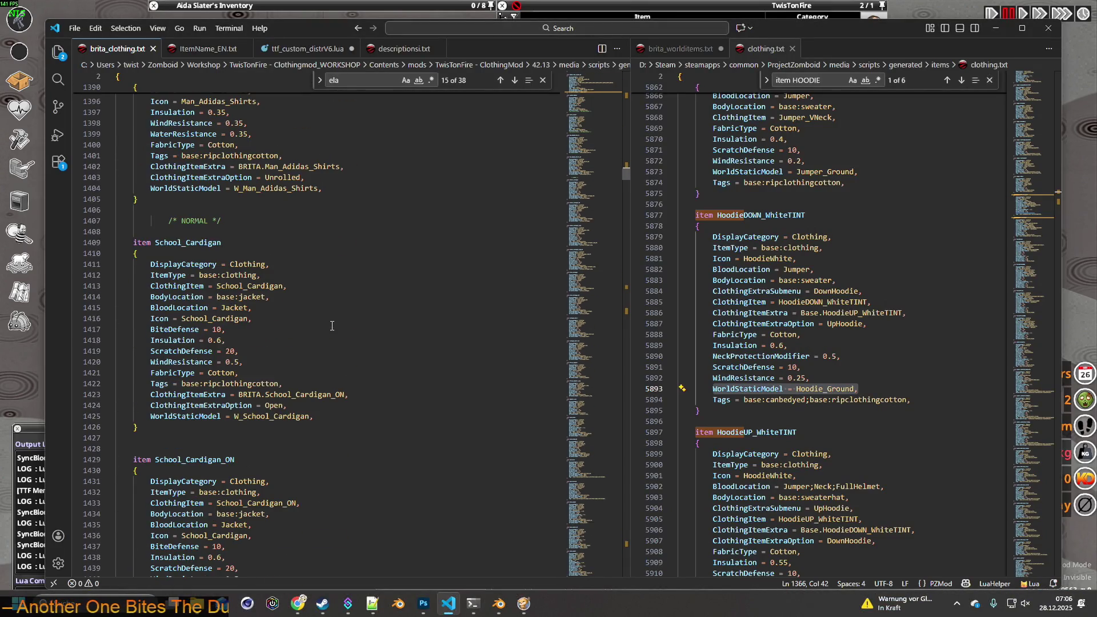
scroll(up, 3)
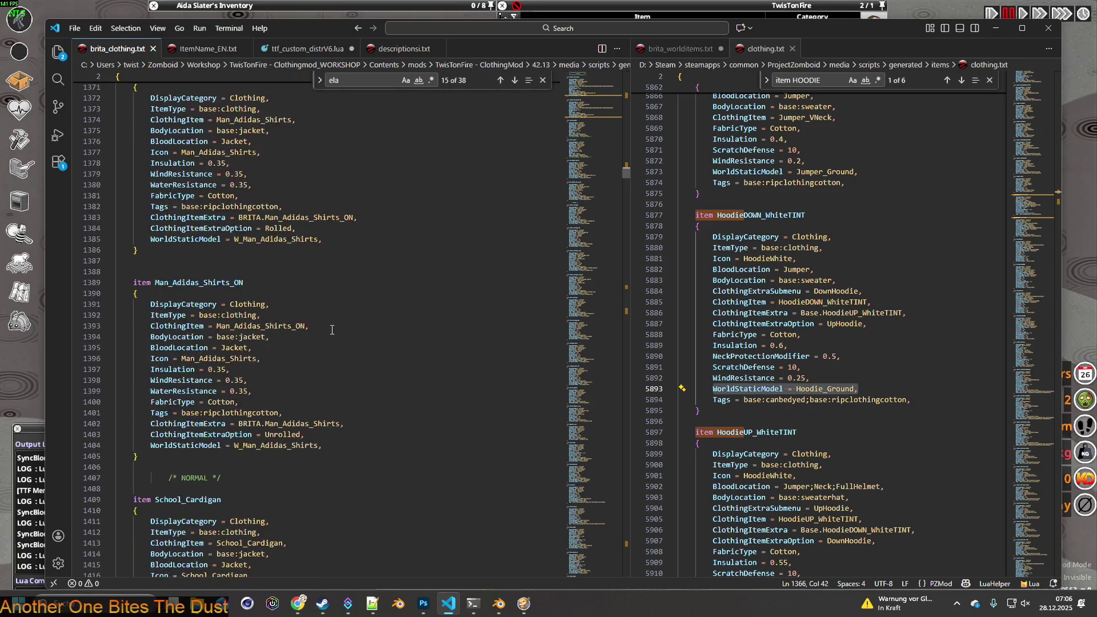
scroll(up, 3)
key(shift+Home)
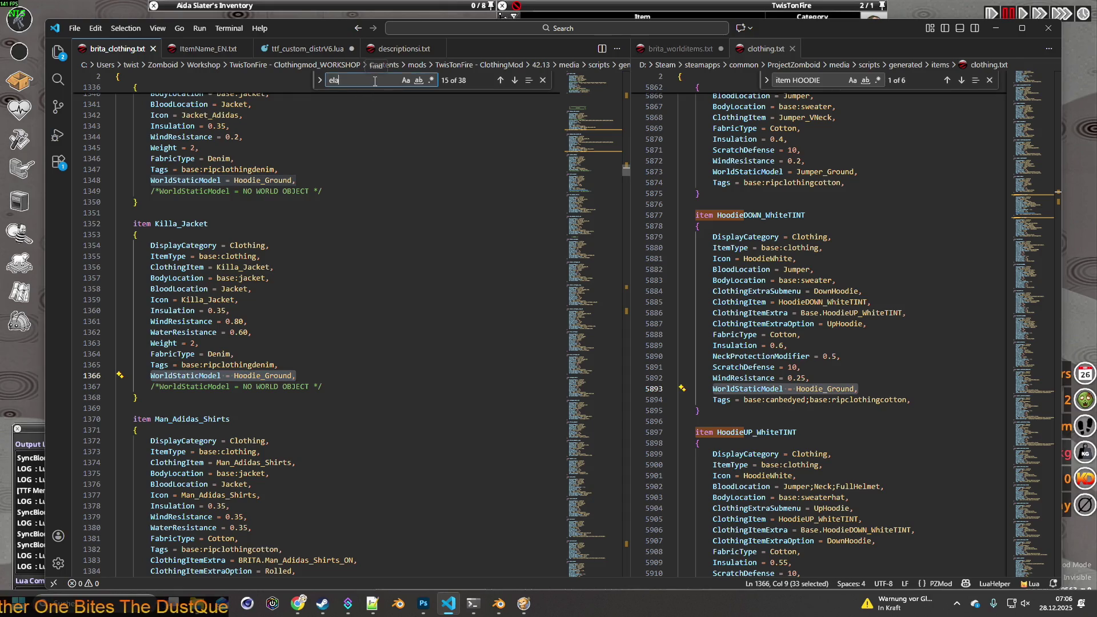
click(515, 81)
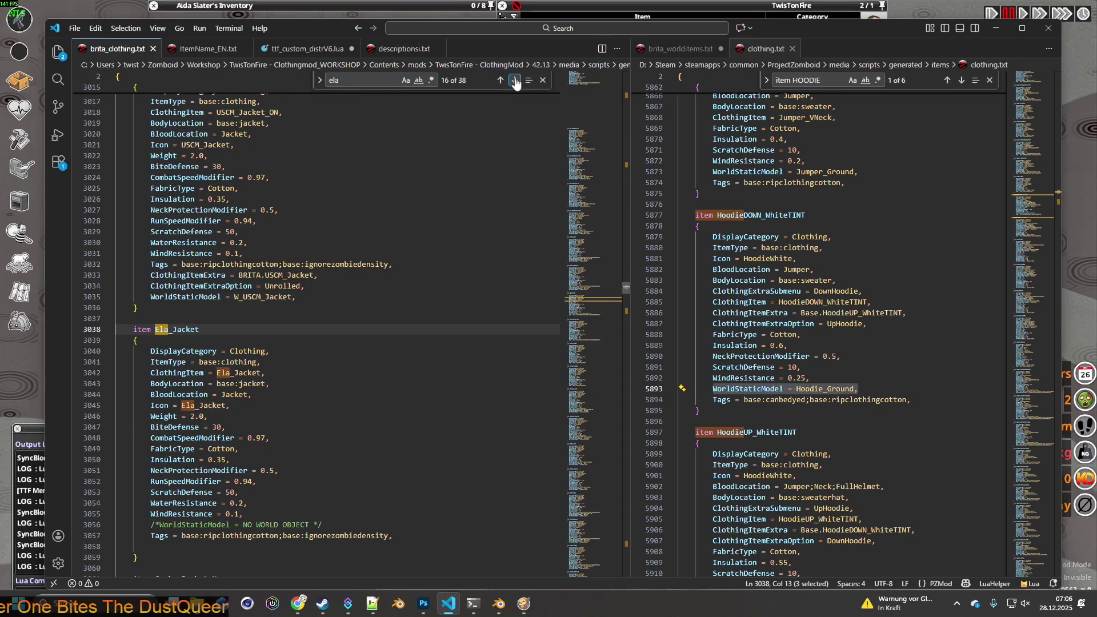
click(355, 525)
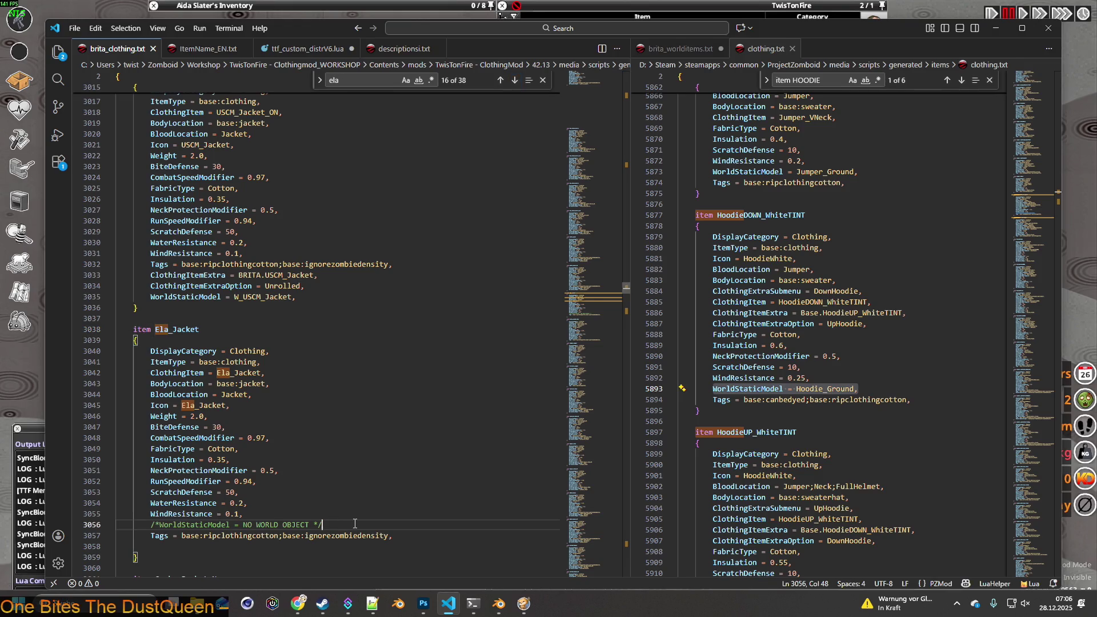
key(Return)
key(ctrl+v)
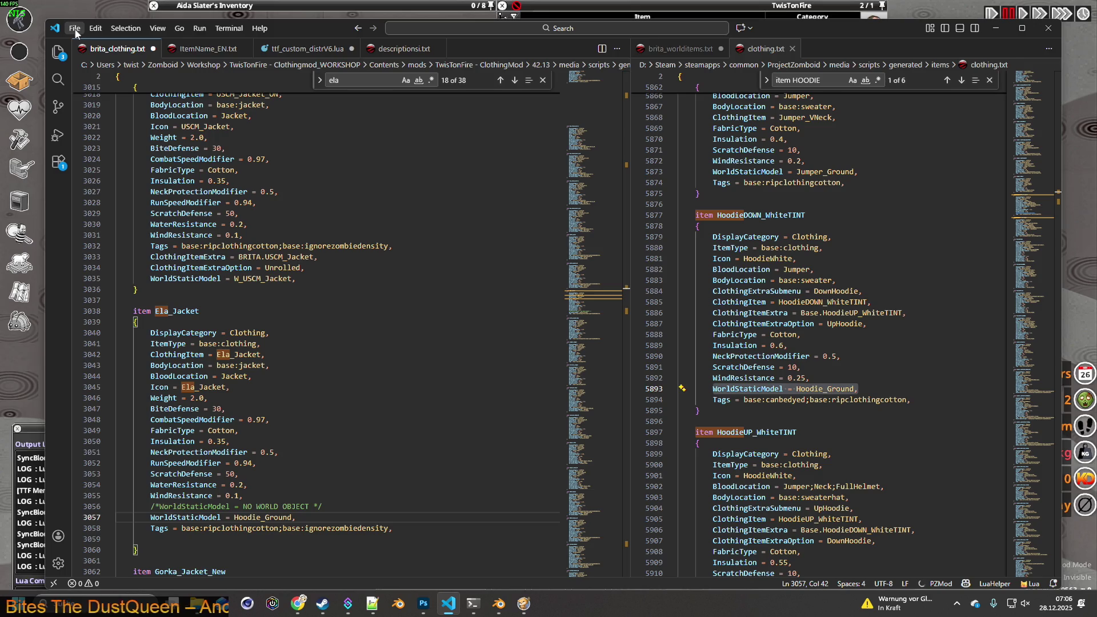
- Paste the same line into Gorka_Jacket_New after WindResistance, save brita_clothing.txt, and return to the game
scroll(down, 3)
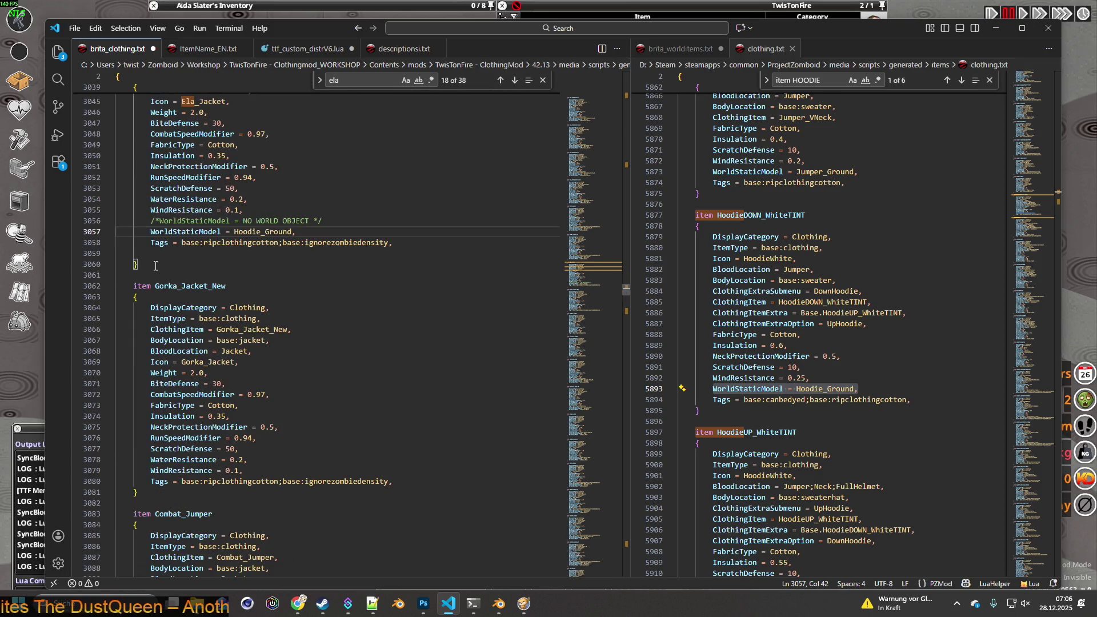
click(287, 466)
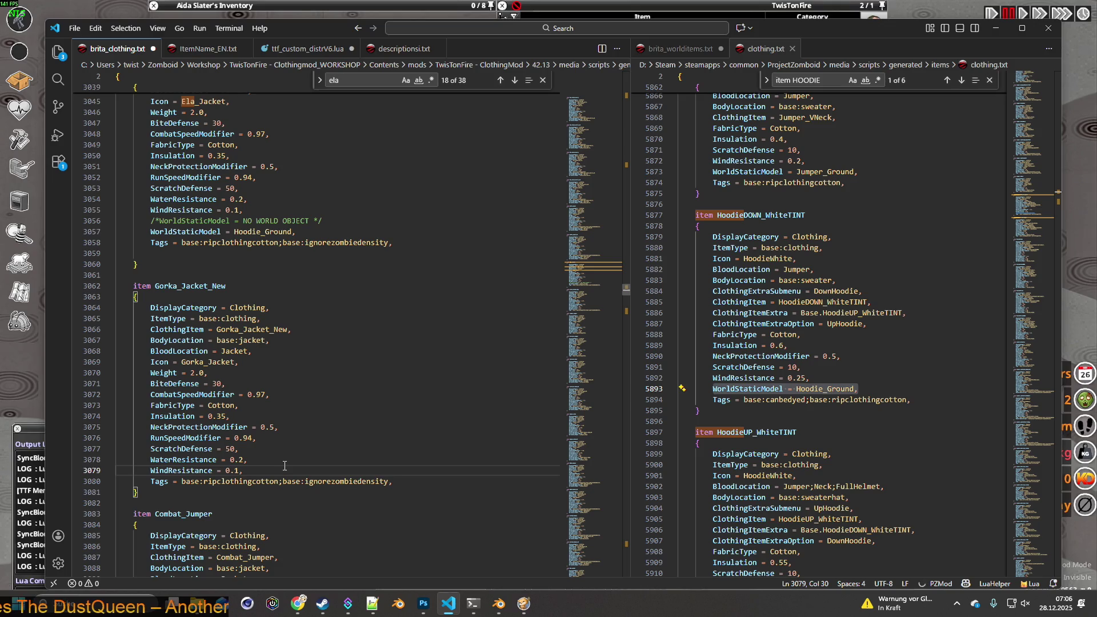
key(Return)
key(ctrl+v)
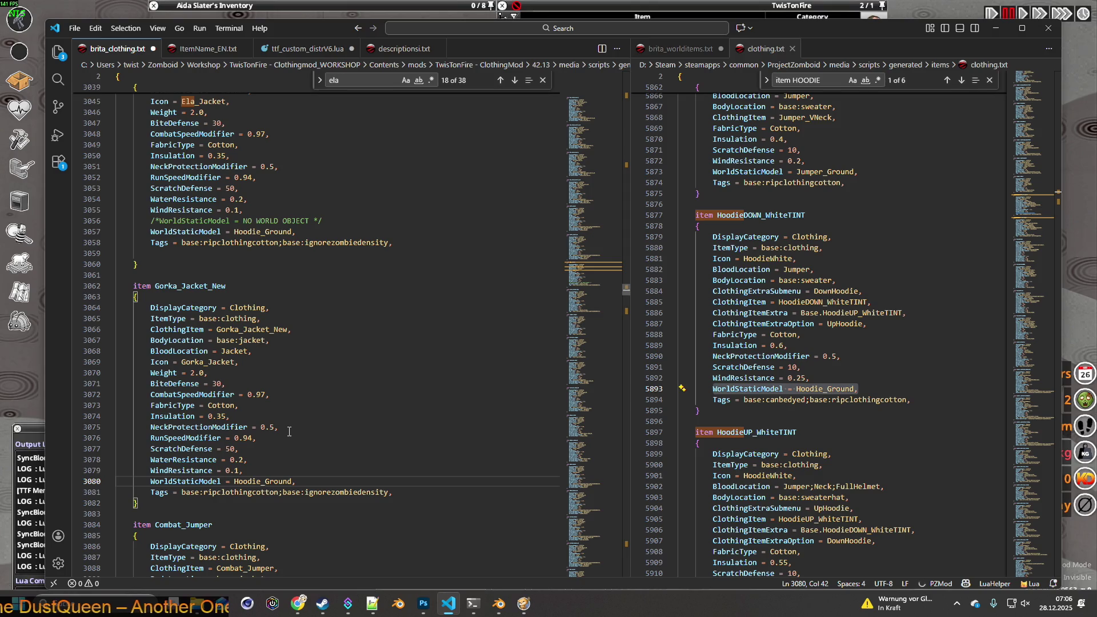
click(74, 28)
click(91, 228)
key(alt+Tab)
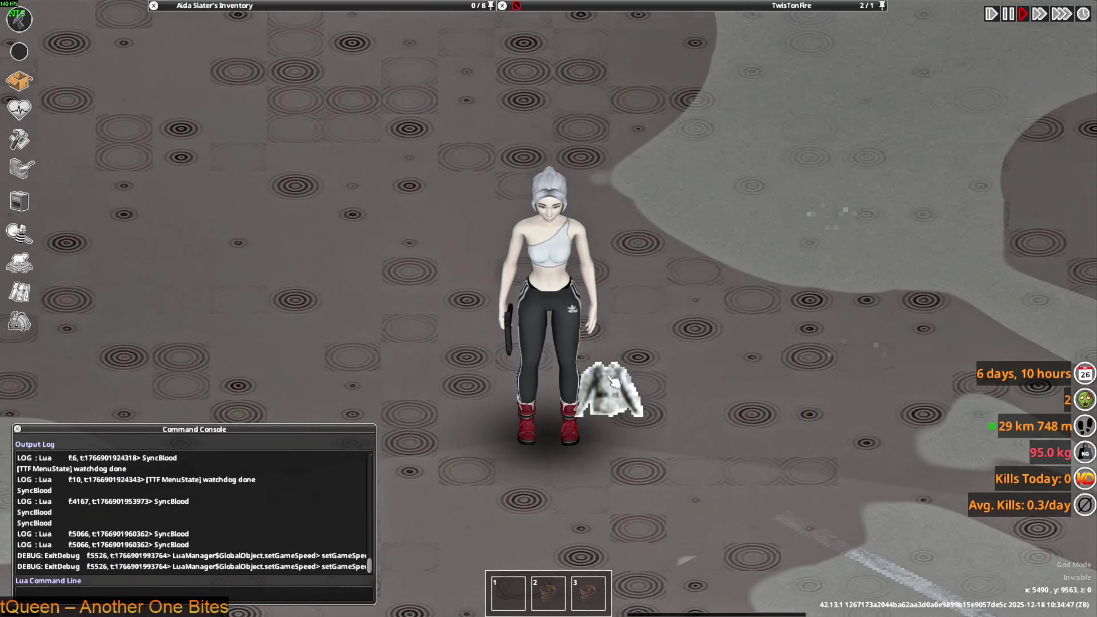
- Quit from the pause menu to the main menu and click Reset Lua
key(Escape)
click(188, 407)
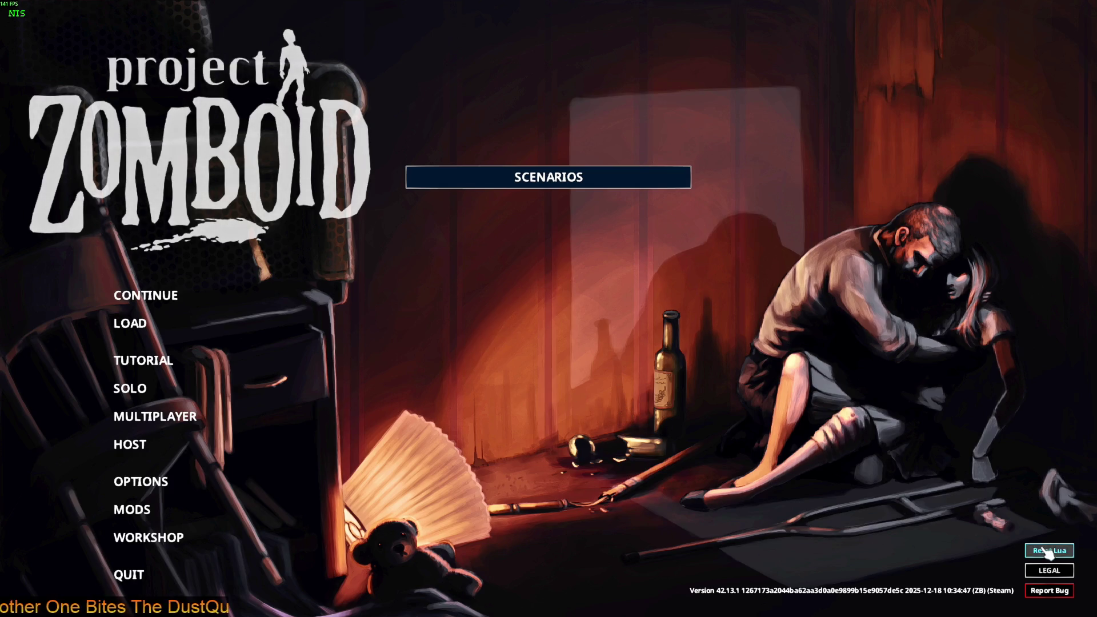
click(1036, 551)
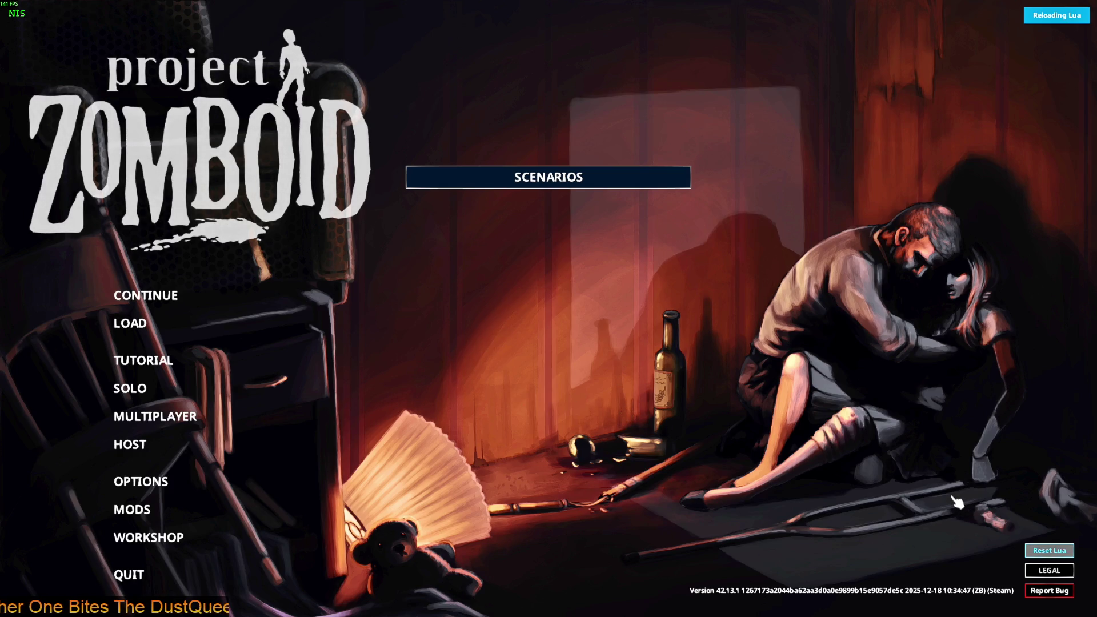